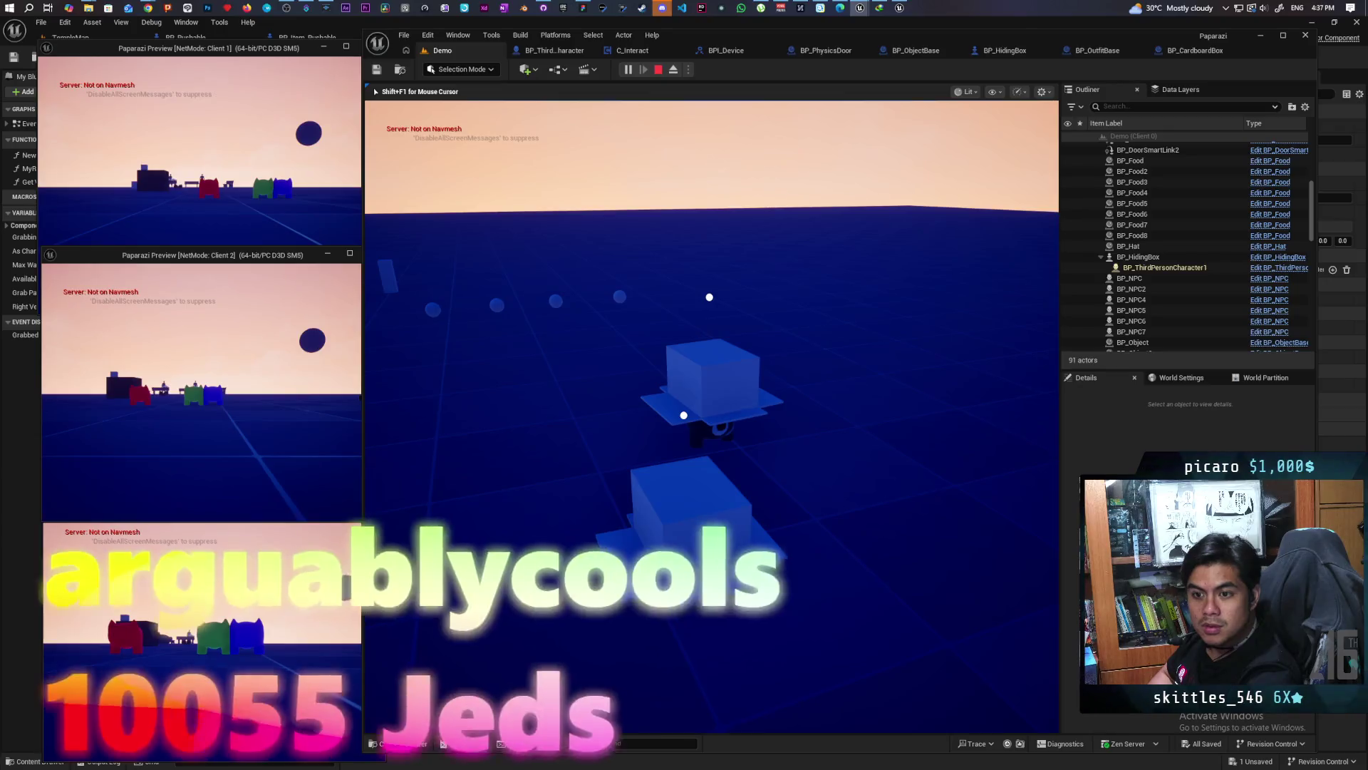
Open and close the door, then move the hiding box and tilt the camera
key(e)
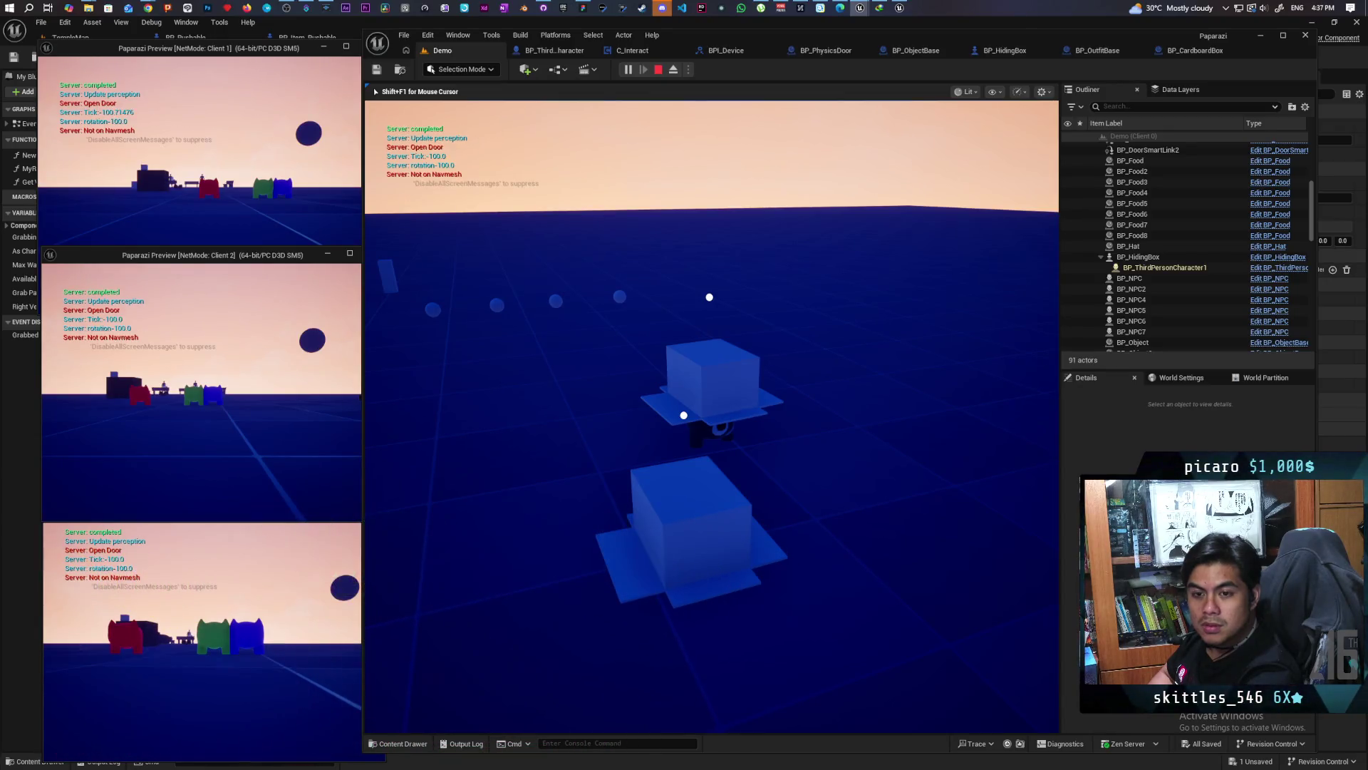
key(e)
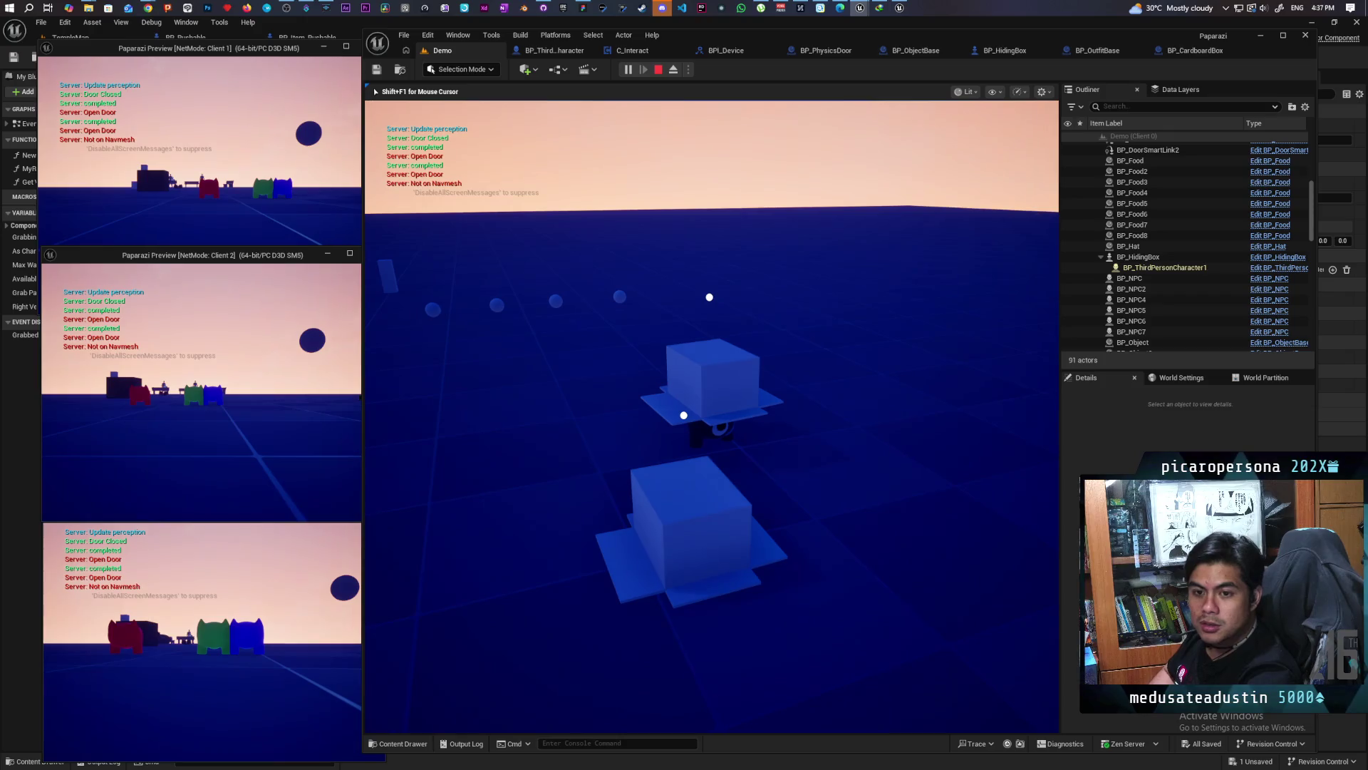
key(e)
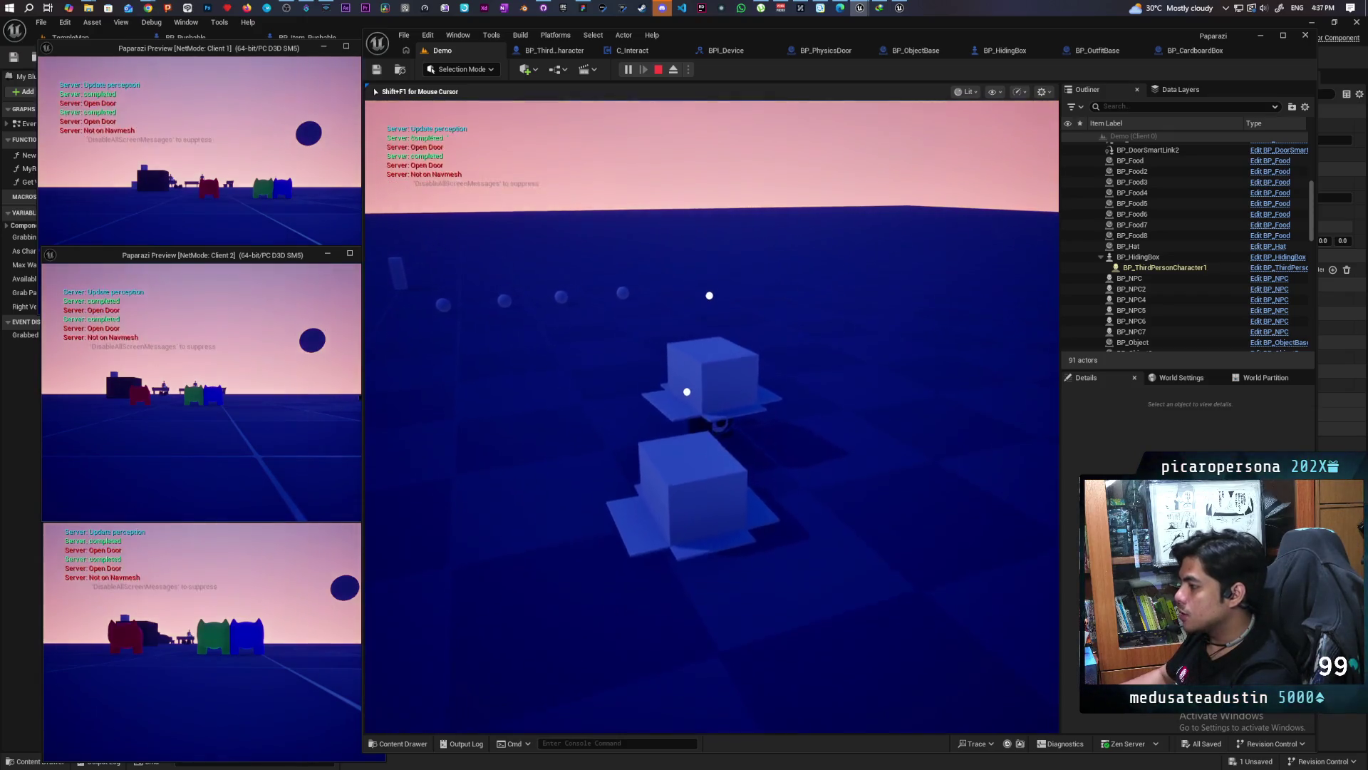
key(e)
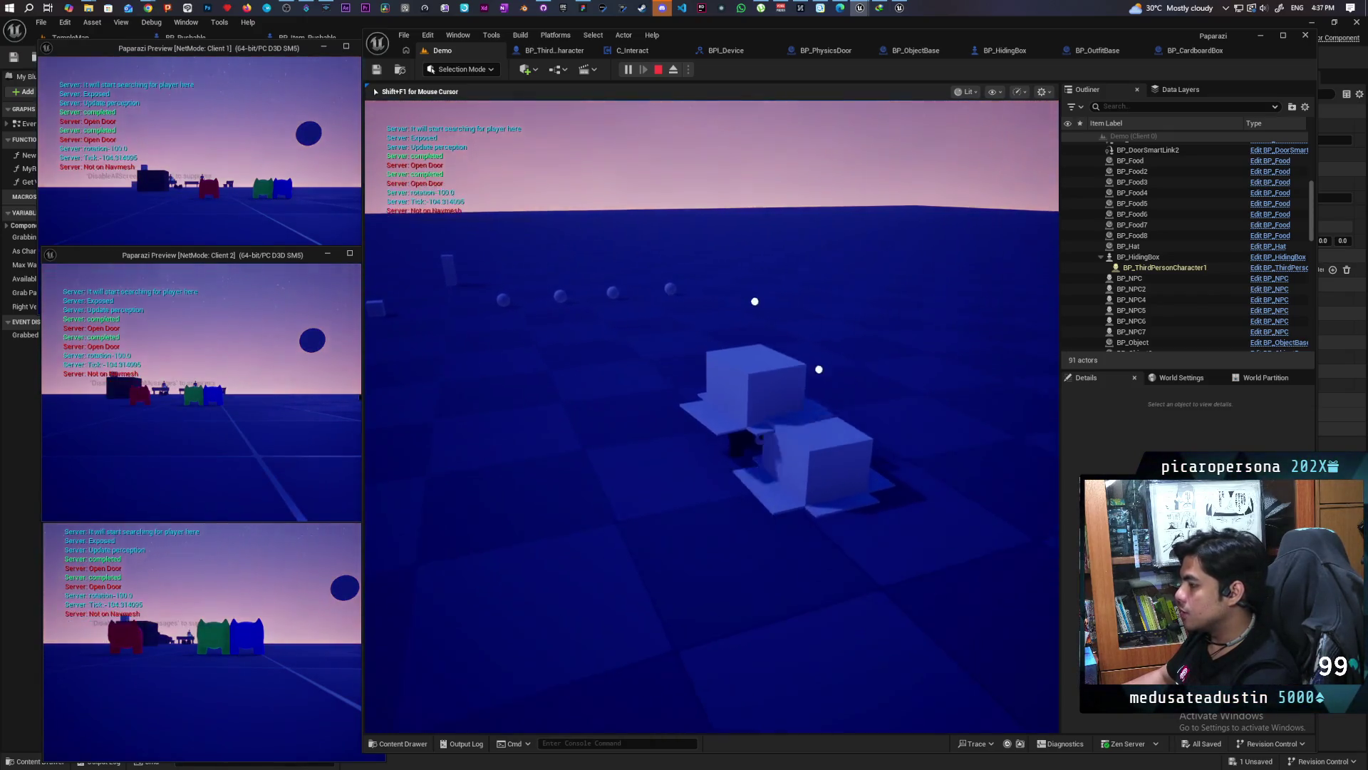
key(e)
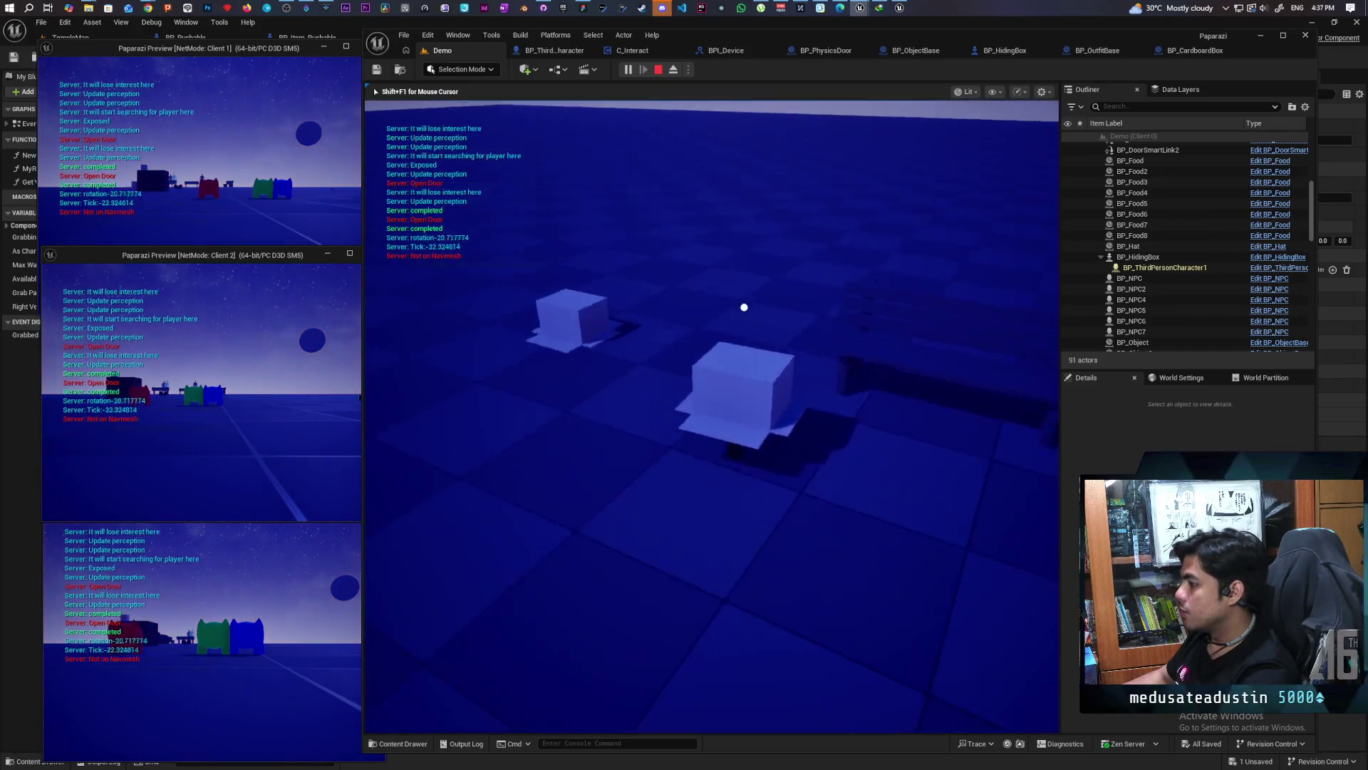
key(e)
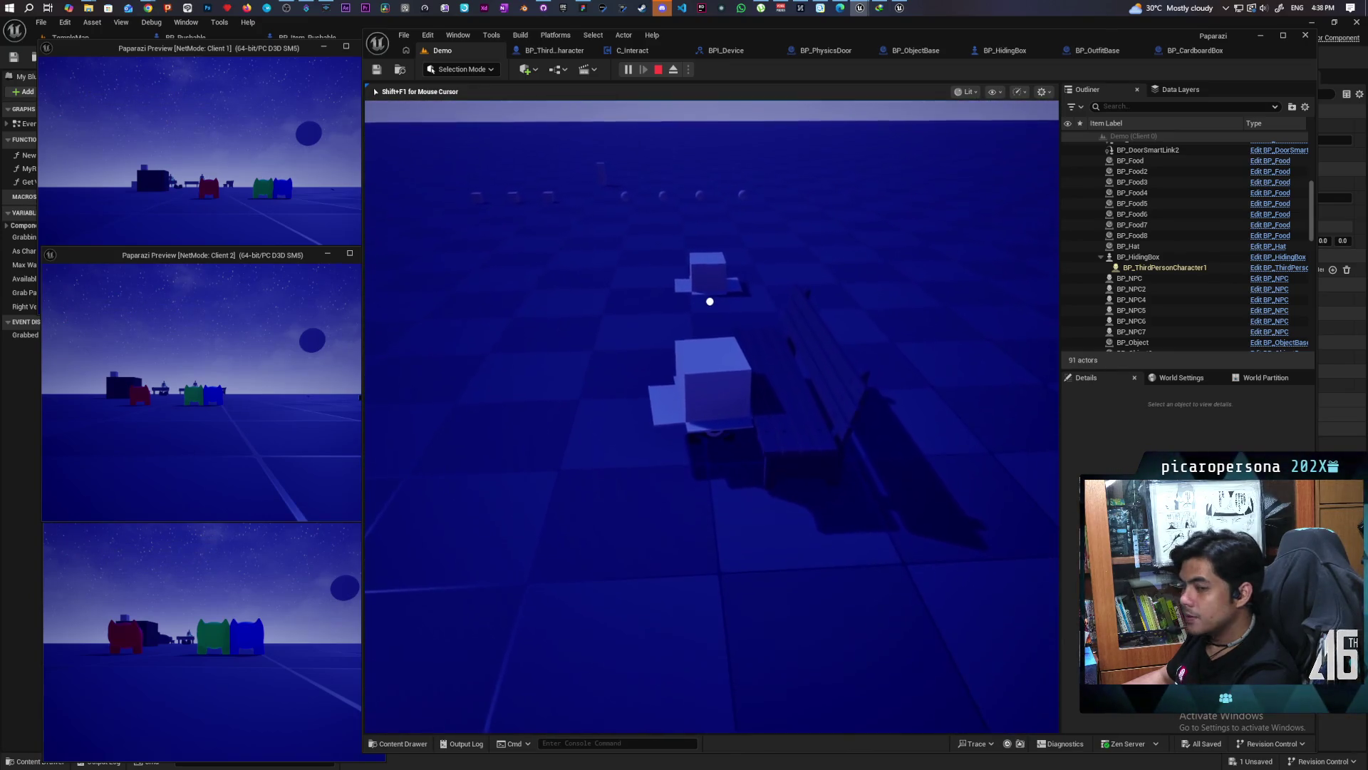
Open and close the door again, then stop the play-in-editor session
key(e)
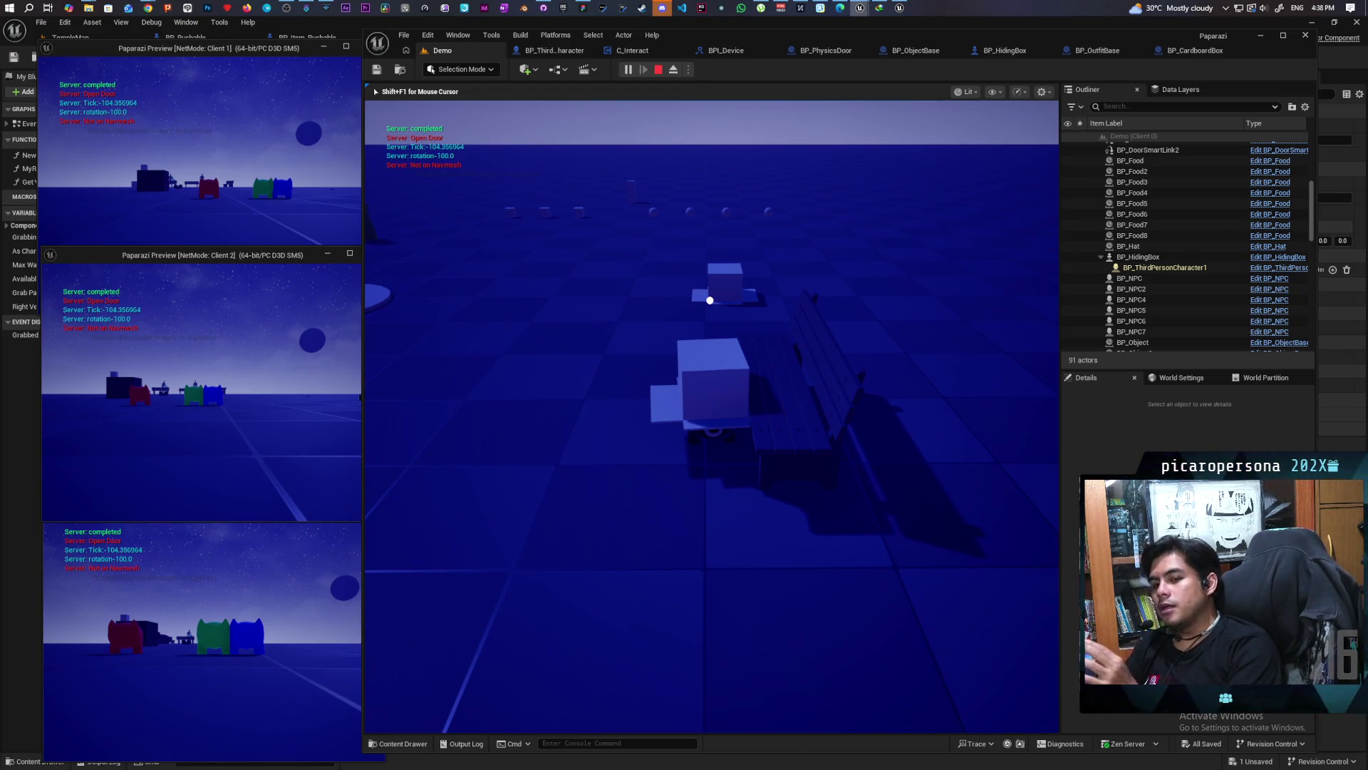
key(e)
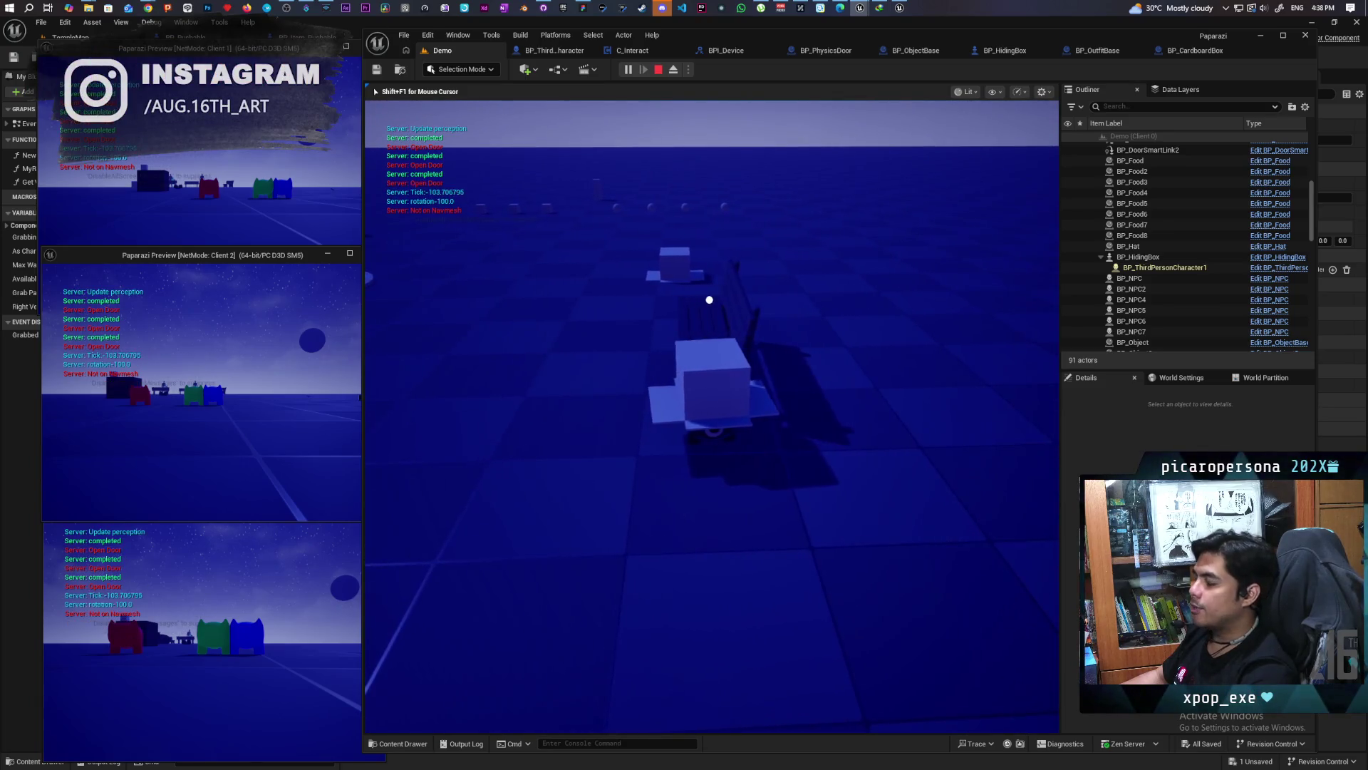
key(e)
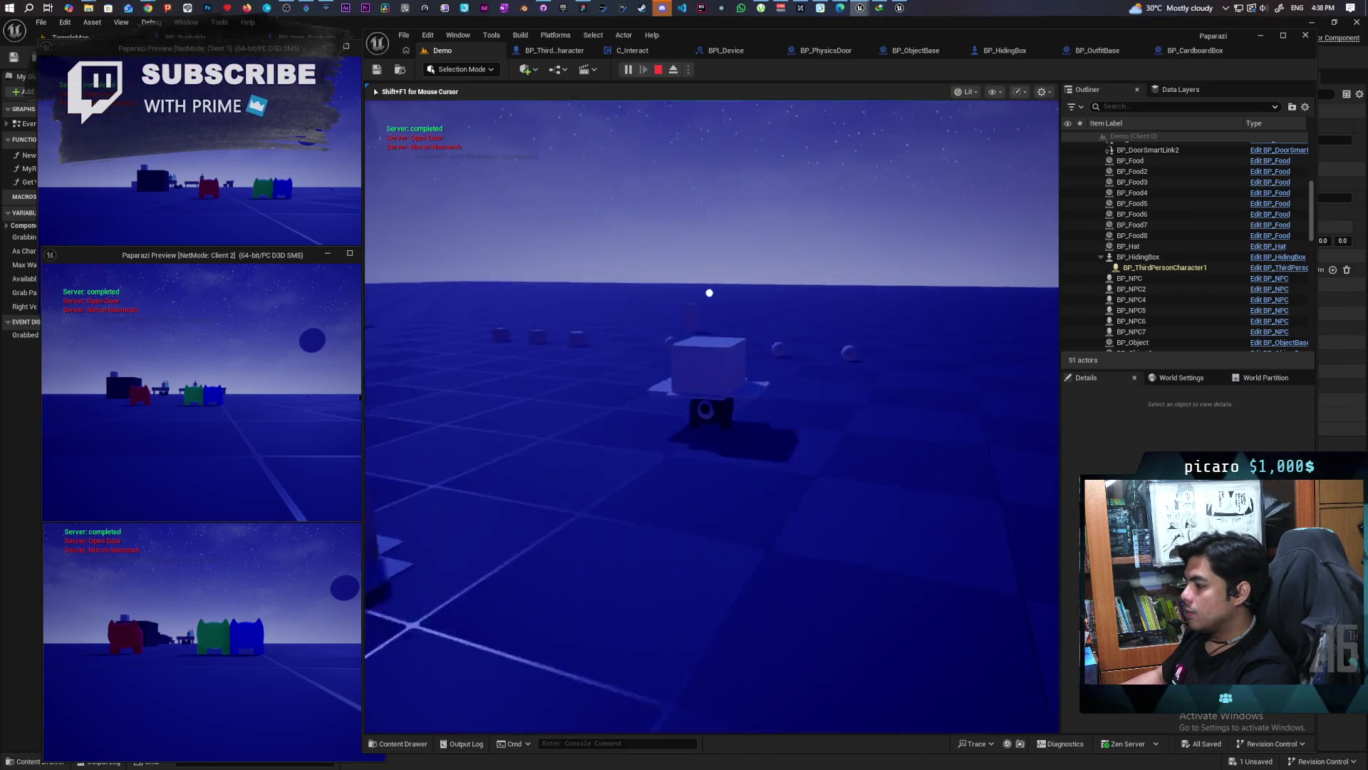
key(Escape)
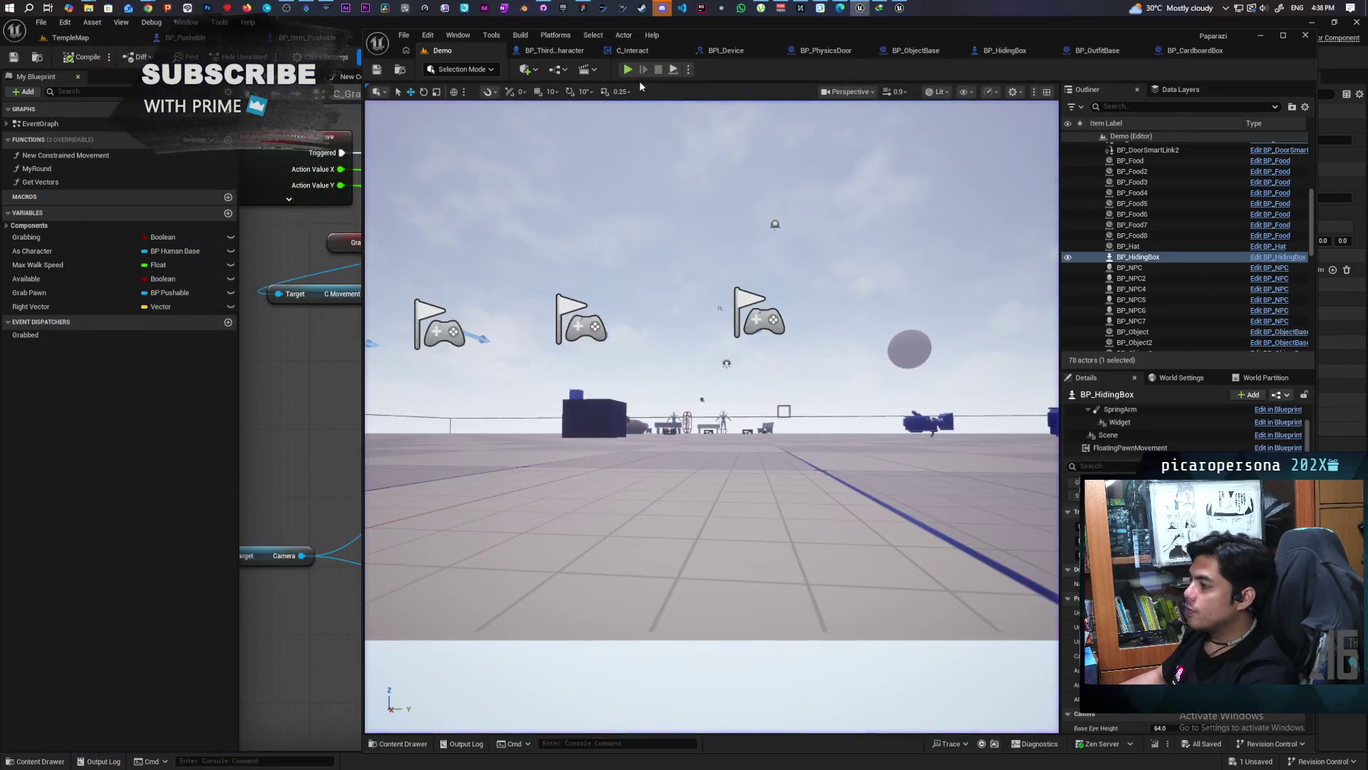
click(627, 69)
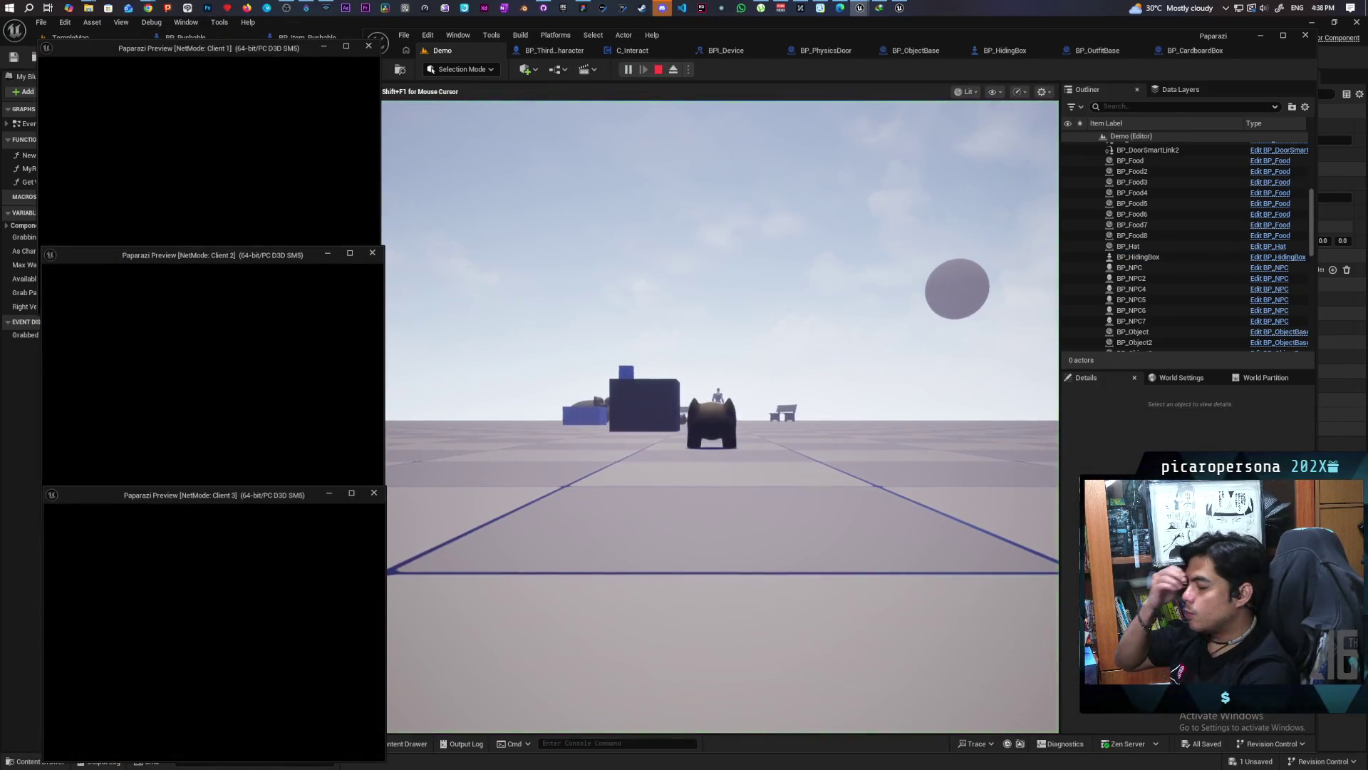
key(alt+Tab)
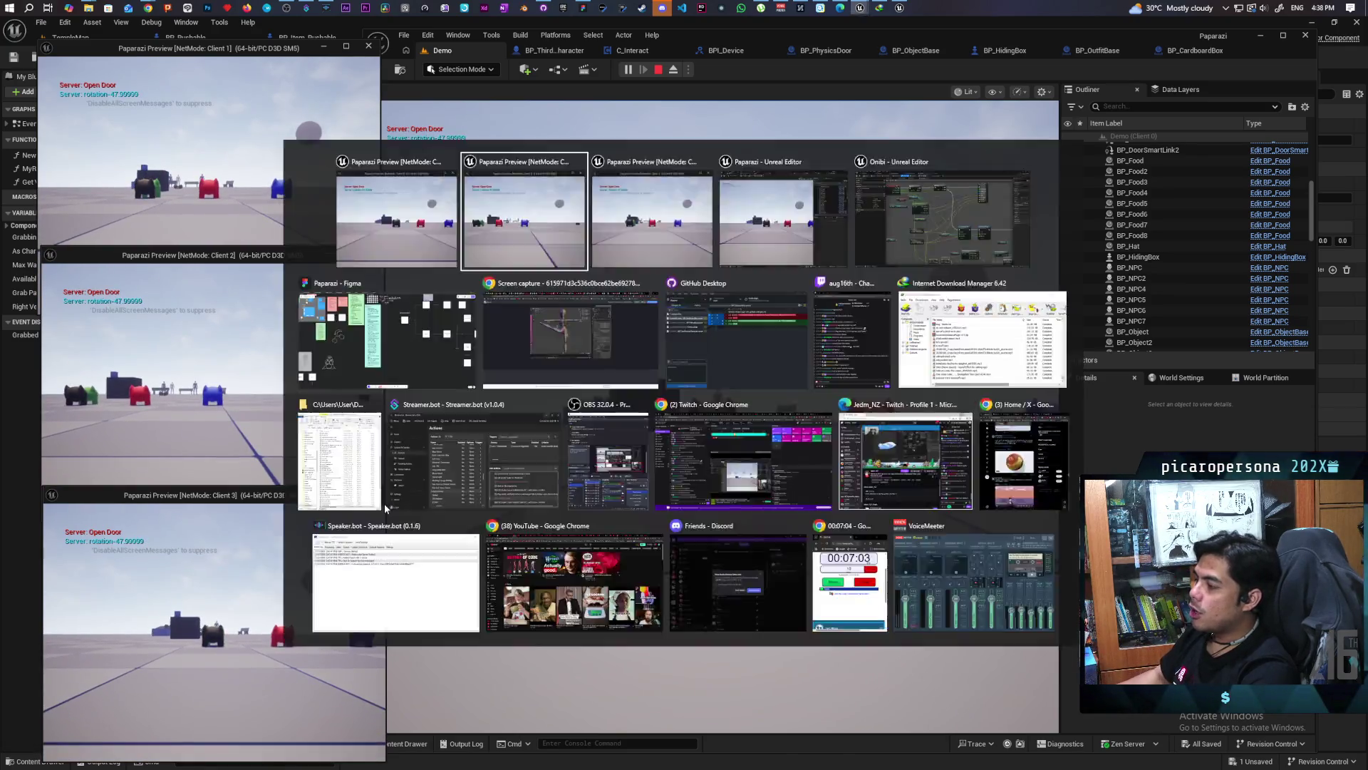
key(w)
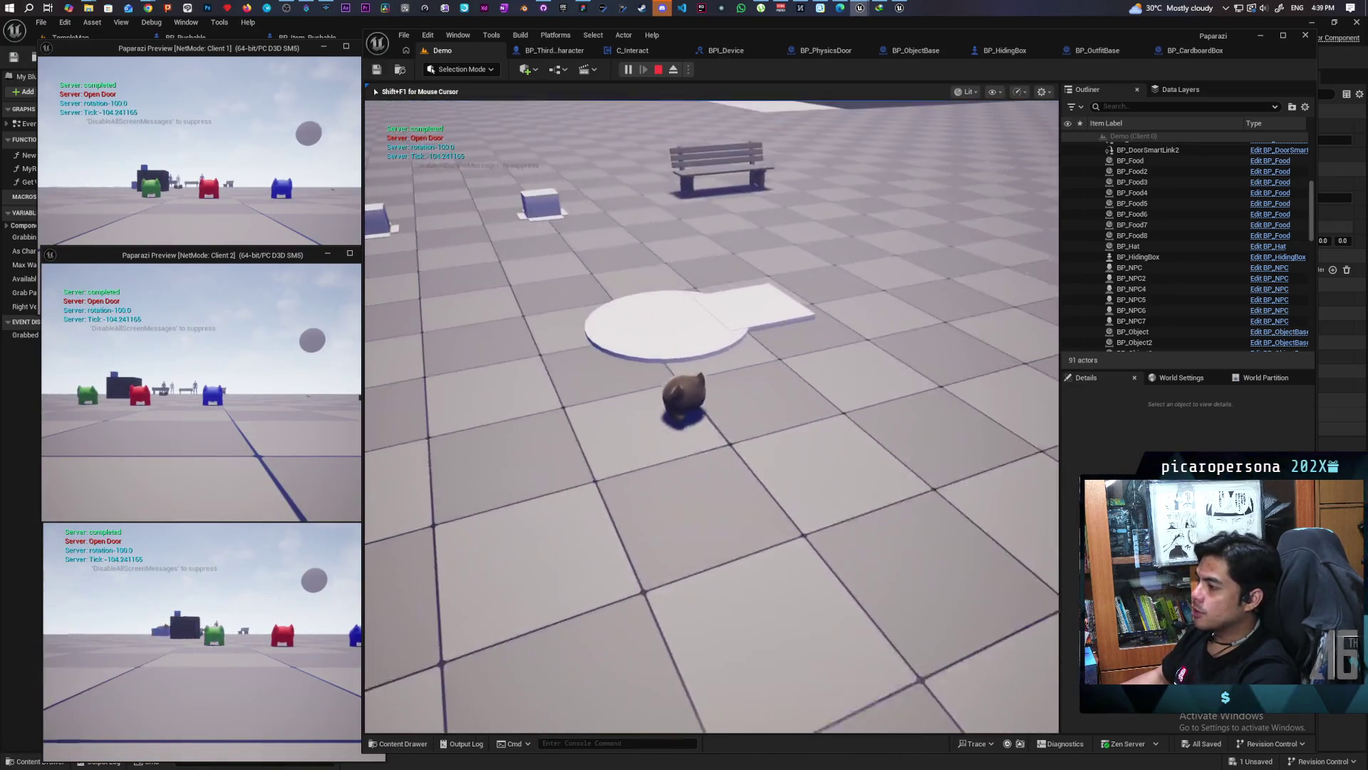
key(w)
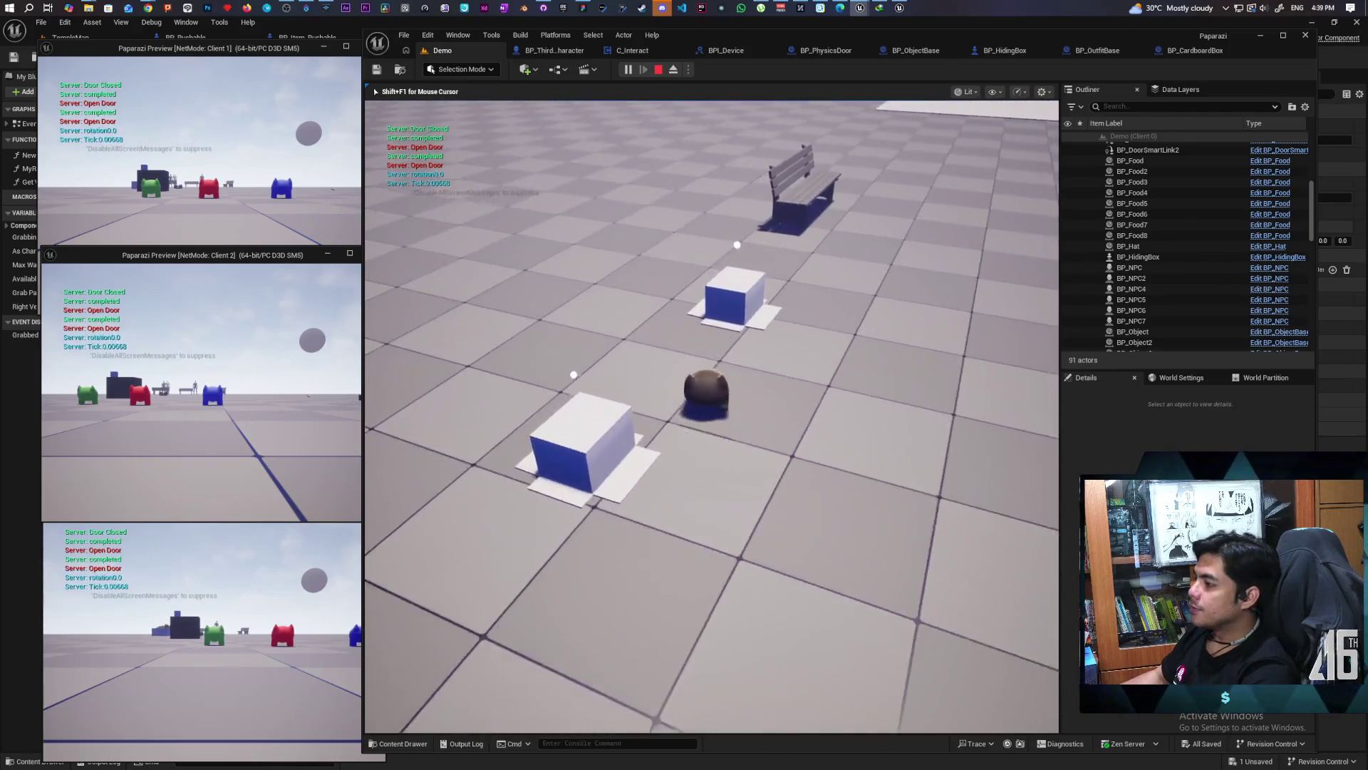
key(w)
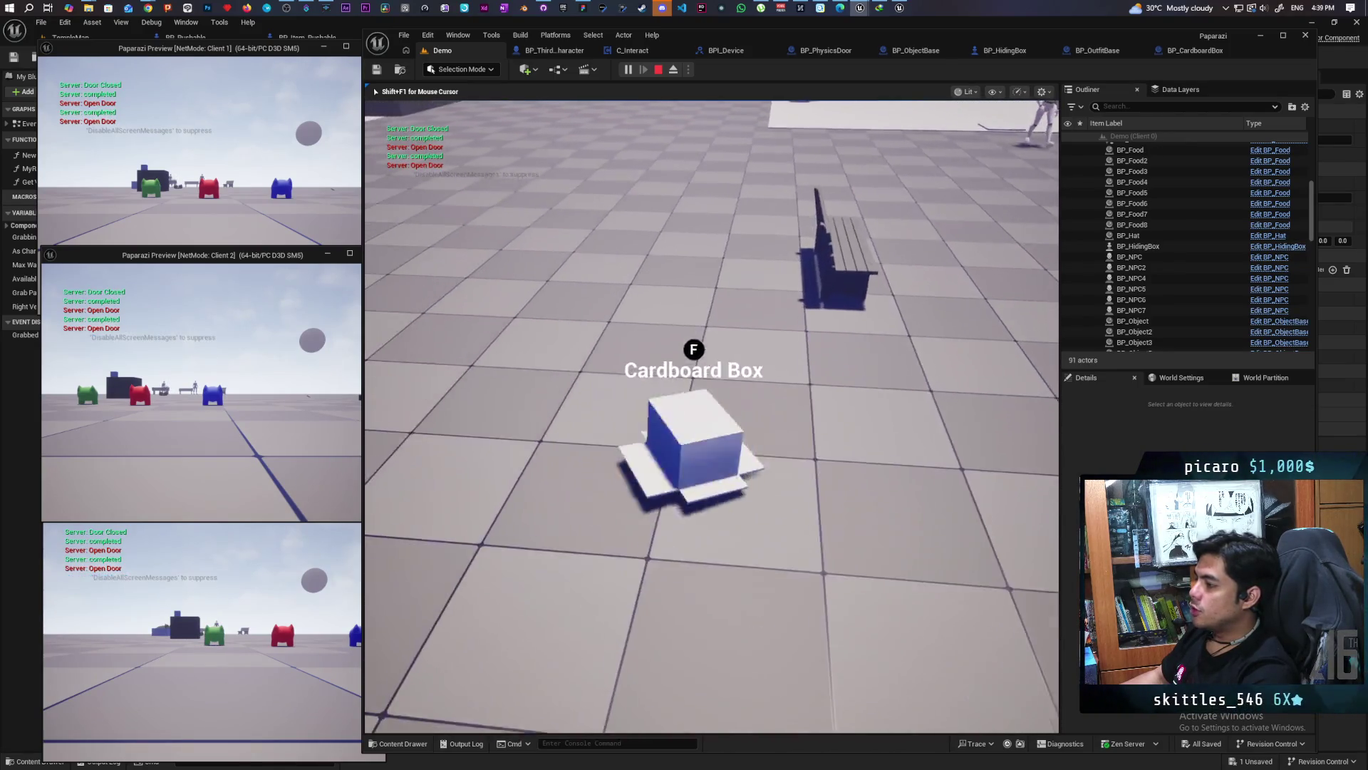
key(w)
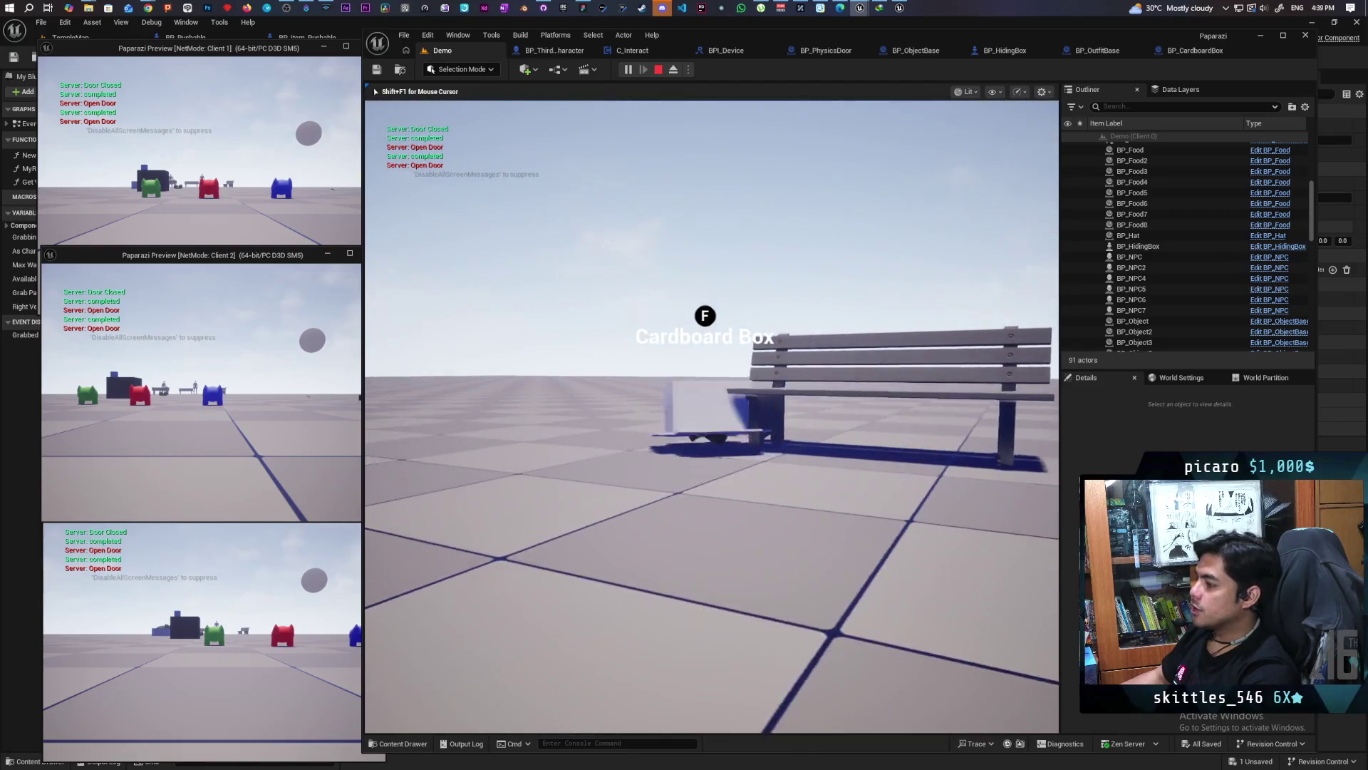
key(w)
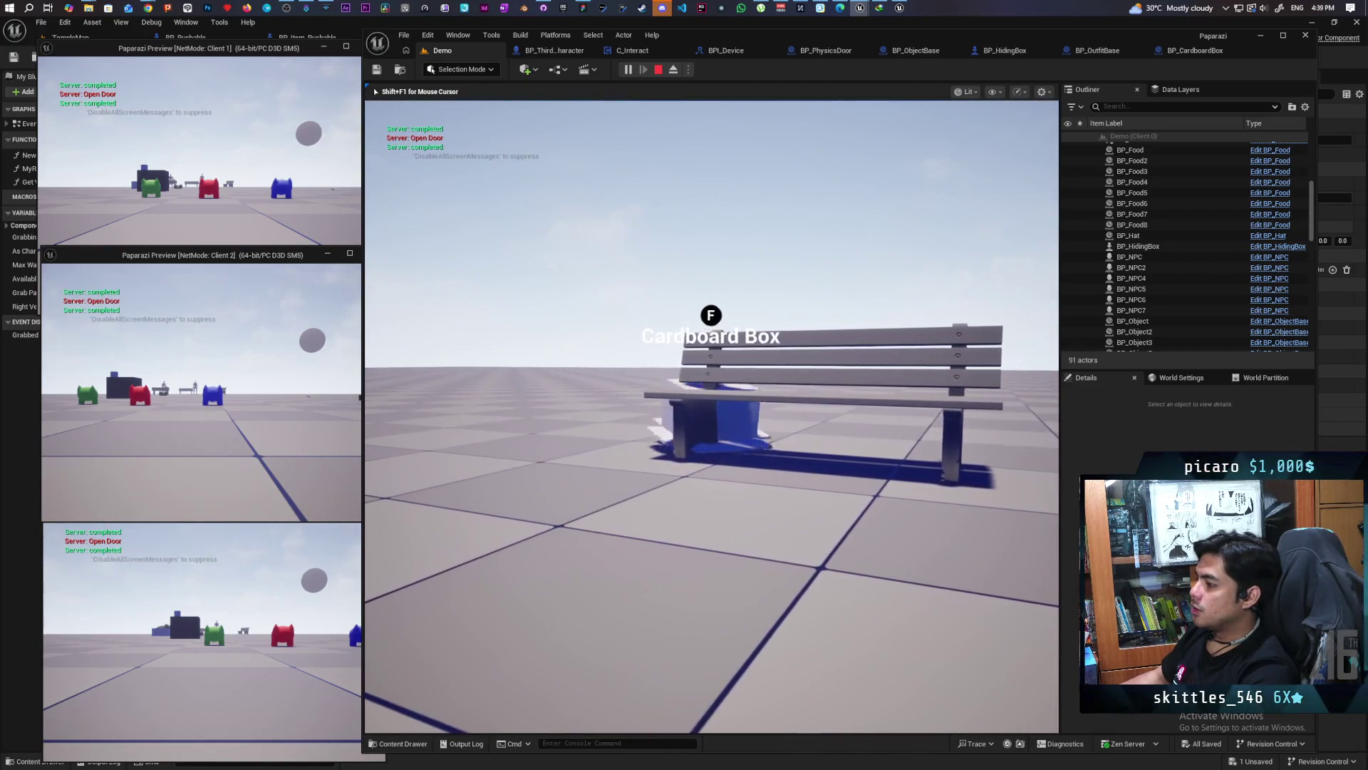
key(shift+F1)
key(Escape)
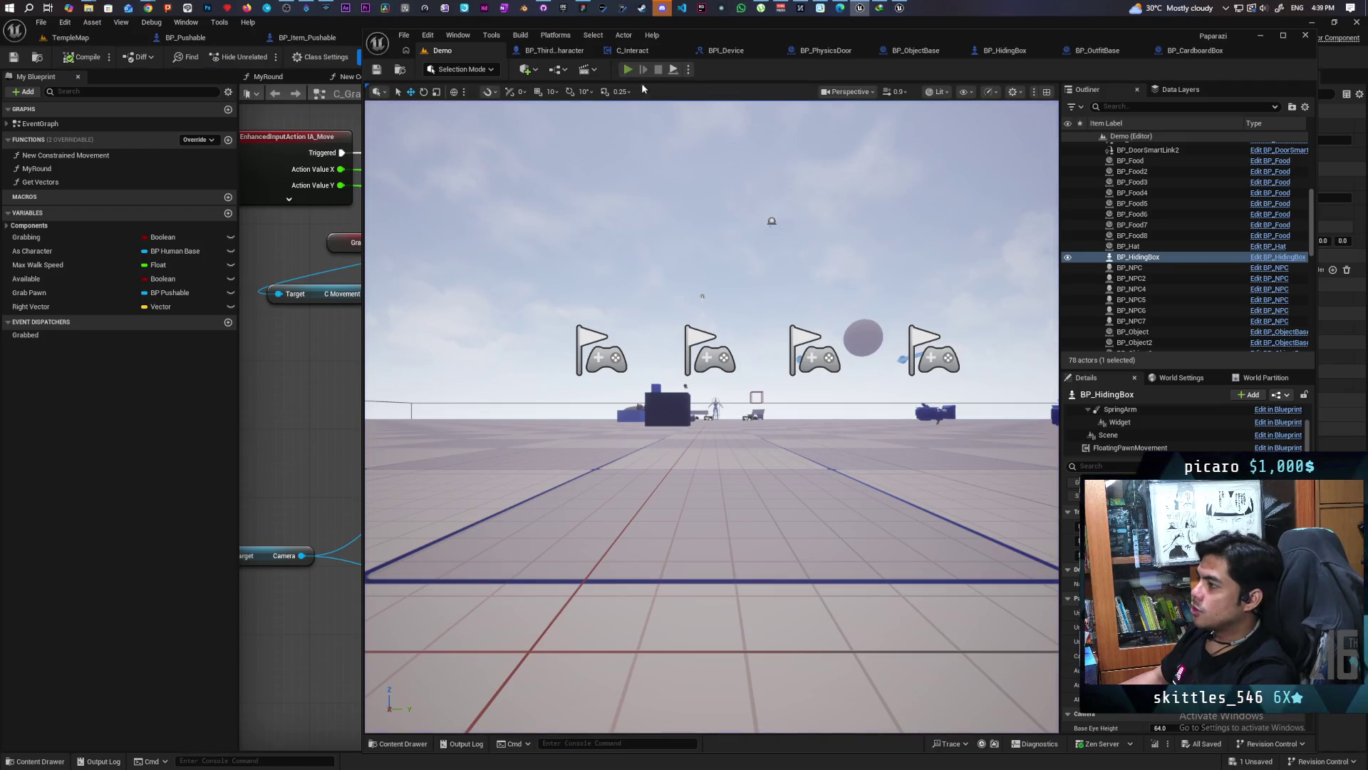
click(628, 69)
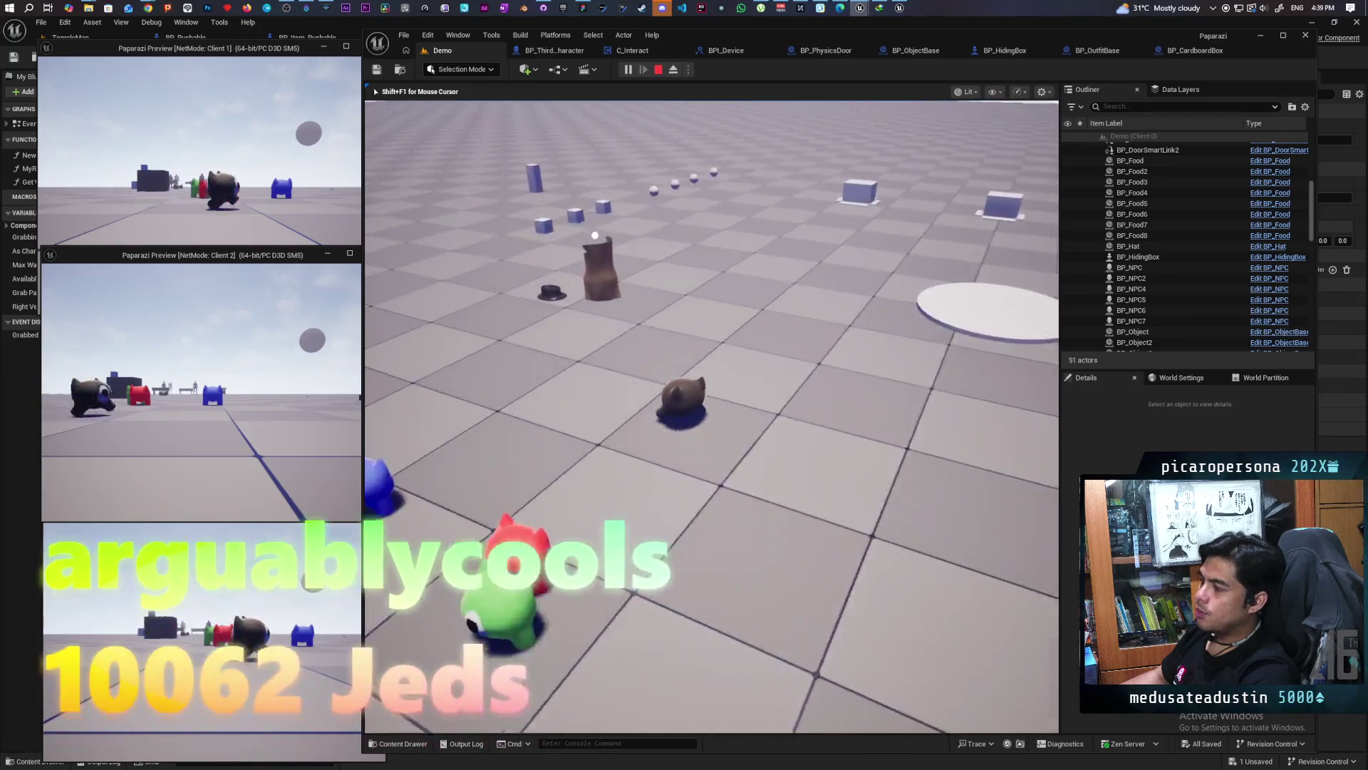
key(w)
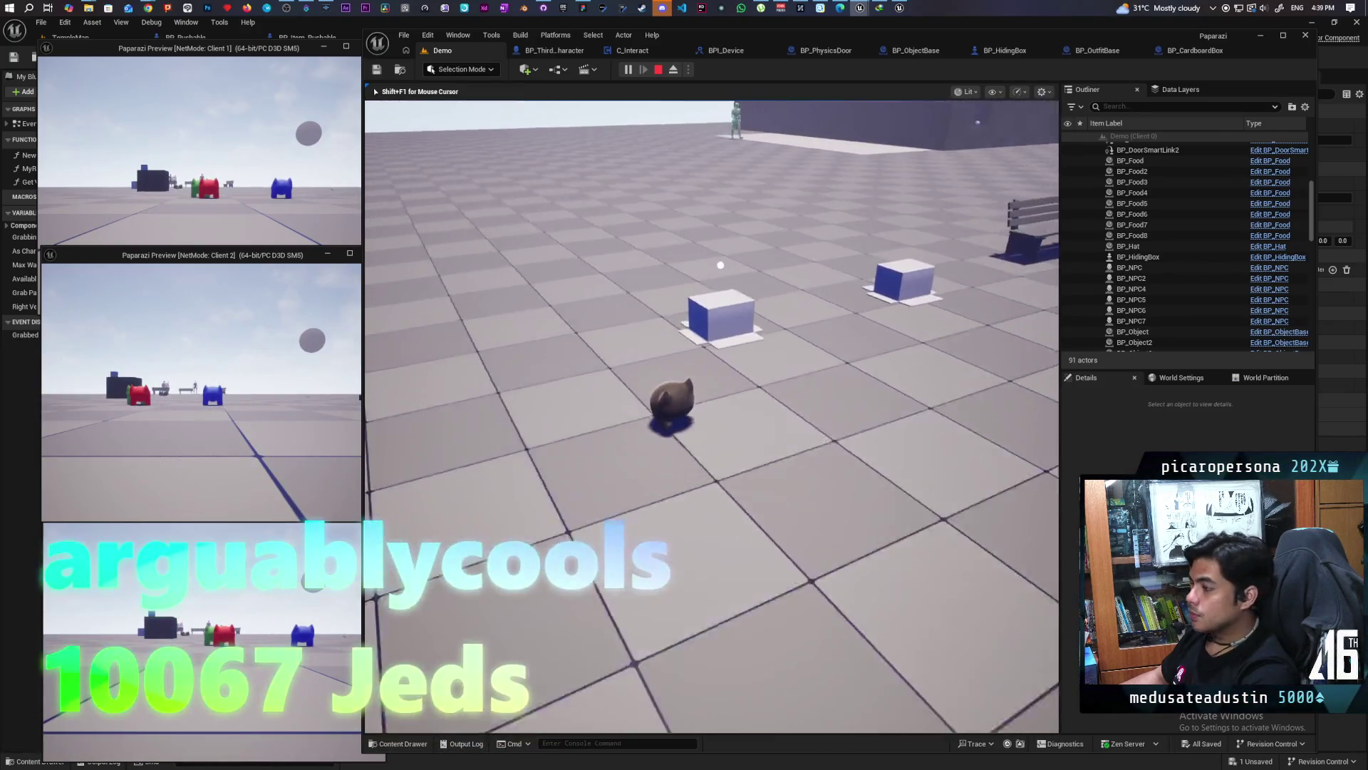
key(w)
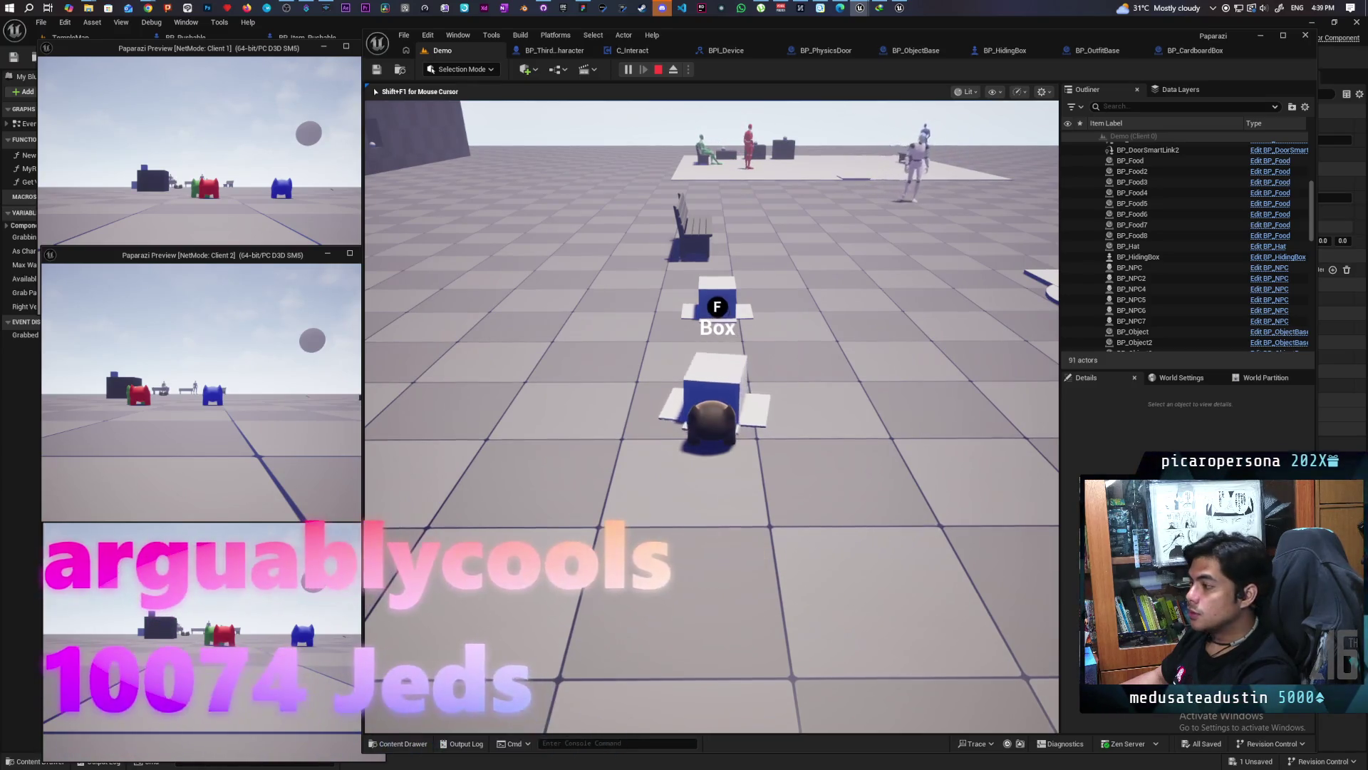
key(f)
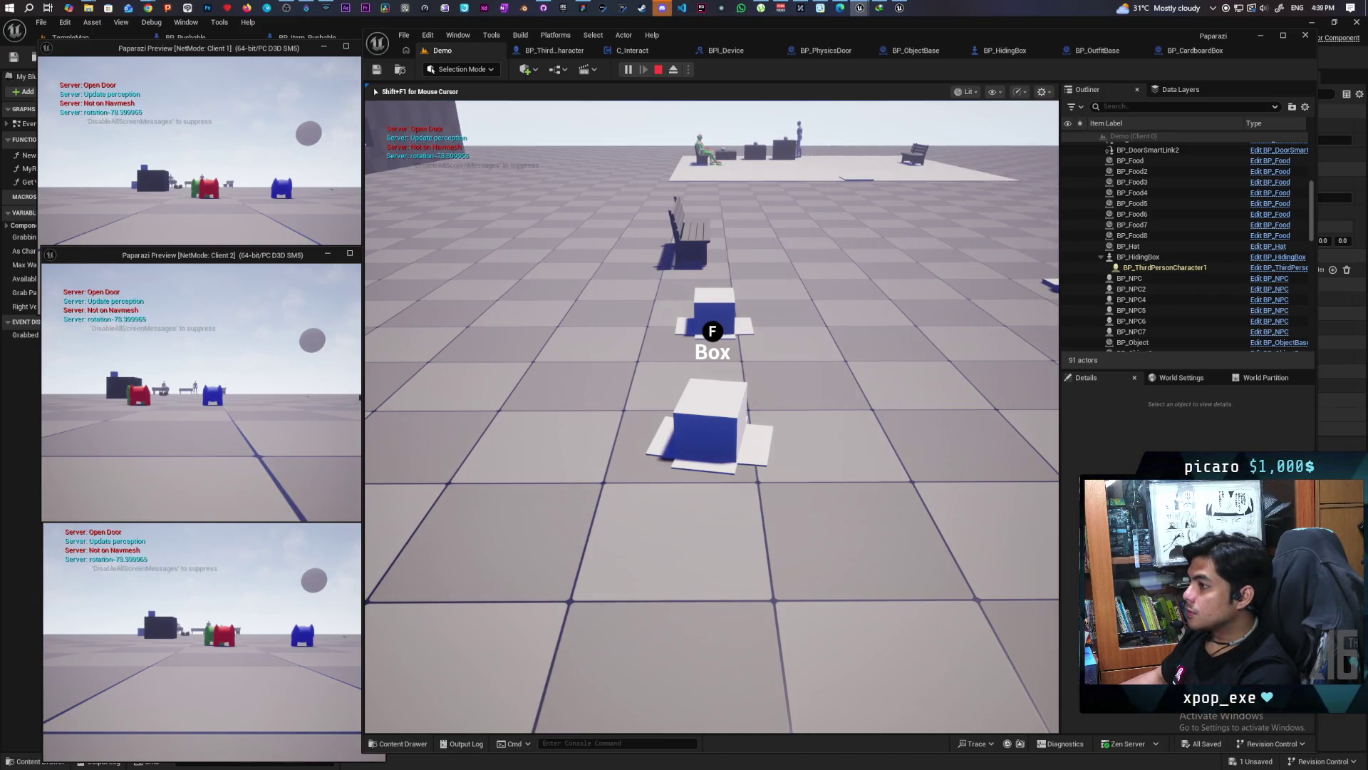
key(w)
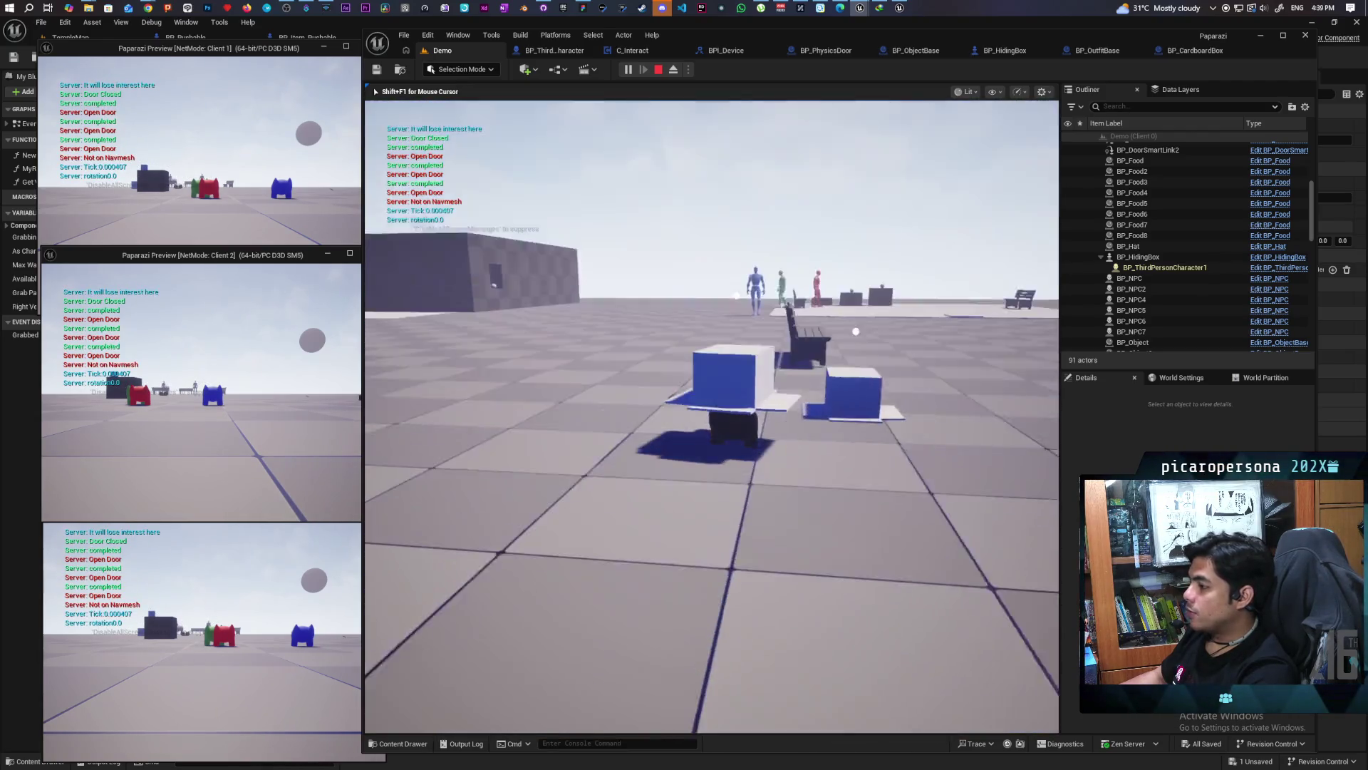
key(Escape)
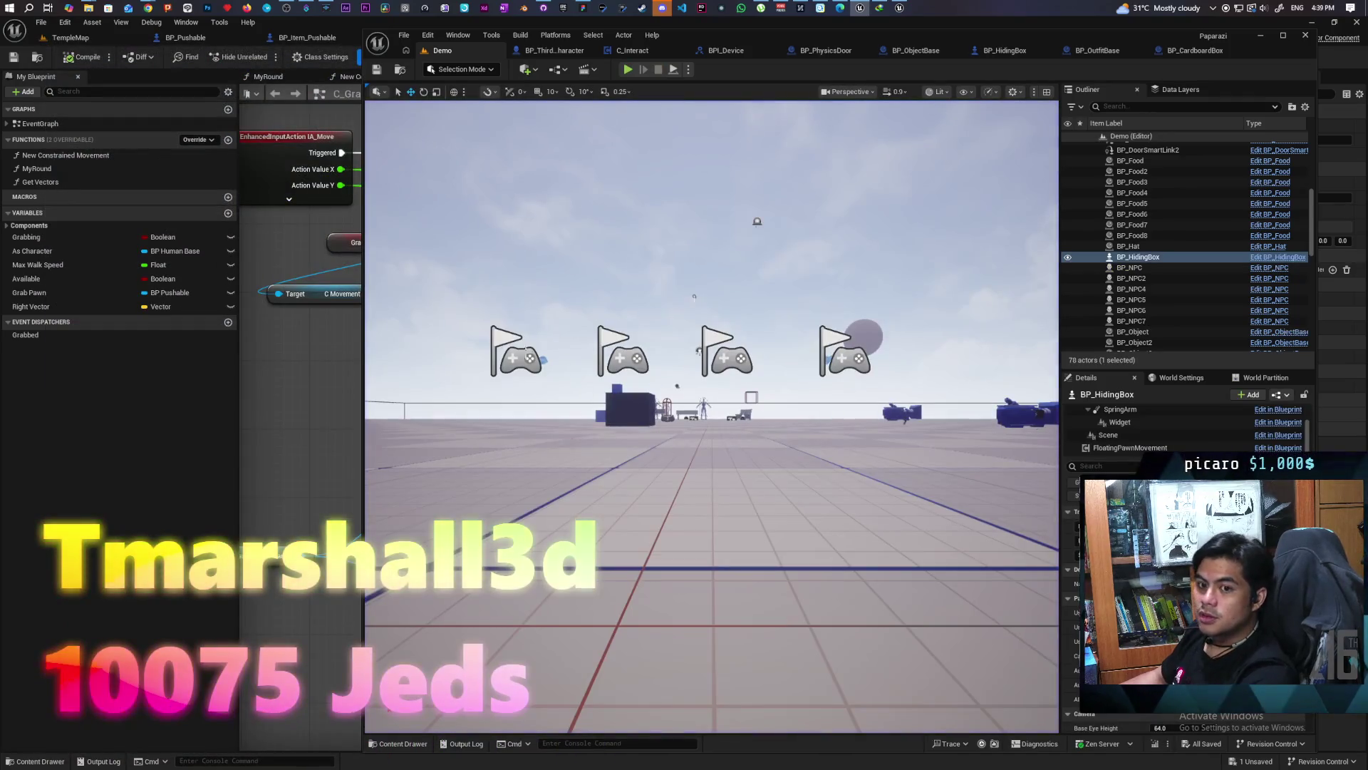
mouse_move(151, 5)
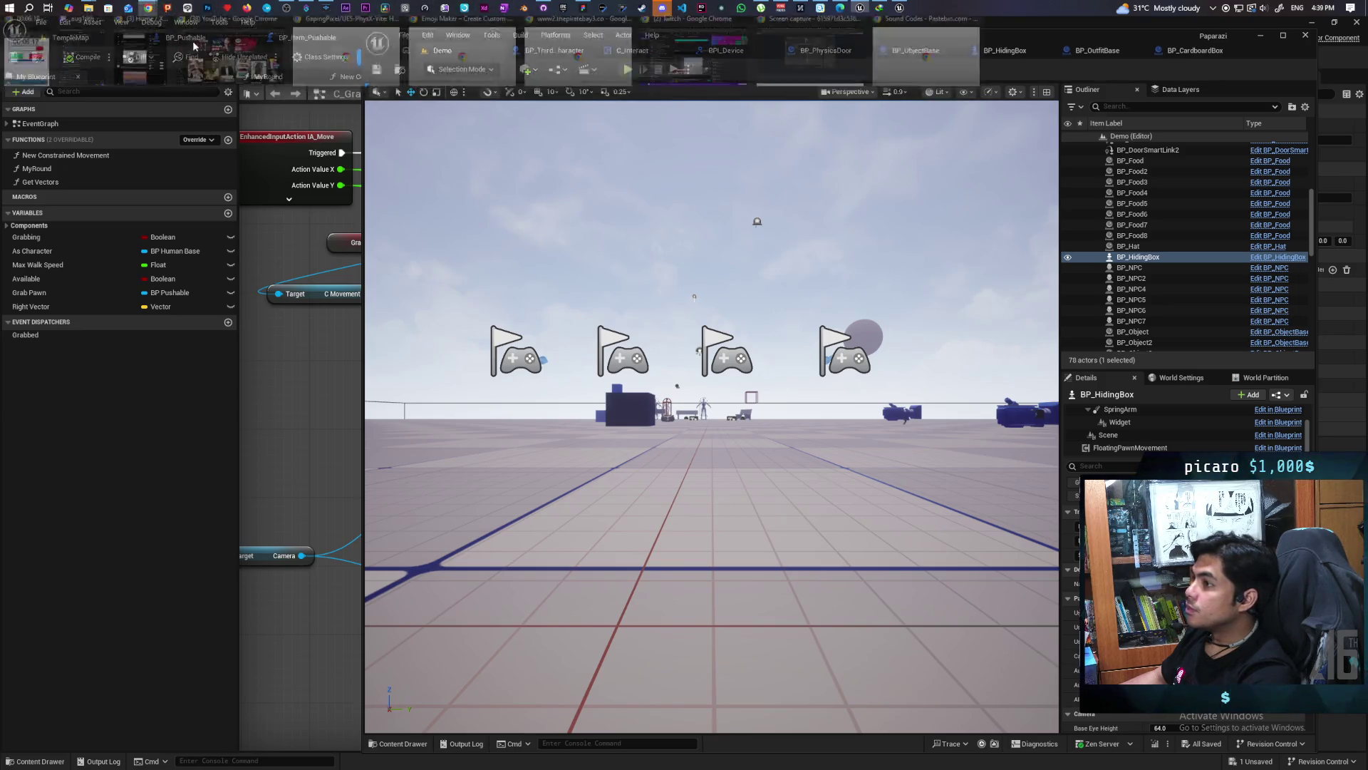
click(810, 63)
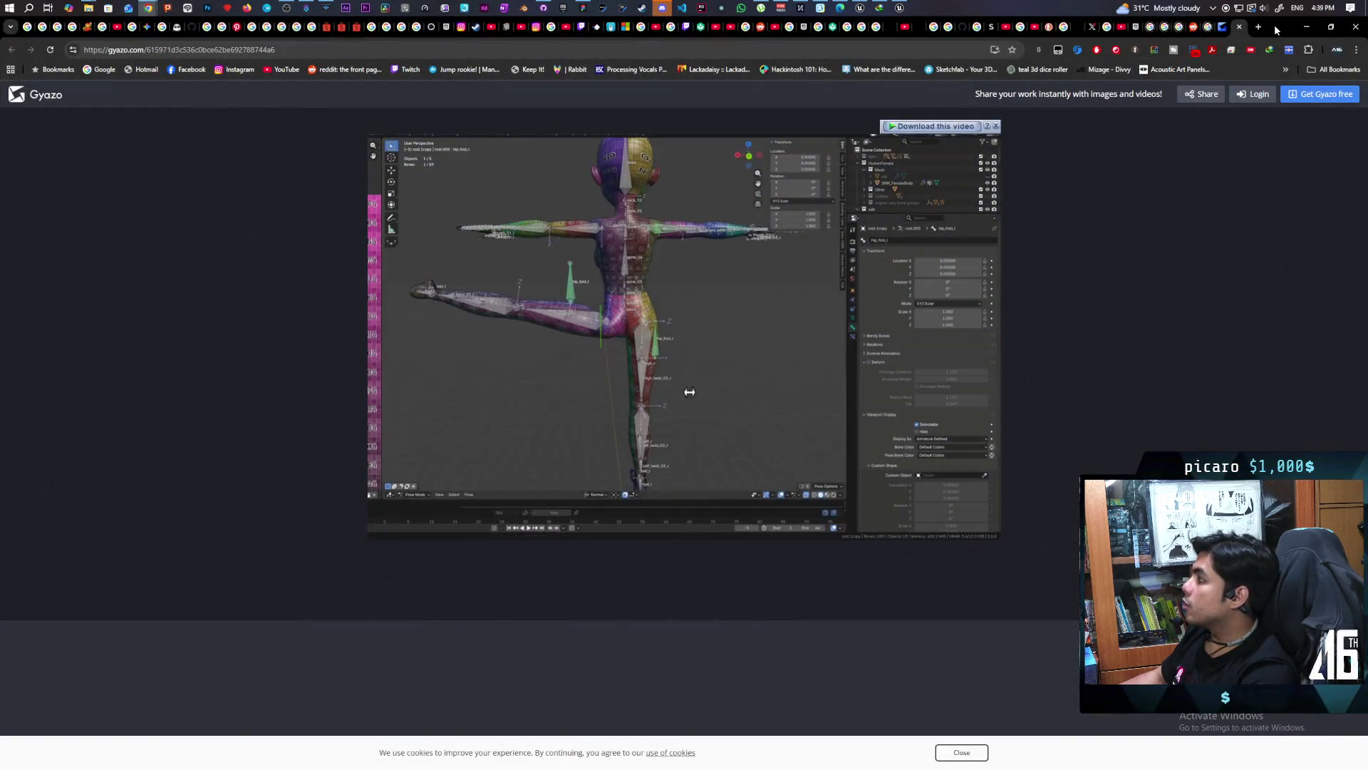
Load Twitch in a new Incognito window and bring up its log-in form
key(ctrl+shift+n)
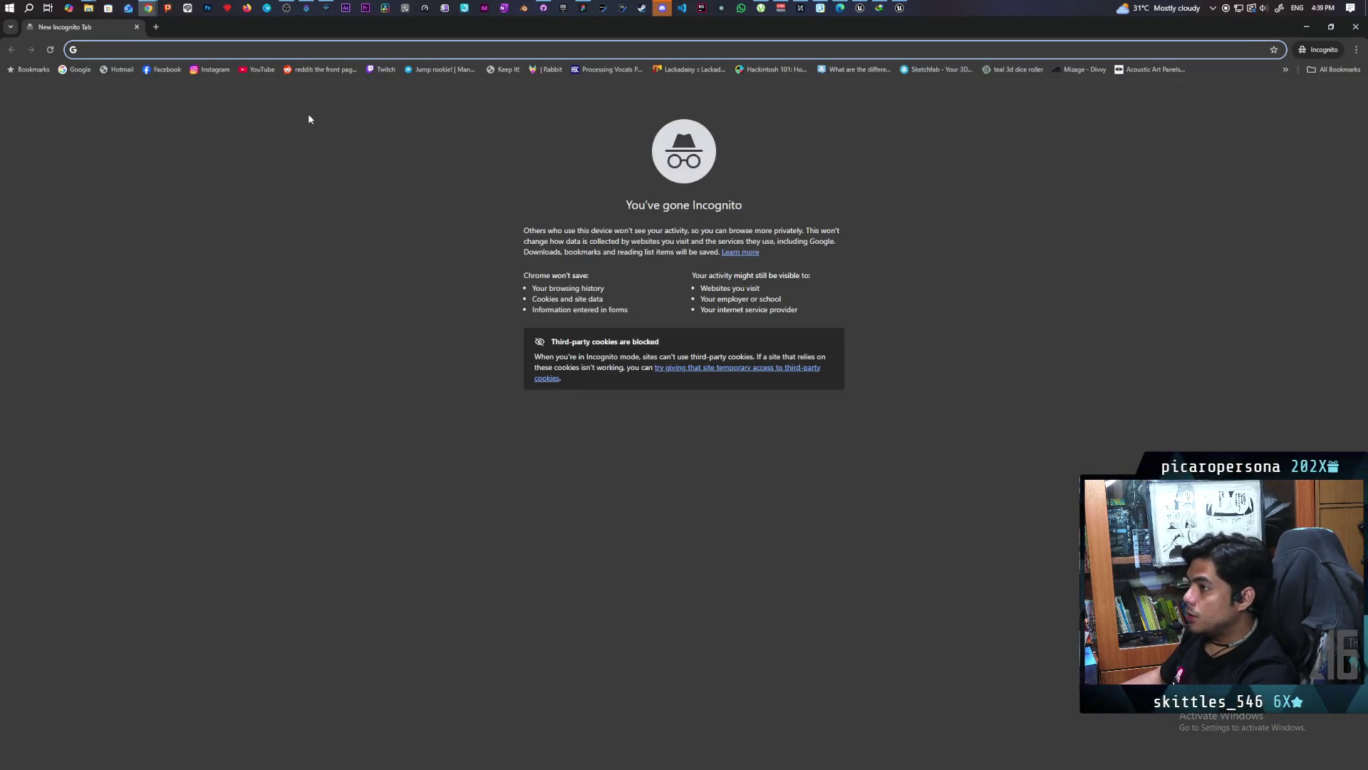
click(386, 70)
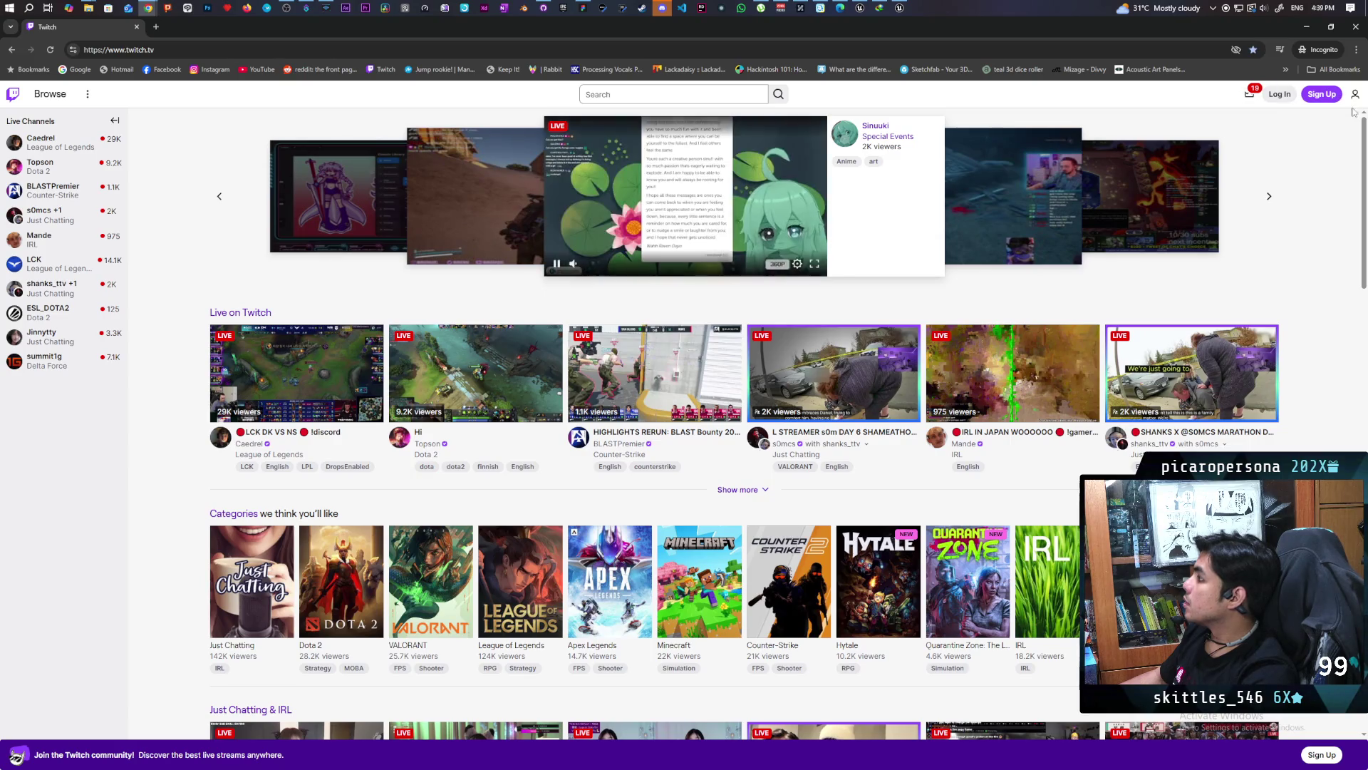
click(1281, 97)
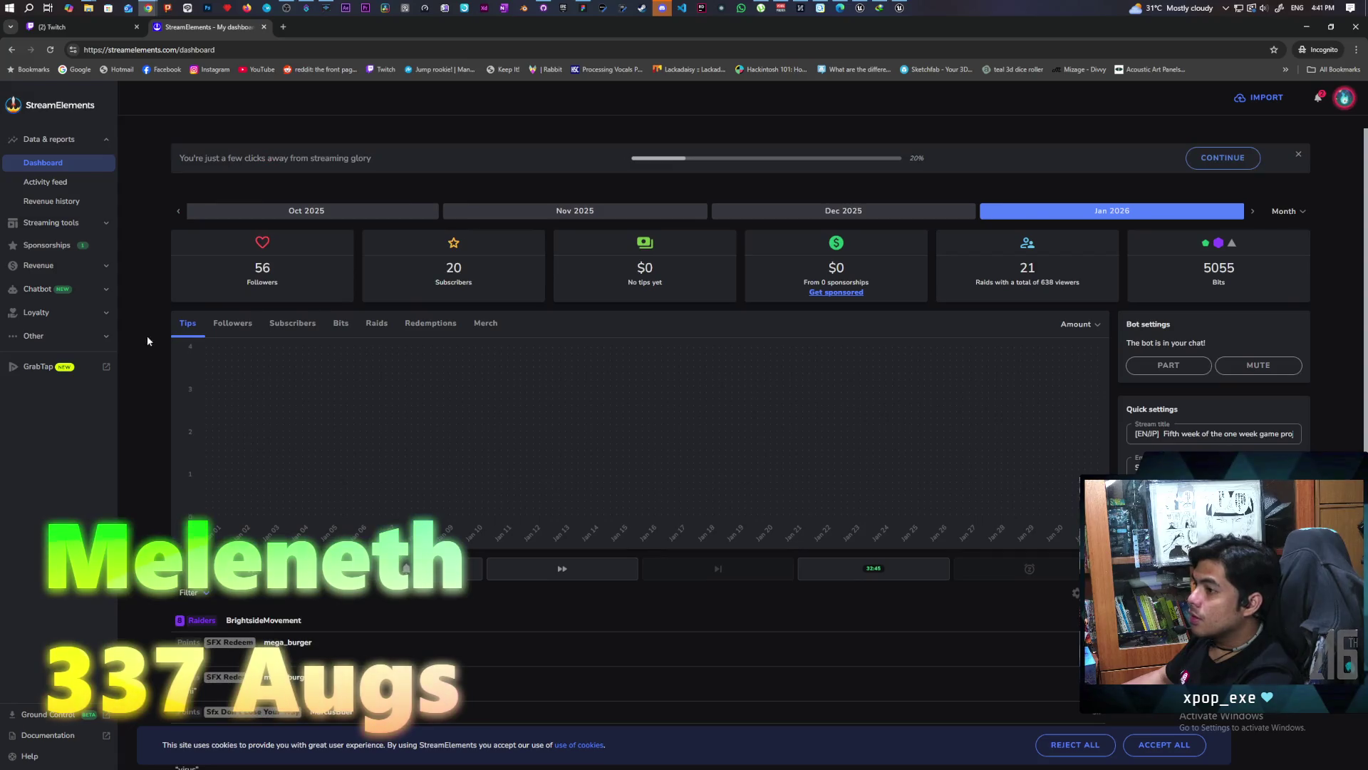
Expand the chatbot settings section in the StreamElements sidebar
click(45, 293)
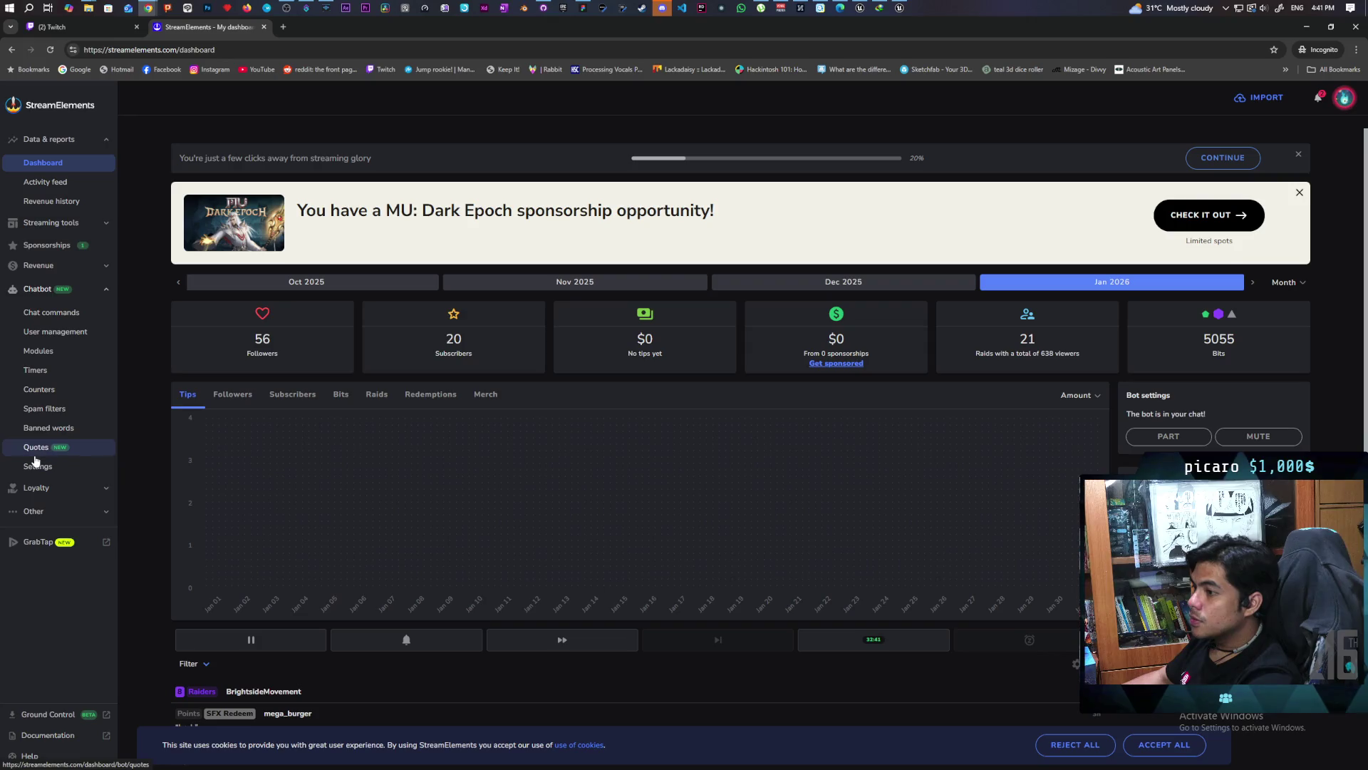
Switch on one-man spam protection in Chatbot Spam filters and expand its settings
click(48, 430)
click(45, 408)
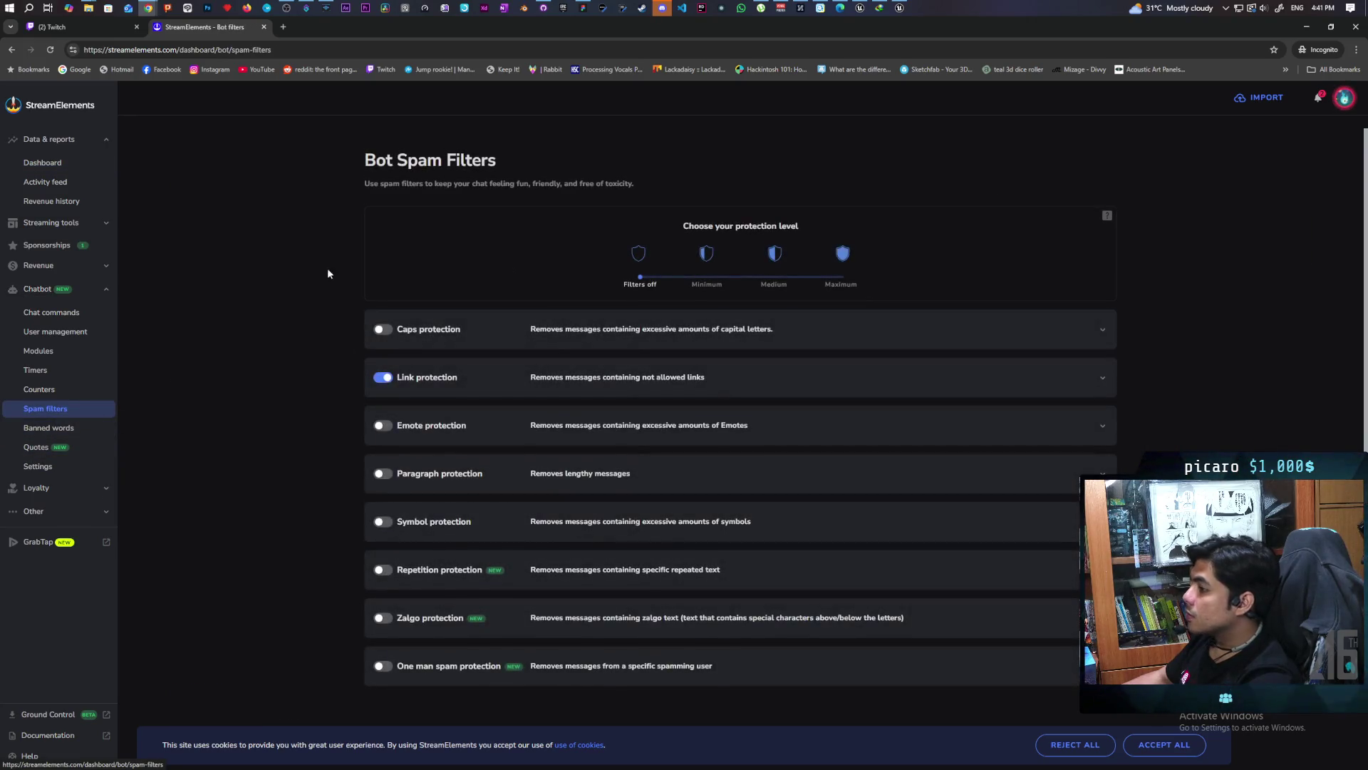
scroll(328, 323, down, 2)
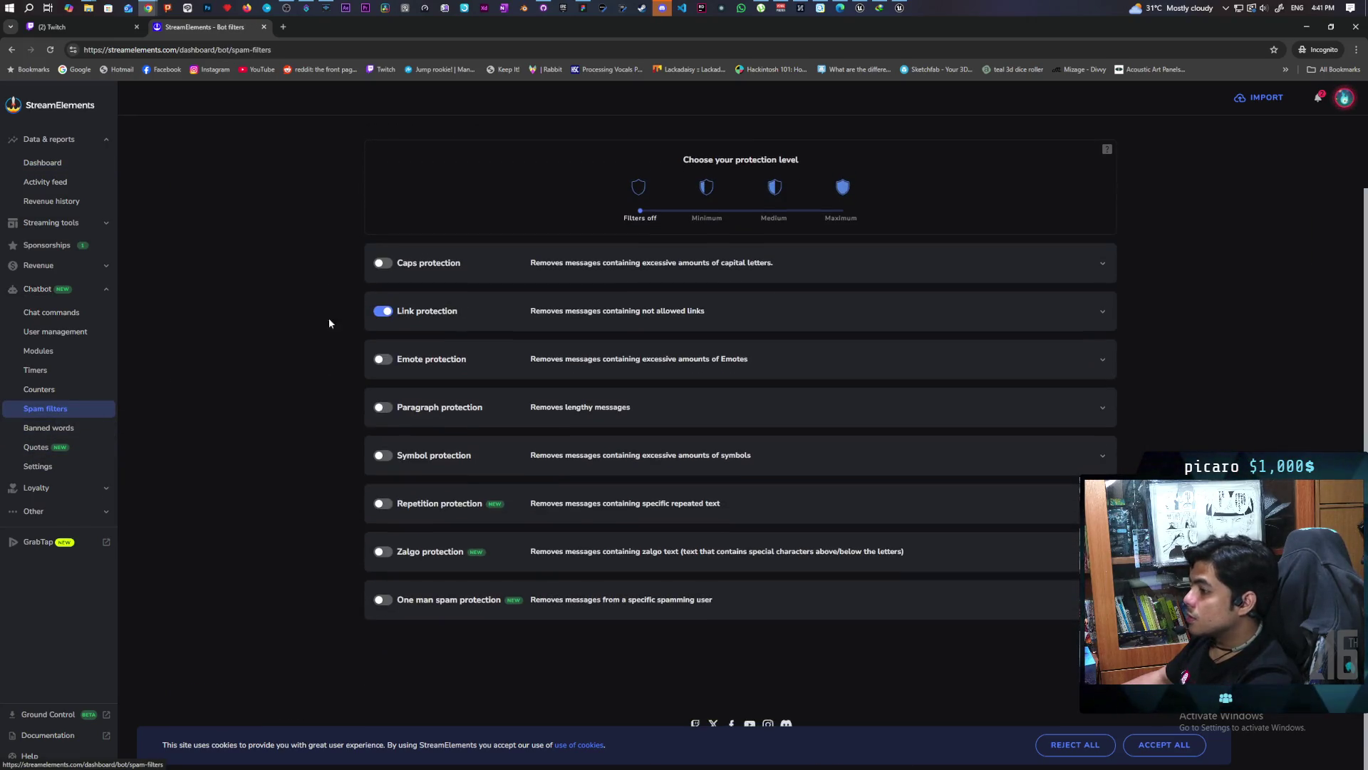
click(384, 600)
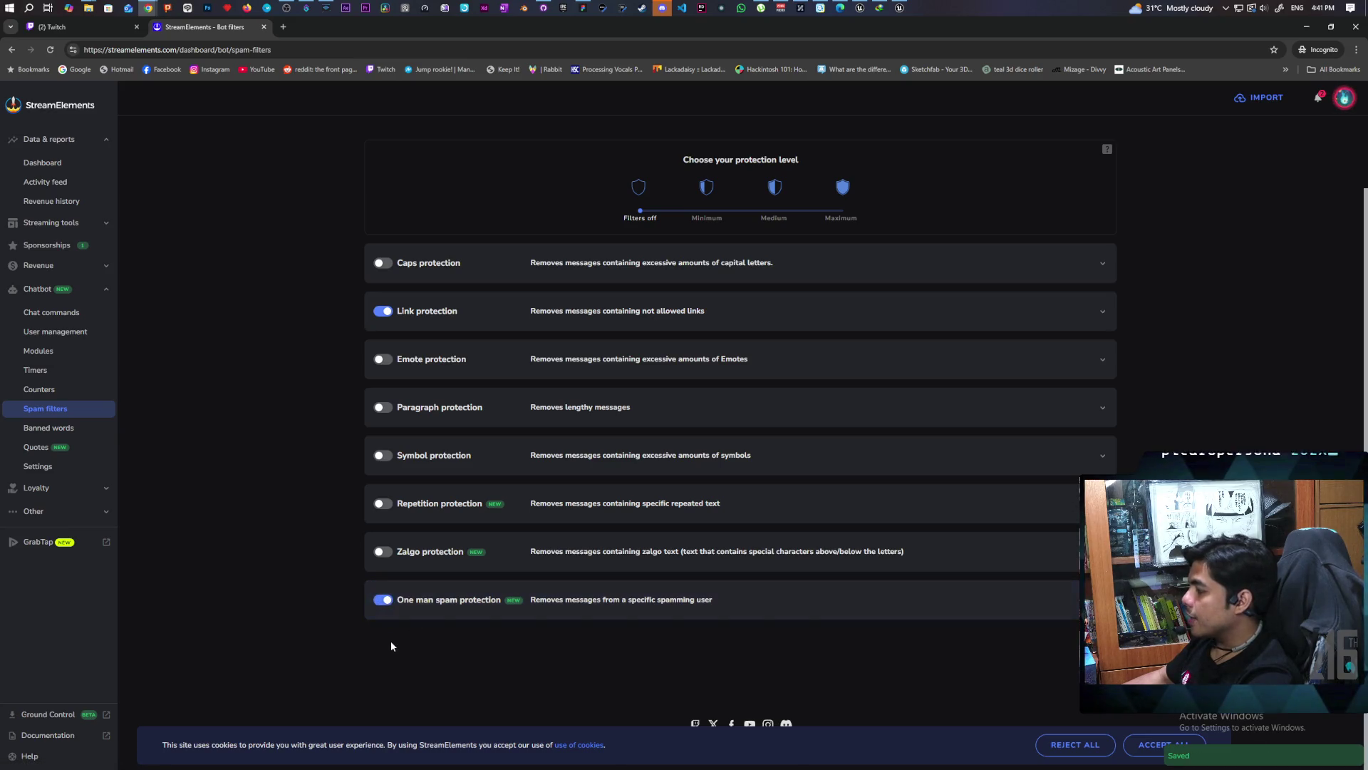
click(678, 617)
scroll(356, 559, down, 5)
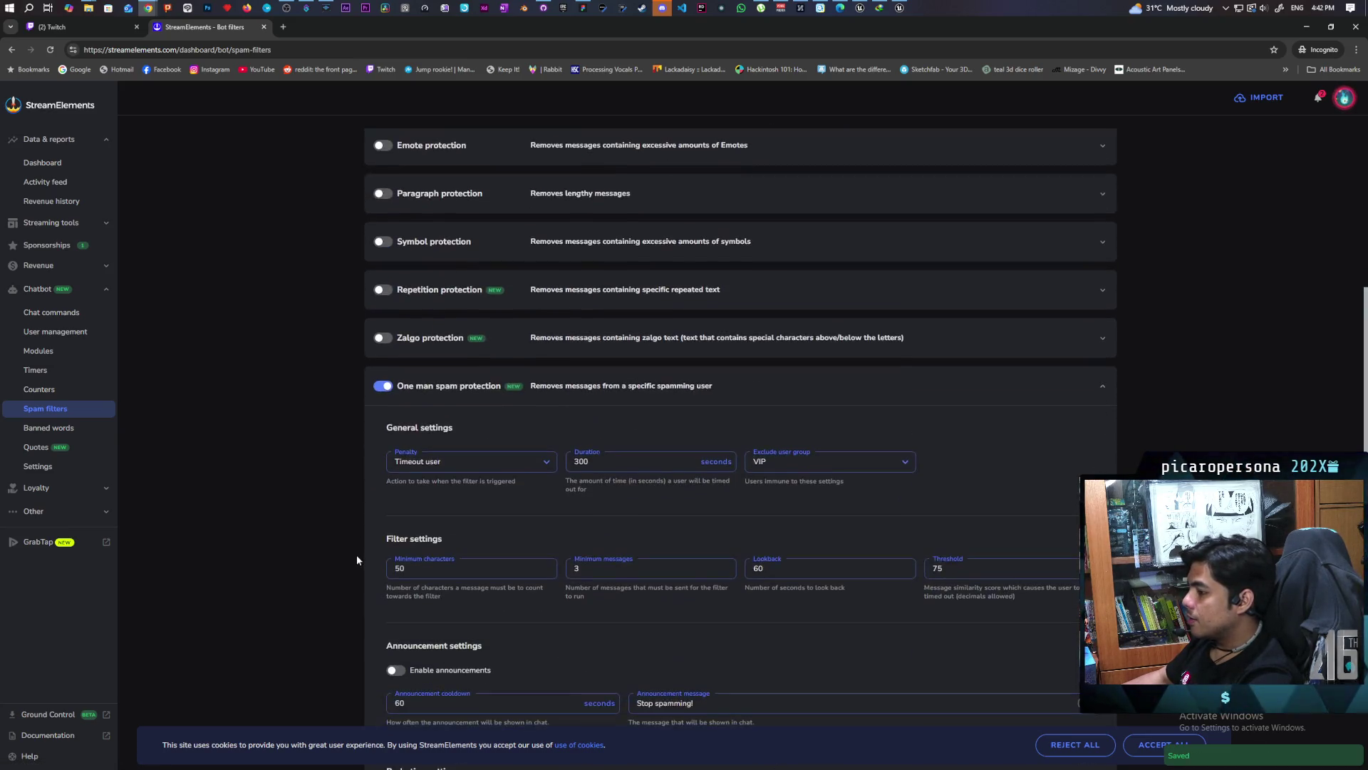
Set the minimum characters to 15, then minimize the browser window
double_click(439, 365)
text(15)
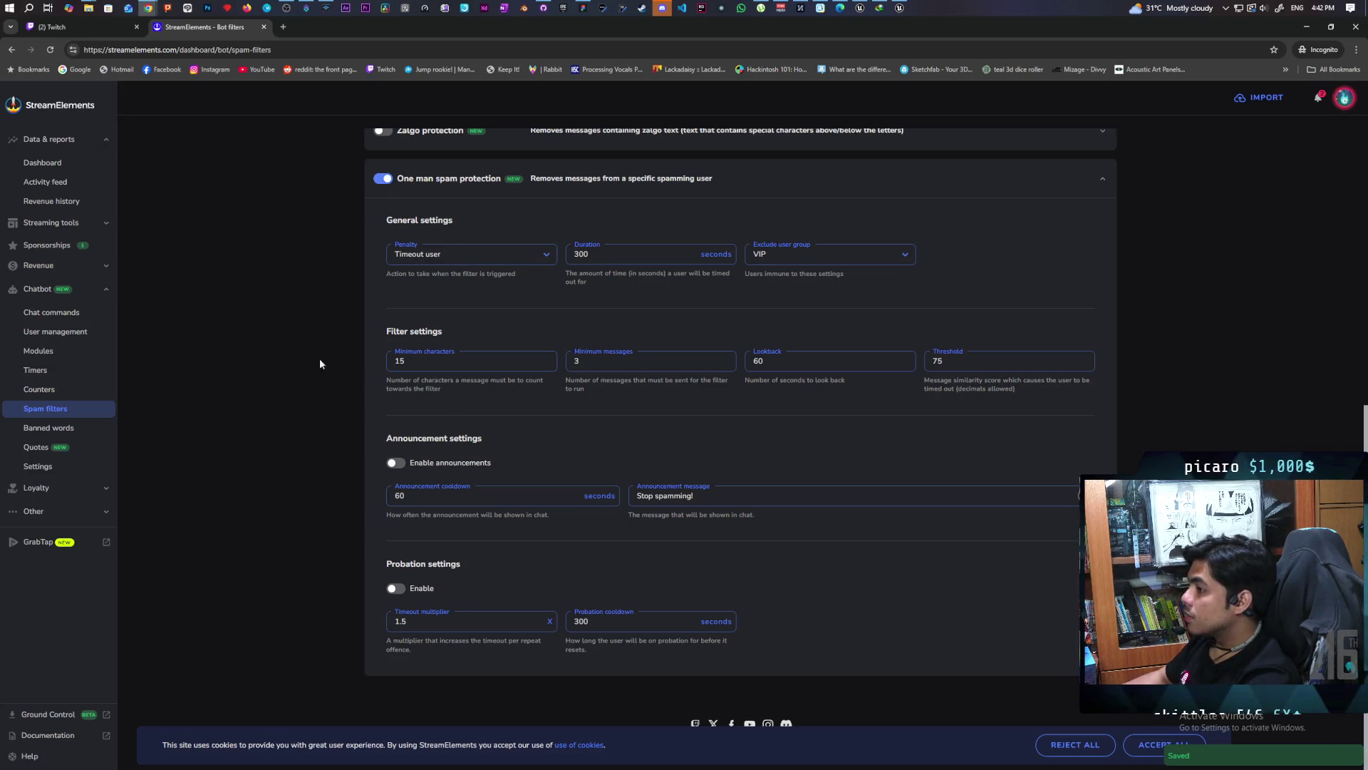
scroll(327, 349, up, 1)
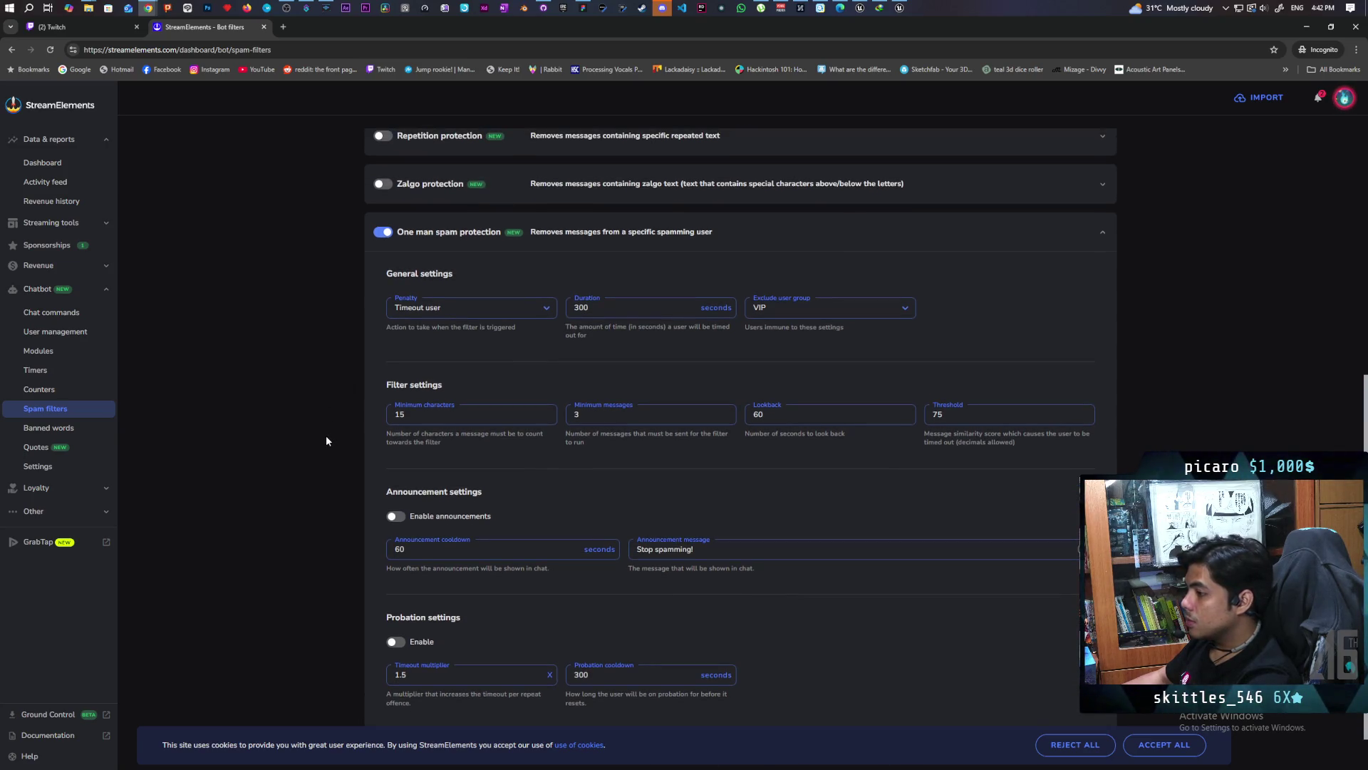
scroll(327, 437, up, 1)
scroll(324, 440, up, 1)
scroll(324, 441, up, 1)
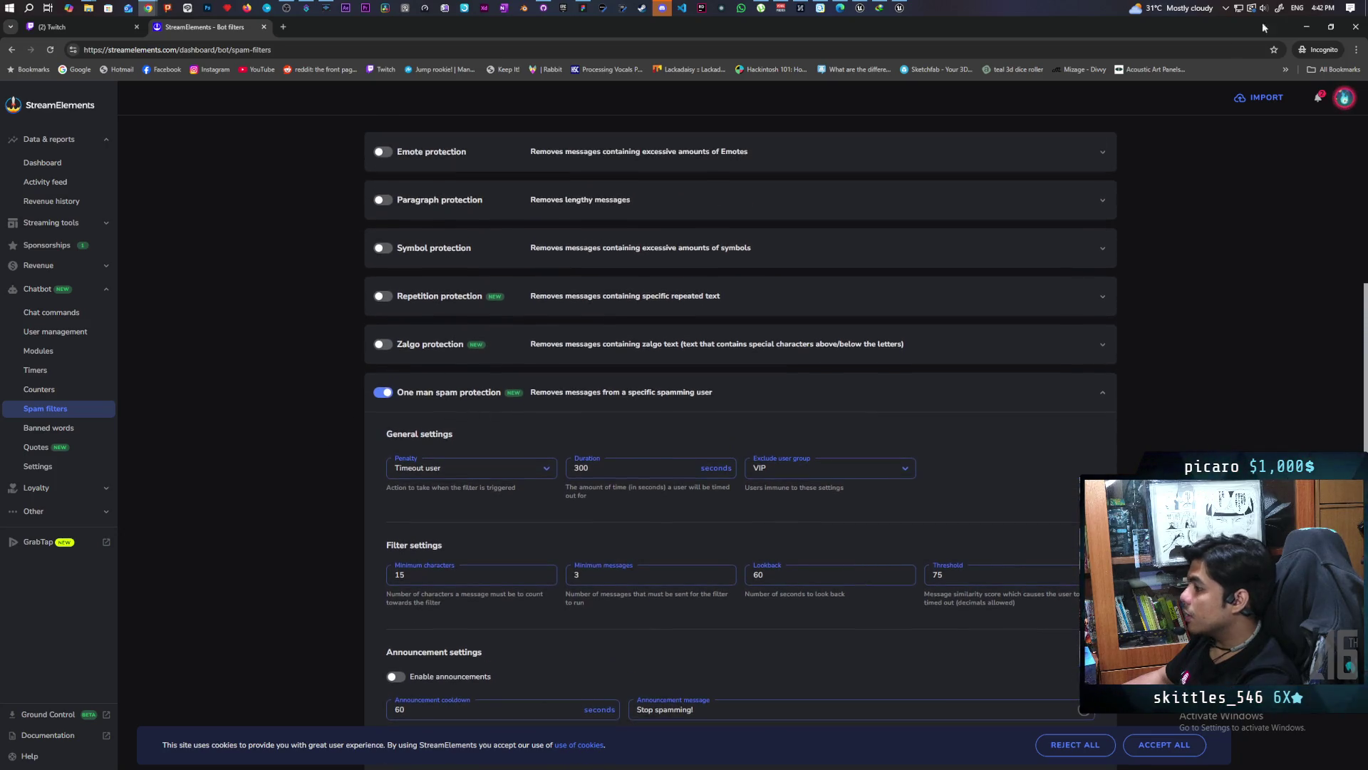
click(1309, 28)
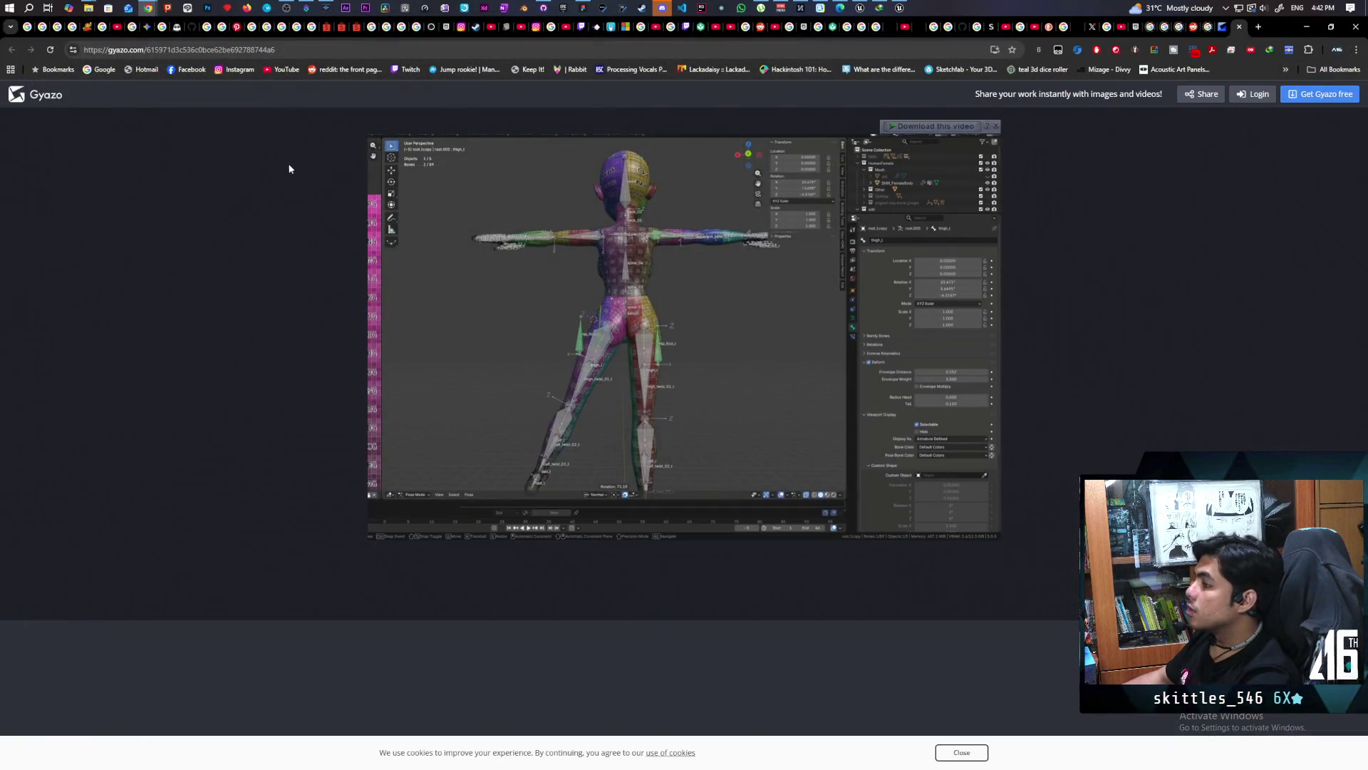
Bring the Unreal C_Grab blueprint editor forward from the taskbar
click(900, 8)
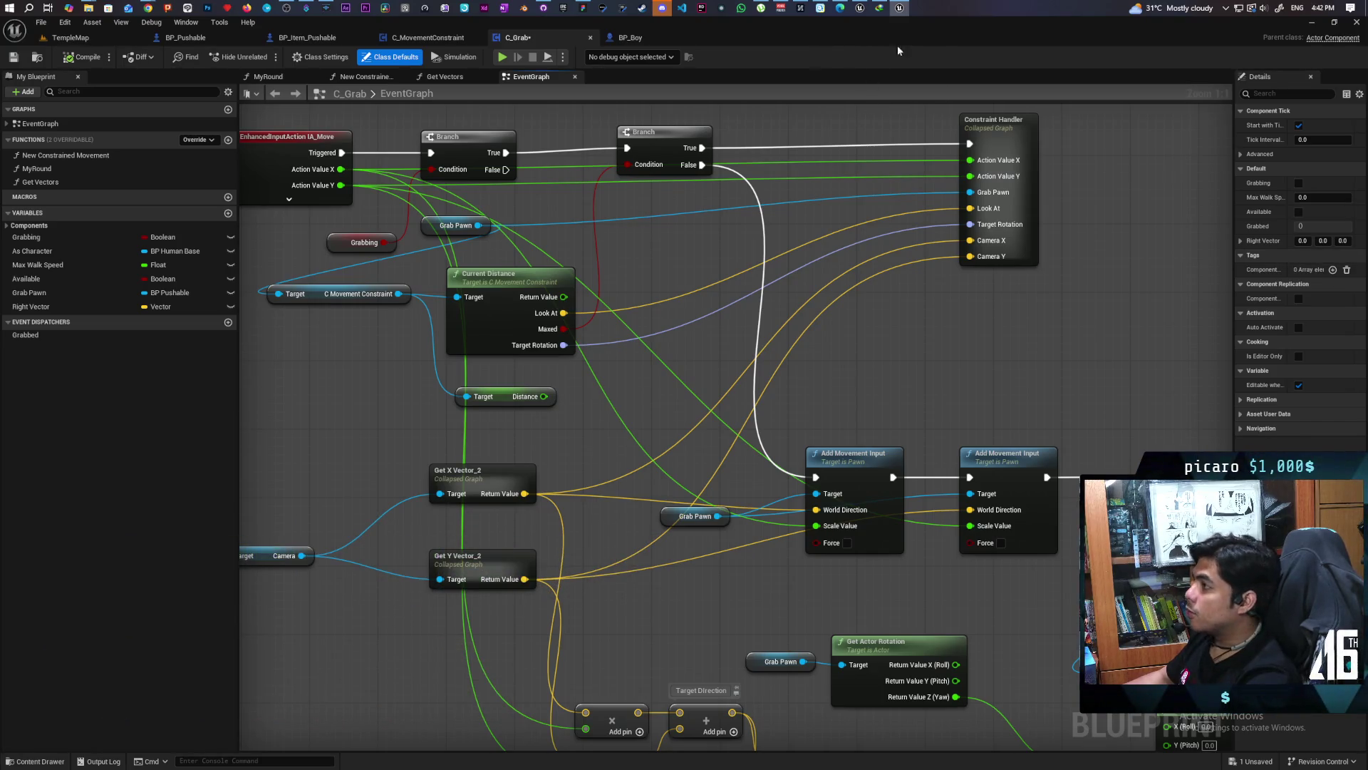
Change the one-man spam filter's minimum messages to 2 and commit the value
mouse_move(148, 8)
click(1029, 68)
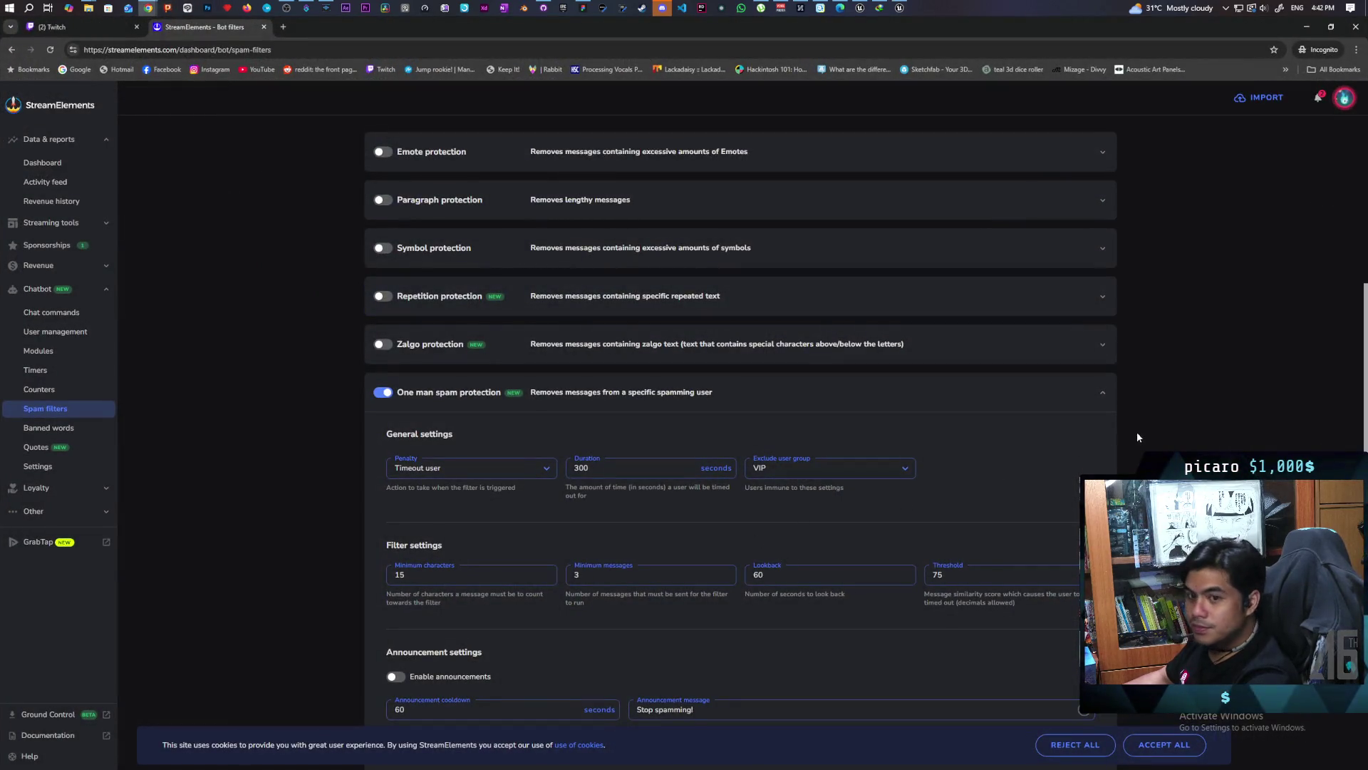
scroll(1213, 424, down, 3)
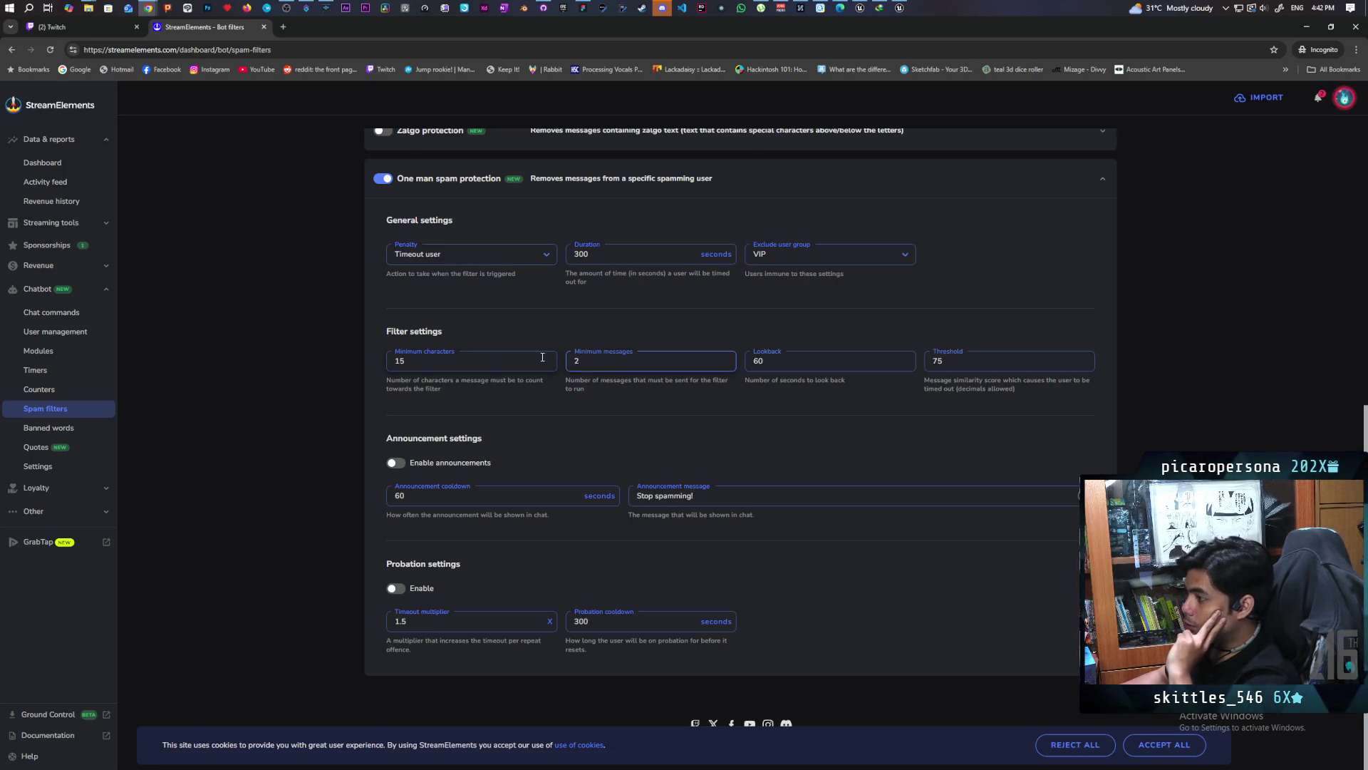
click(624, 399)
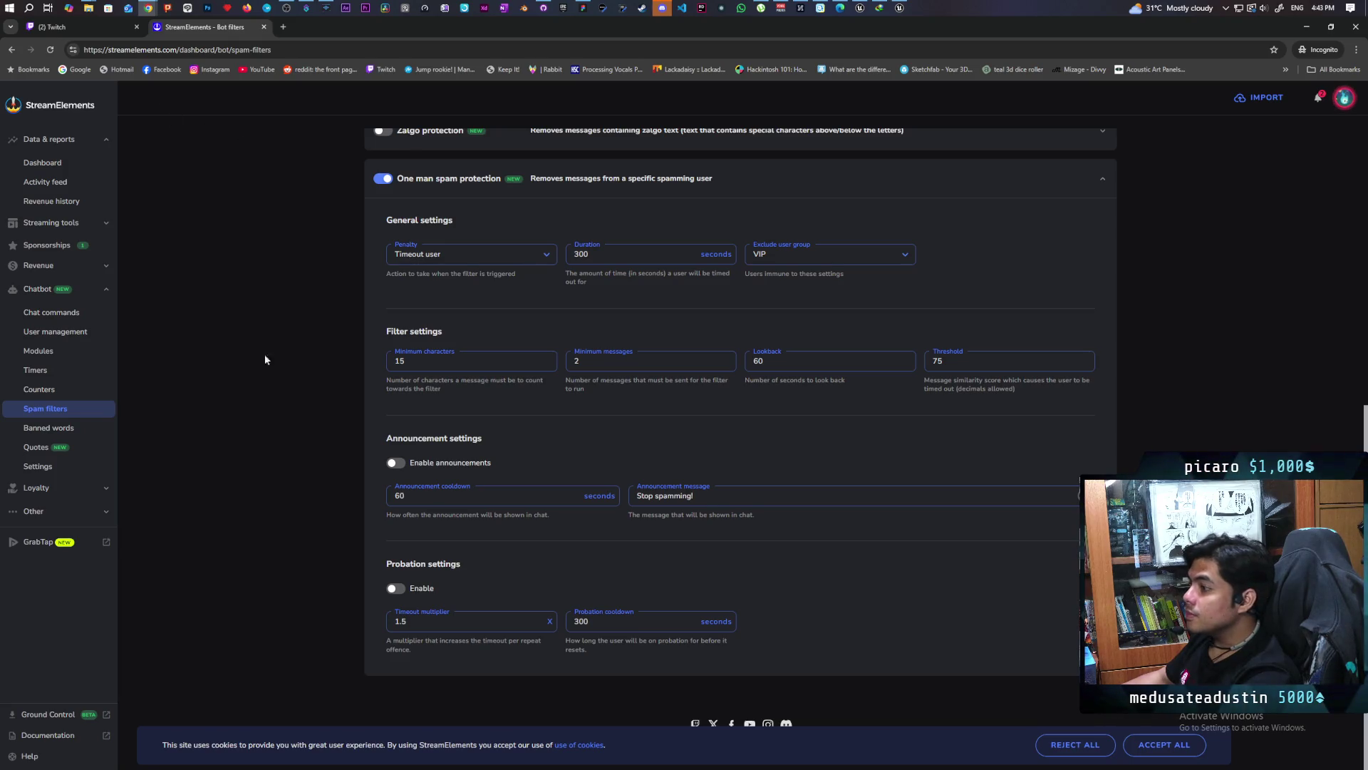
scroll(298, 286, up, 6)
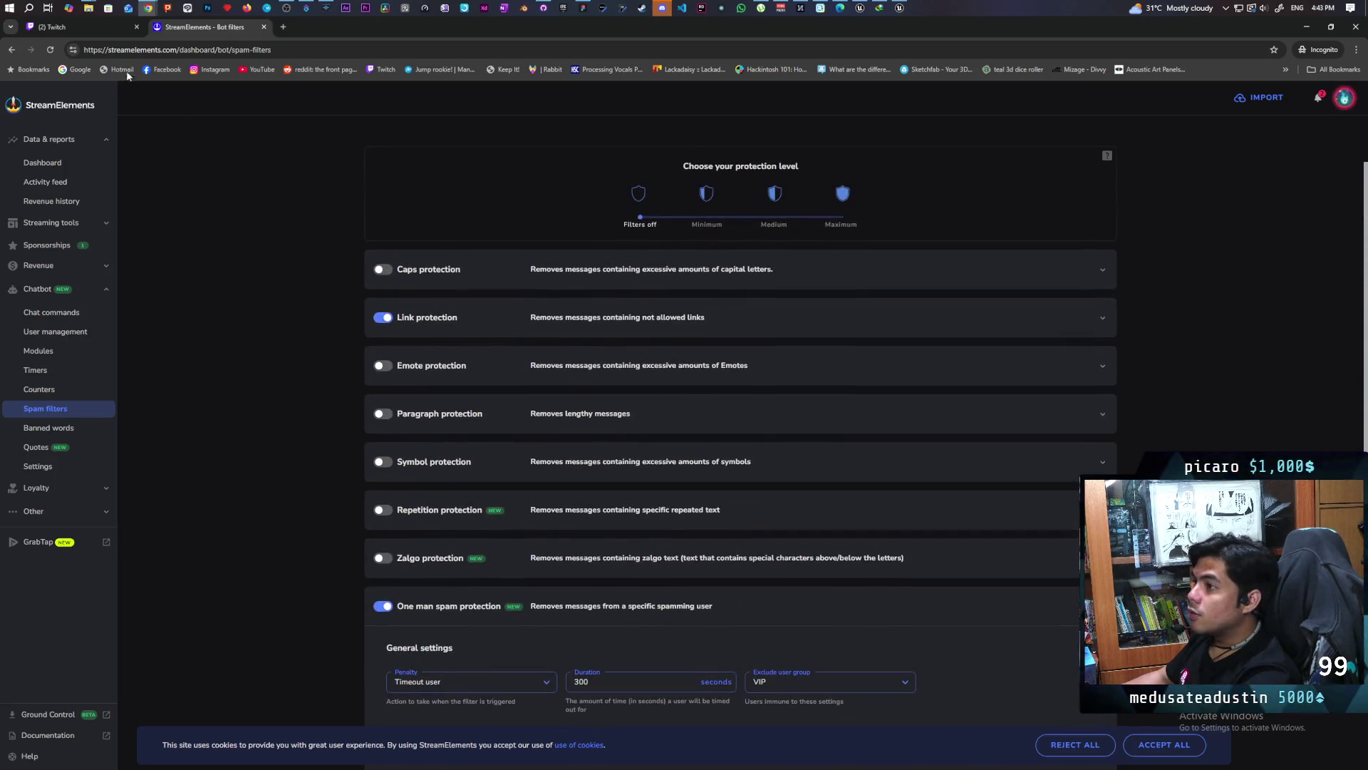
Check Twitch notifications, glance between Twitch and StreamElements, then minimize Chrome
click(66, 26)
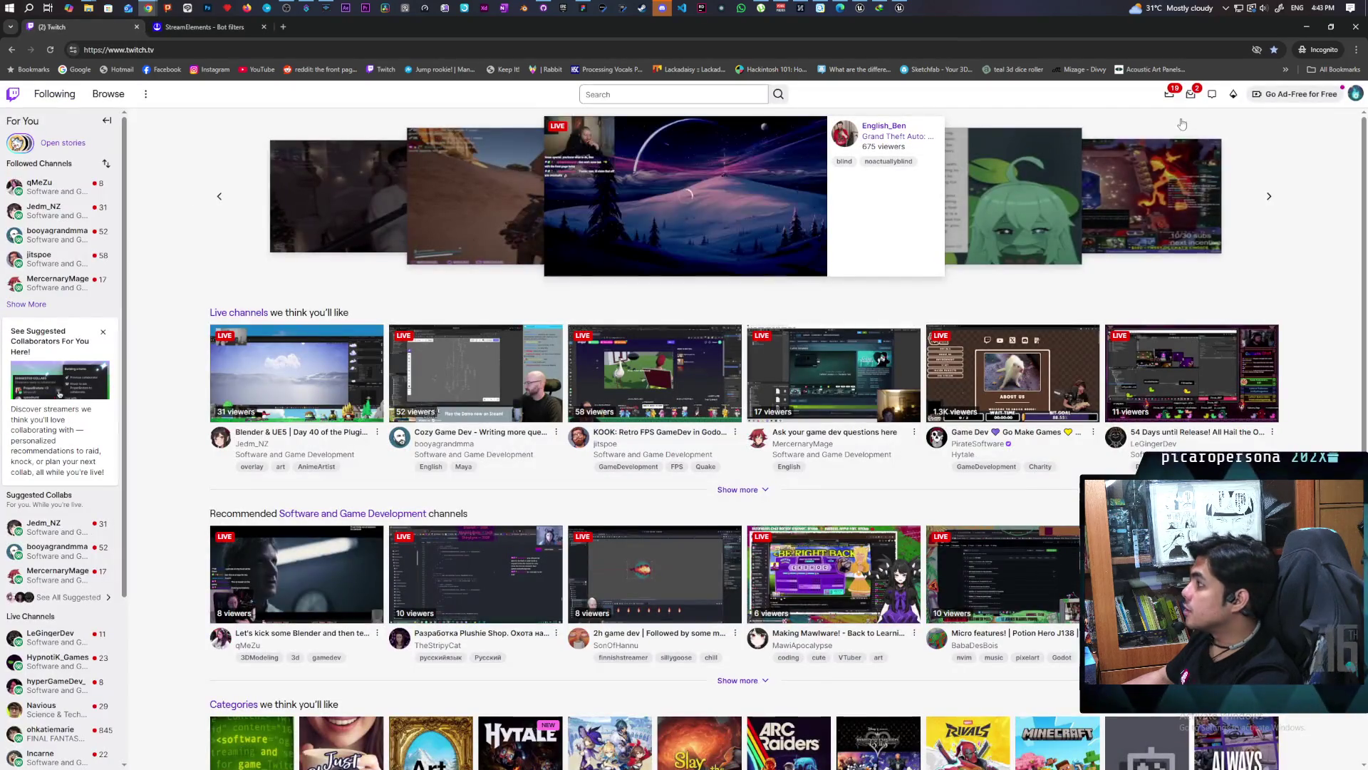
click(1191, 94)
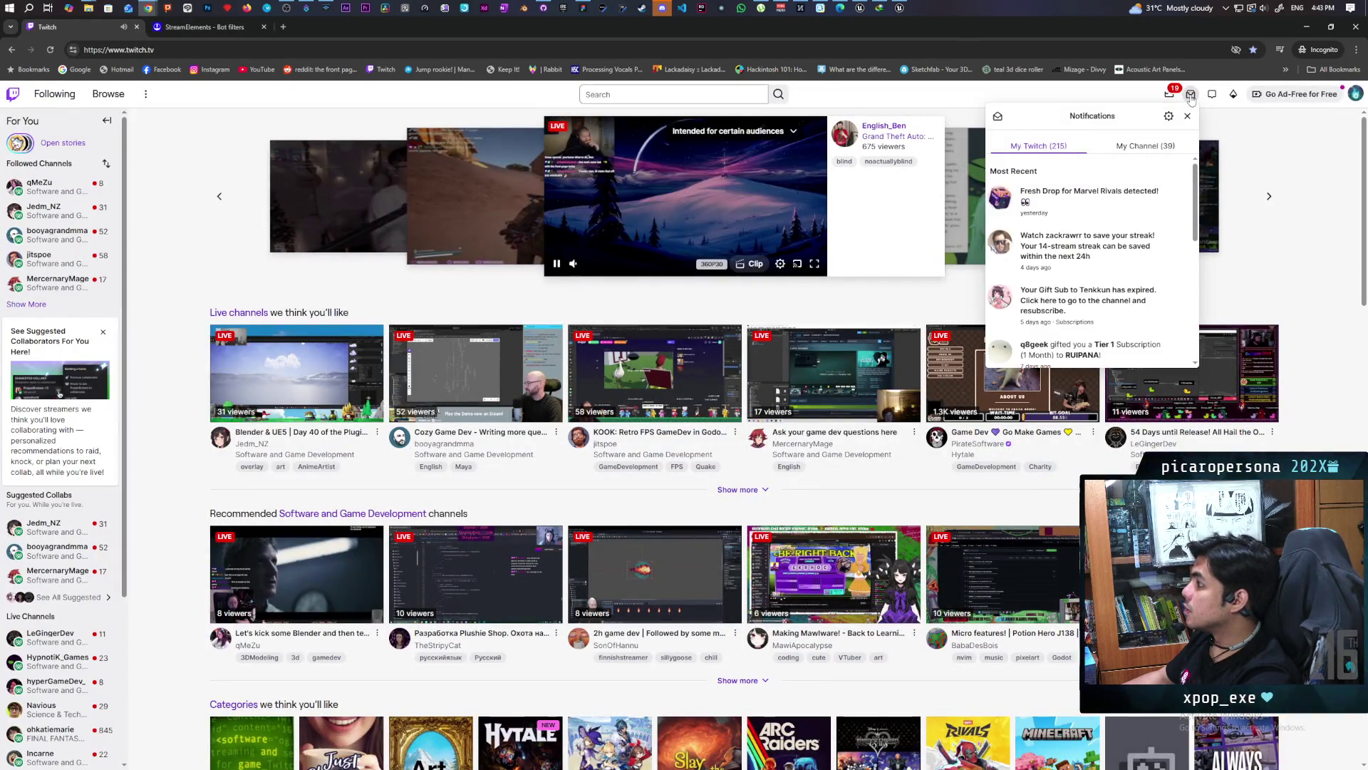
click(1191, 95)
click(218, 30)
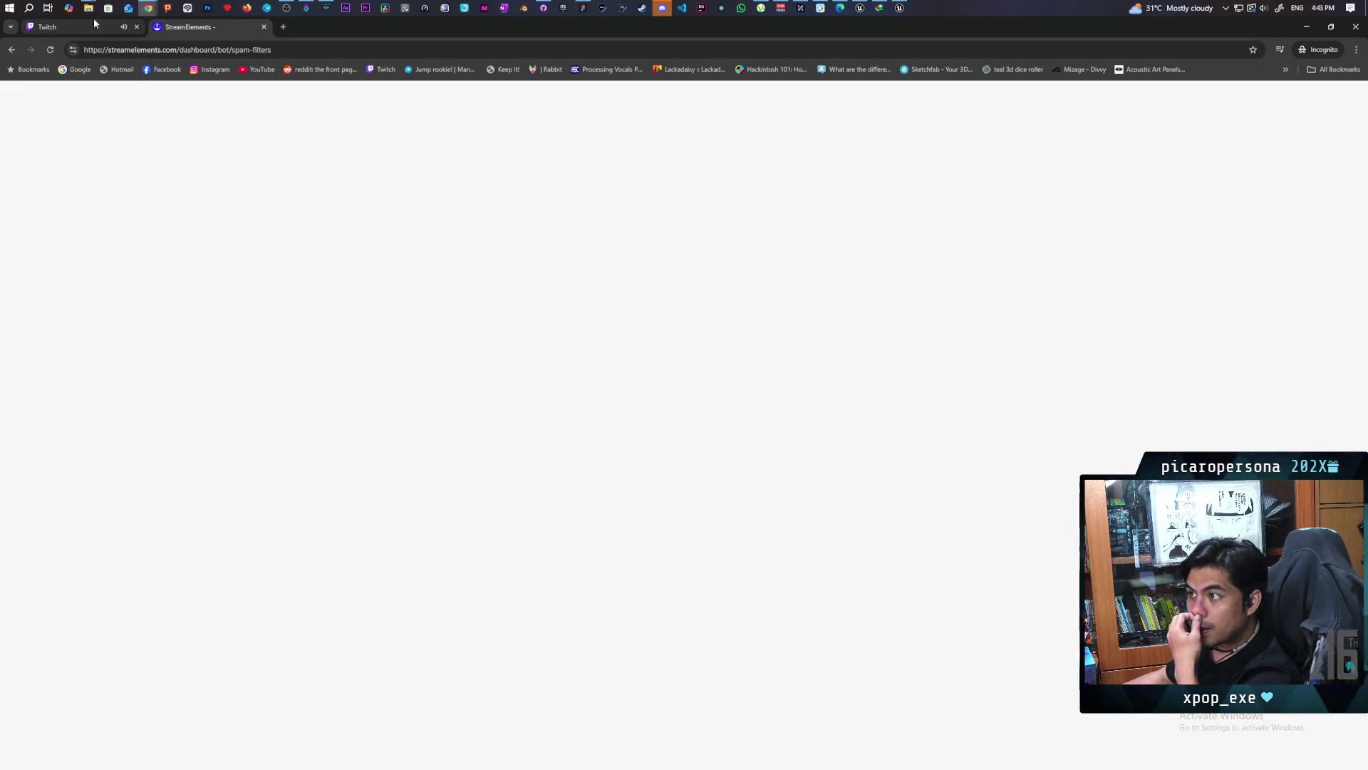
click(71, 27)
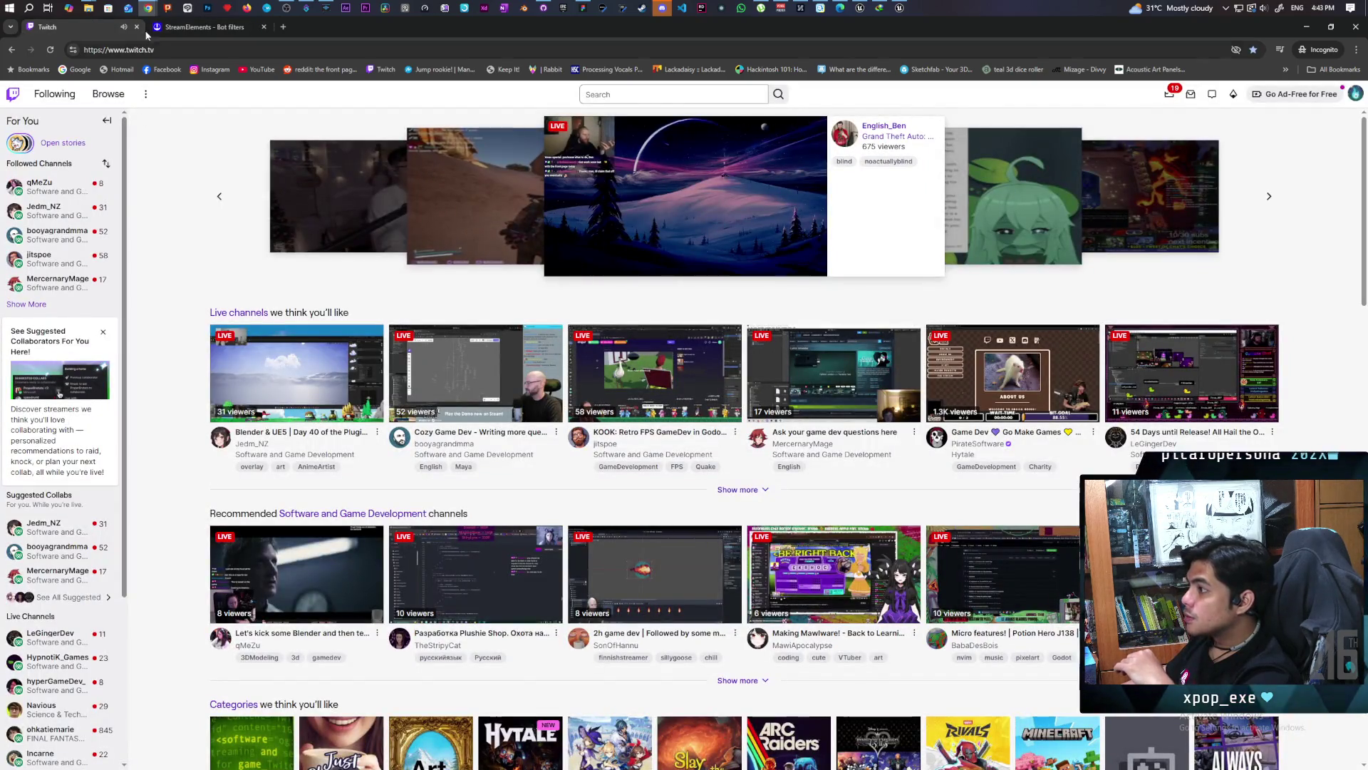
click(212, 27)
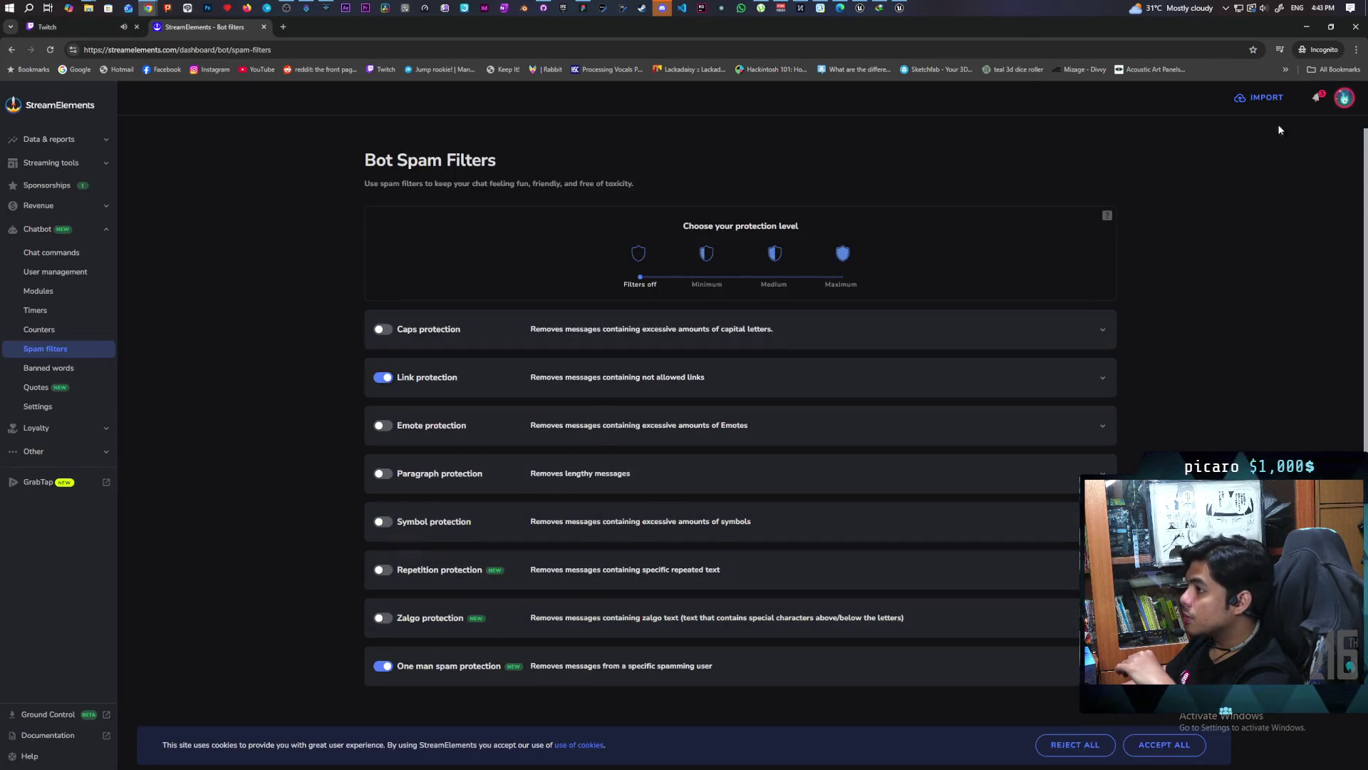
click(1308, 30)
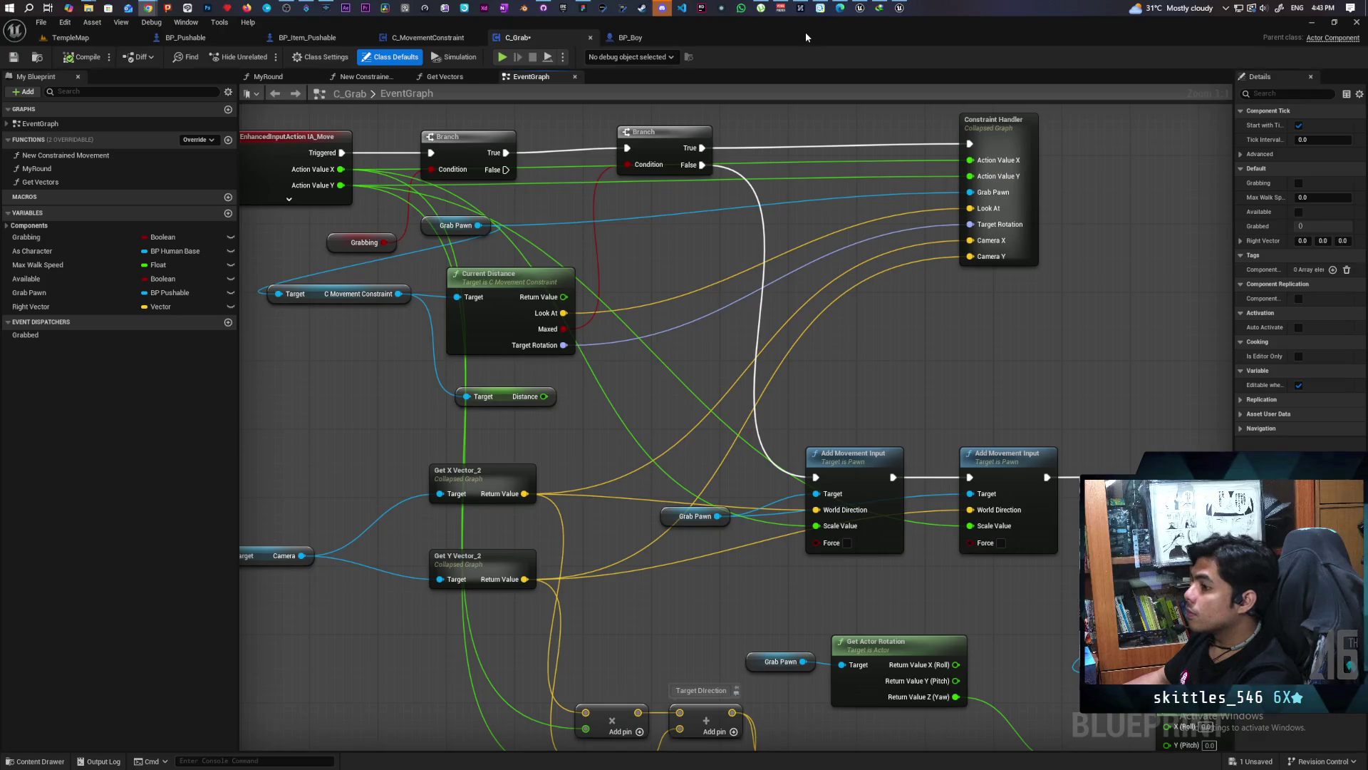
Save the C_Grab blueprint with Ctrl+S
mouse_move(768, 24)
mouse_down()
mouse_move(859, 51)
mouse_move(788, 64)
mouse_up()
key(ctrl+s)
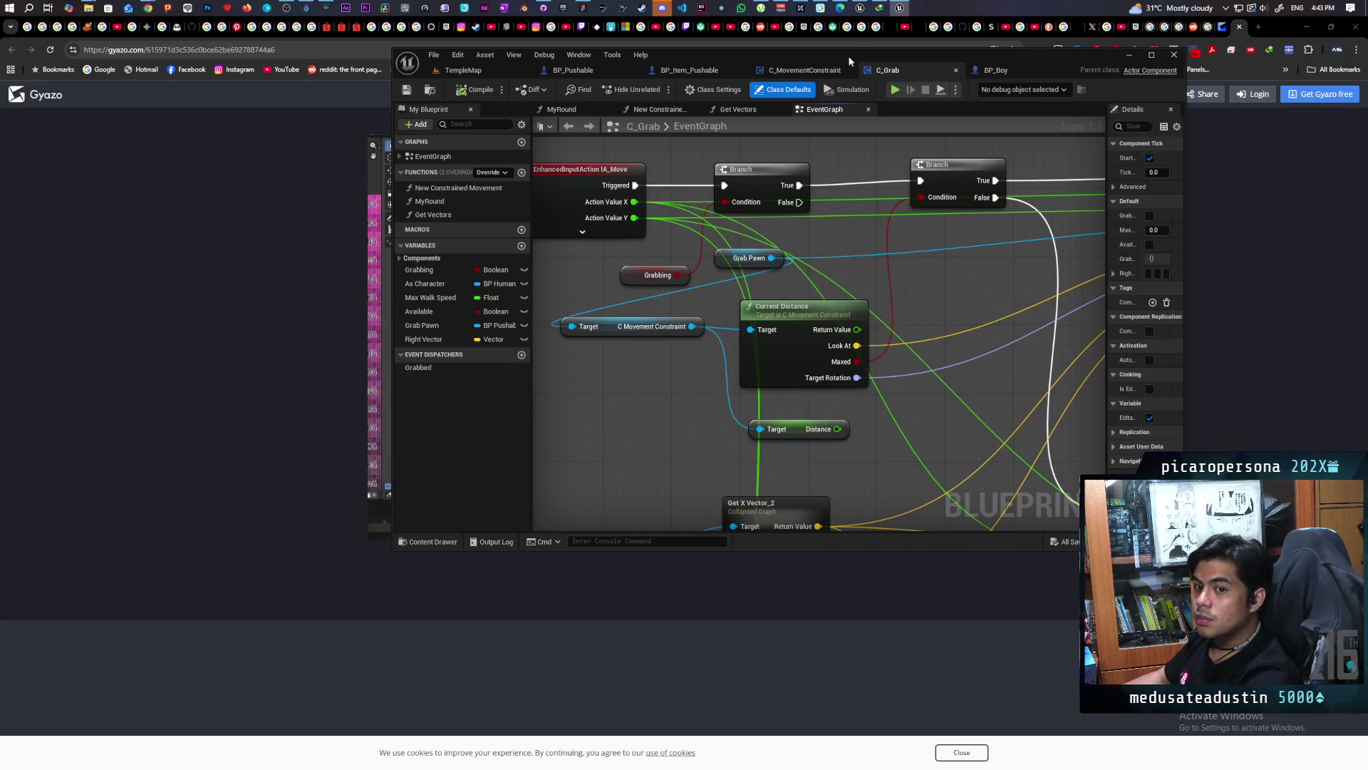
double_click(751, 53)
scroll(865, 326, down, 3)
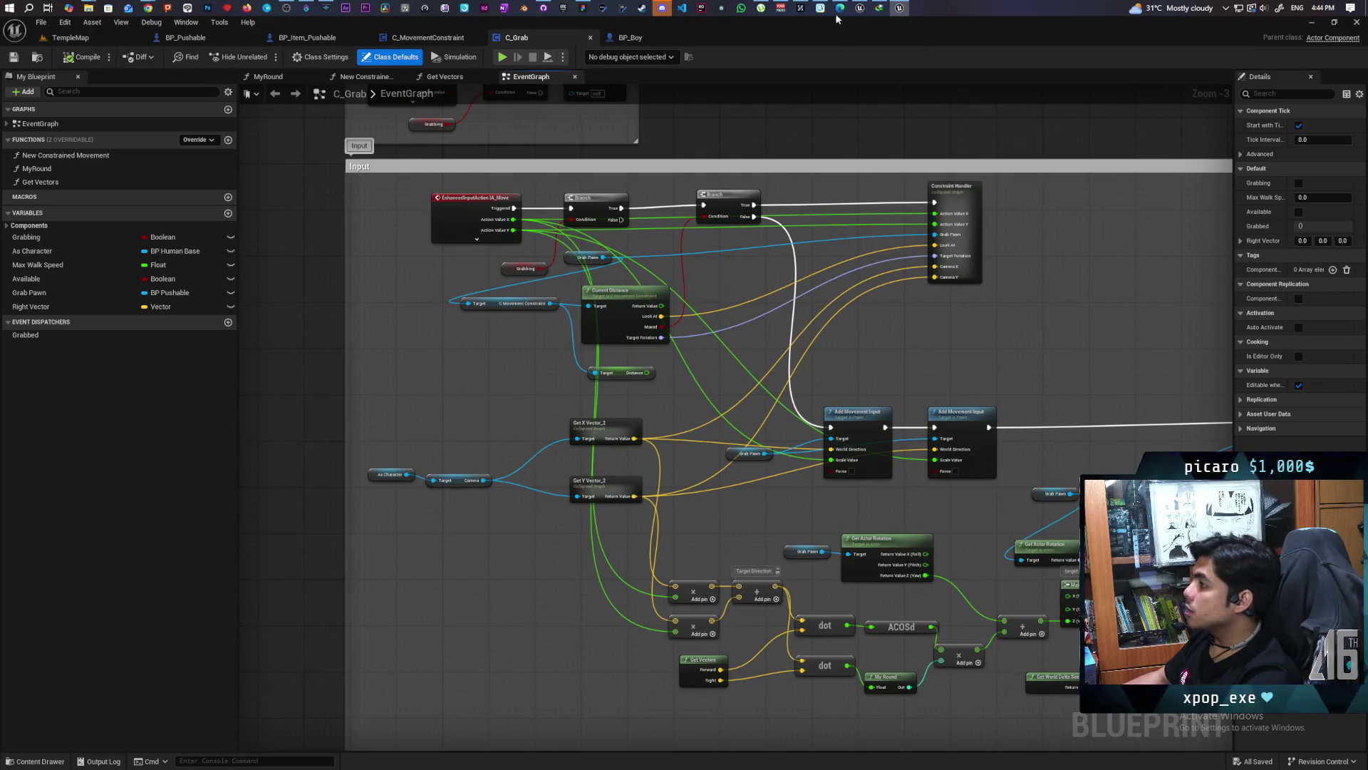
Switch to the Demo level editor and maximize it
click(1312, 22)
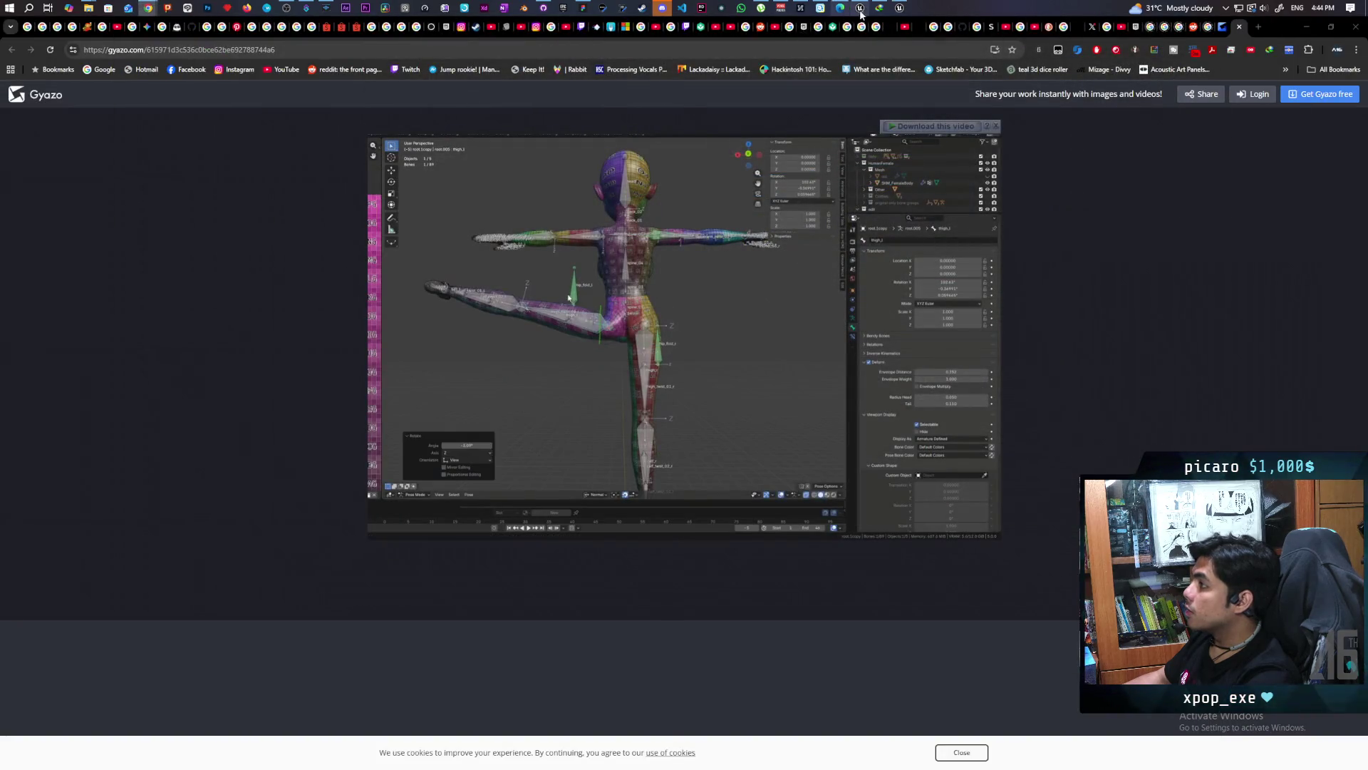
key(alt+Tab)
double_click(1108, 35)
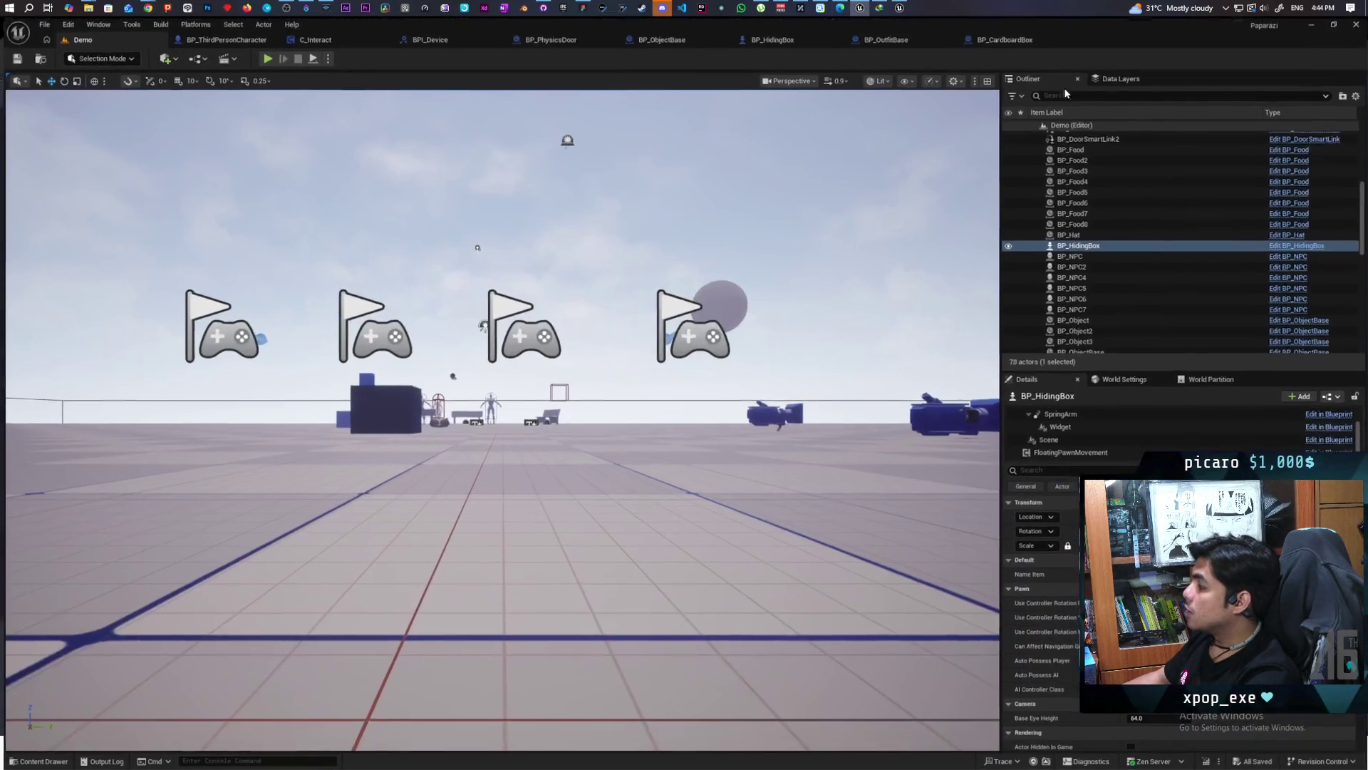
Fly the viewport up and focus on BP_HidingBox to look it over
drag(499, 428, 436, 597)
key(f)
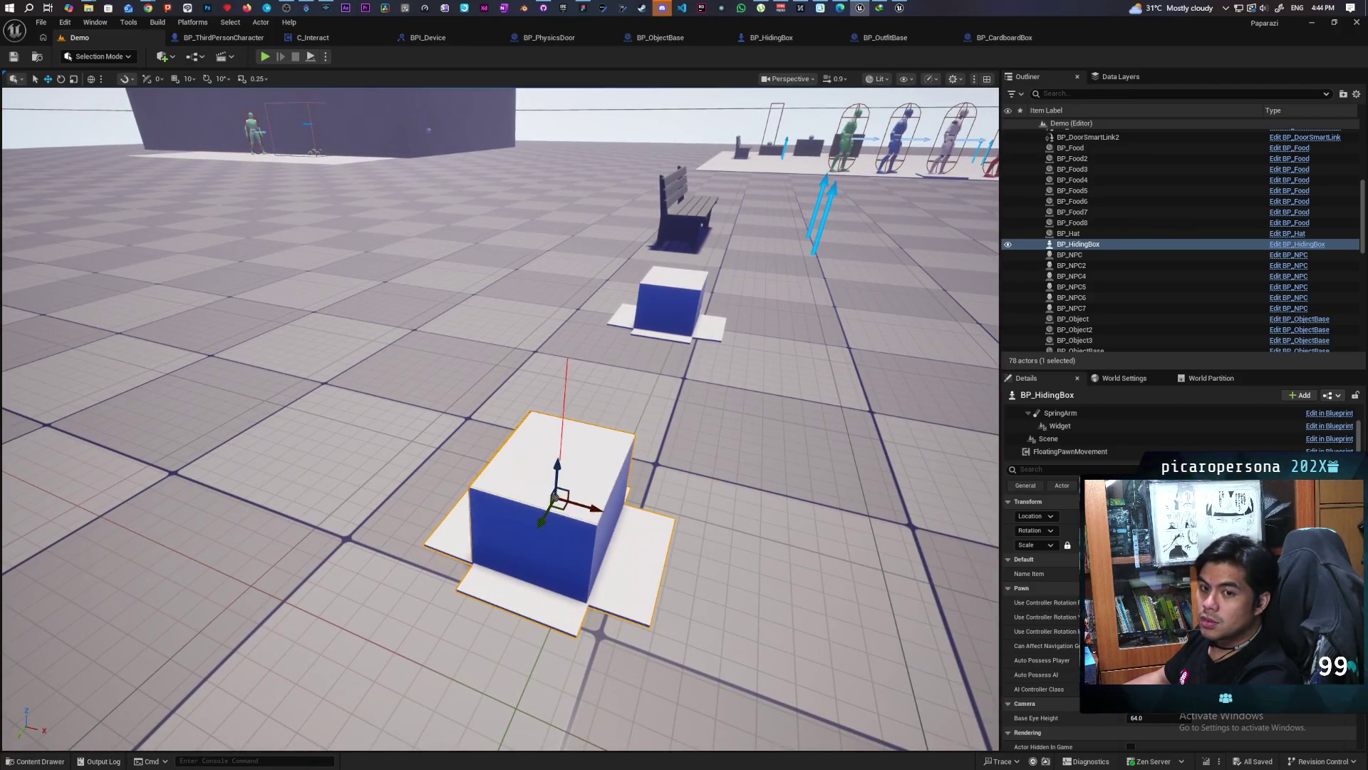
key(Right)
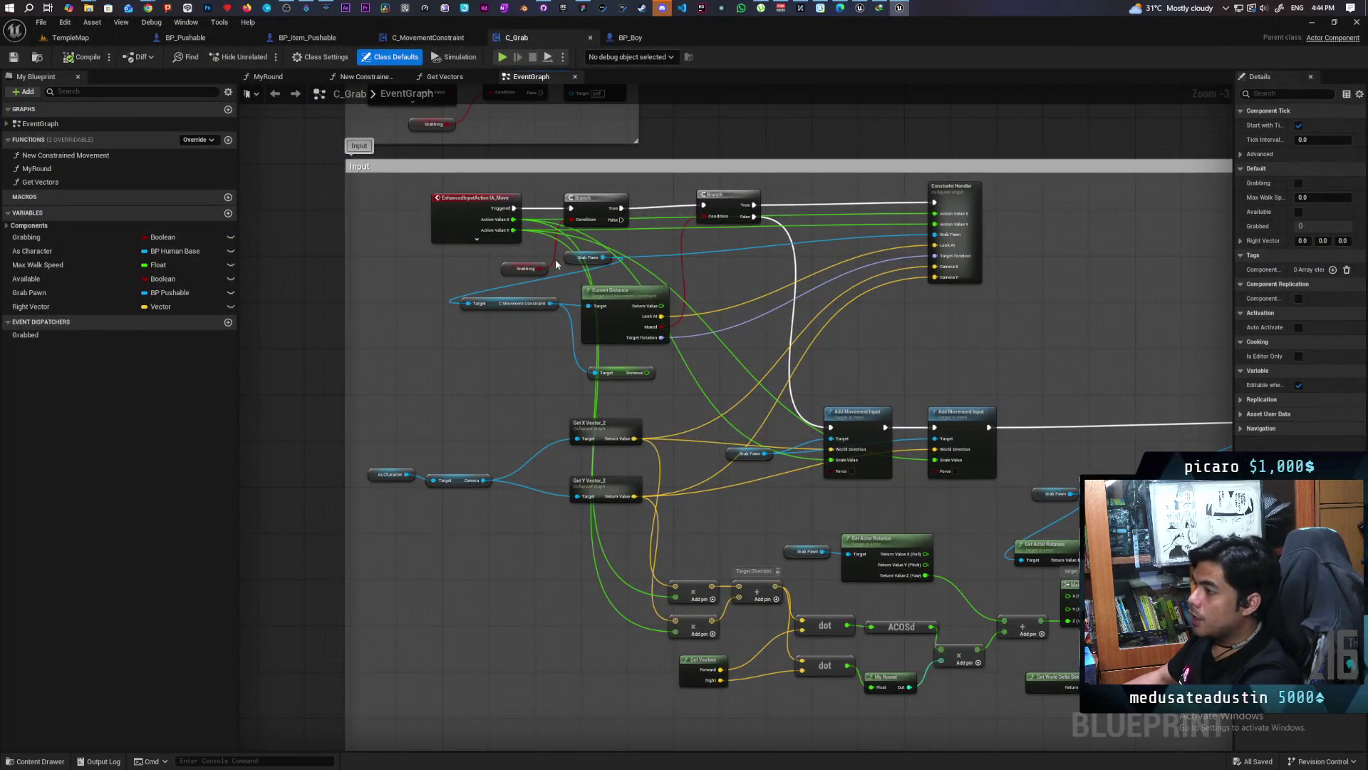
scroll(556, 264, up, 2)
Find all references to the Grabbing variable and jump to Set Grabbing
right_click(519, 267)
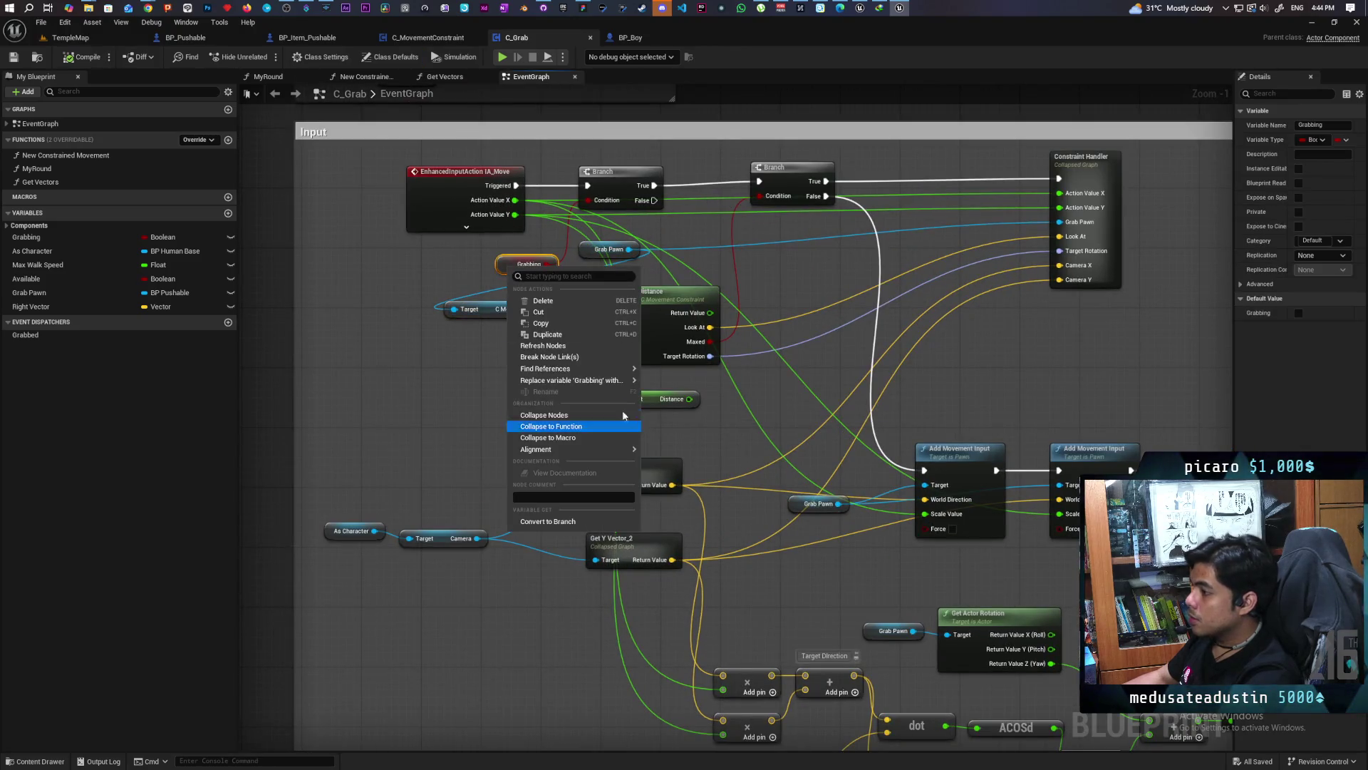
mouse_move(624, 371)
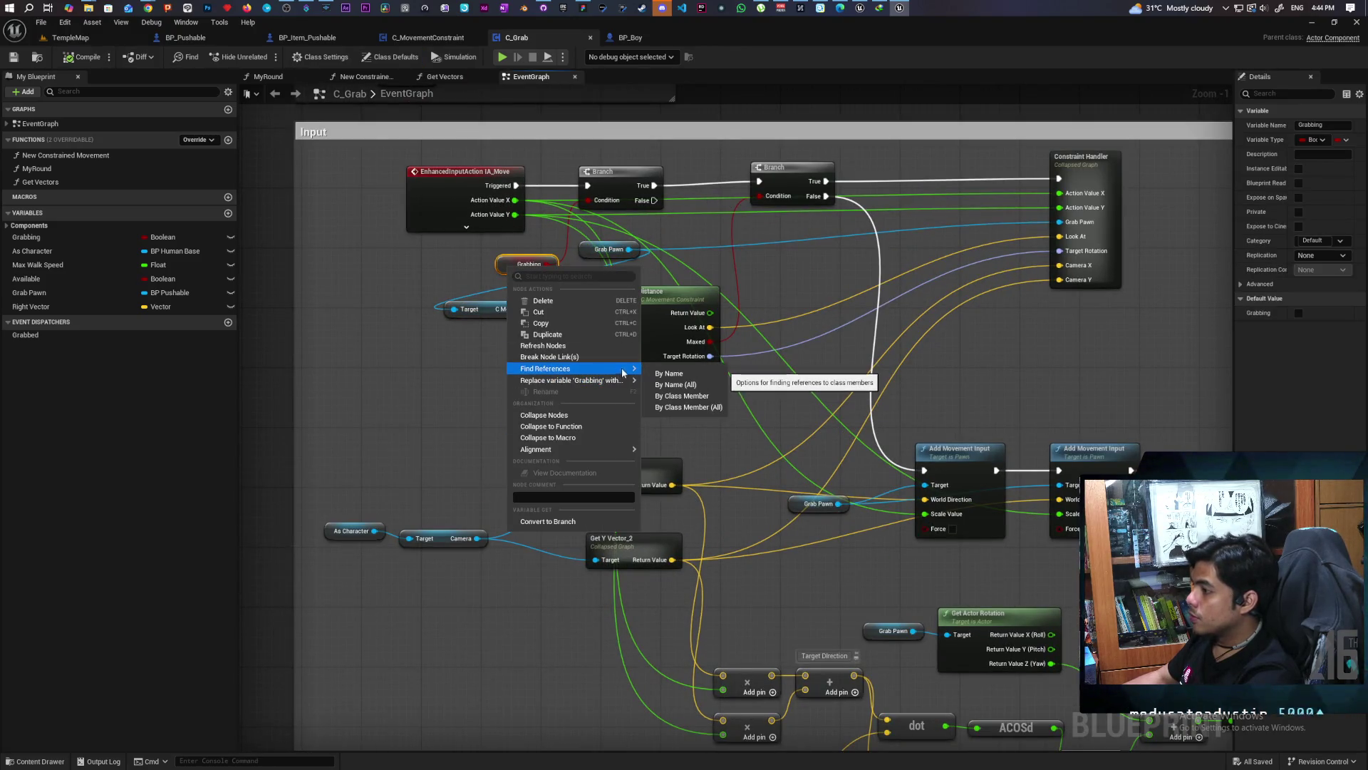
click(682, 395)
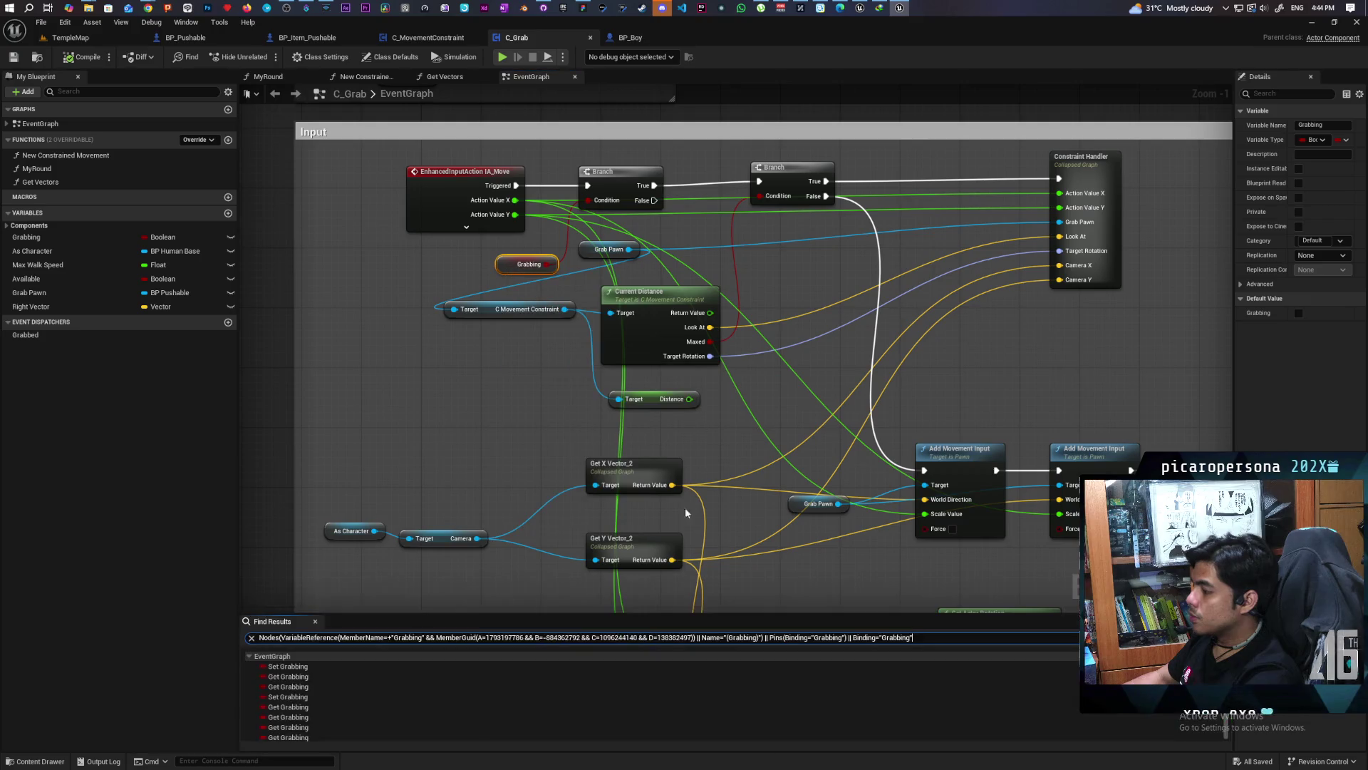
click(288, 666)
Center the Grab section's Capsule Trace, Branch and Cast nodes in view
scroll(519, 531, down, 2)
mouse_move(519, 531)
mouse_down()
mouse_move(814, 496)
mouse_move(904, 513)
mouse_move(598, 528)
mouse_move(639, 552)
mouse_move(785, 556)
mouse_up()
mouse_move(426, 300)
mouse_down()
mouse_move(925, 272)
mouse_move(635, 476)
mouse_move(553, 464)
mouse_move(686, 452)
mouse_up()
drag(942, 483, 746, 486)
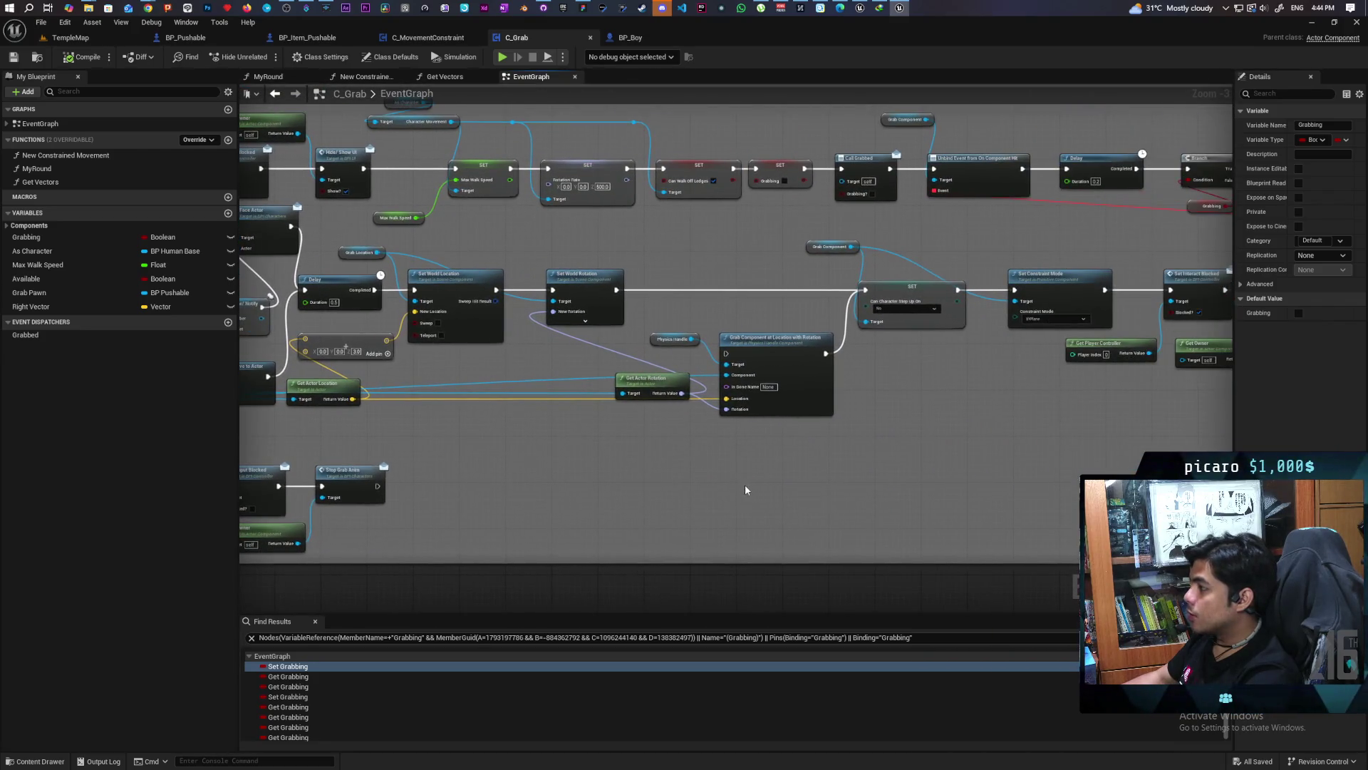
scroll(689, 481, down, 3)
drag(636, 483, 782, 474)
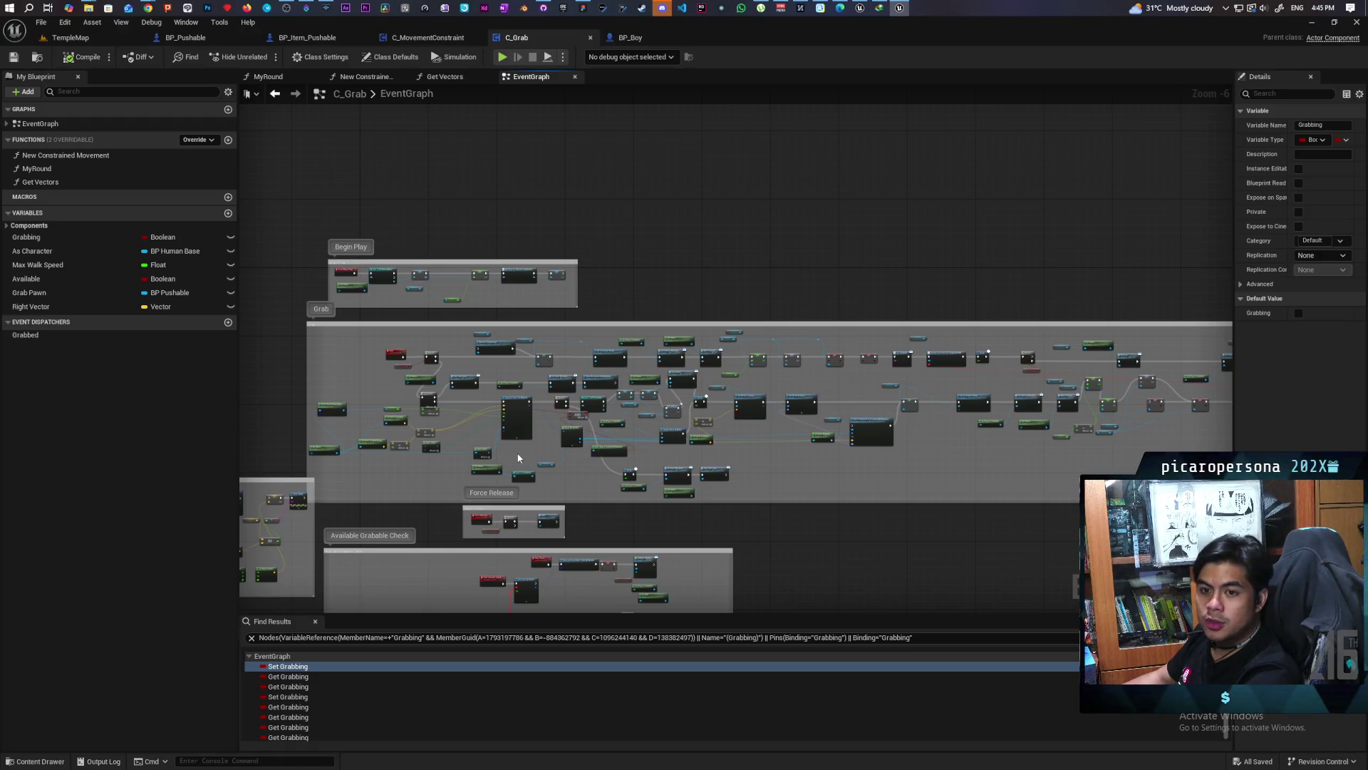
scroll(434, 424, up, 4)
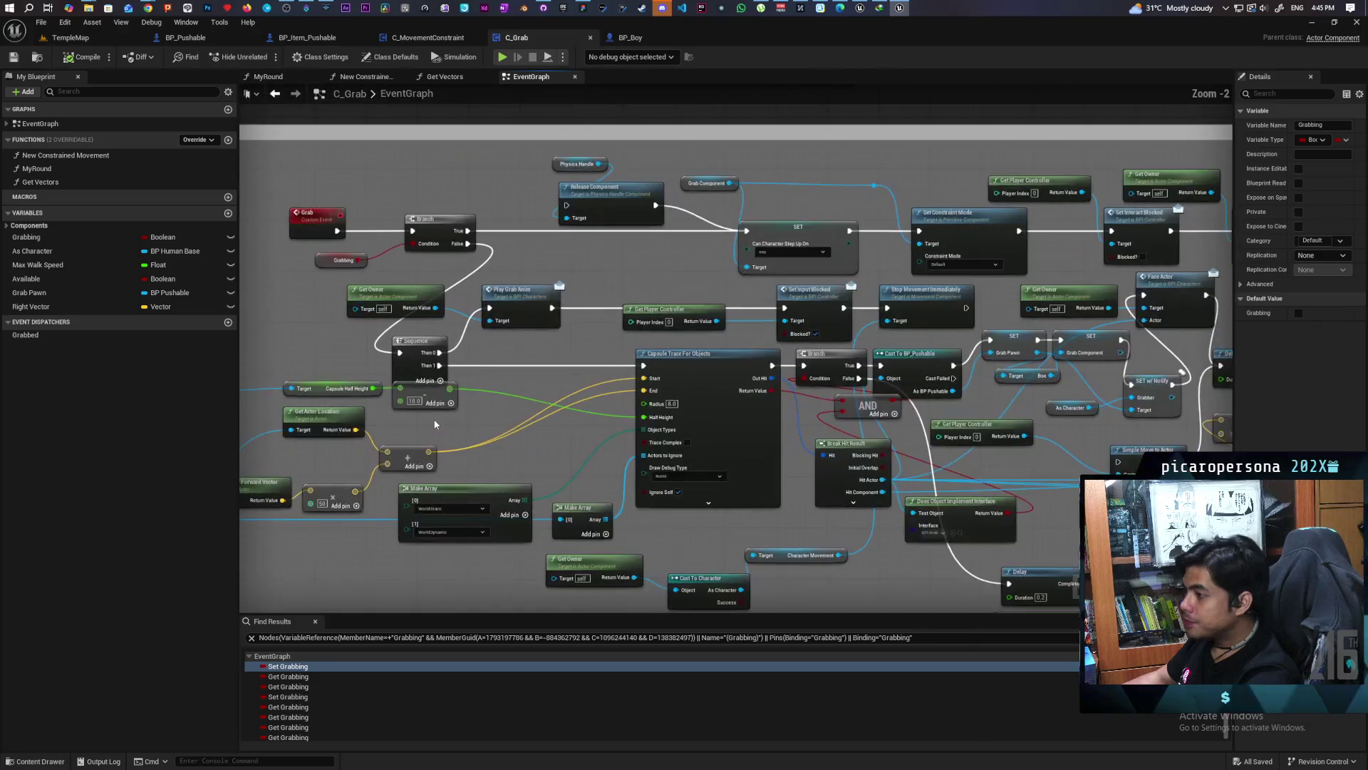
drag(450, 437, 528, 445)
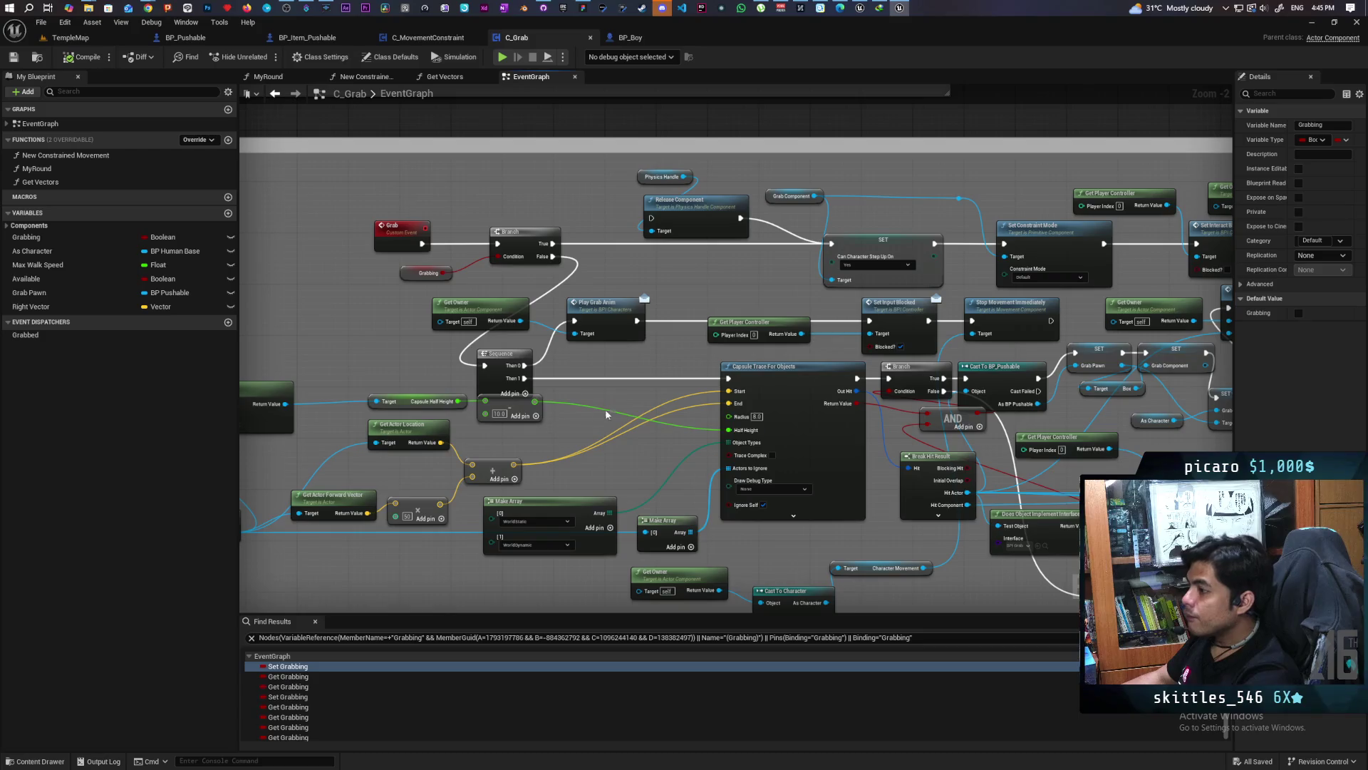
scroll(690, 373, up, 2)
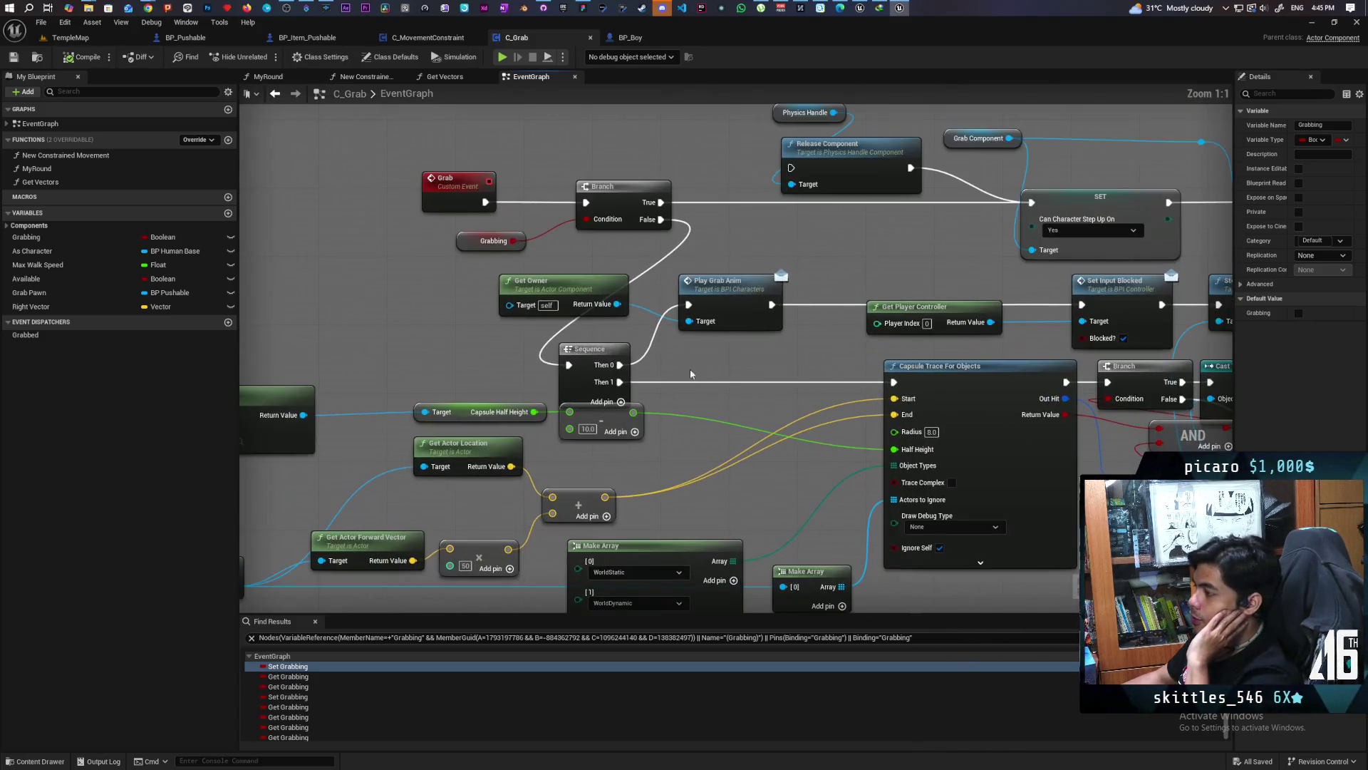
mouse_move(690, 374)
mouse_down()
mouse_move(453, 346)
mouse_move(446, 321)
mouse_move(376, 299)
mouse_move(635, 256)
mouse_move(763, 260)
mouse_move(857, 285)
mouse_move(745, 255)
mouse_move(655, 257)
mouse_up()
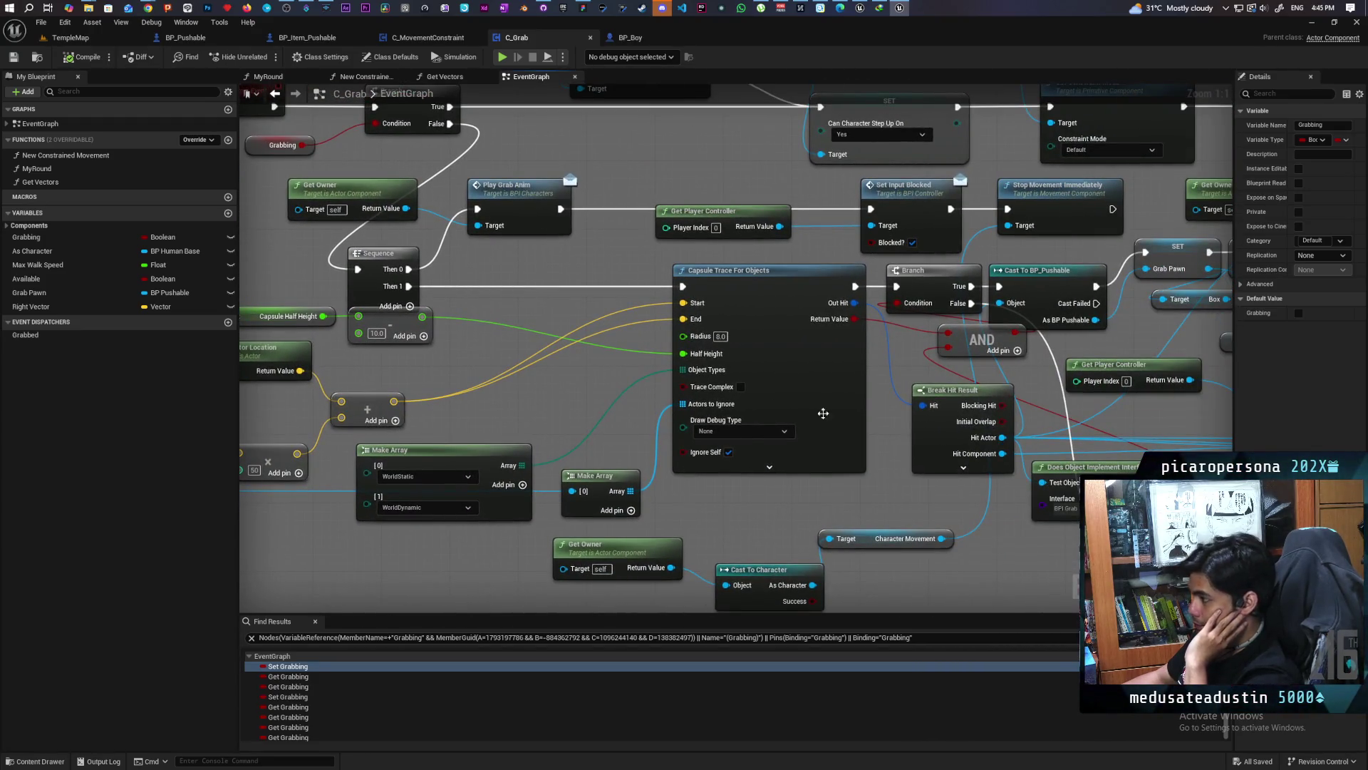
Nudge the SET Grab Component node and the Box target node slightly right
drag(823, 413, 703, 419)
drag(764, 384, 637, 387)
drag(745, 331, 654, 335)
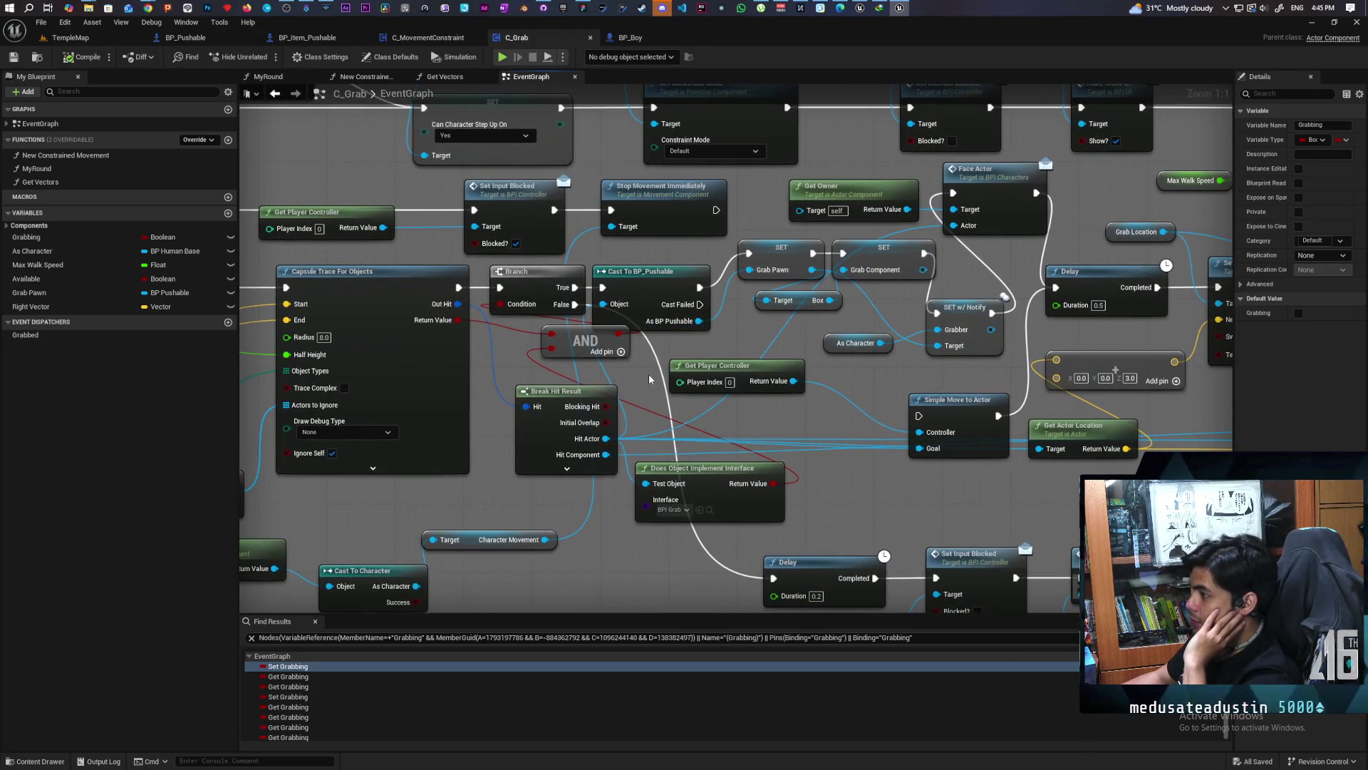
mouse_move(647, 379)
mouse_down()
mouse_move(596, 361)
mouse_move(513, 383)
mouse_move(476, 369)
mouse_up()
drag(538, 337, 486, 366)
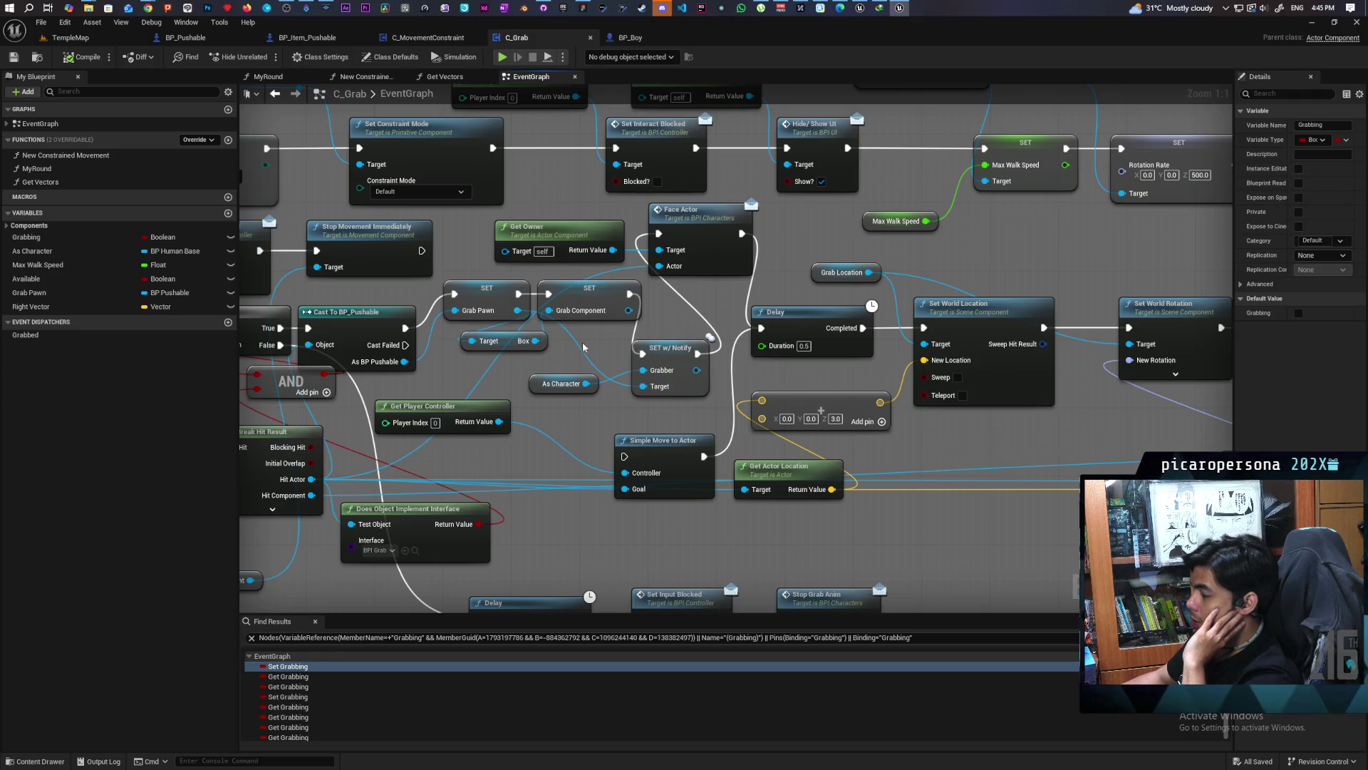
drag(588, 290, 609, 294)
drag(499, 341, 529, 349)
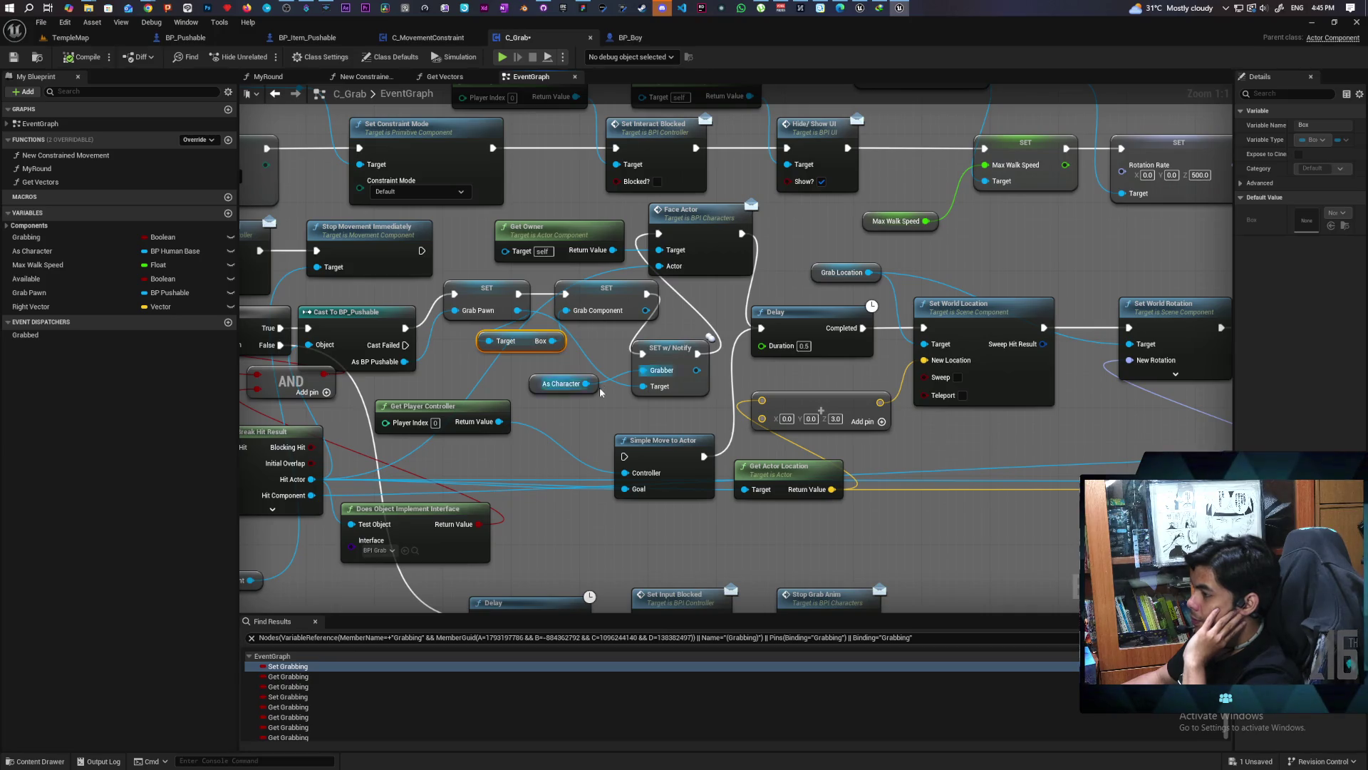
Marquee-select the As Character and notify setter nodes, then follow the grab sequence onward
drag(600, 392, 476, 425)
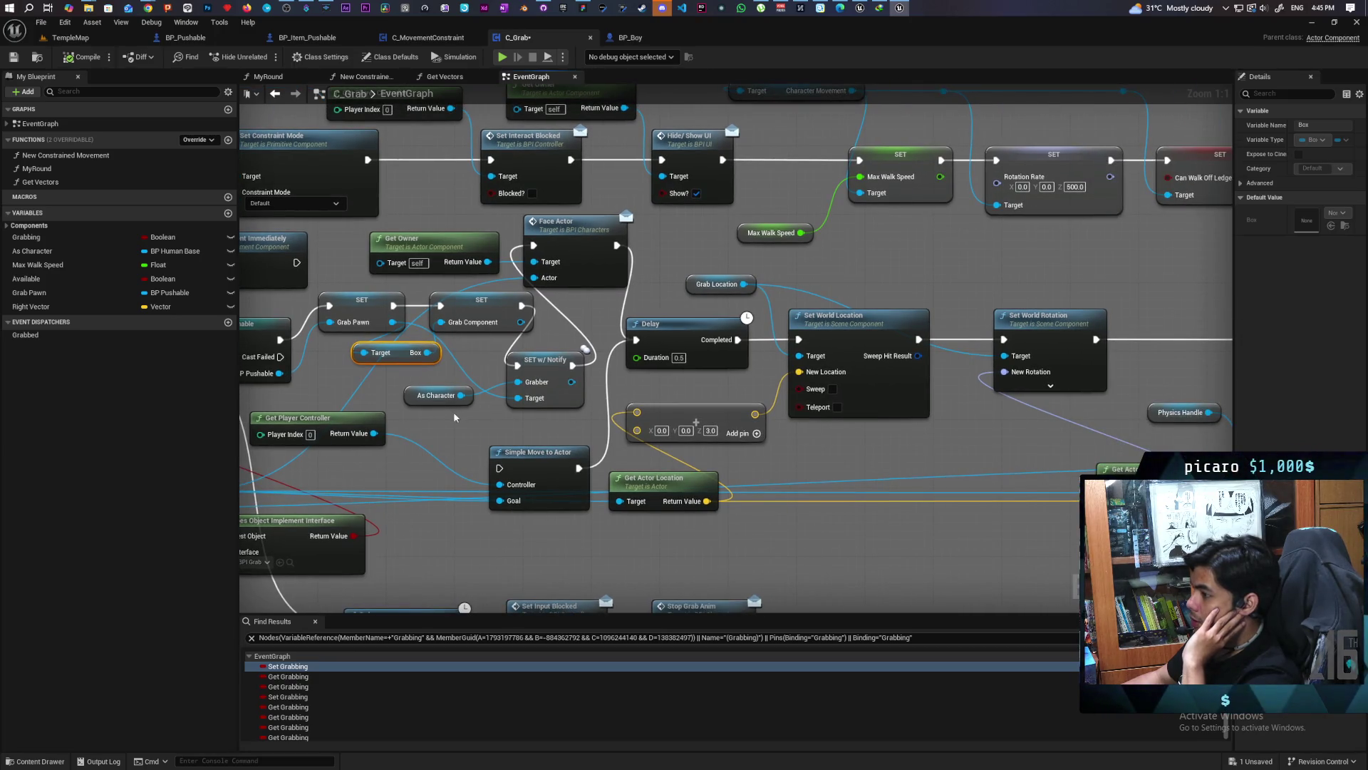
drag(444, 417, 549, 389)
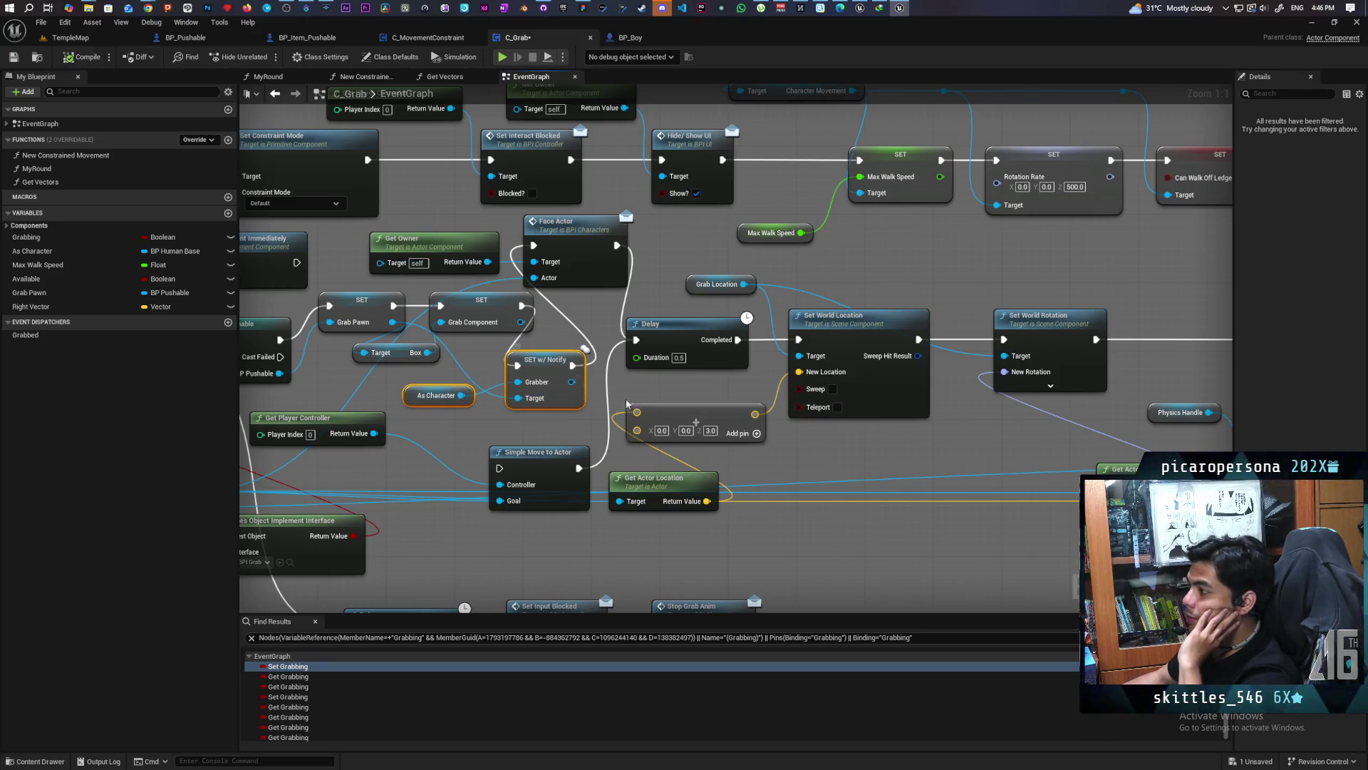
scroll(733, 386, down, 1)
mouse_move(733, 387)
mouse_down()
mouse_move(803, 442)
mouse_move(538, 429)
mouse_up()
drag(790, 403, 538, 406)
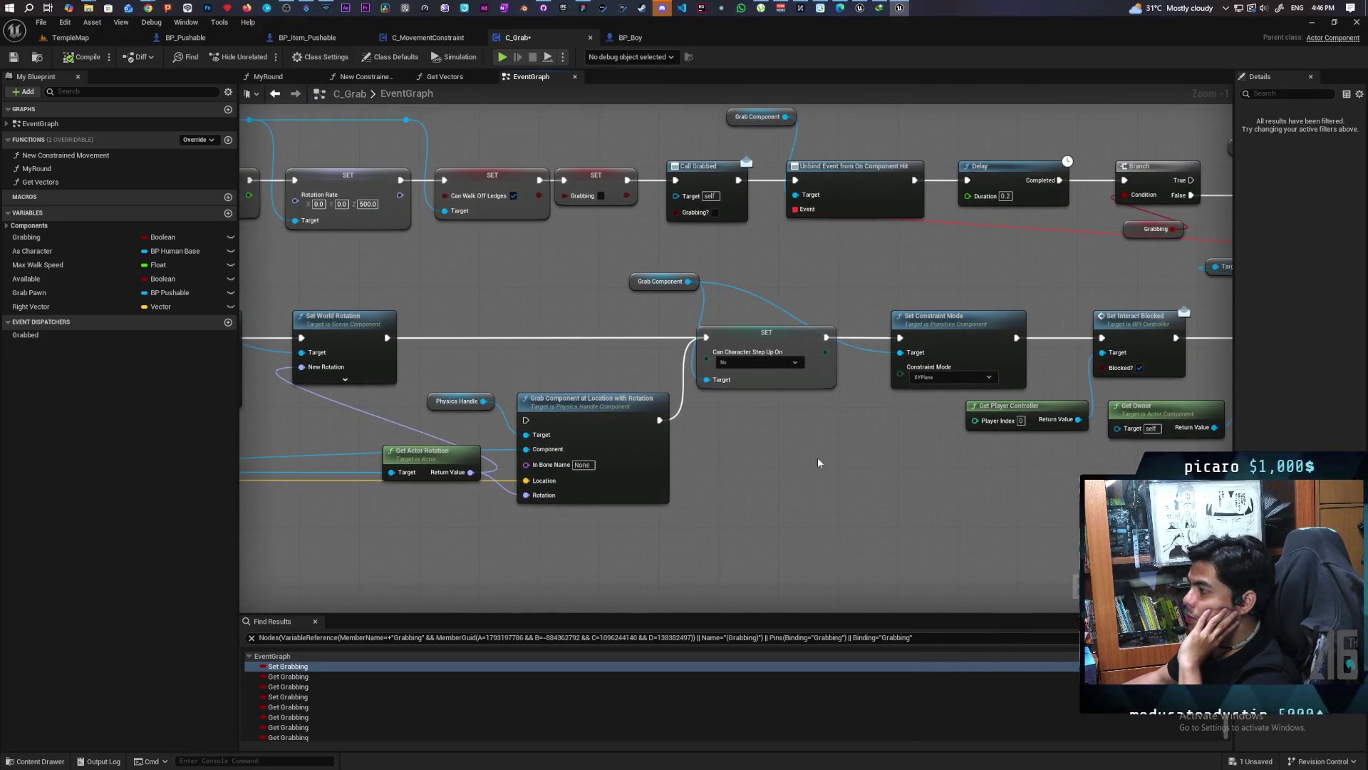
drag(818, 456, 553, 458)
drag(750, 449, 581, 455)
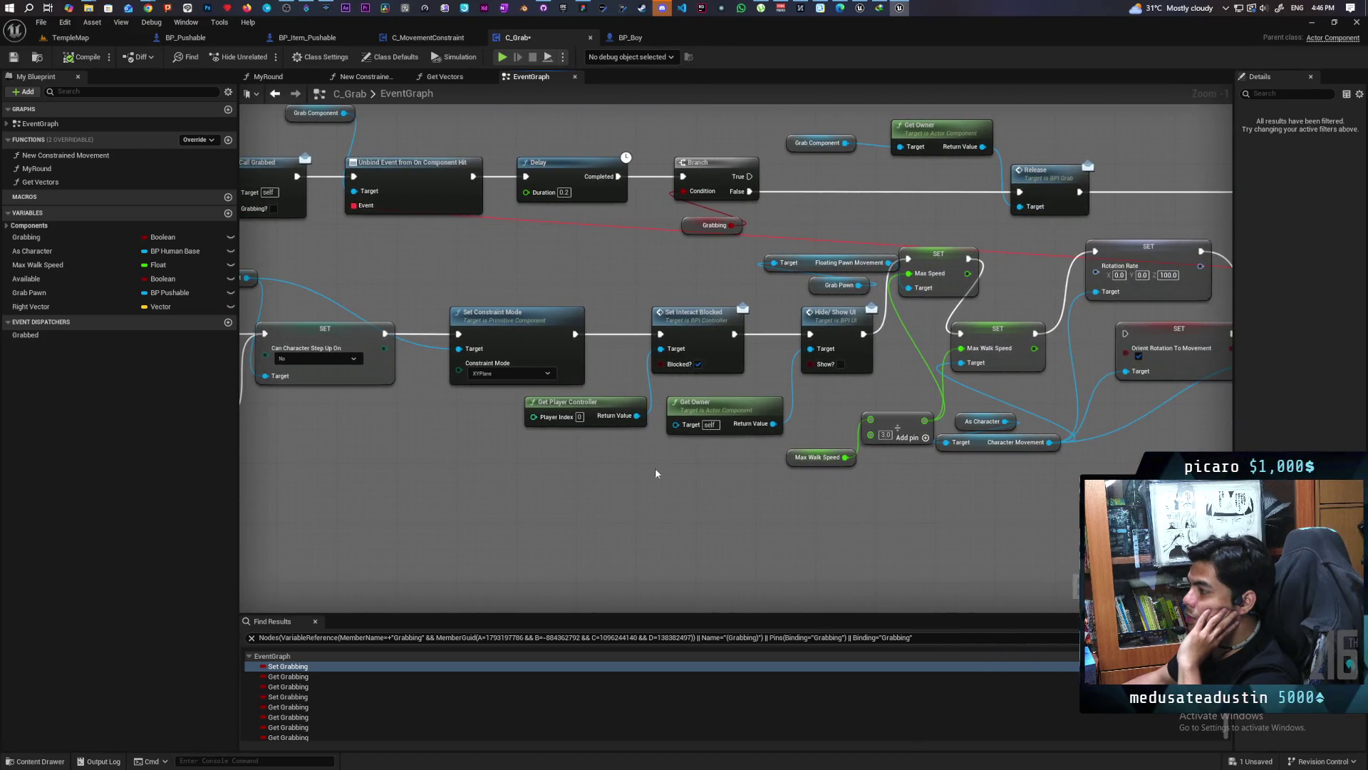
Pan along the release chain past Set Input Blocked to the collision and attach nodes
drag(657, 473, 531, 467)
drag(643, 476, 520, 467)
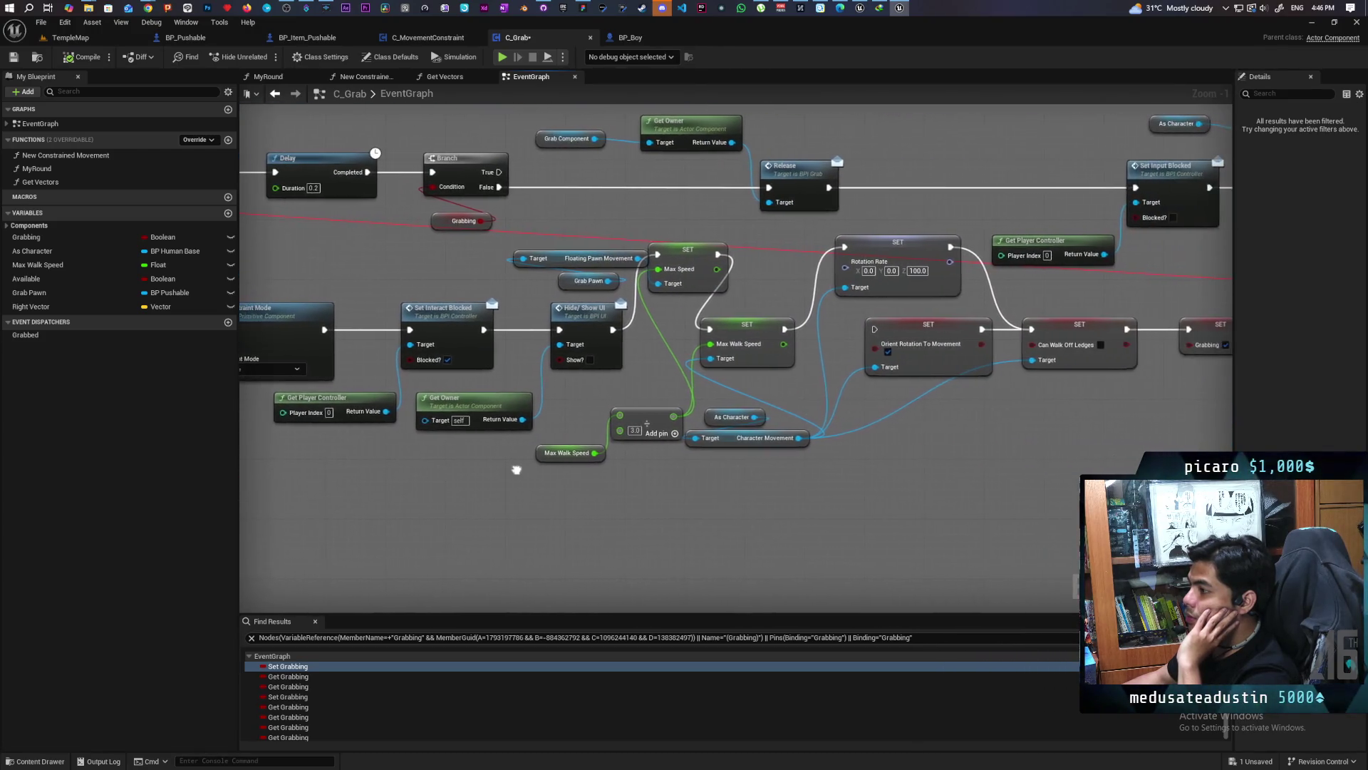
drag(678, 480, 607, 481)
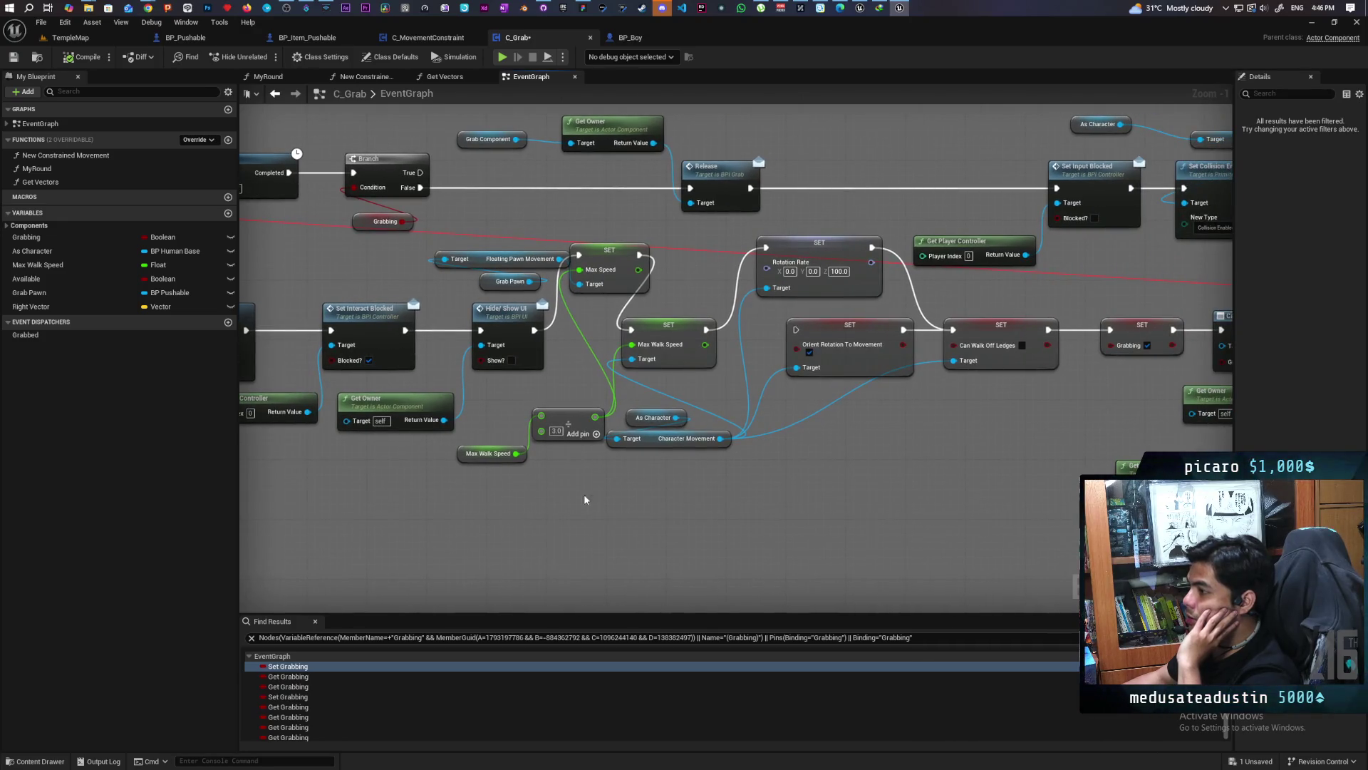
drag(772, 498, 570, 480)
drag(663, 481, 396, 462)
mouse_move(681, 465)
mouse_down()
mouse_move(485, 439)
mouse_move(626, 467)
mouse_up()
scroll(485, 439, up, 1)
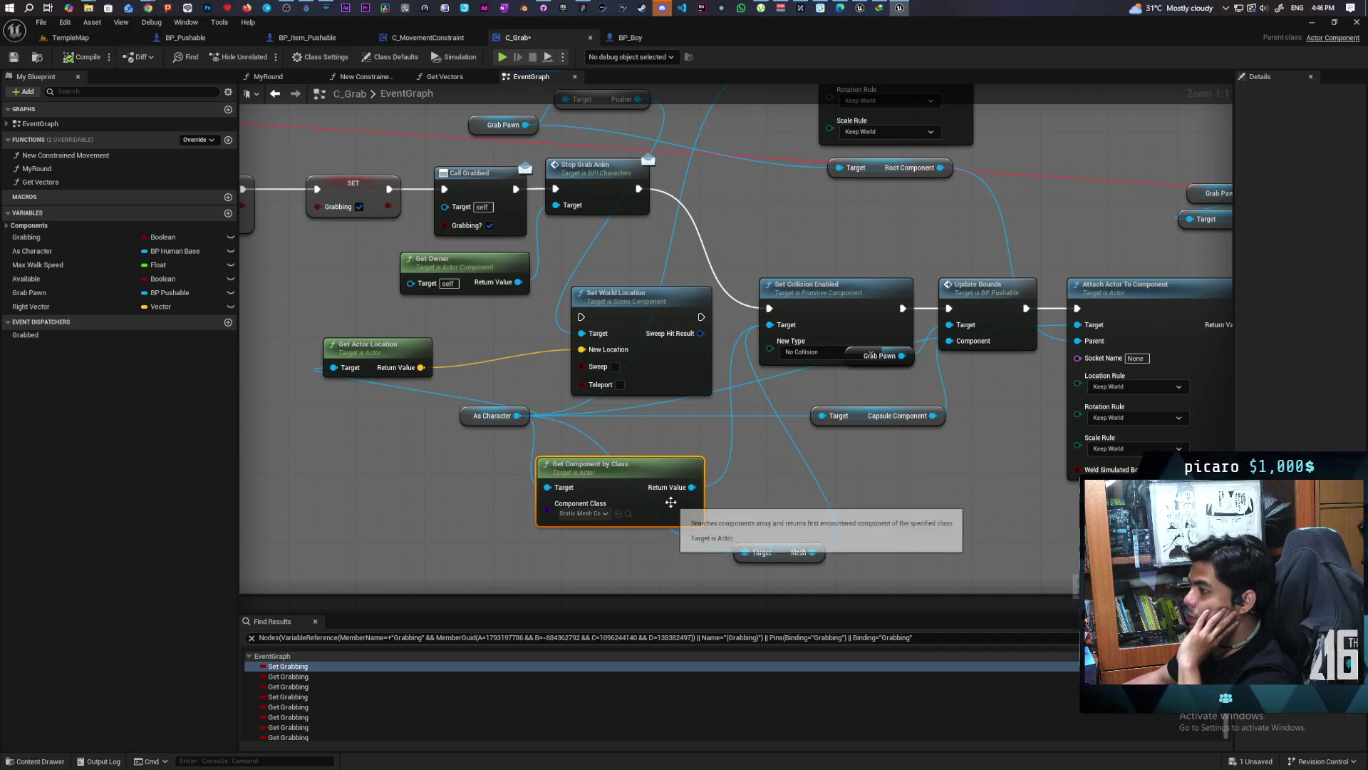
Shift the Grab Pawn getter down-right off Set Collision Enabled, then recenter the attach nodes
mouse_move(695, 484)
mouse_down()
mouse_move(629, 492)
mouse_move(742, 491)
mouse_move(725, 494)
mouse_up()
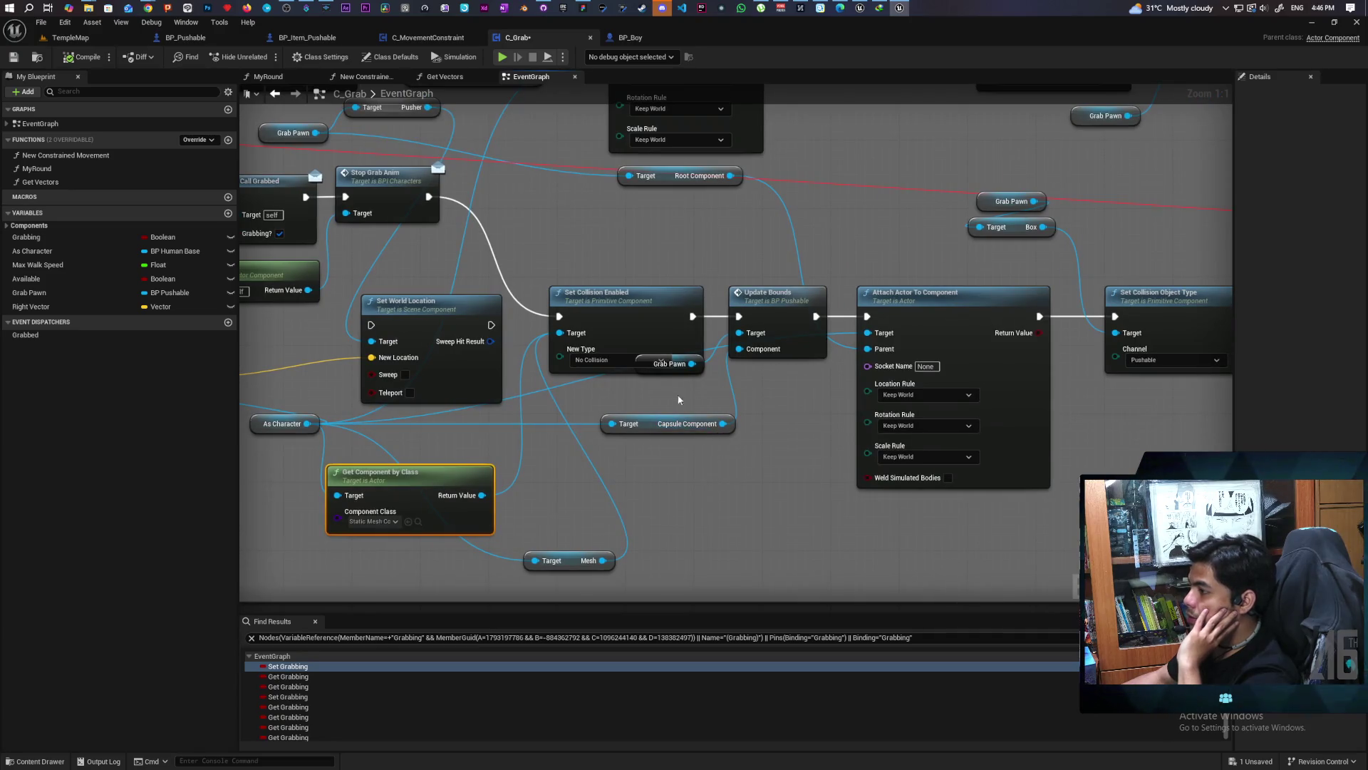
drag(640, 367, 656, 393)
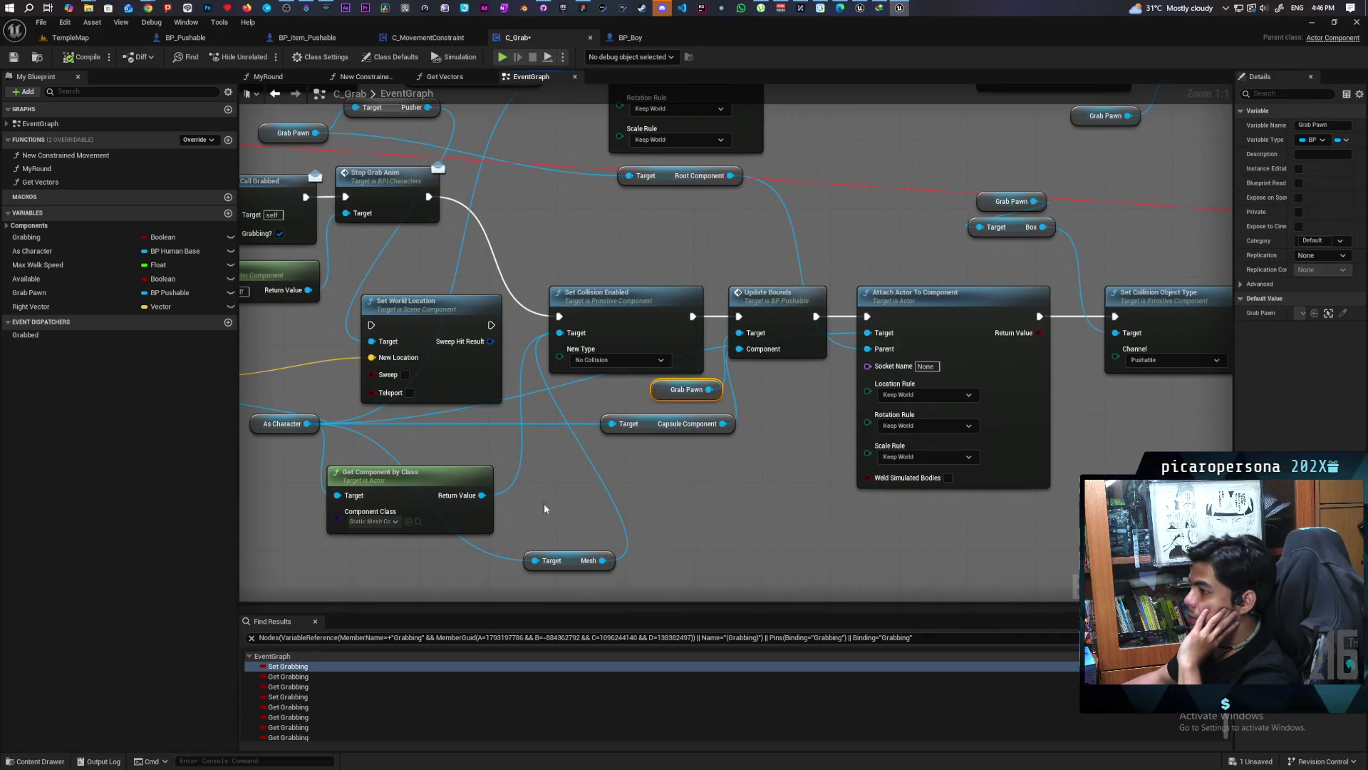
click(431, 506)
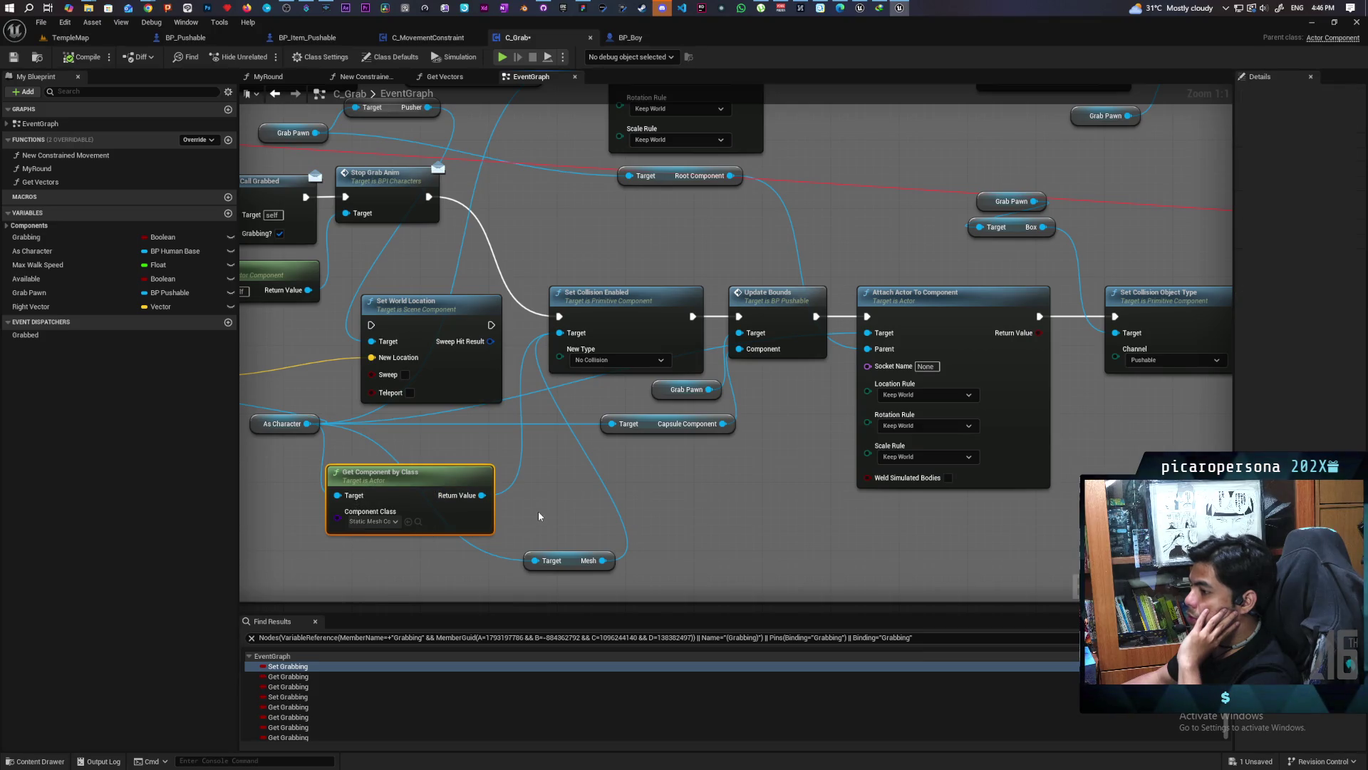
mouse_move(537, 513)
mouse_down()
mouse_move(706, 488)
mouse_move(669, 560)
mouse_up()
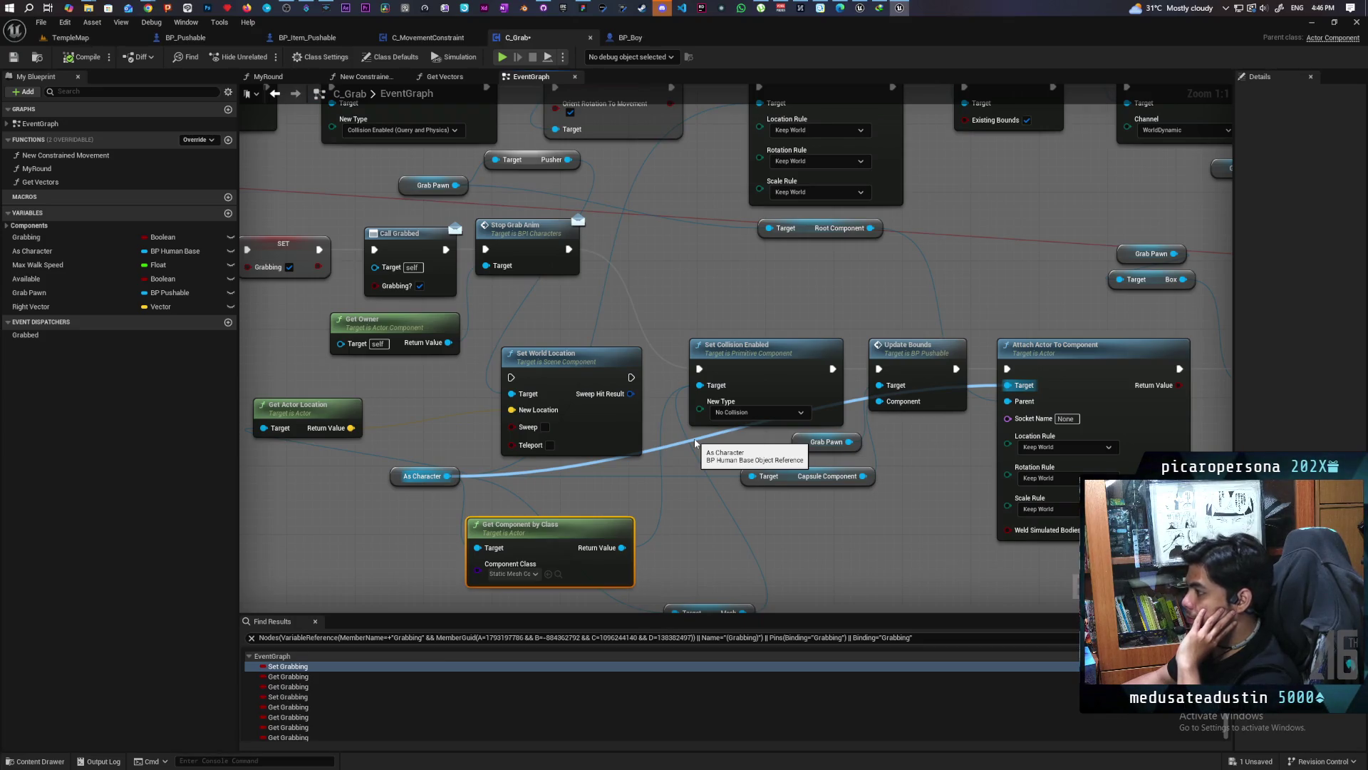
drag(975, 537, 771, 502)
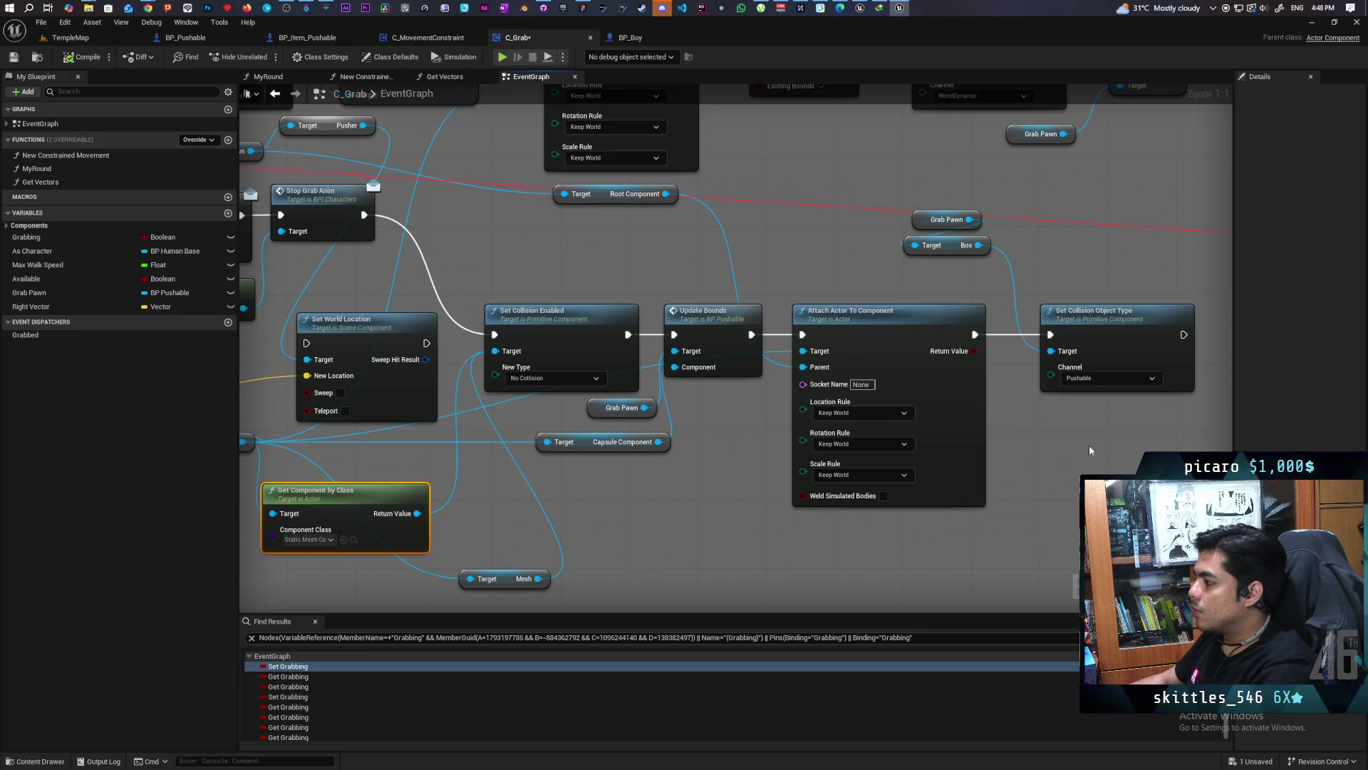
scroll(1089, 449, down, 6)
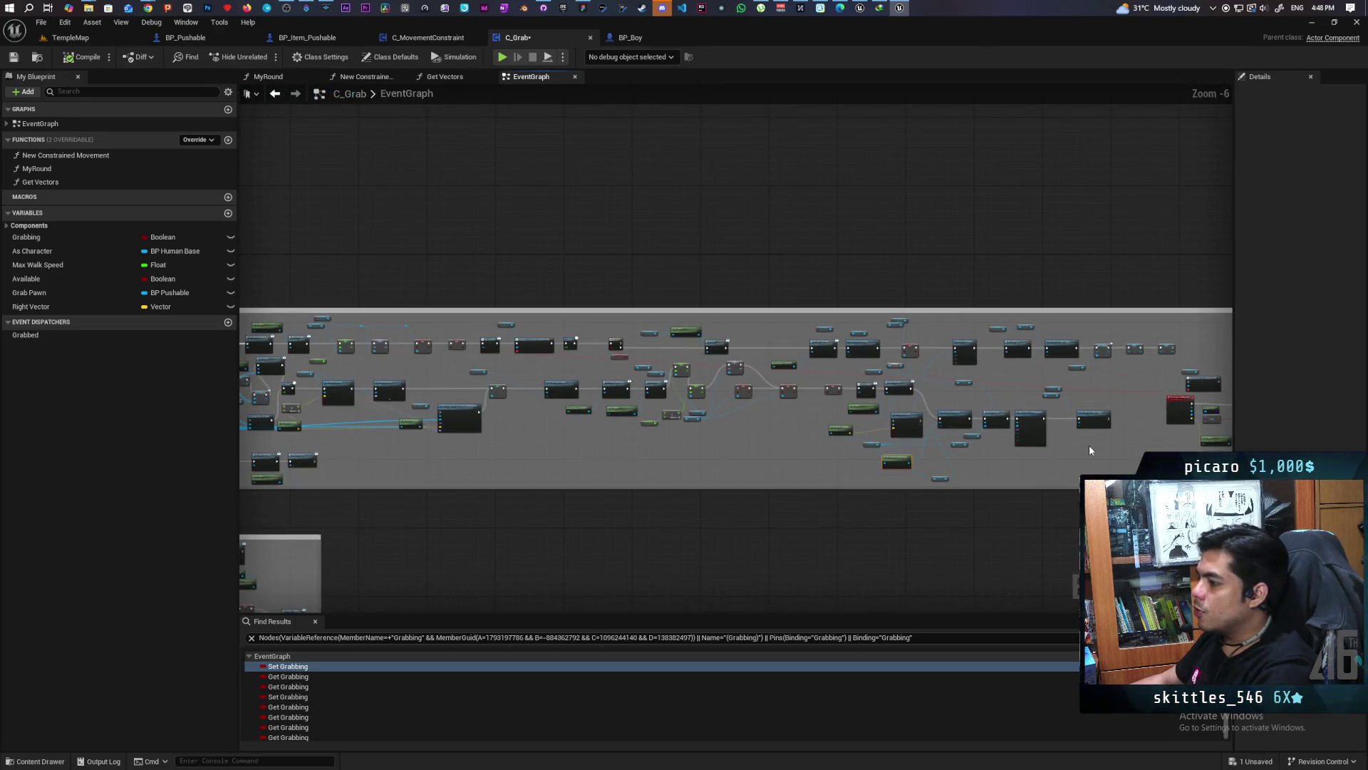
scroll(1085, 454, up, 4)
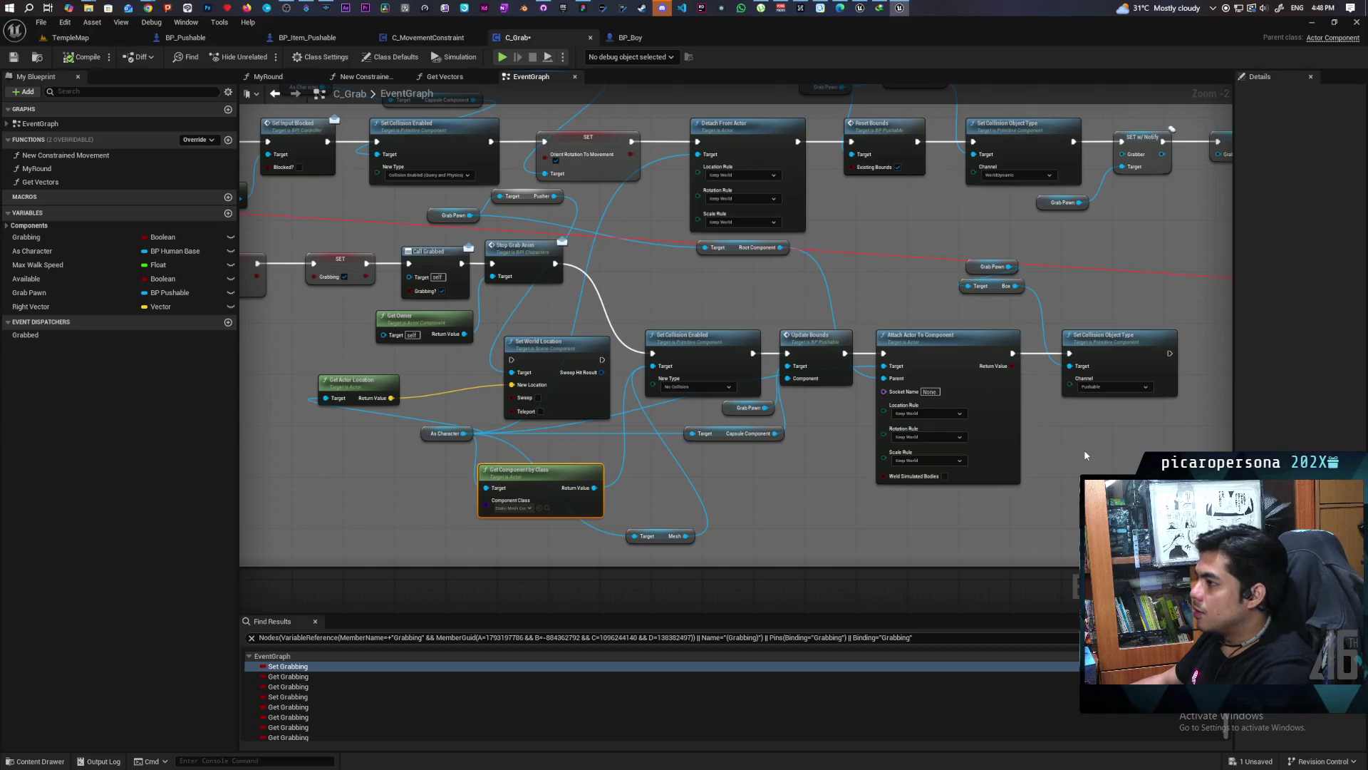
scroll(664, 467, down, 3)
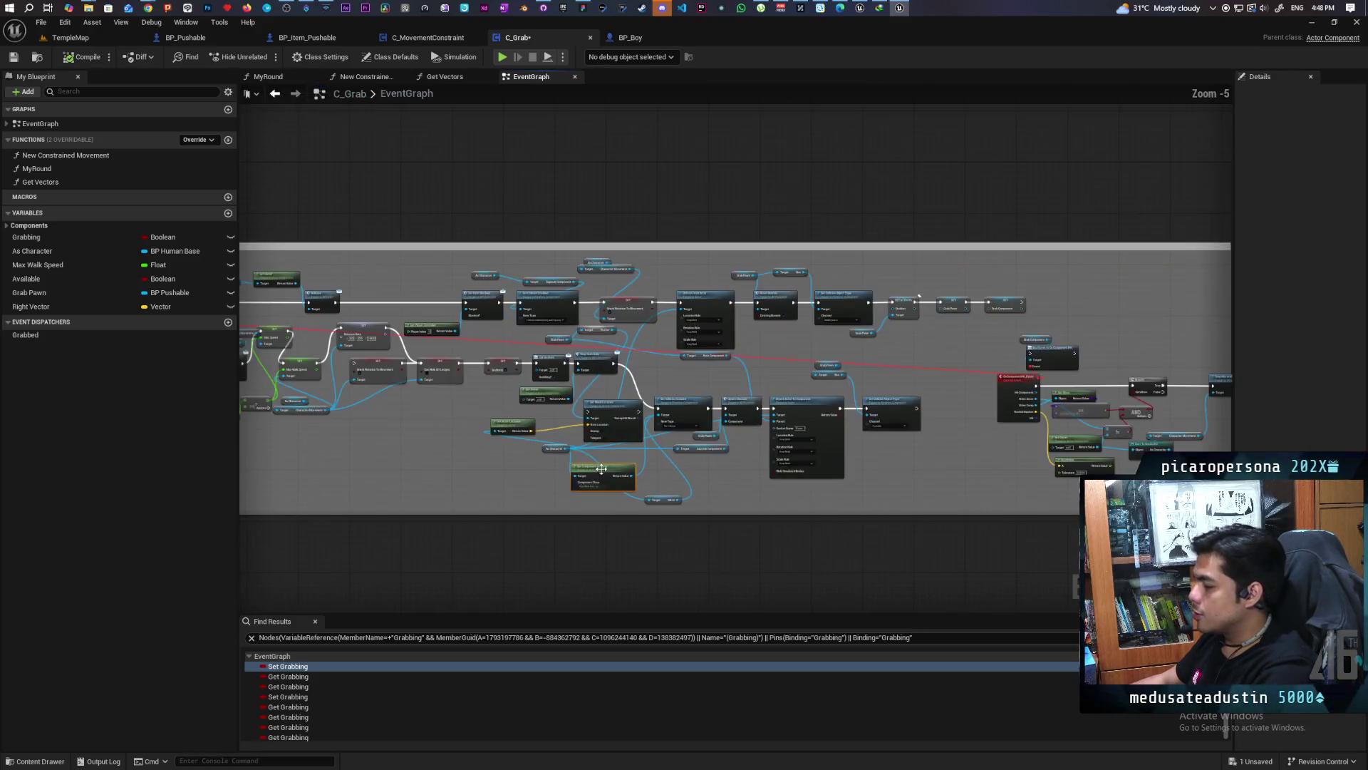
scroll(1072, 380, up, 3)
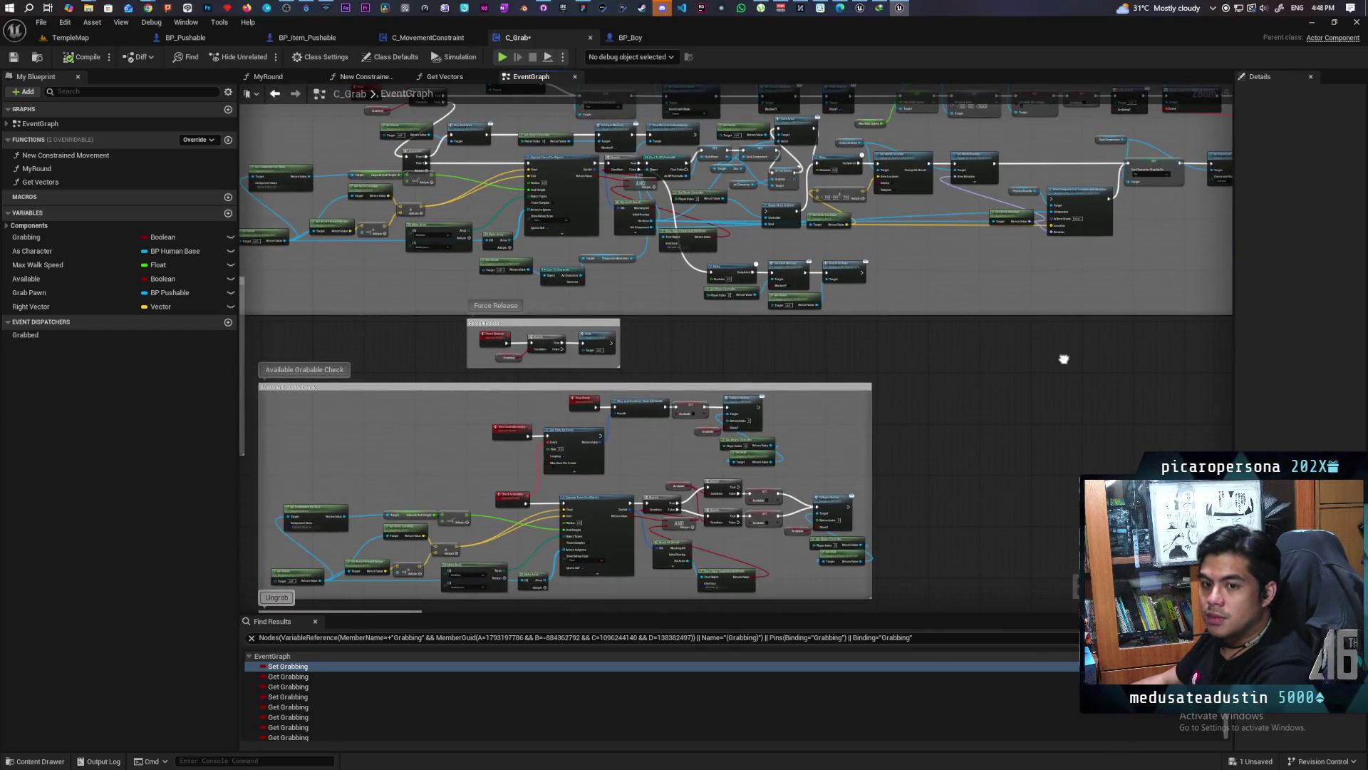
mouse_move(1060, 357)
mouse_down()
mouse_move(876, 381)
mouse_move(1028, 381)
mouse_move(995, 373)
mouse_up()
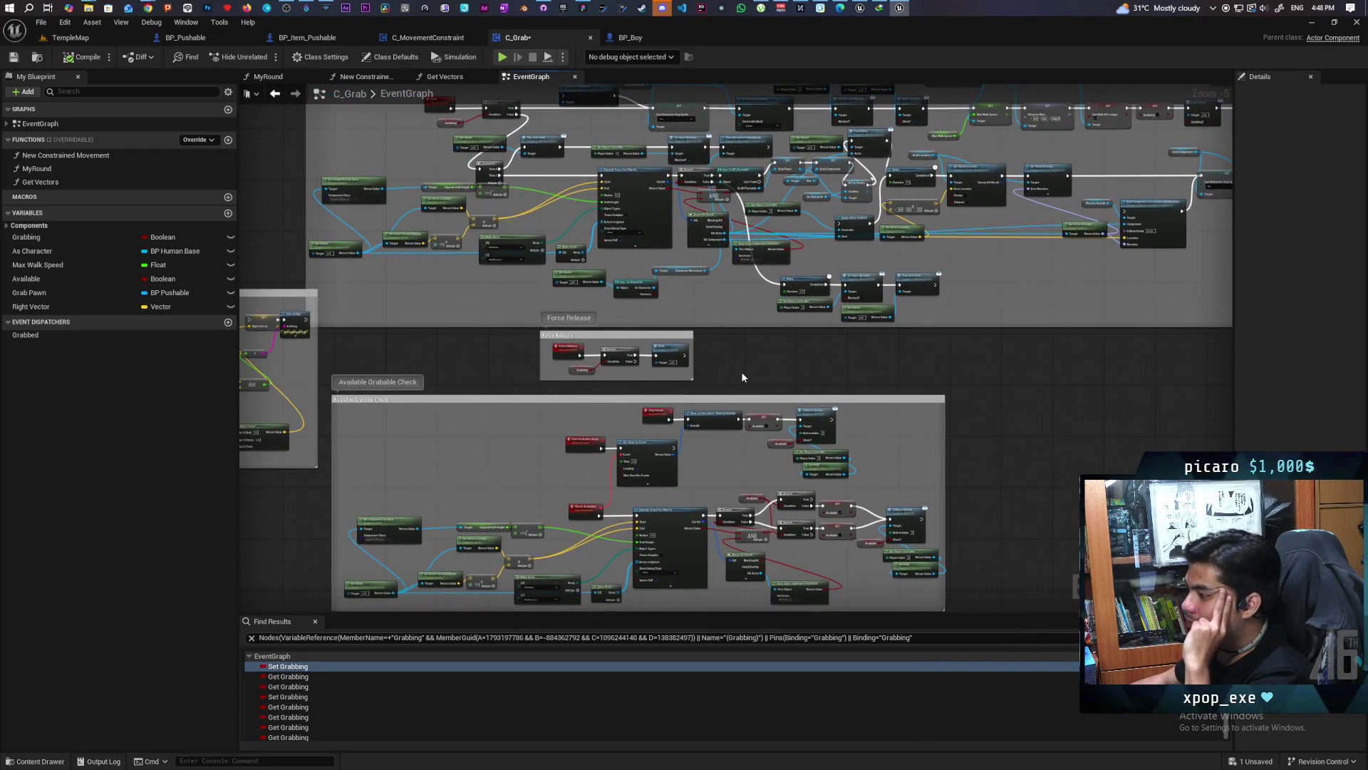
scroll(742, 377, up, 2)
scroll(727, 369, down, 4)
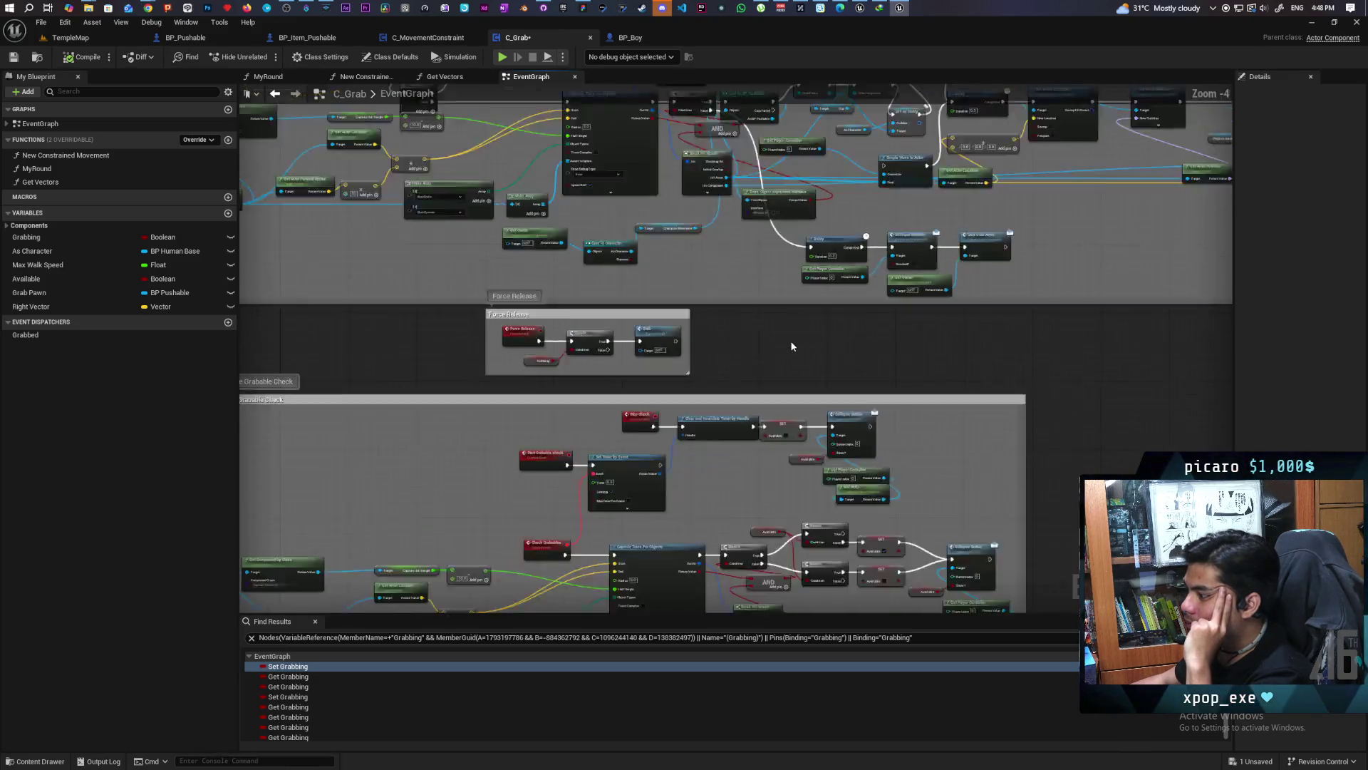
scroll(832, 349, up, 3)
mouse_move(832, 350)
mouse_down()
mouse_move(622, 507)
mouse_move(921, 437)
mouse_up()
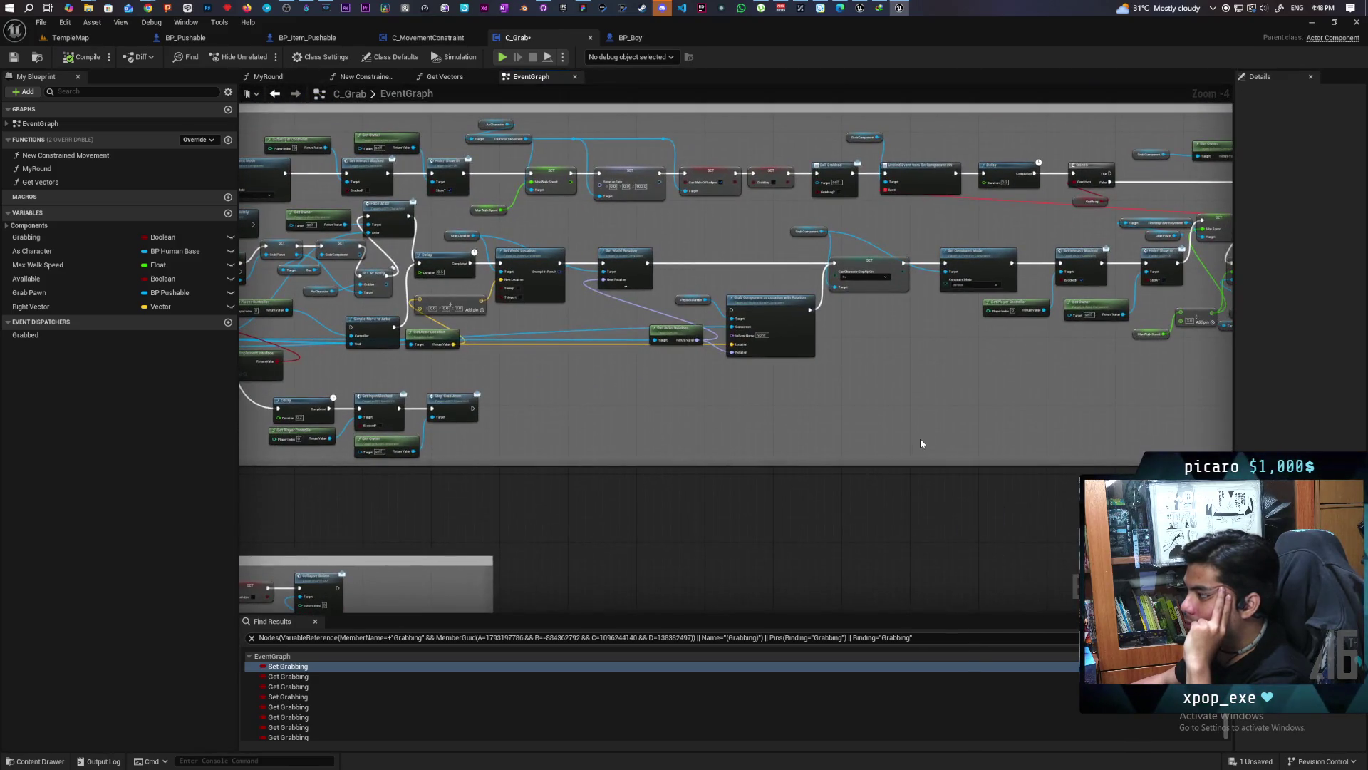
scroll(810, 394, up, 2)
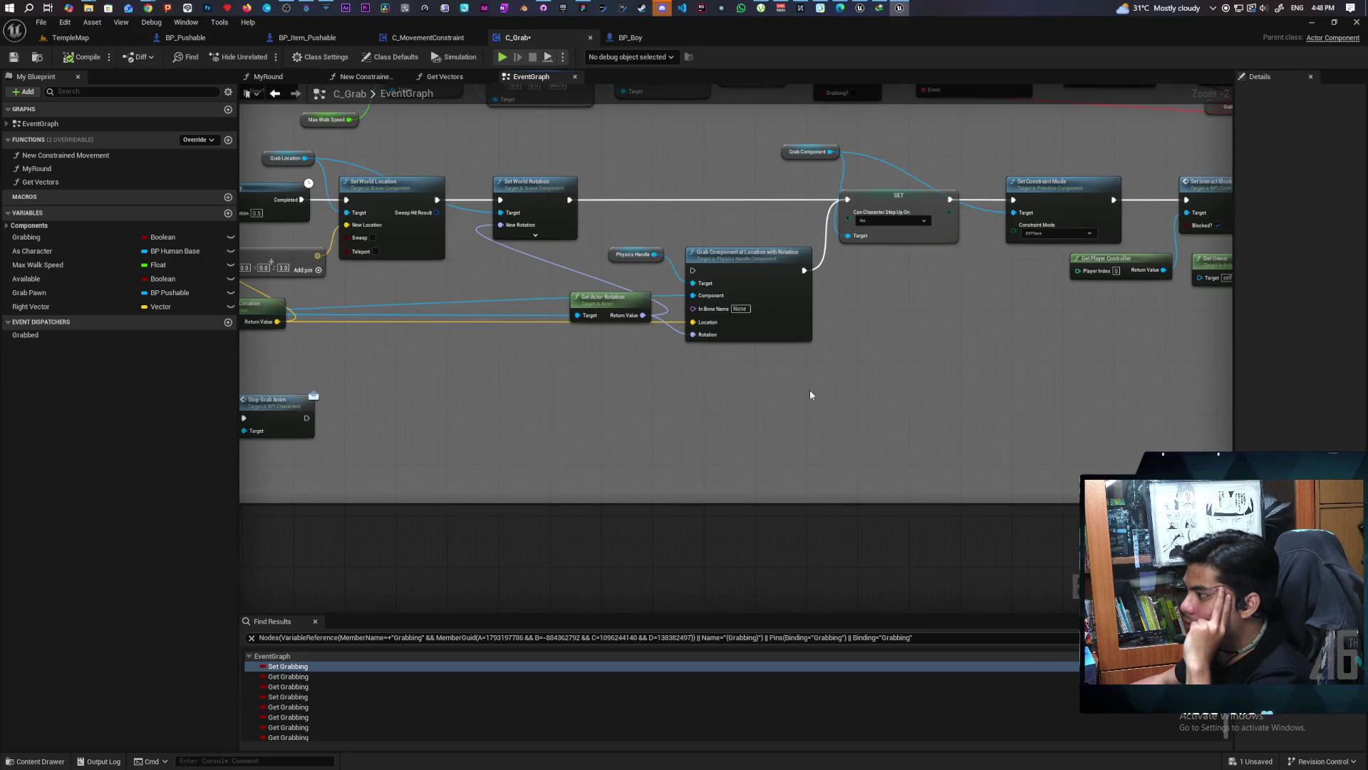
mouse_move(1091, 387)
mouse_down()
mouse_move(677, 480)
mouse_move(495, 470)
mouse_up()
scroll(1033, 392, down, 2)
scroll(870, 464, down, 1)
scroll(620, 465, up, 3)
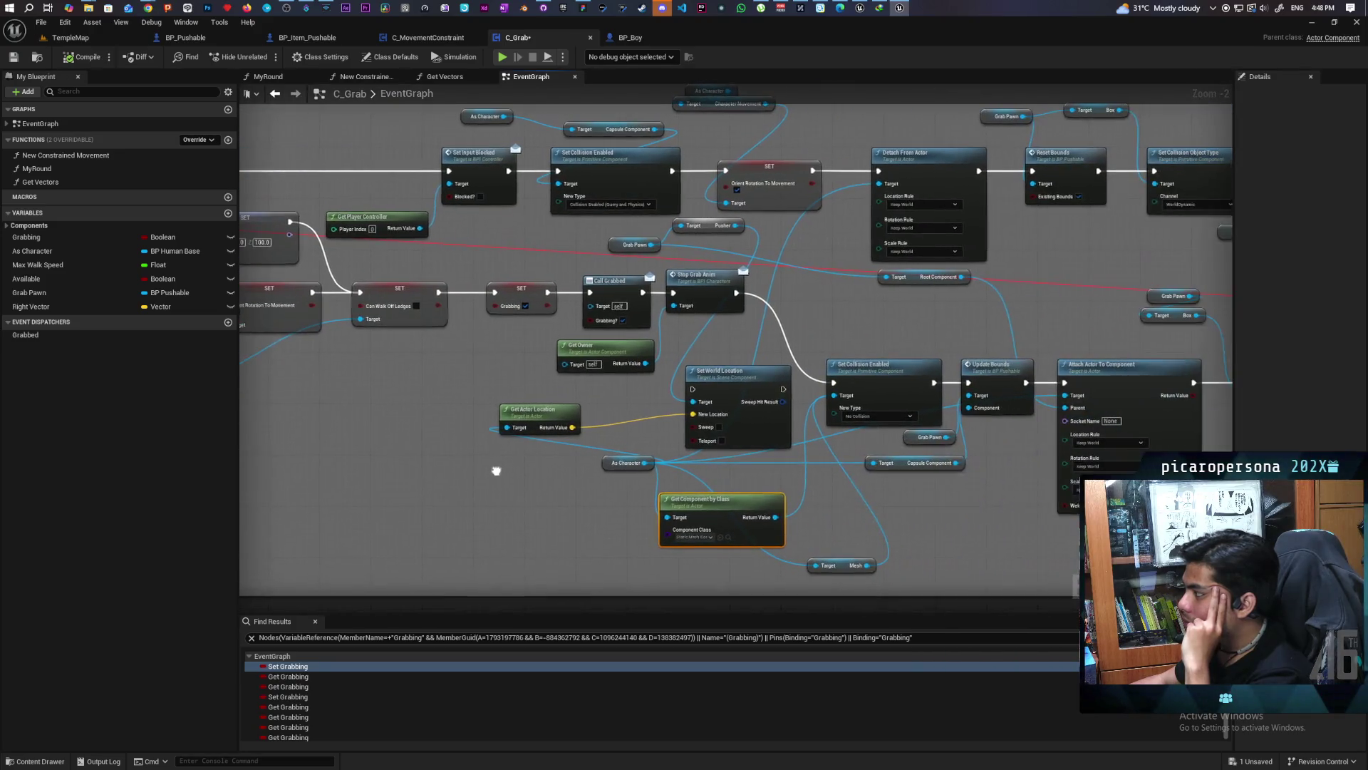
mouse_move(912, 473)
mouse_down()
mouse_move(516, 474)
mouse_move(351, 456)
mouse_move(495, 456)
mouse_move(409, 455)
mouse_up()
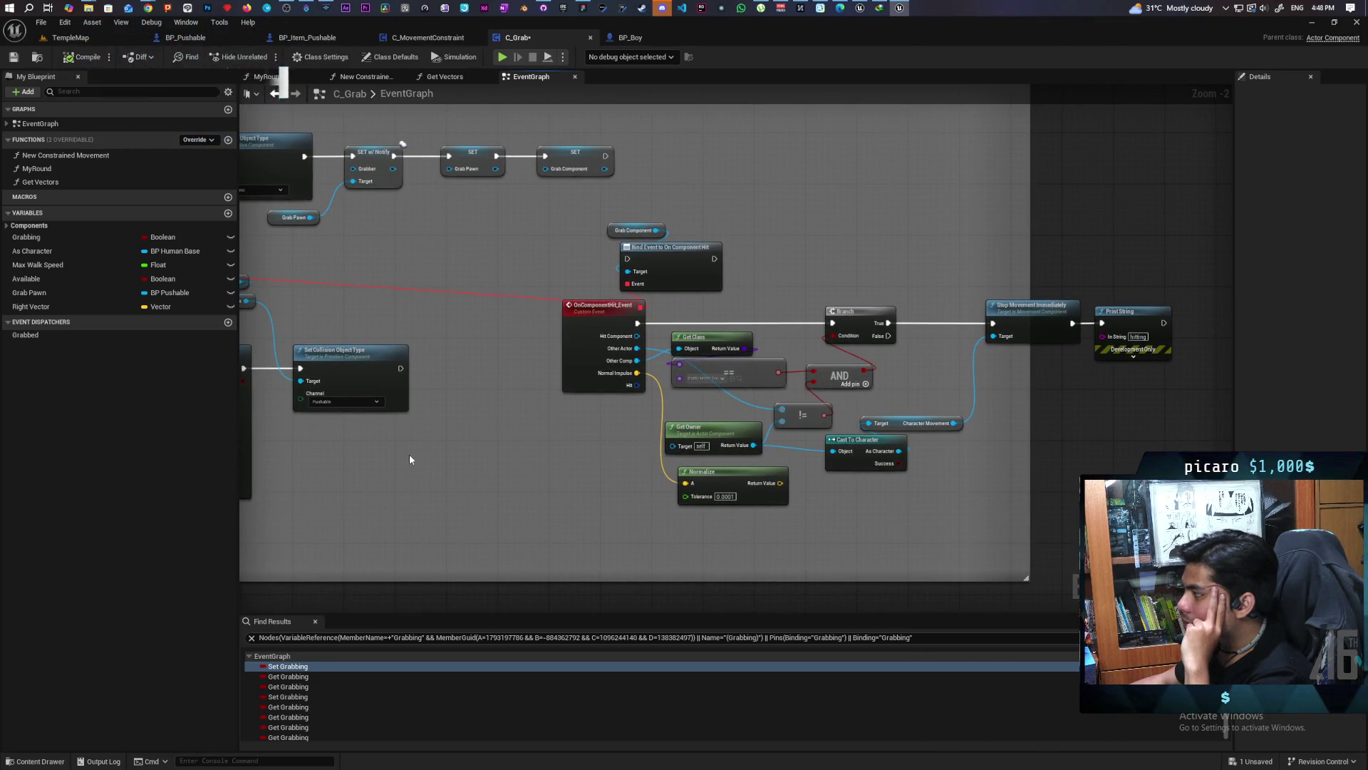
scroll(452, 468, down, 2)
mouse_move(452, 475)
mouse_down()
mouse_move(564, 411)
mouse_move(712, 419)
mouse_up()
scroll(606, 354, up, 2)
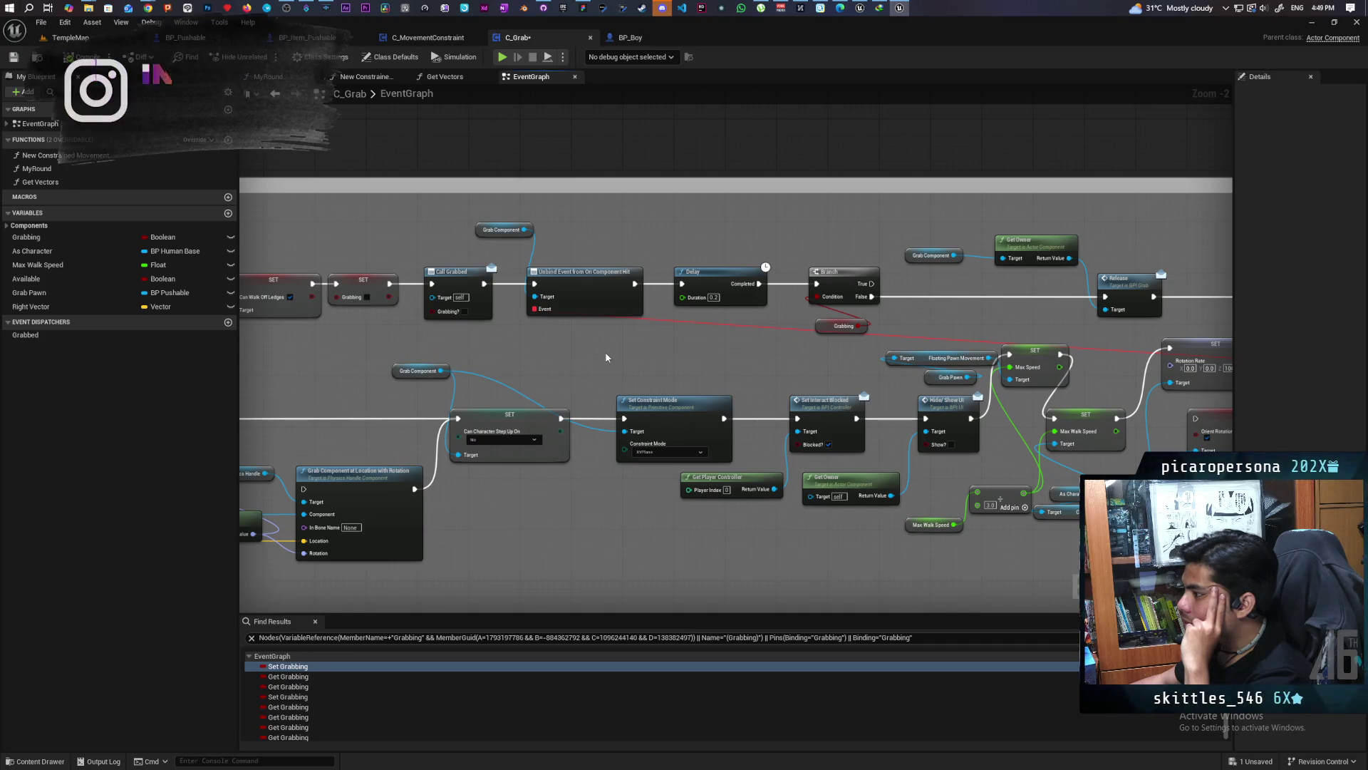
scroll(605, 357, down, 2)
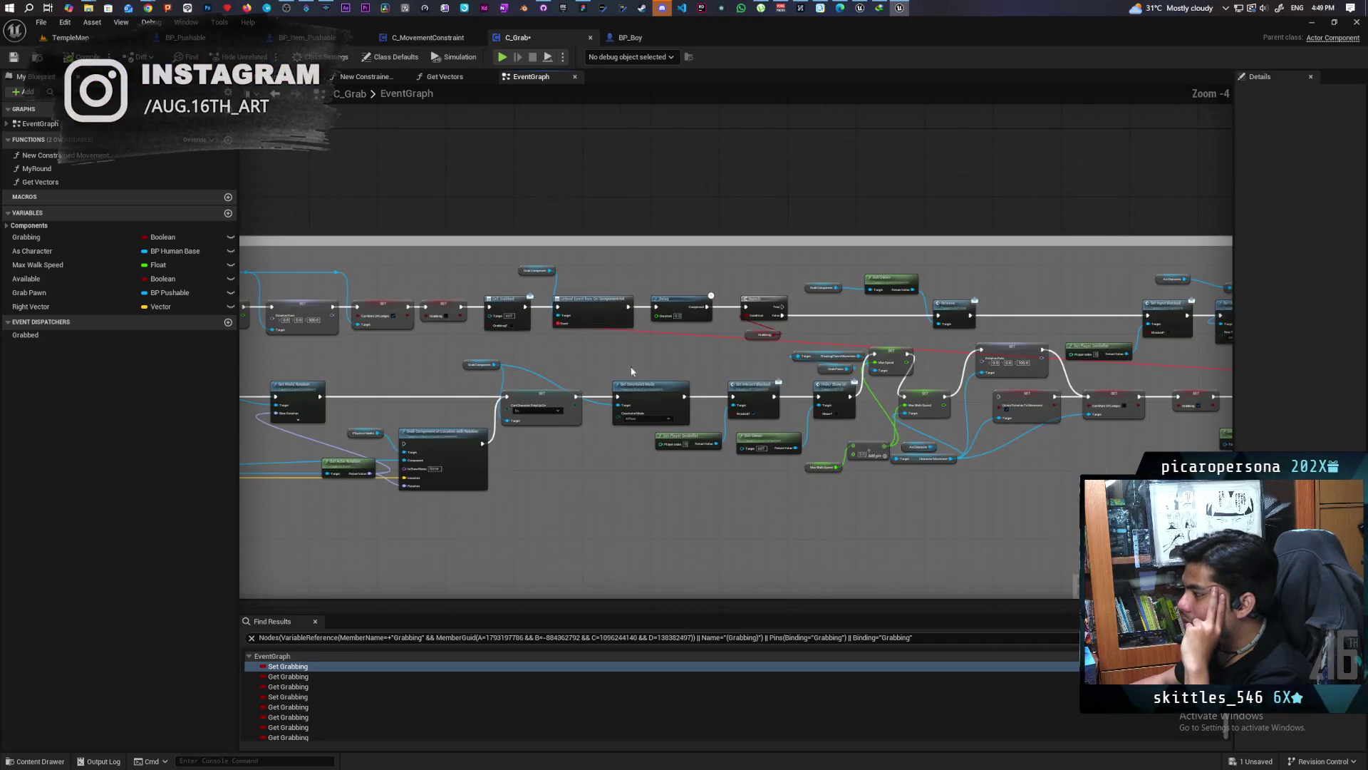
scroll(914, 430, up, 3)
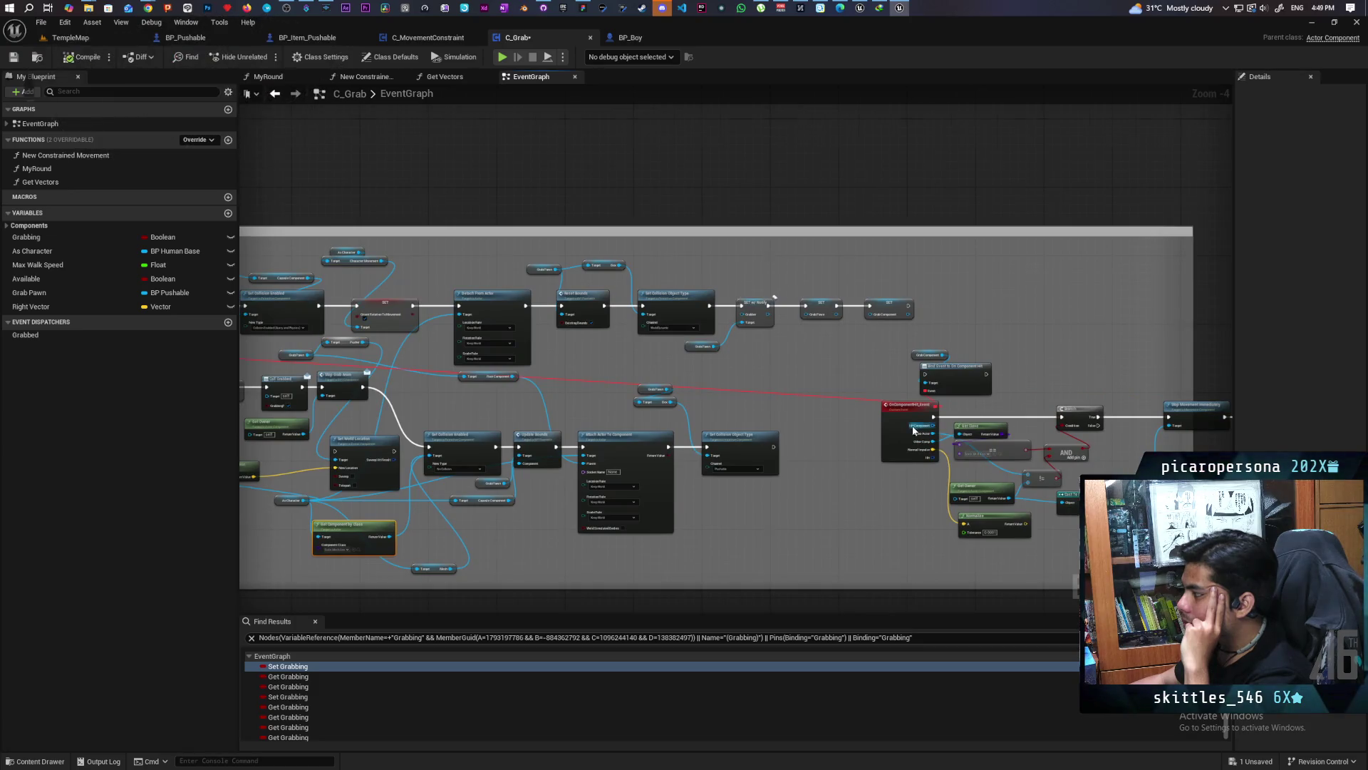
scroll(376, 313, down, 3)
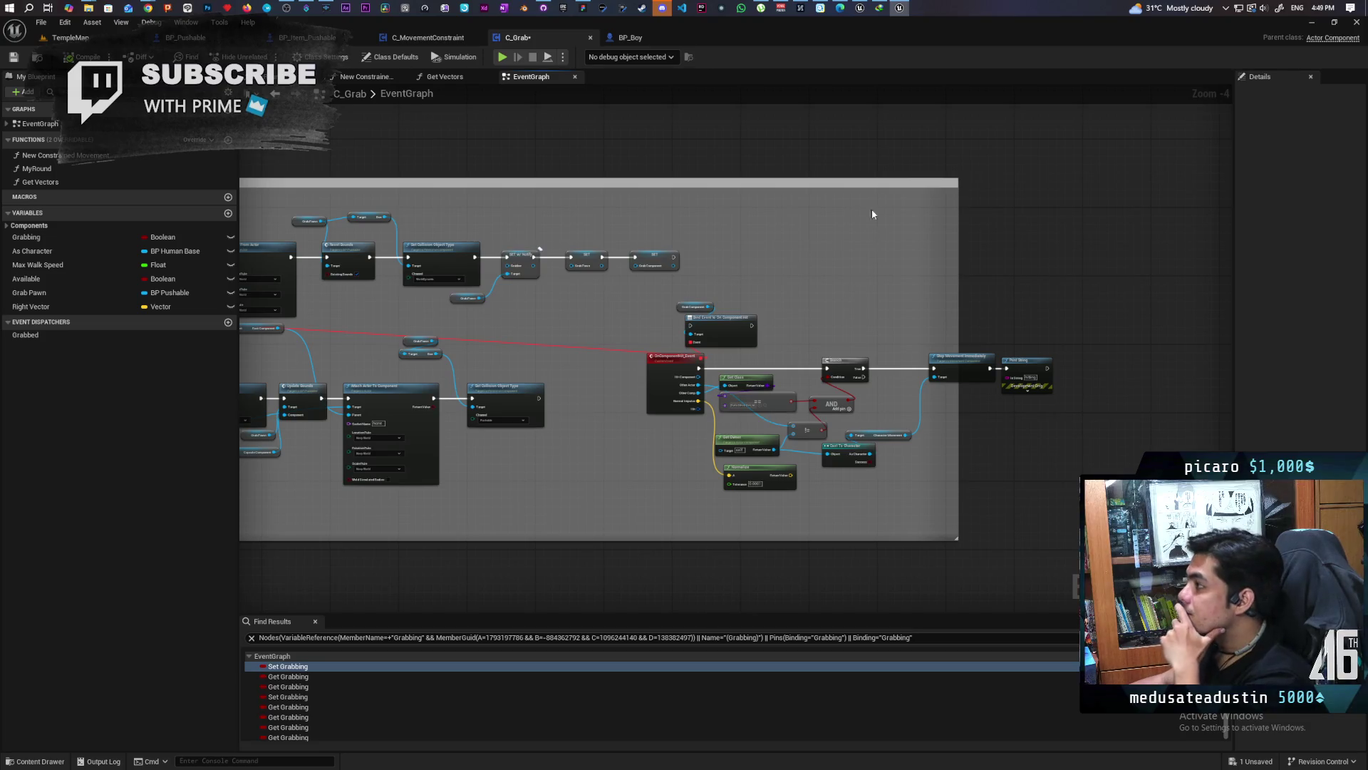
mouse_move(860, 8)
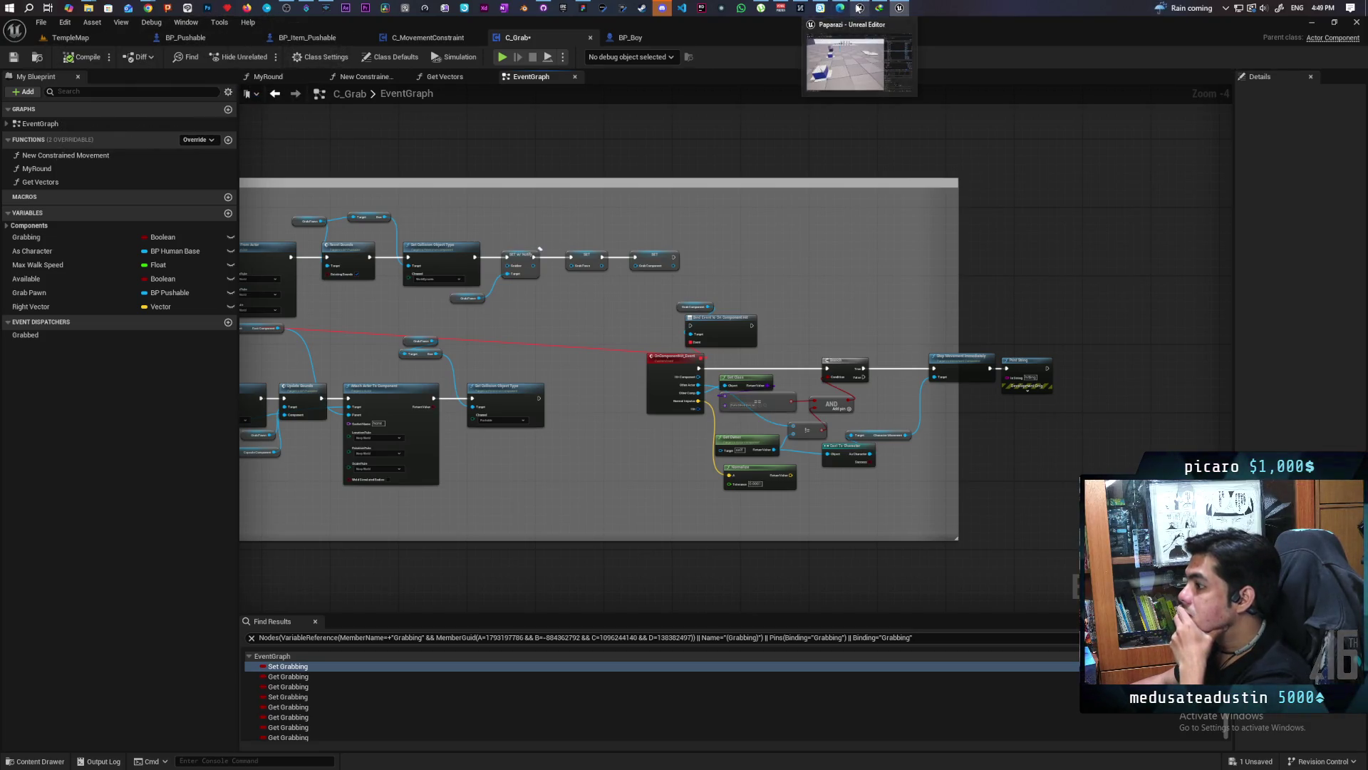
scroll(760, 391, up, 4)
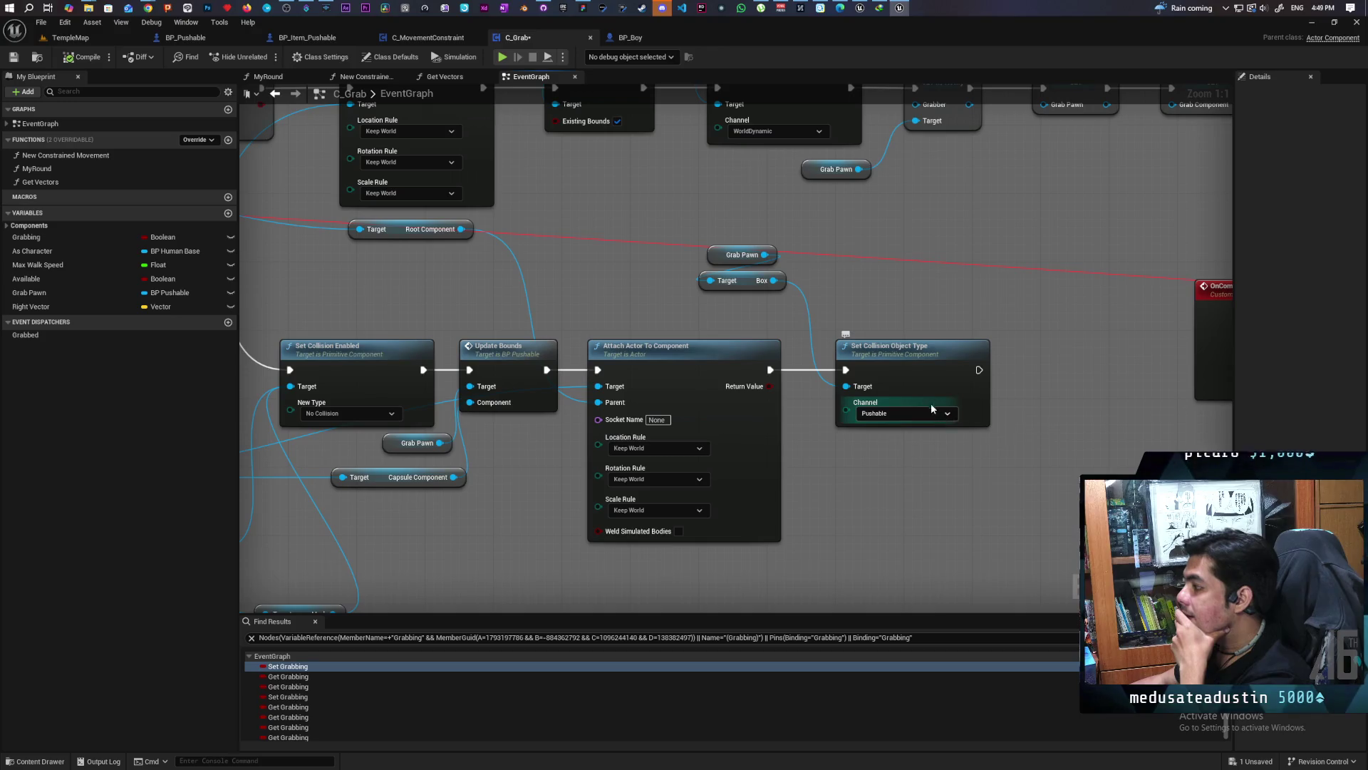
click(860, 7)
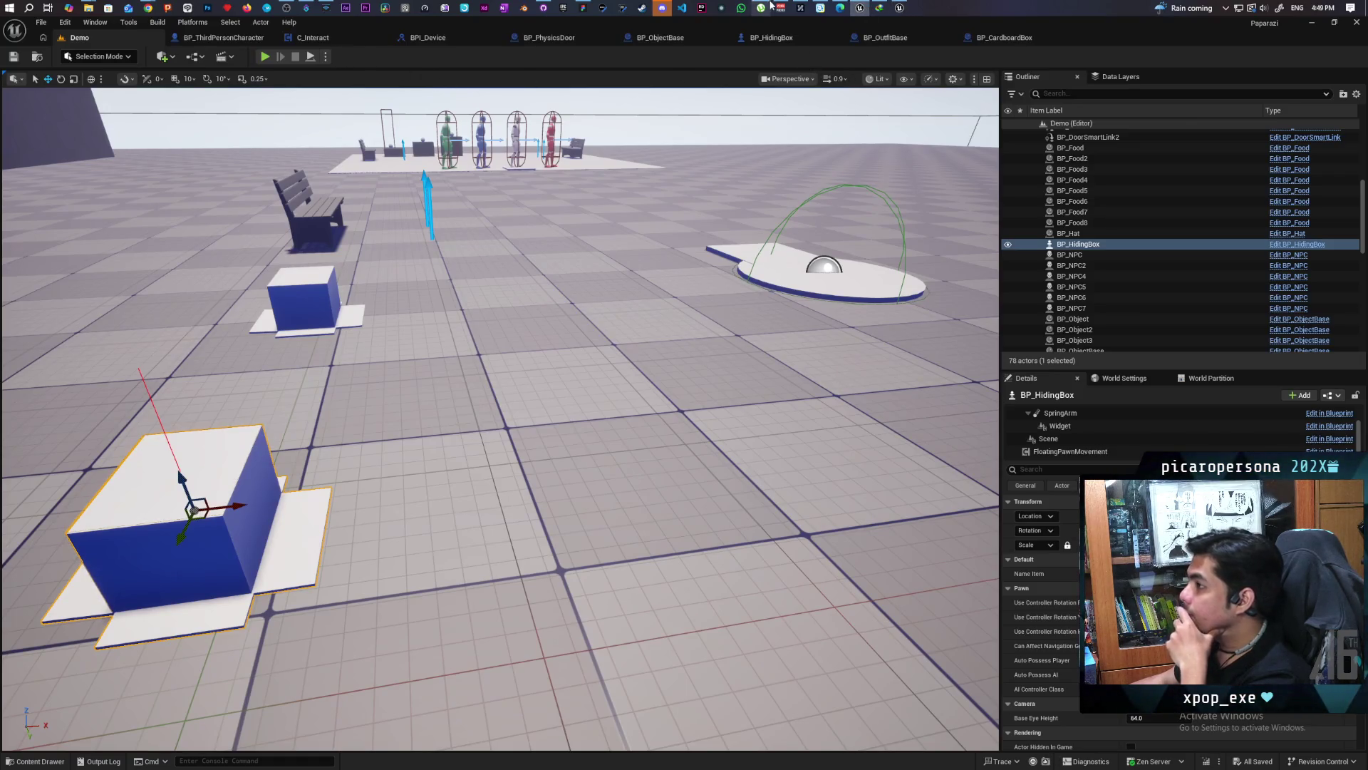
Switch from the C_Grab blueprint window to the Paparazi Demo level editor window
click(898, 8)
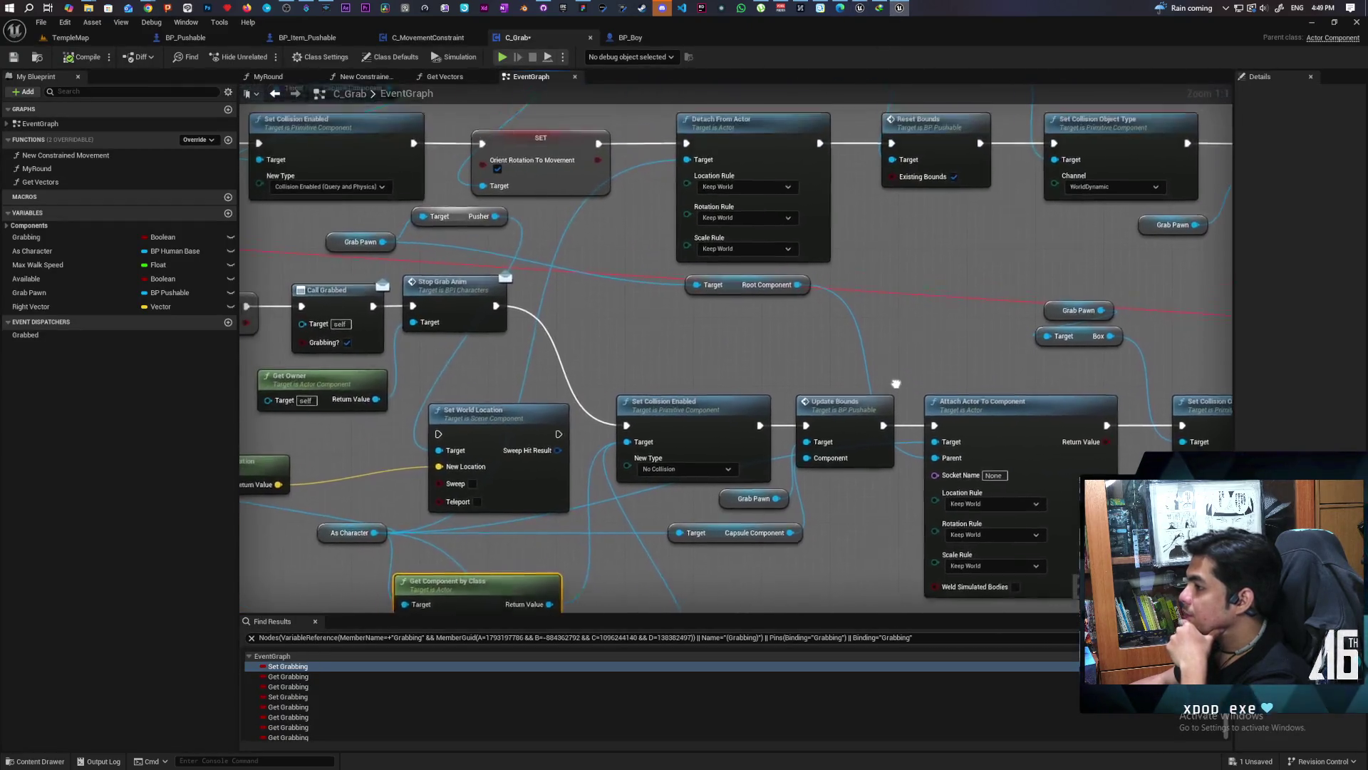
click(860, 8)
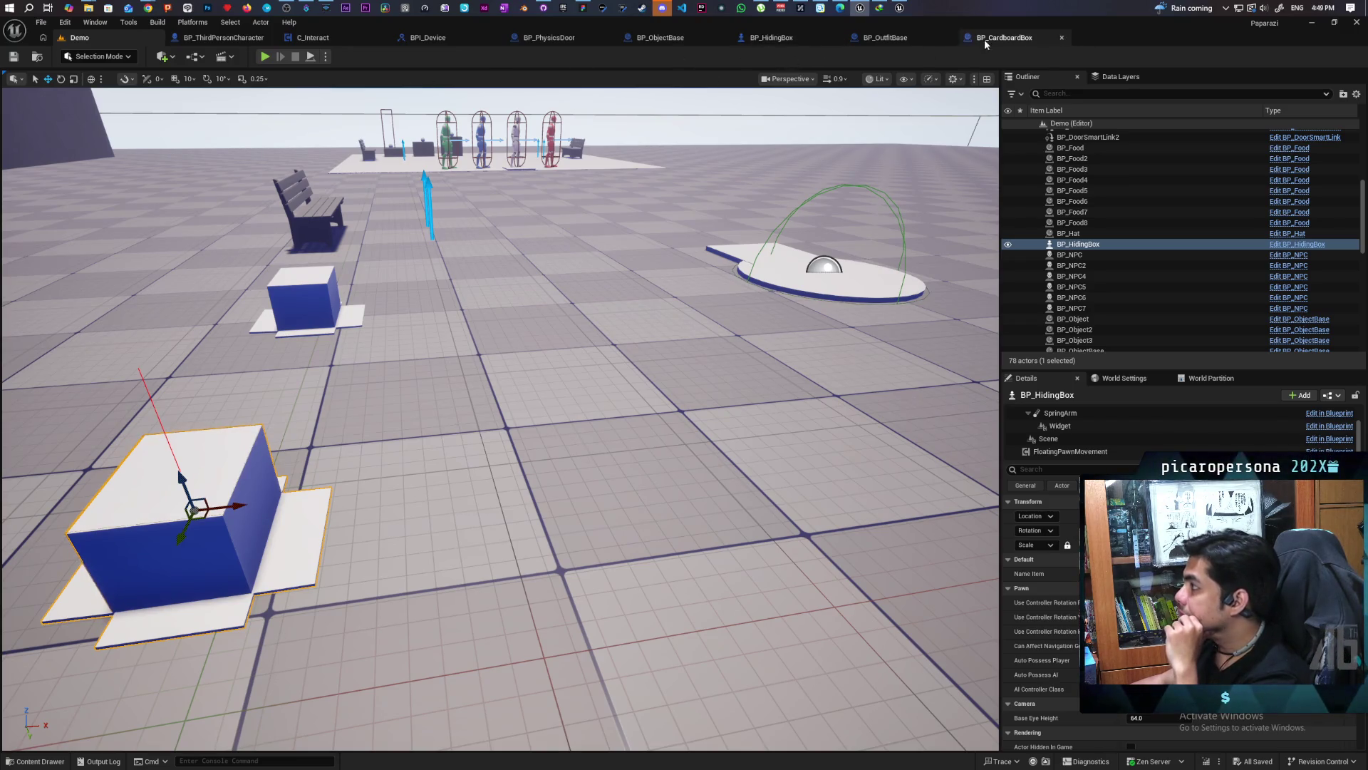
Open BP_HidingBox's Interact graph and frame its collision nodes and Interact entry
click(784, 40)
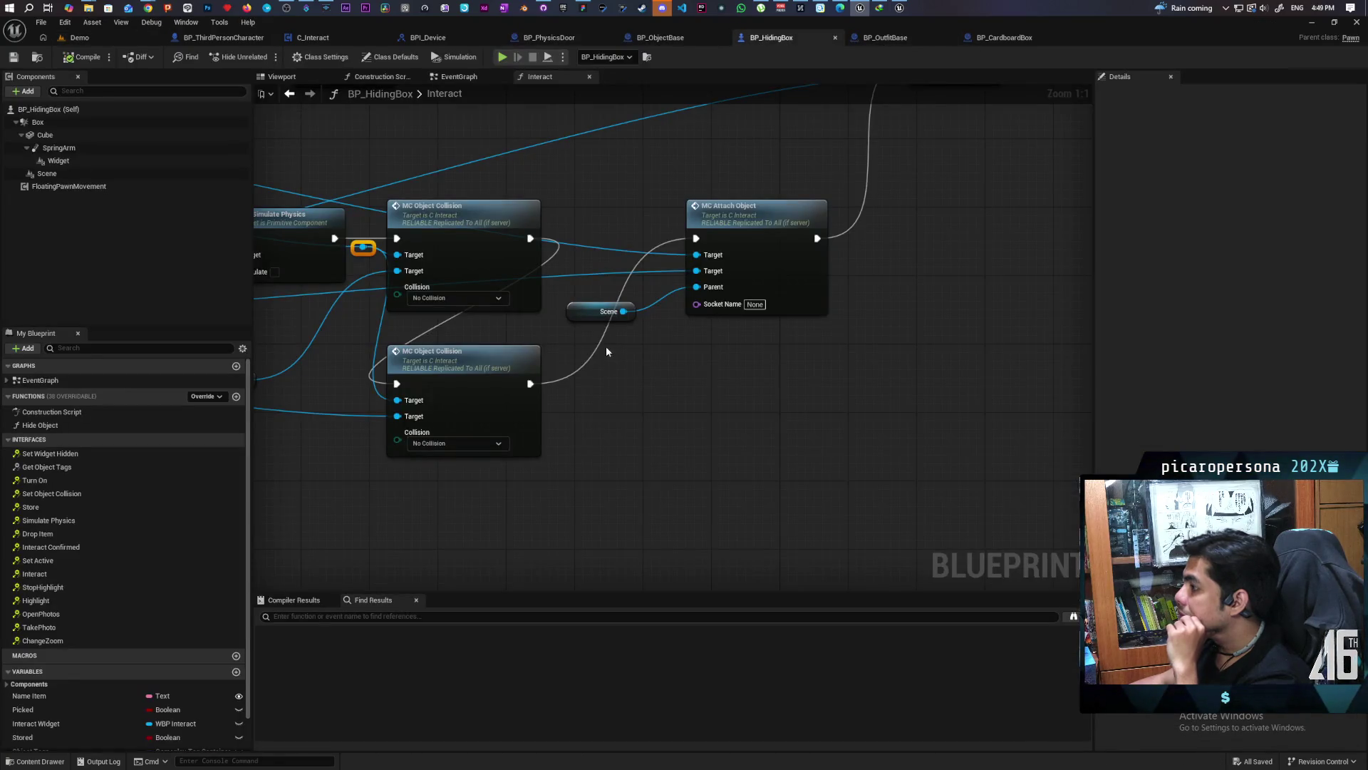
scroll(606, 352, down, 3)
scroll(716, 399, up, 3)
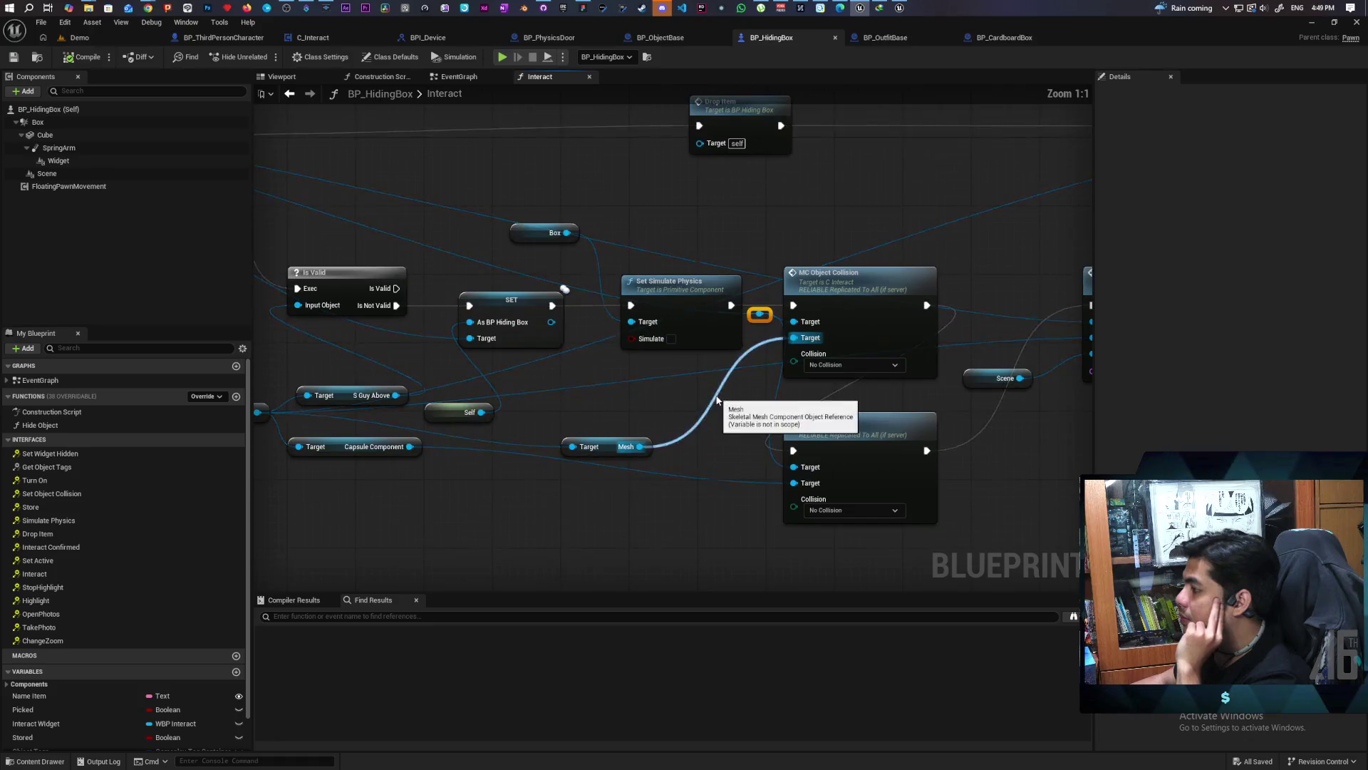
scroll(717, 399, down, 3)
scroll(671, 395, up, 3)
mouse_move(671, 395)
mouse_down()
mouse_move(798, 379)
mouse_move(743, 376)
mouse_up()
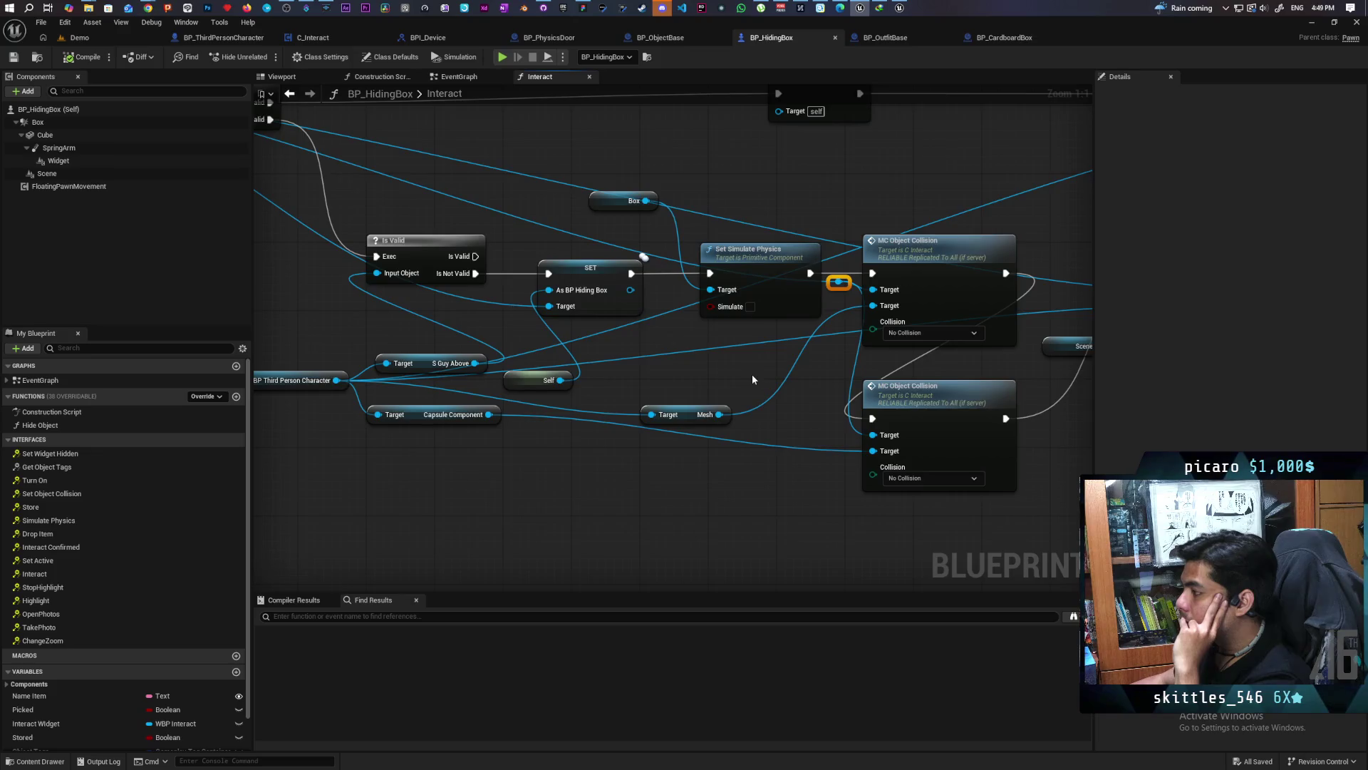
scroll(751, 374, down, 3)
scroll(751, 403, up, 3)
drag(732, 412, 632, 400)
scroll(632, 400, down, 2)
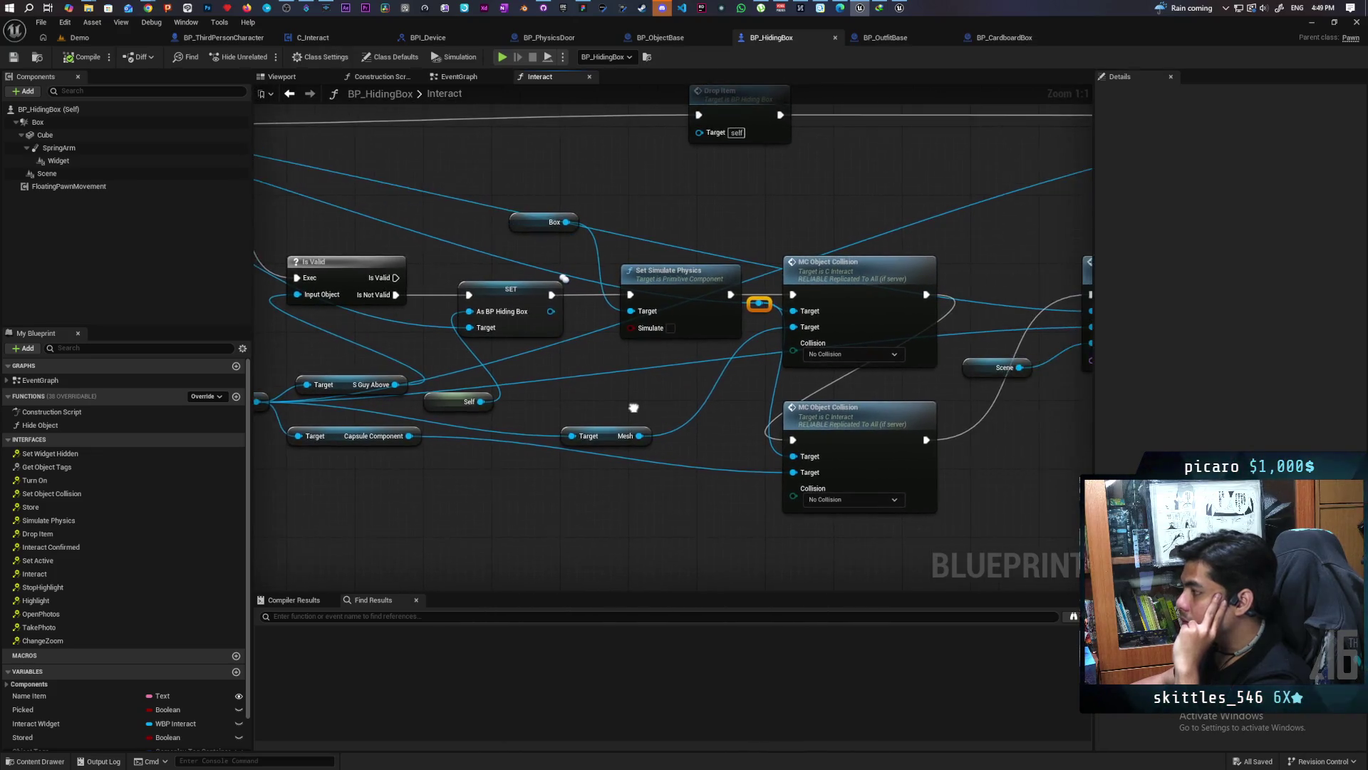
scroll(647, 398, up, 2)
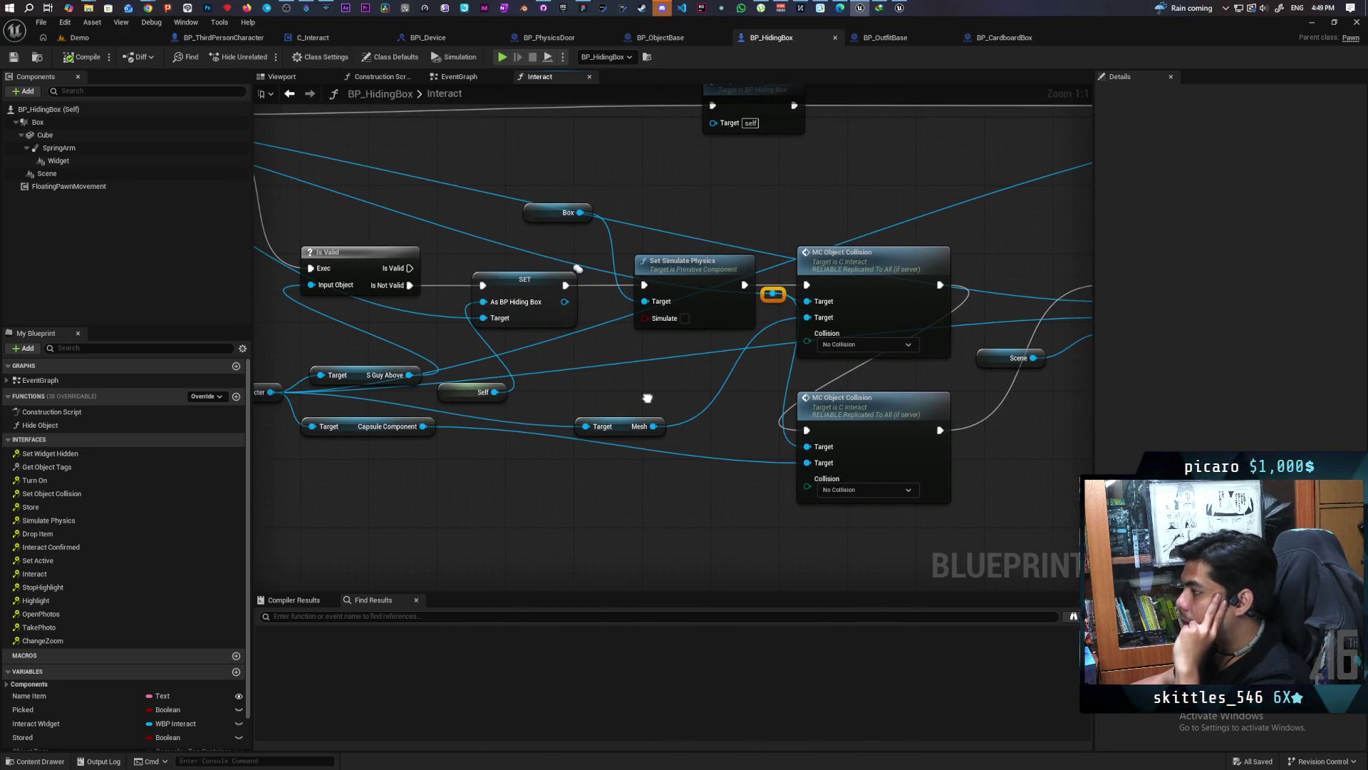
mouse_move(647, 398)
mouse_down()
mouse_move(611, 399)
mouse_move(1073, 402)
mouse_move(869, 415)
mouse_move(315, 387)
mouse_up()
scroll(1073, 401, down, 2)
scroll(869, 415, up, 2)
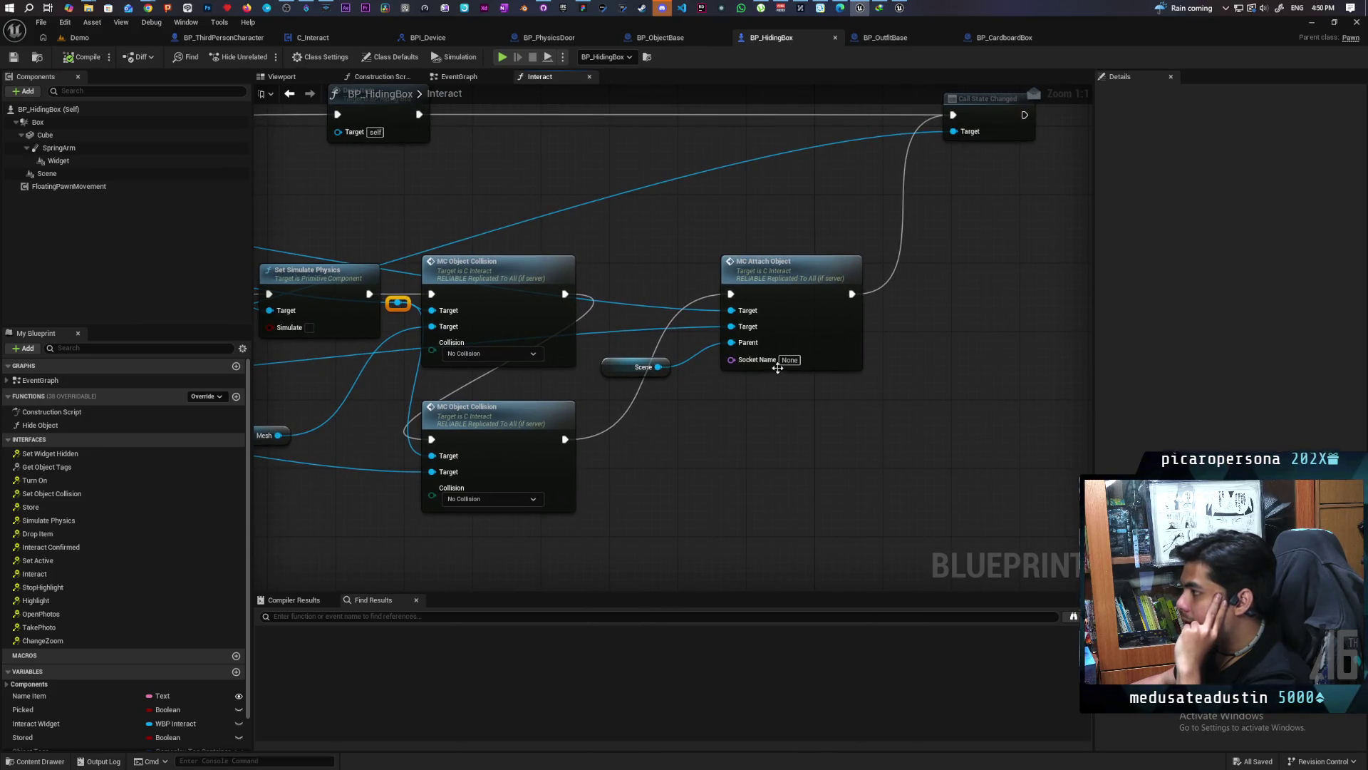
Move MC Attach Object right and the Scene node up-right, then inspect the Cube collision
drag(776, 292, 803, 280)
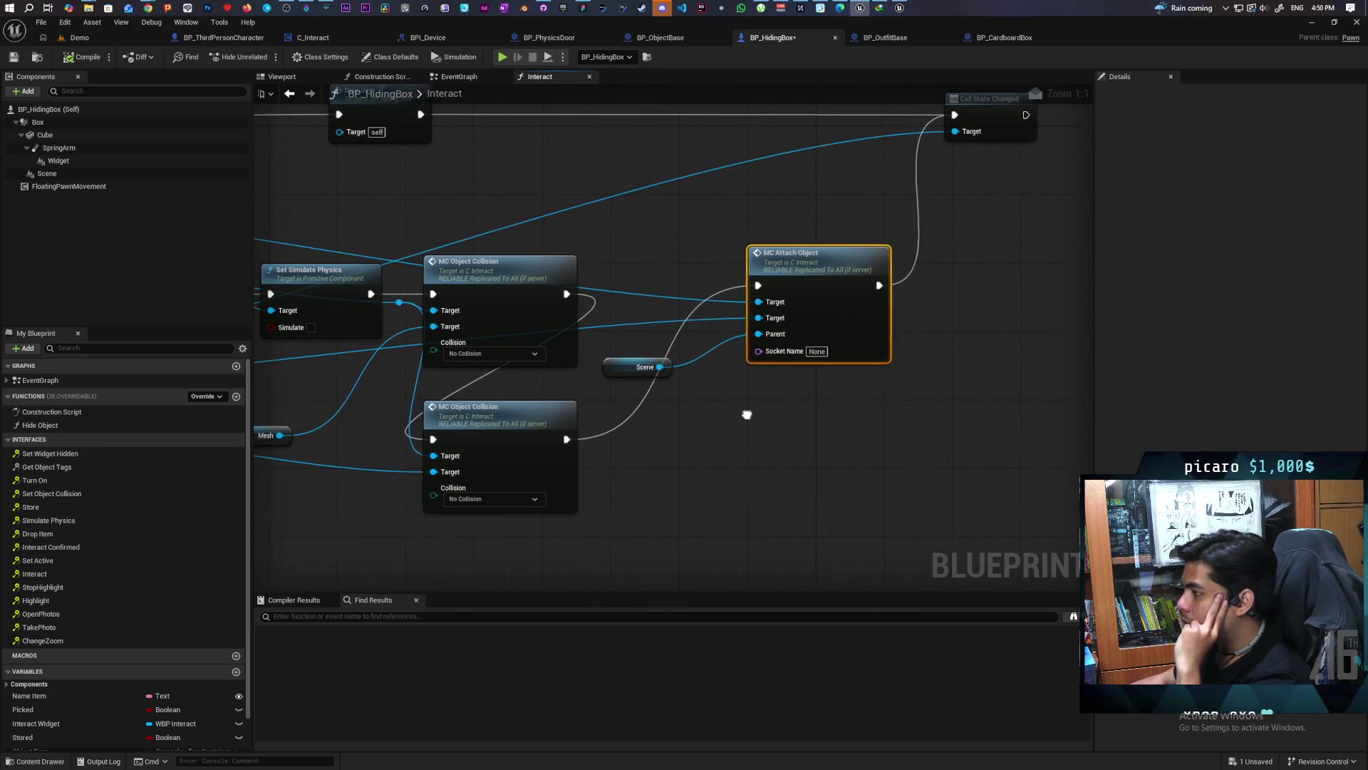
drag(745, 412, 957, 394)
scroll(957, 394, down, 3)
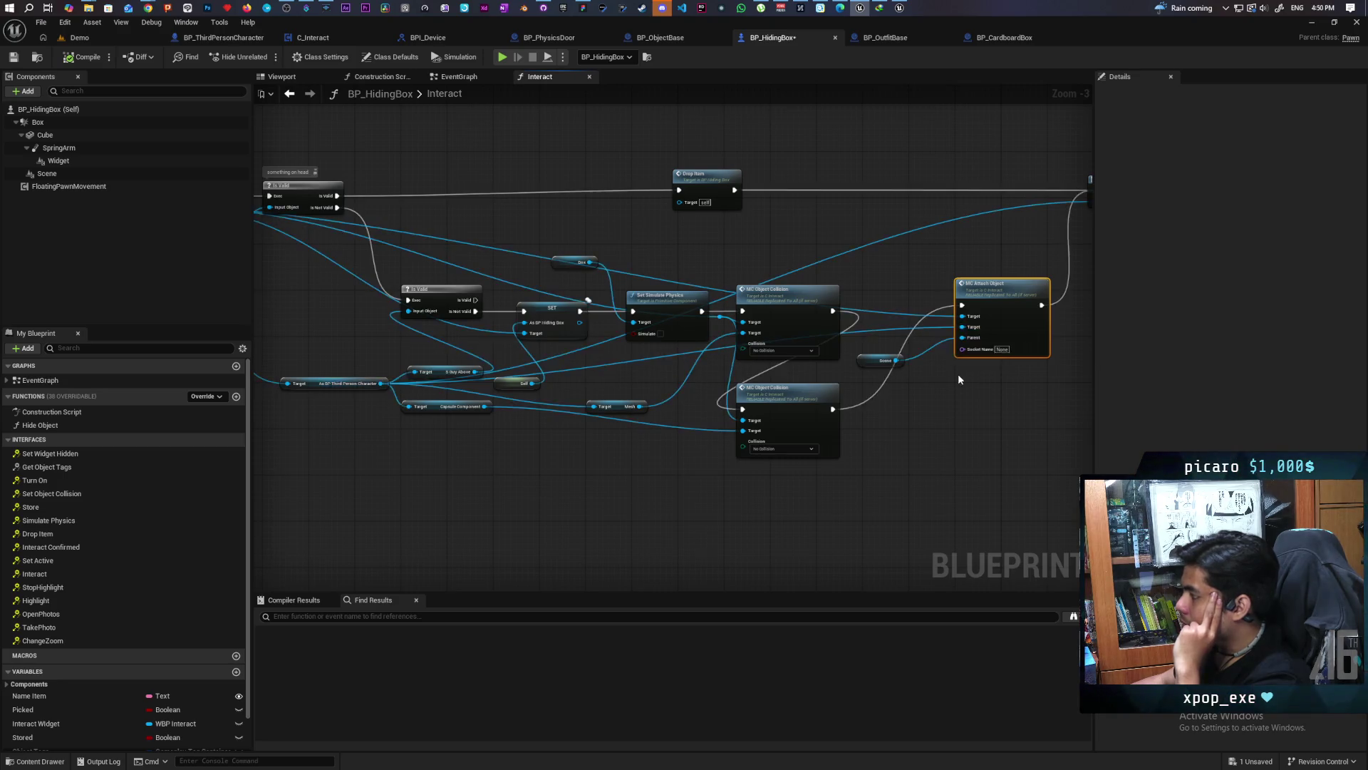
scroll(791, 444, up, 3)
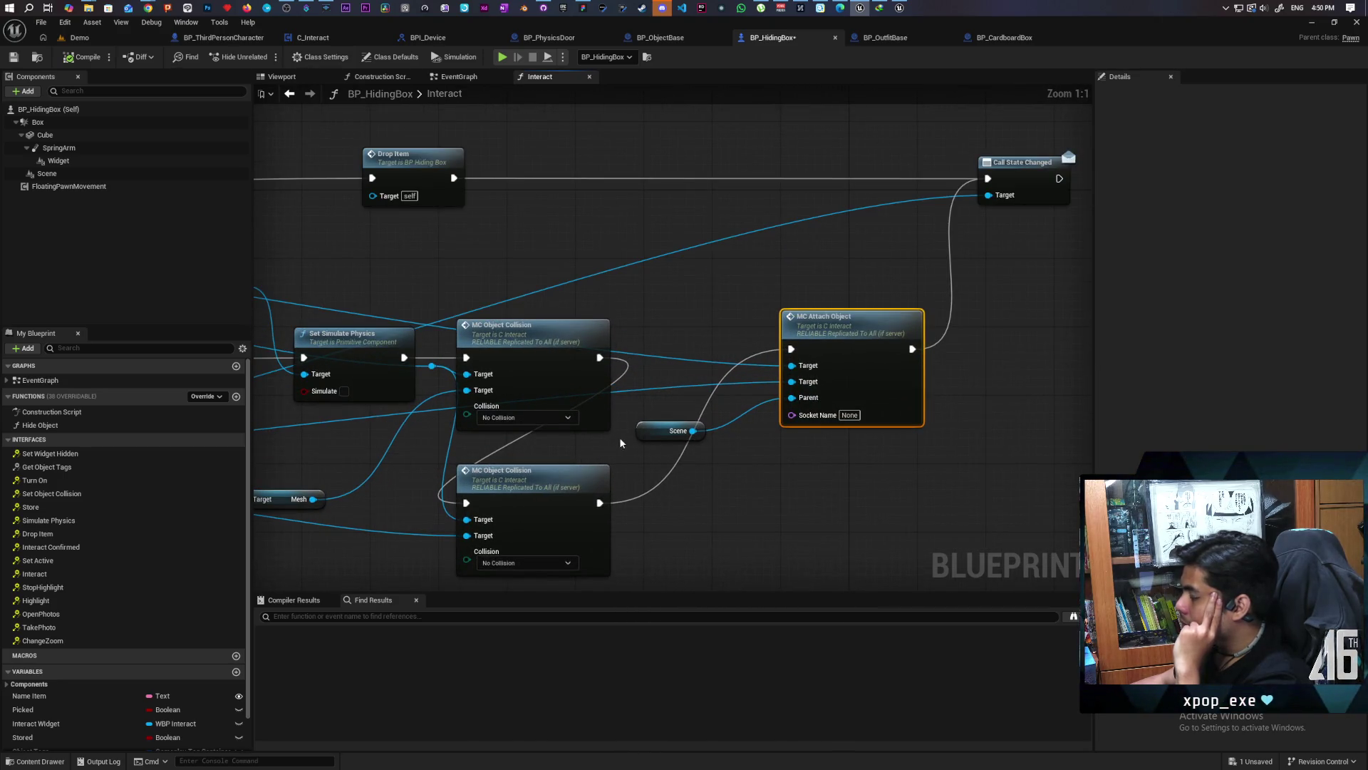
mouse_move(647, 436)
mouse_down()
mouse_move(700, 419)
mouse_move(721, 431)
mouse_up()
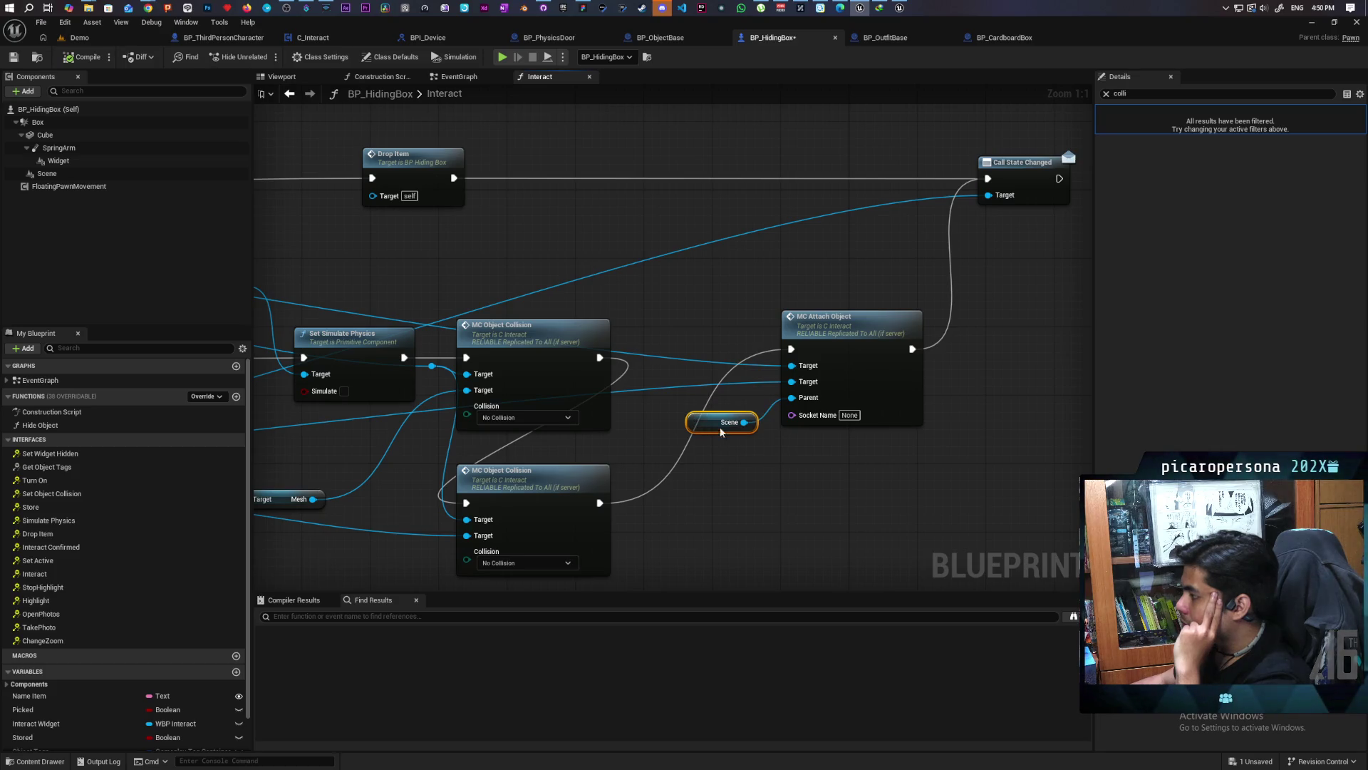
click(792, 385)
click(784, 466)
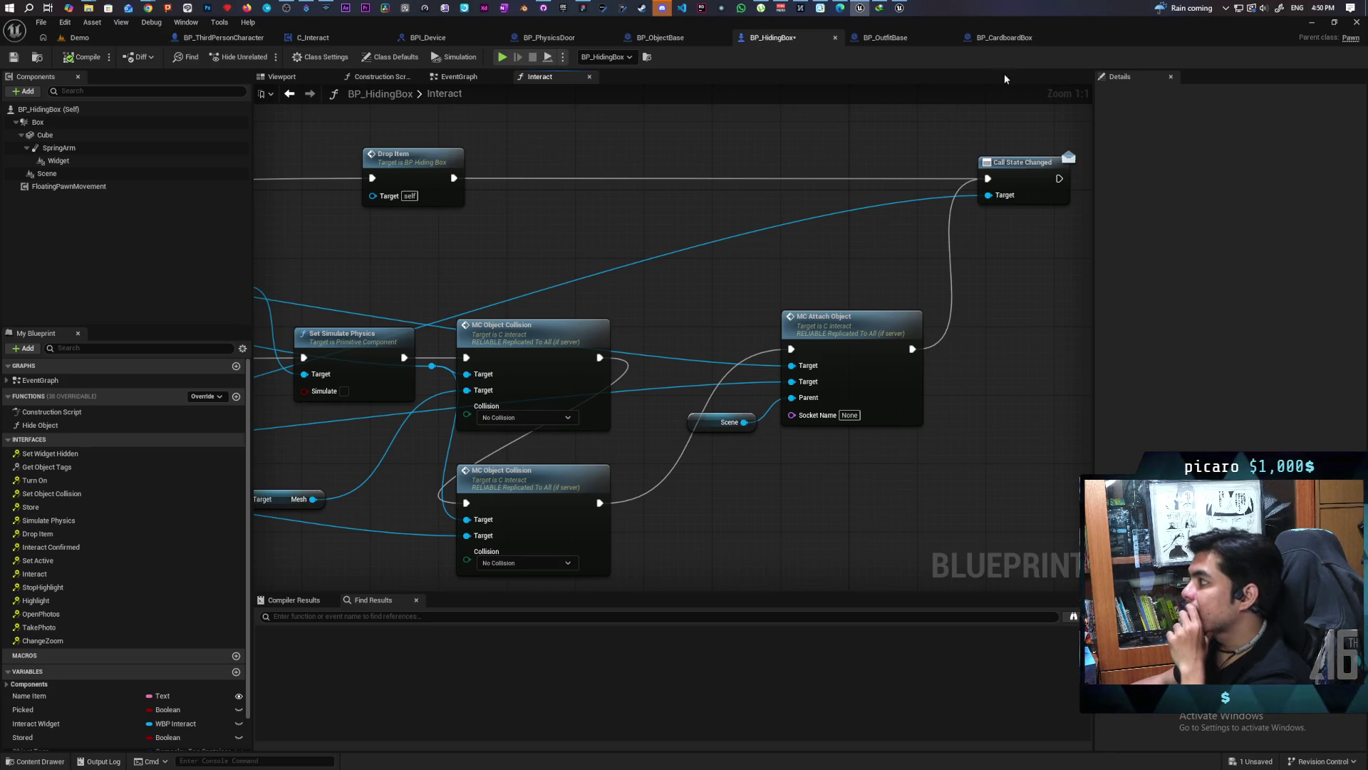
click(44, 135)
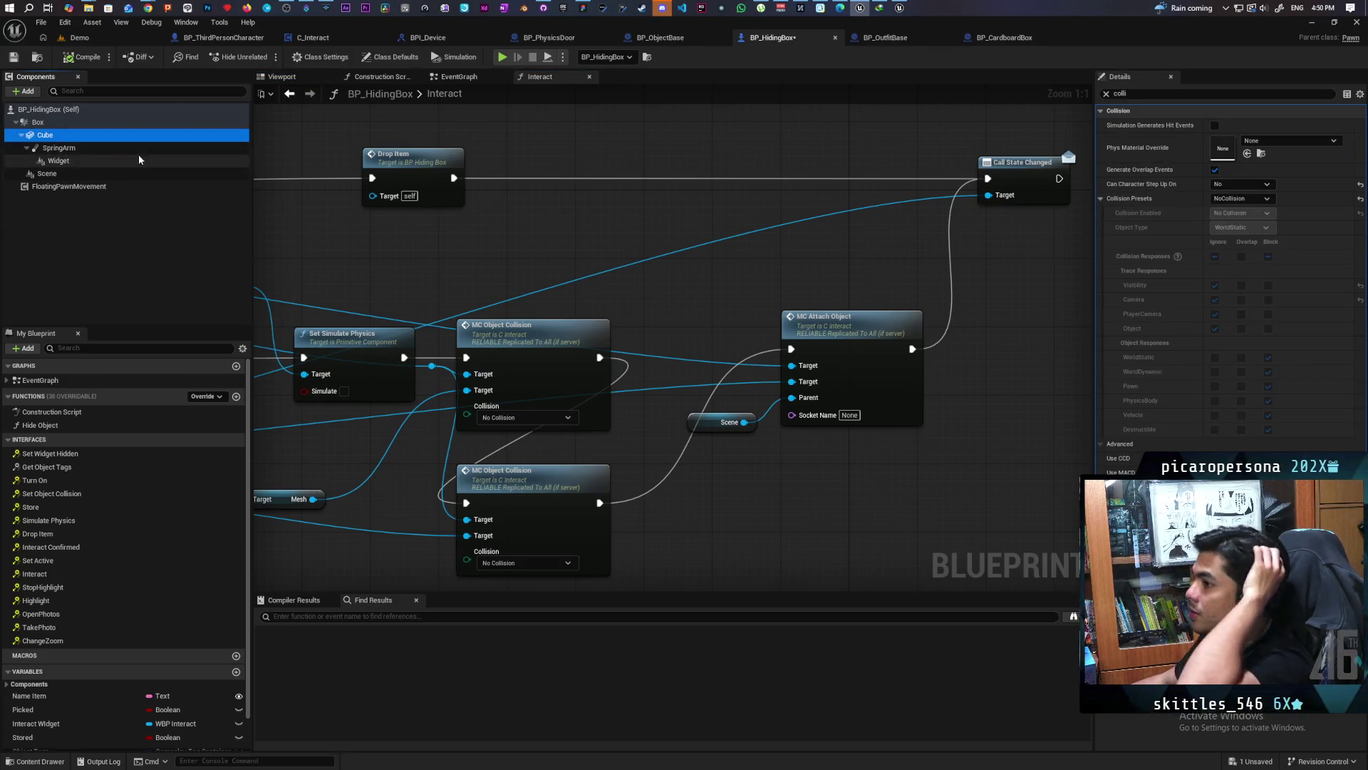
click(51, 125)
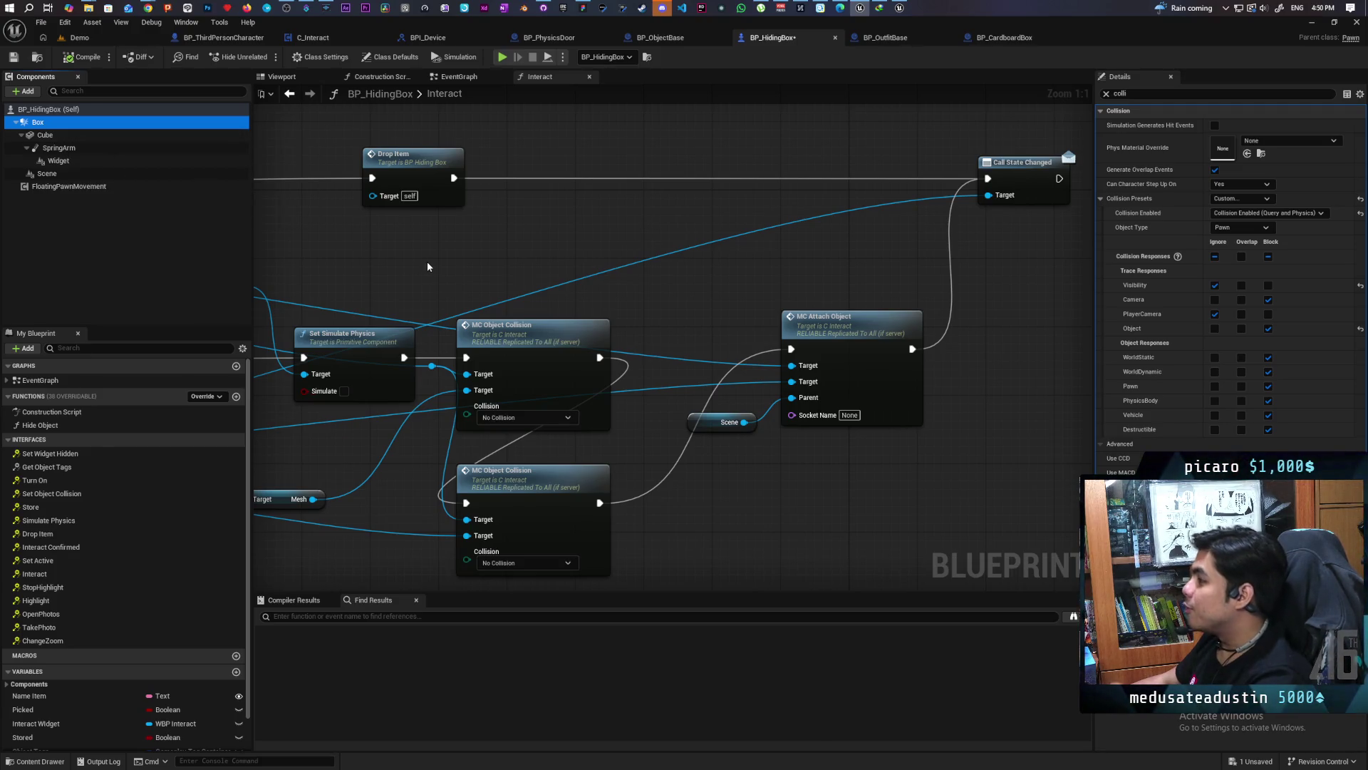
scroll(635, 234, down, 5)
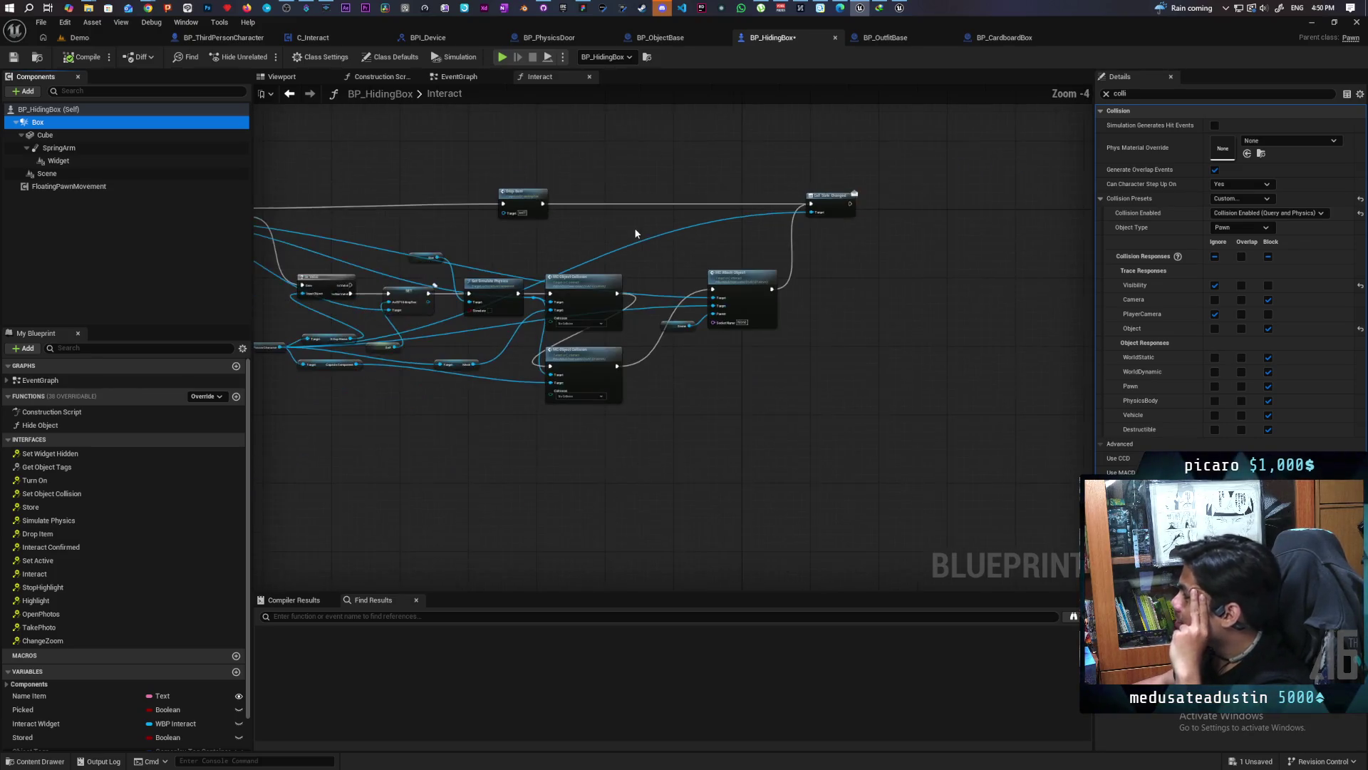
drag(629, 222, 814, 340)
drag(814, 340, 775, 325)
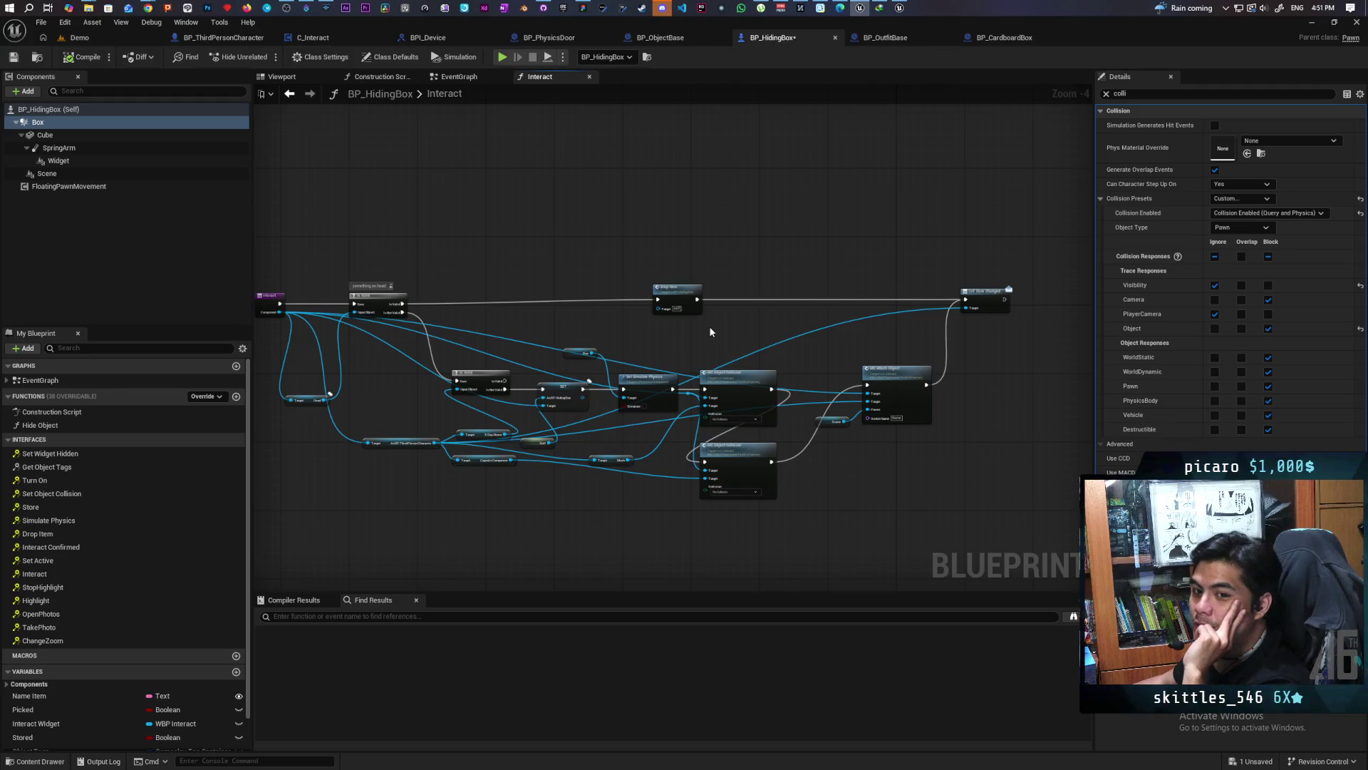
scroll(708, 326, up, 2)
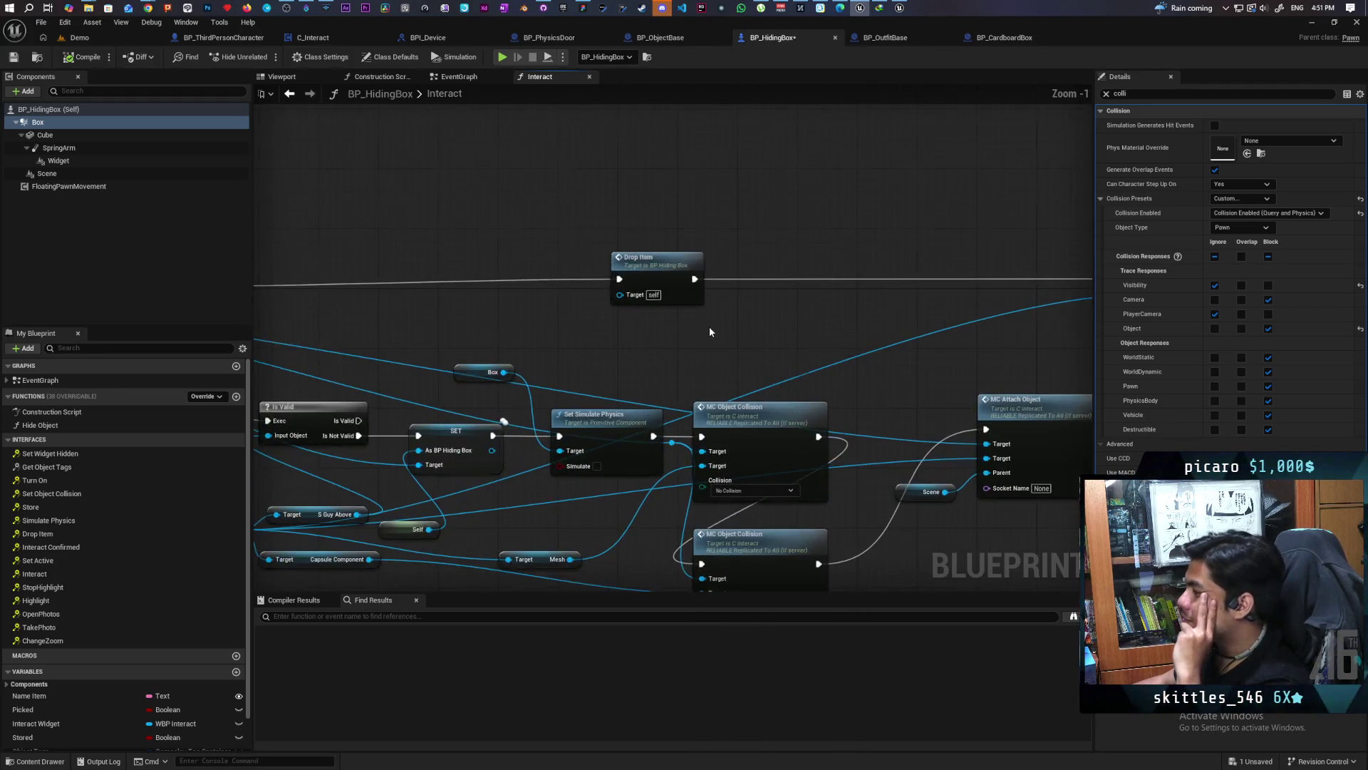
scroll(706, 330, down, 2)
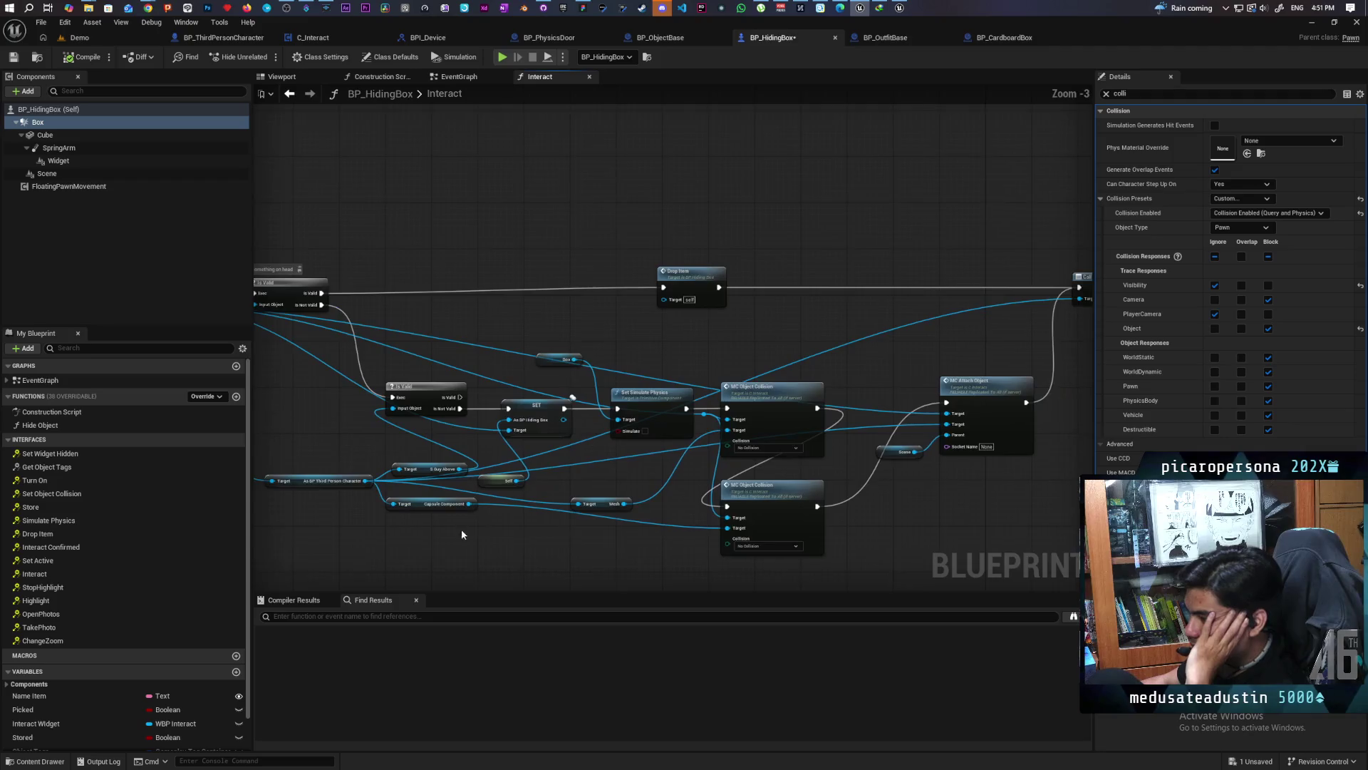
scroll(637, 511, up, 1)
mouse_move(637, 511)
mouse_down()
mouse_move(473, 526)
mouse_move(737, 499)
mouse_up()
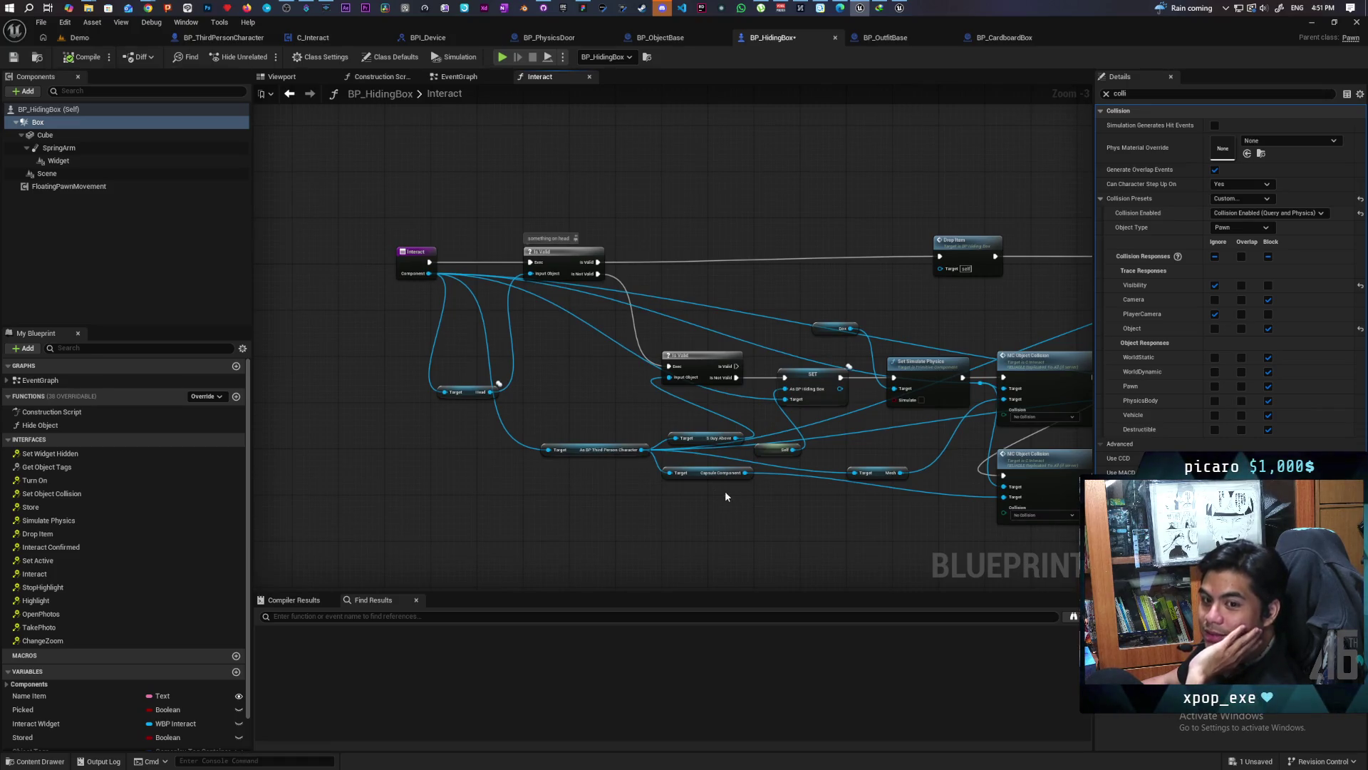
mouse_move(672, 486)
mouse_down()
mouse_move(751, 458)
mouse_move(736, 446)
mouse_up()
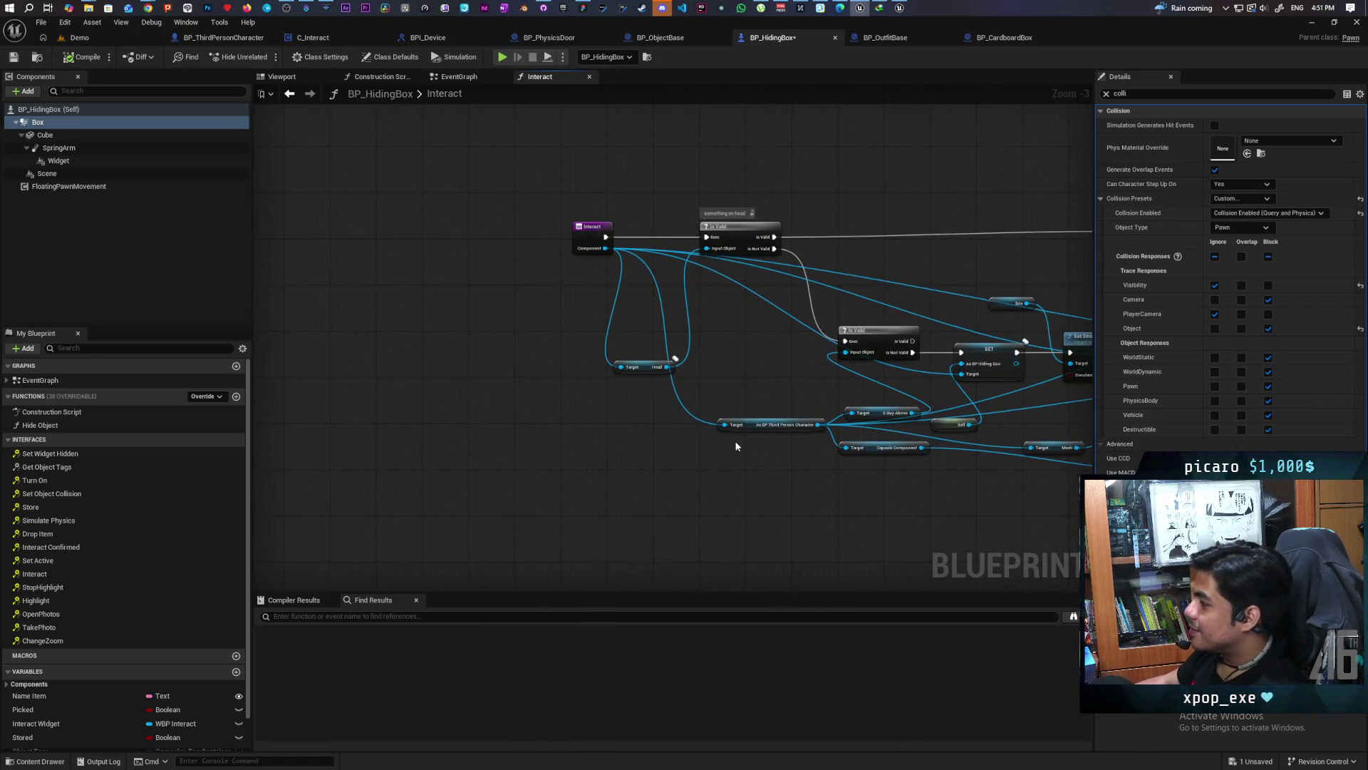
Add a Component getter via the 'compo' search and wire it into the cast's Target
right_click(700, 456)
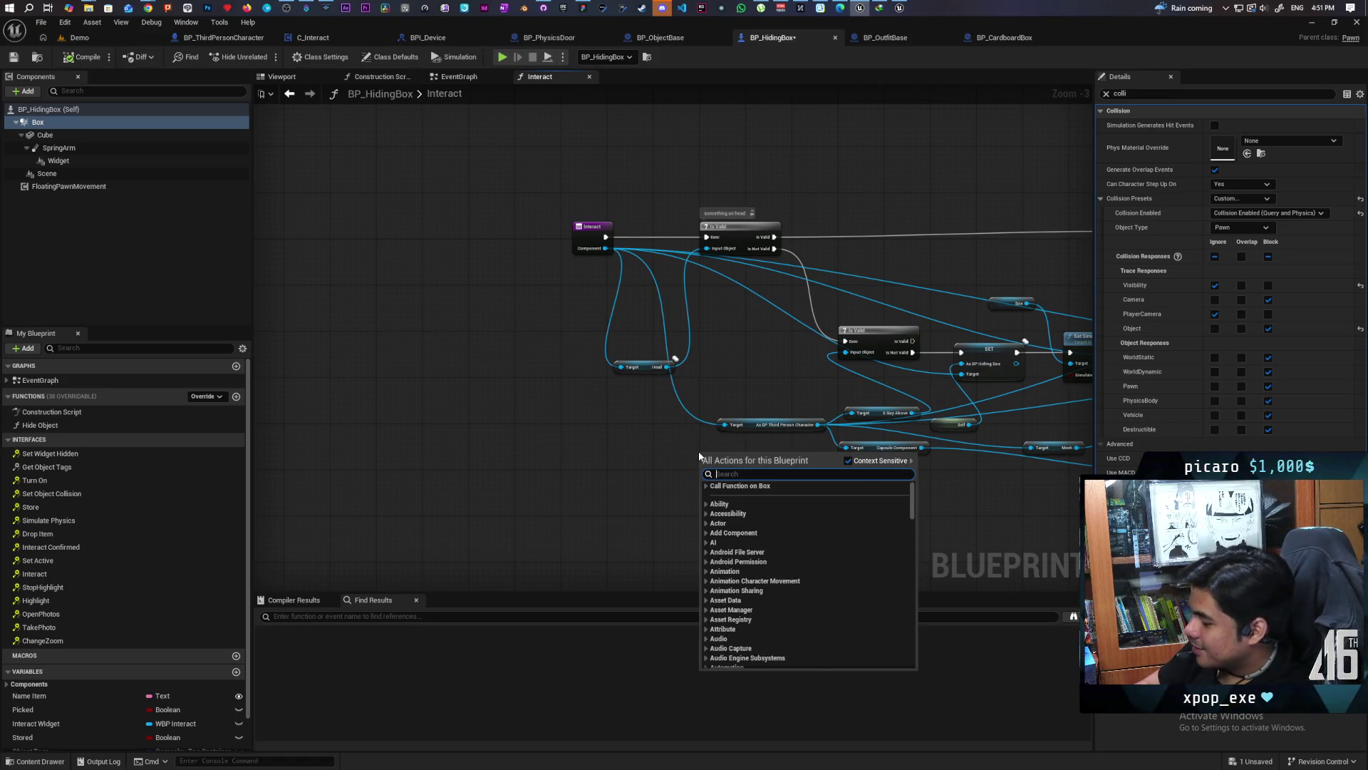
text(componen)
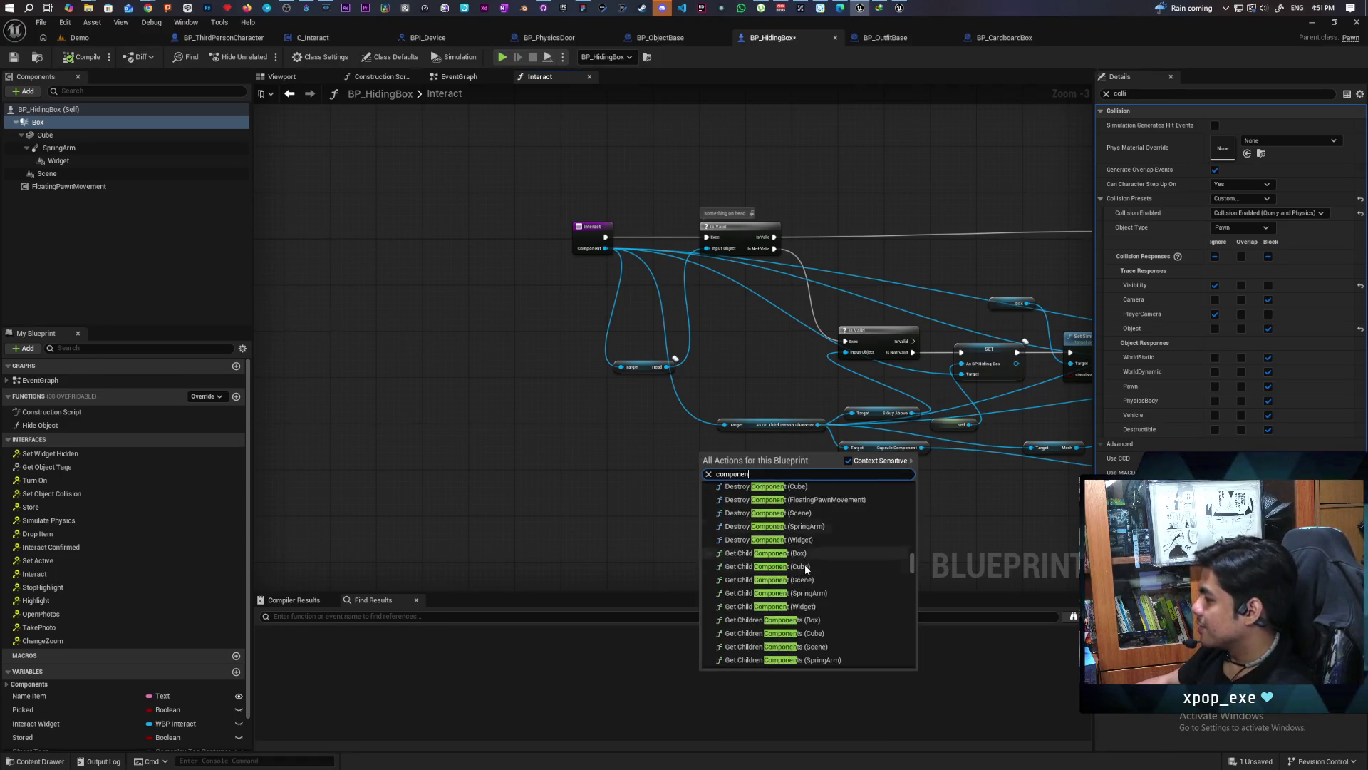
scroll(805, 563, down, 10)
drag(913, 570, 917, 673)
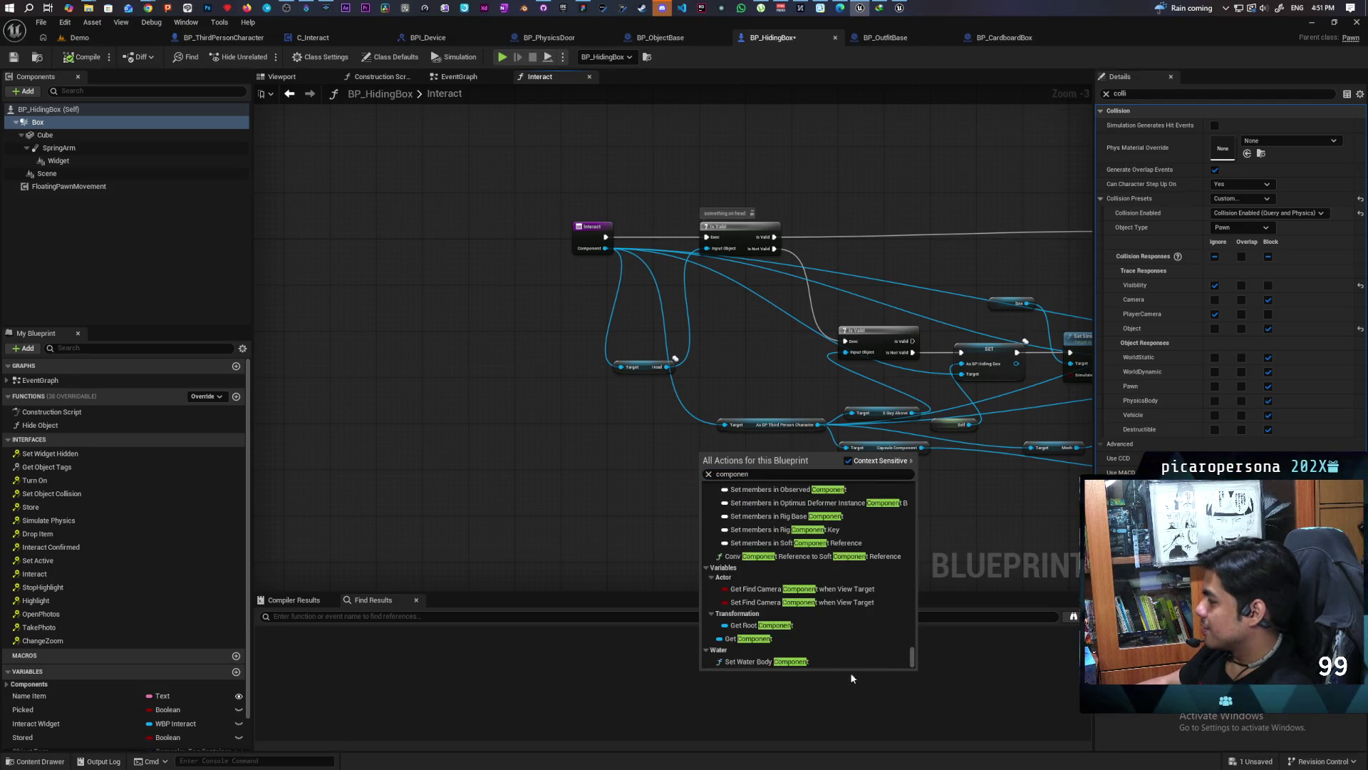
click(753, 638)
scroll(716, 473, up, 3)
drag(746, 443, 734, 399)
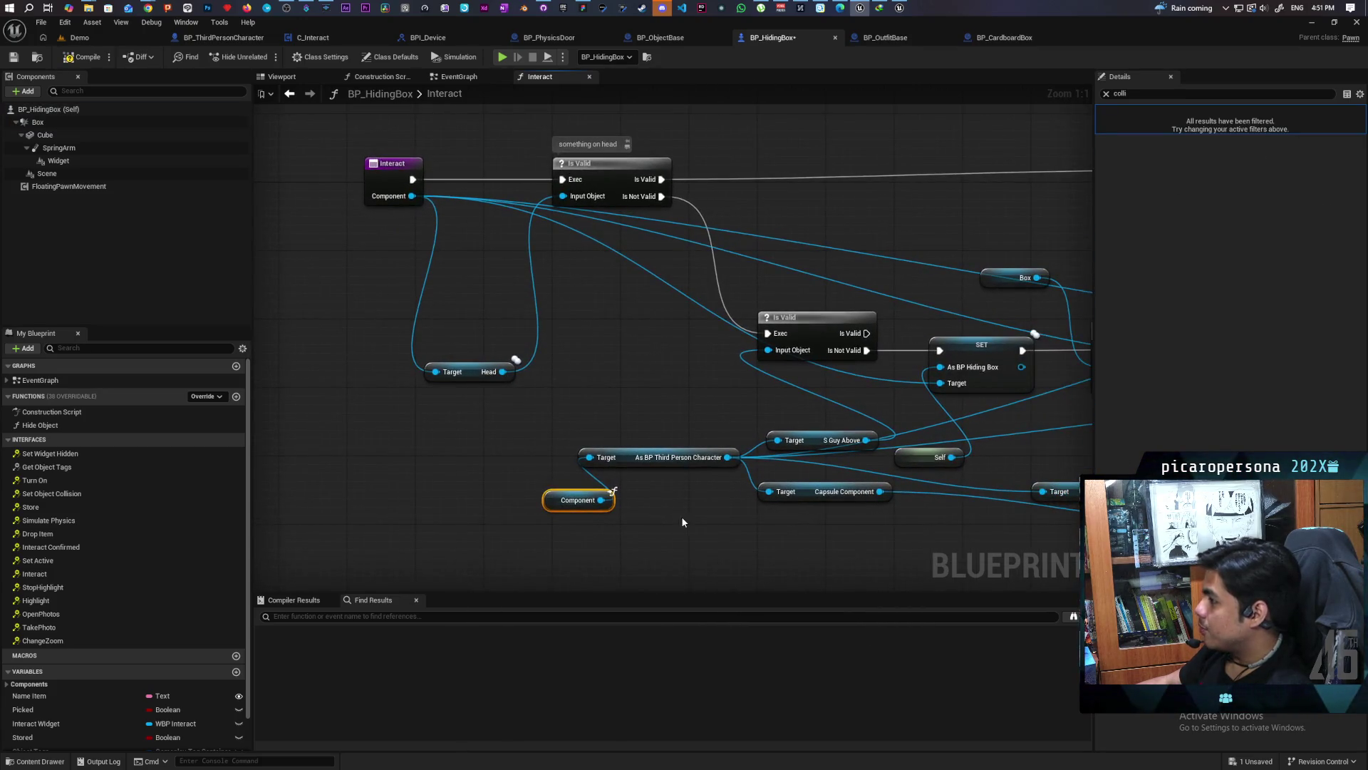
Paste Component copies wired into the SET node's Target and MC Object Collision's Target
drag(642, 502, 539, 490)
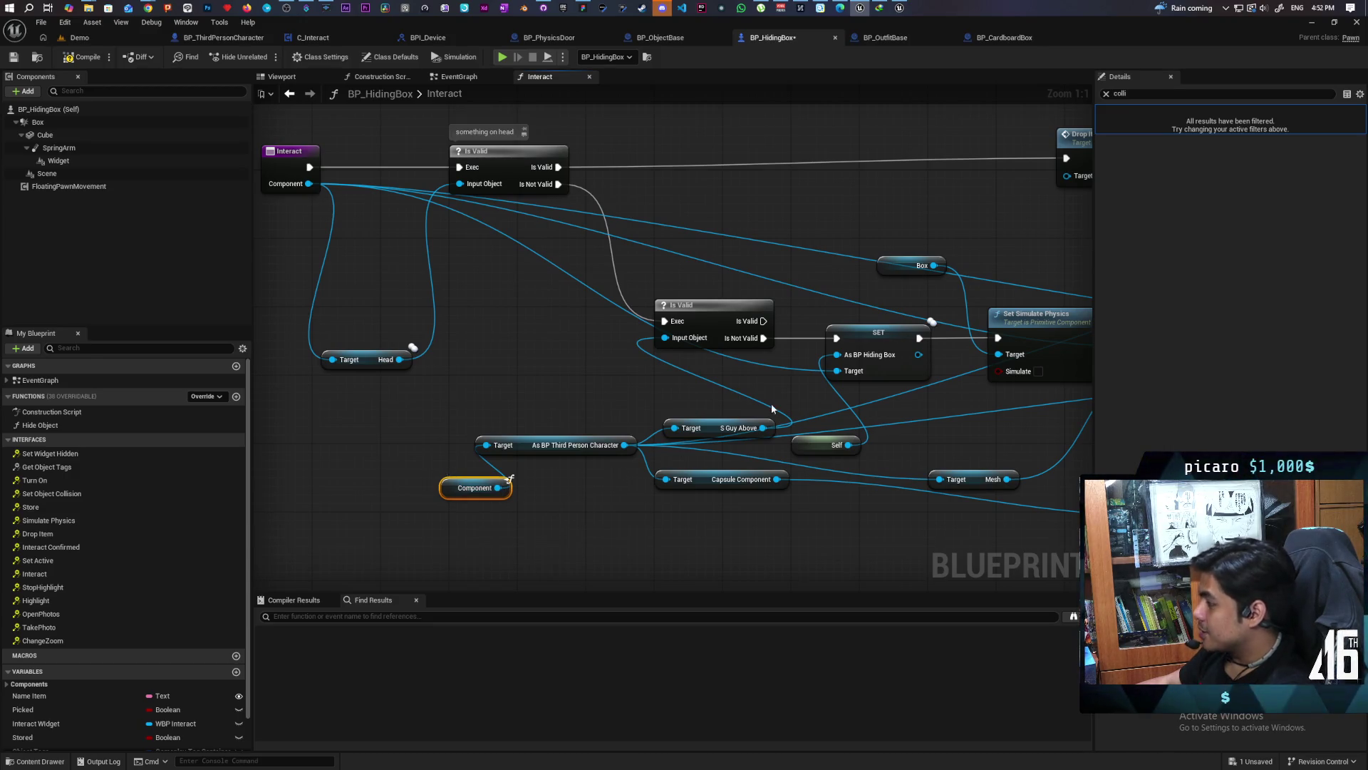
key(ctrl+v)
mouse_move(814, 385)
mouse_down()
mouse_move(848, 381)
mouse_move(774, 410)
mouse_move(575, 404)
mouse_up()
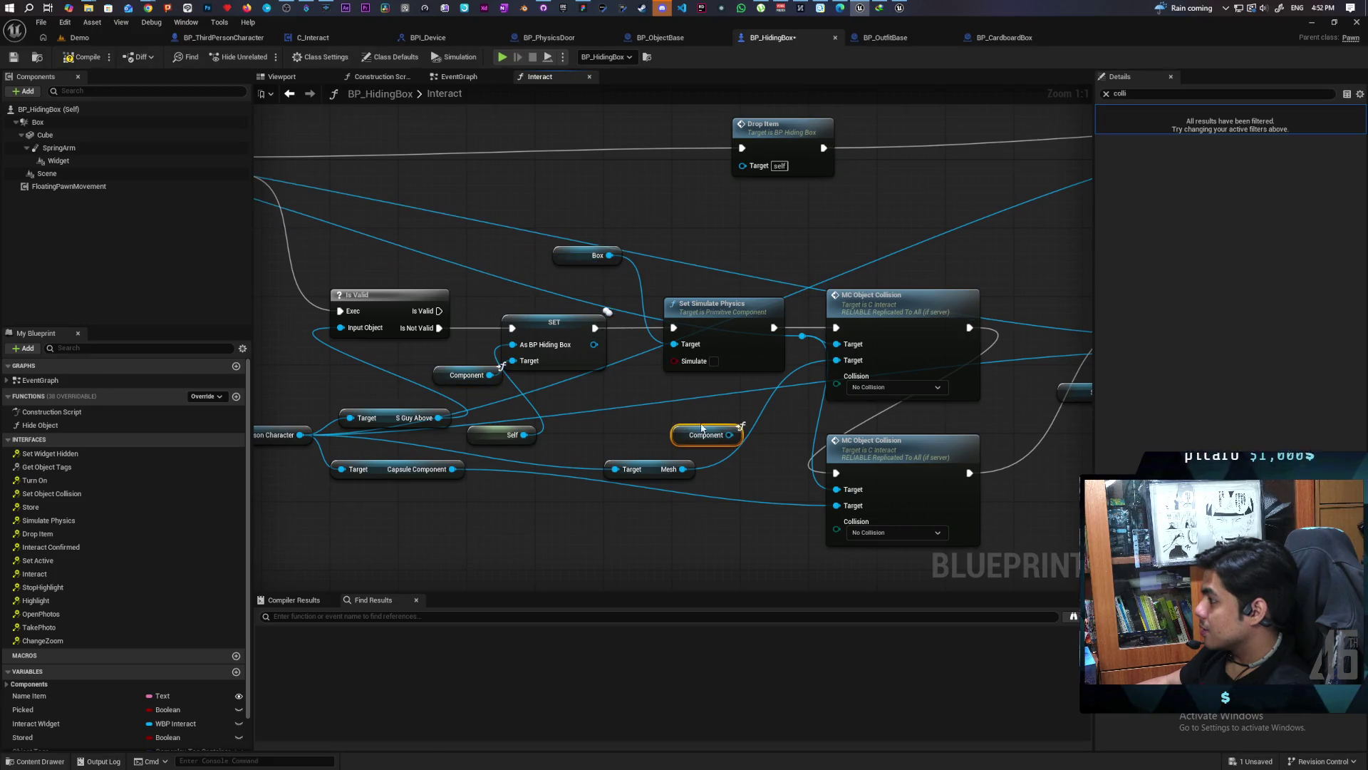
key(ctrl+v)
drag(729, 435, 804, 343)
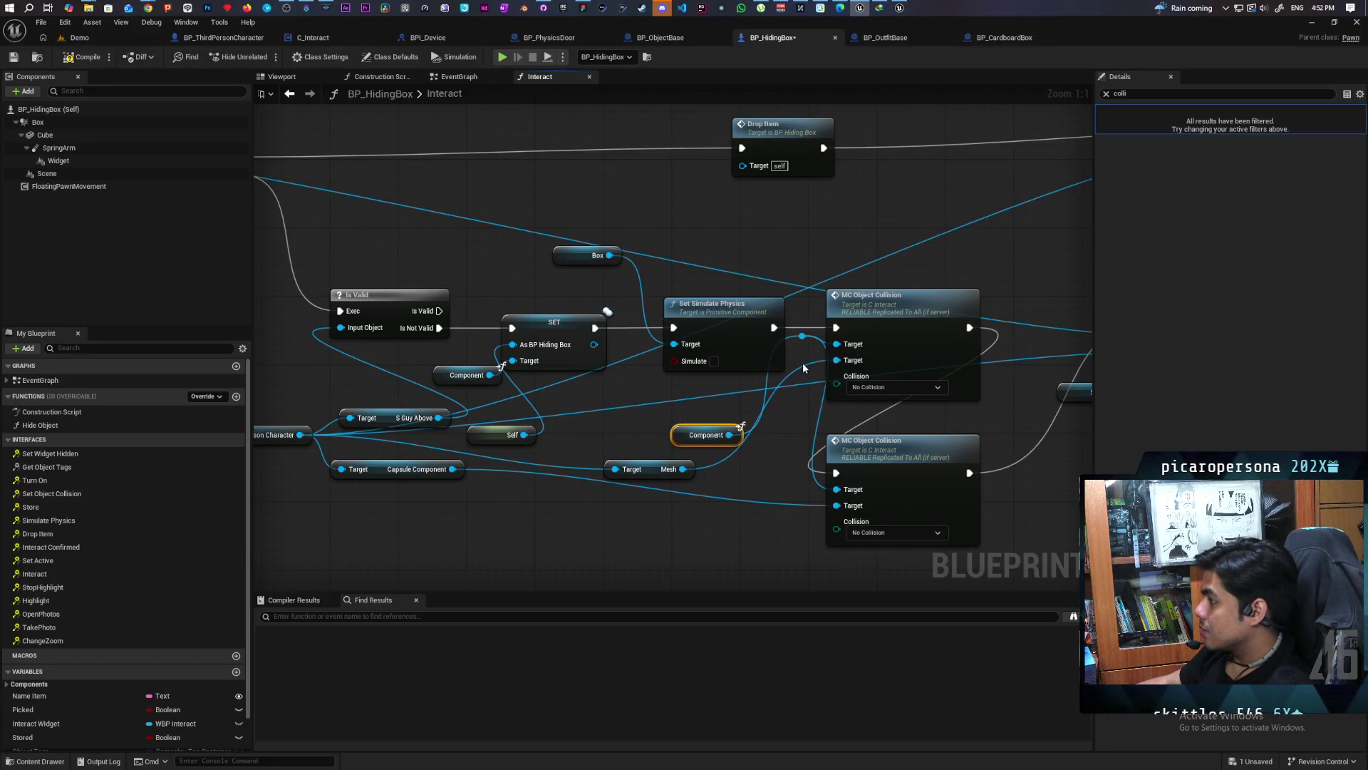
Wire a pasted Component into MC Attach Object's Target, then disconnect that wire again
drag(836, 449, 567, 451)
key(ctrl+v)
drag(863, 463, 897, 342)
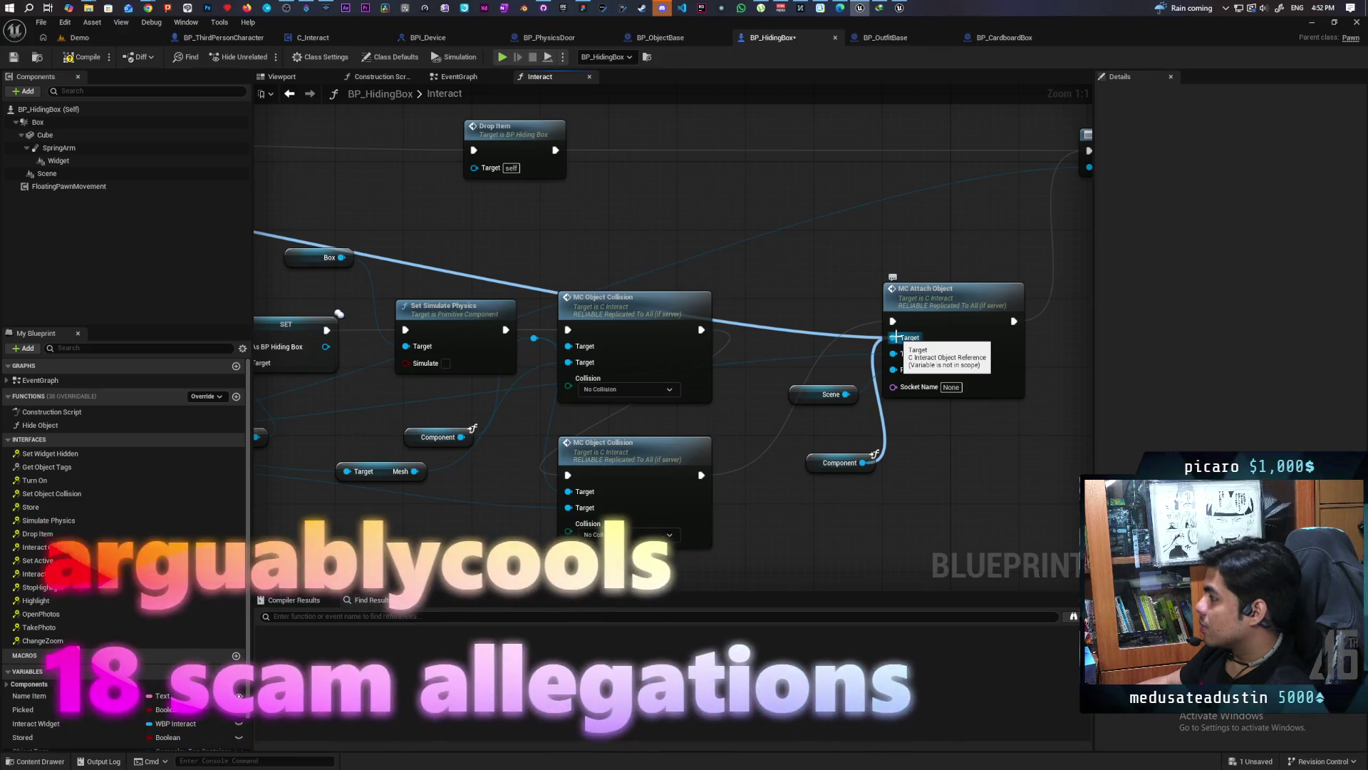
alt+click(858, 337)
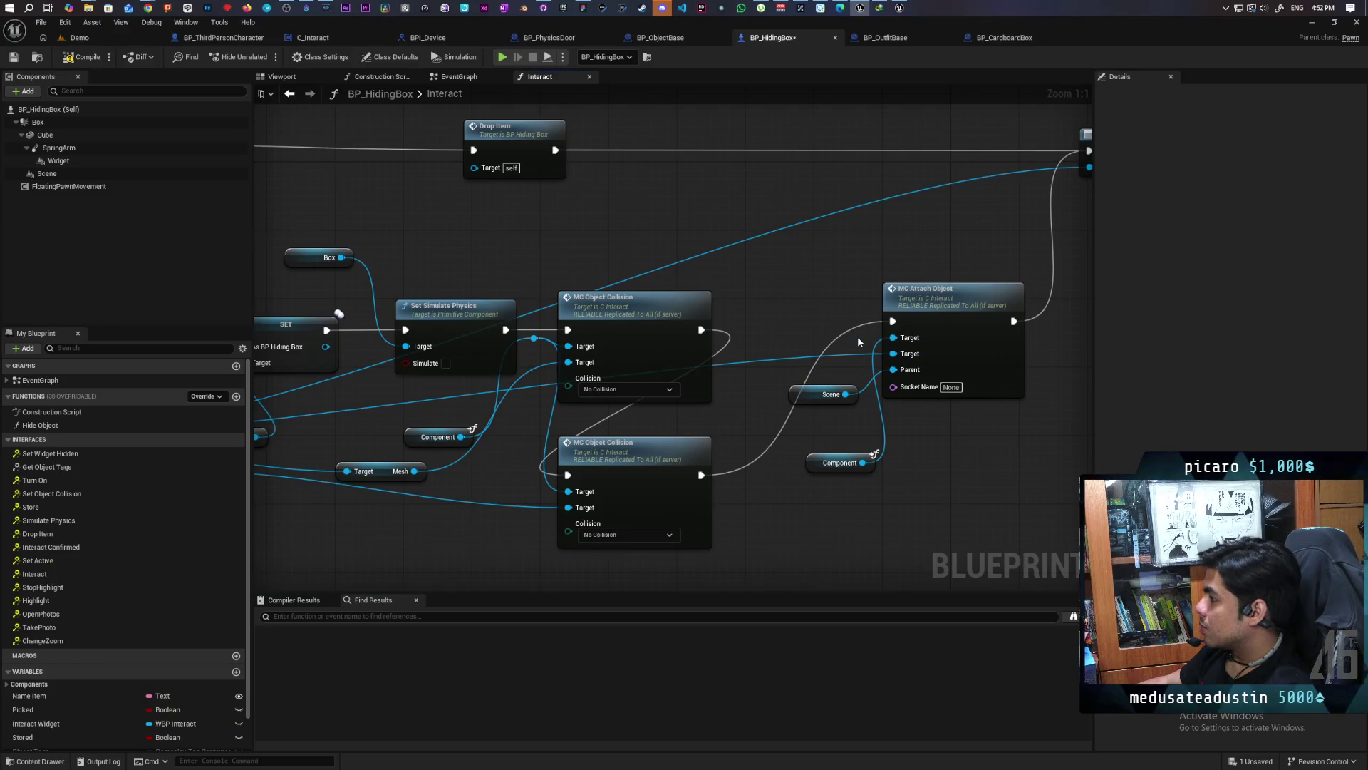
Move the Component node up beside MC Attach Object and re-frame that area
drag(840, 463, 814, 309)
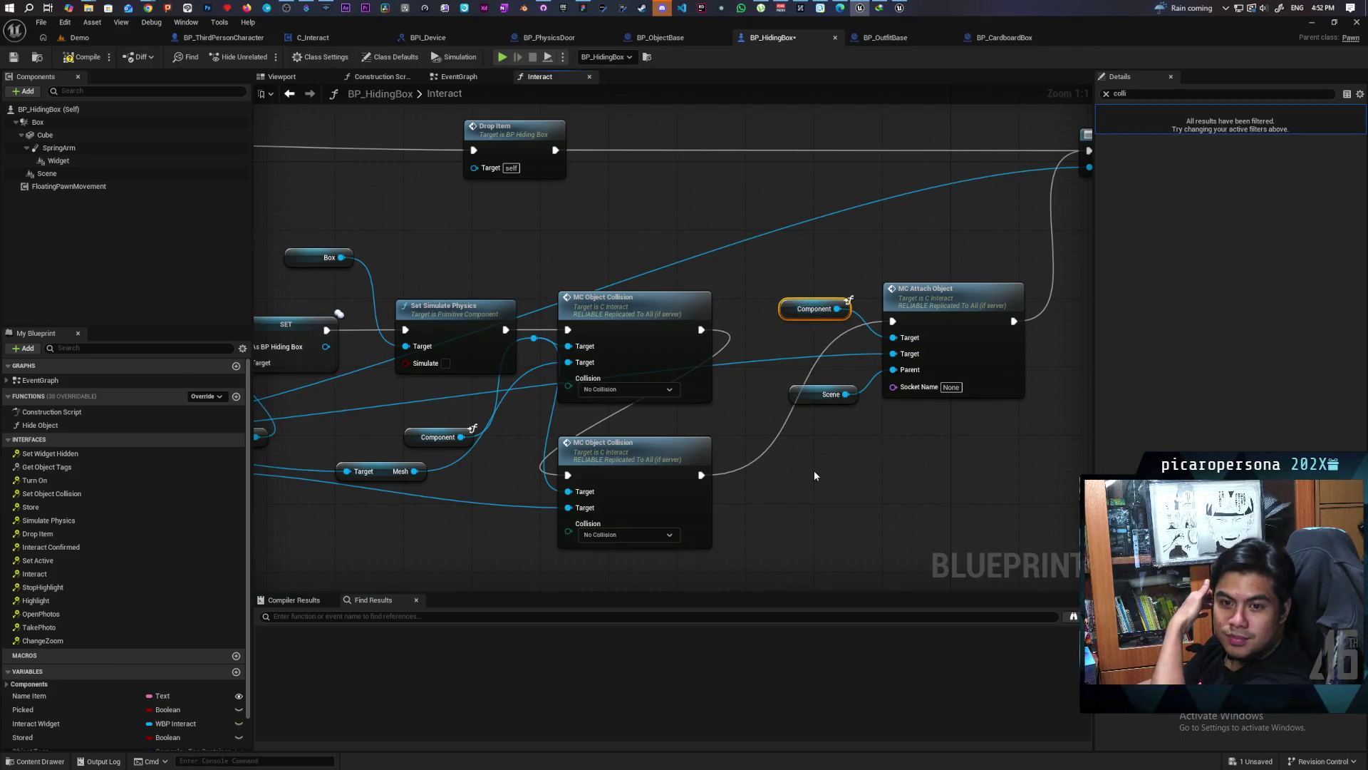
scroll(776, 561, down, 1)
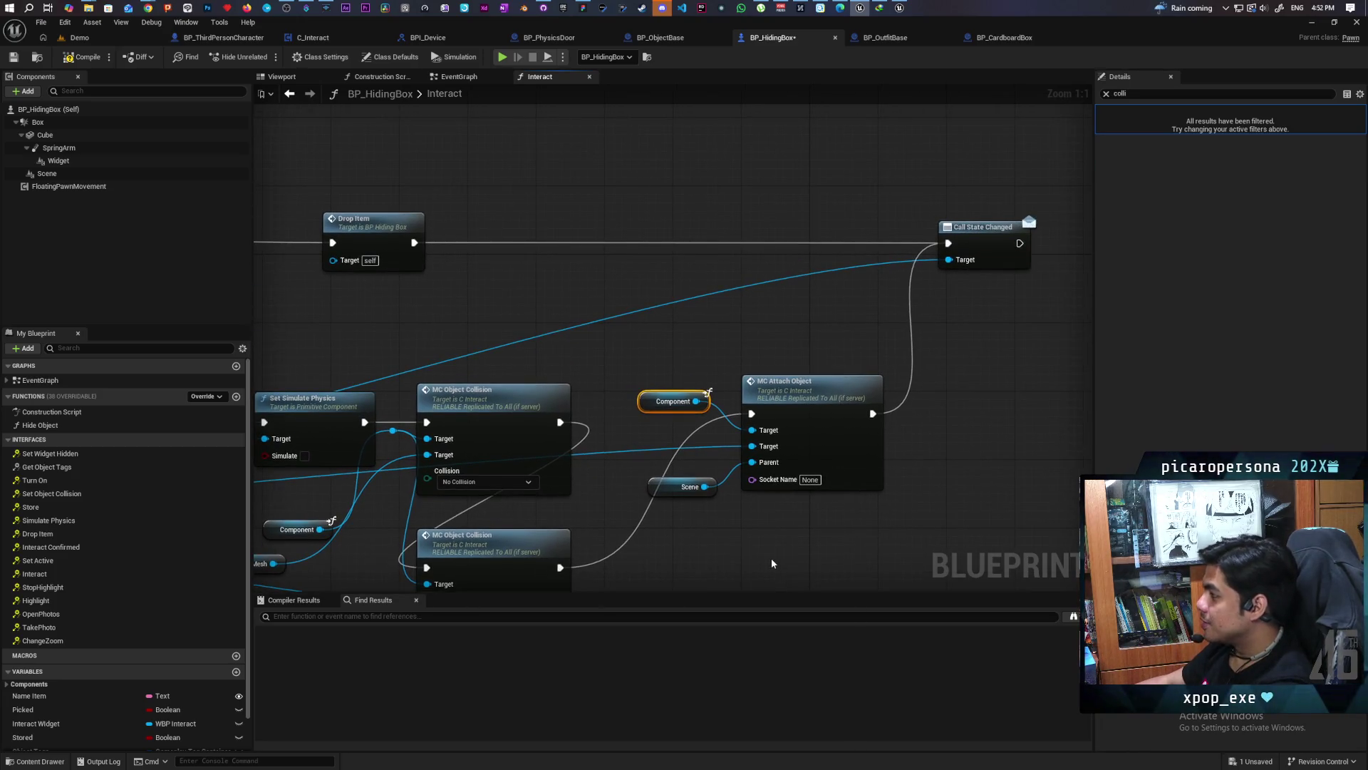
scroll(767, 543, down, 1)
drag(767, 537, 976, 475)
drag(515, 534, 689, 513)
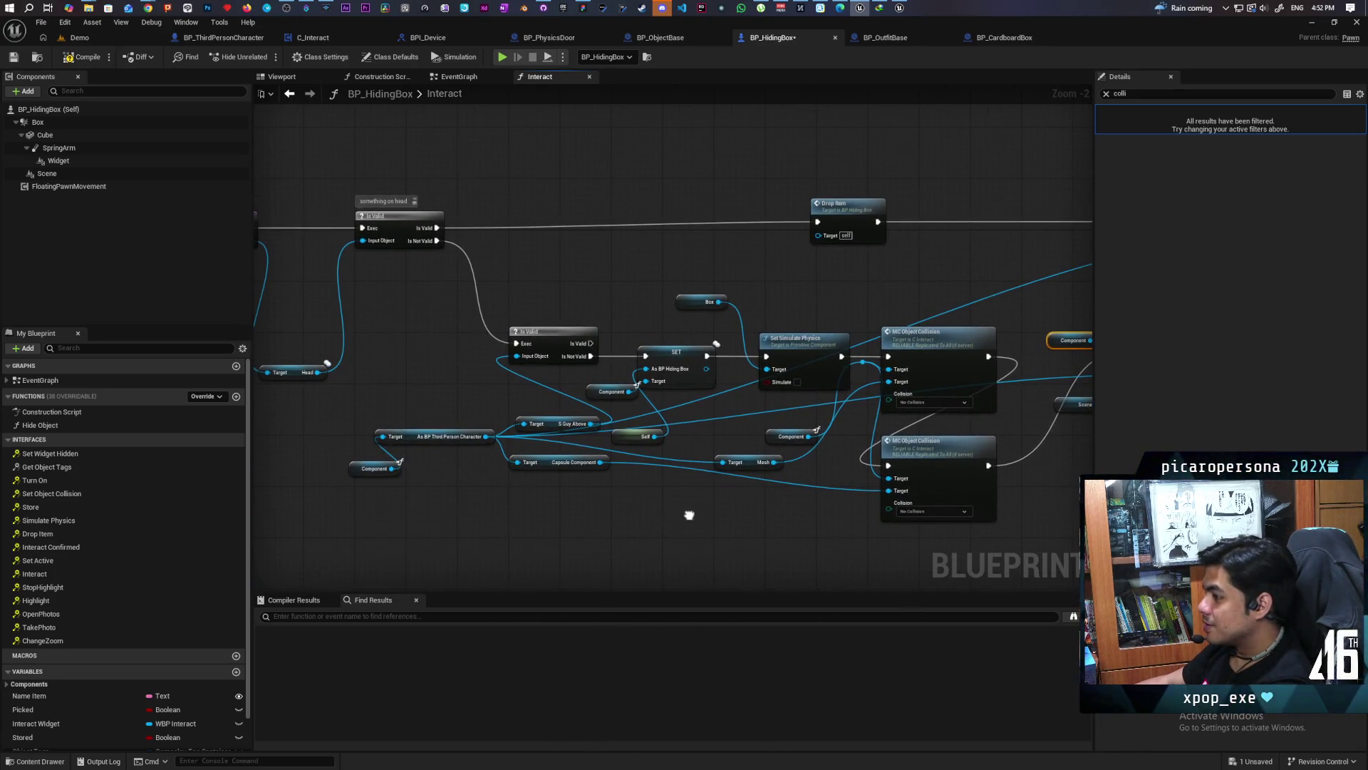
drag(613, 538, 545, 540)
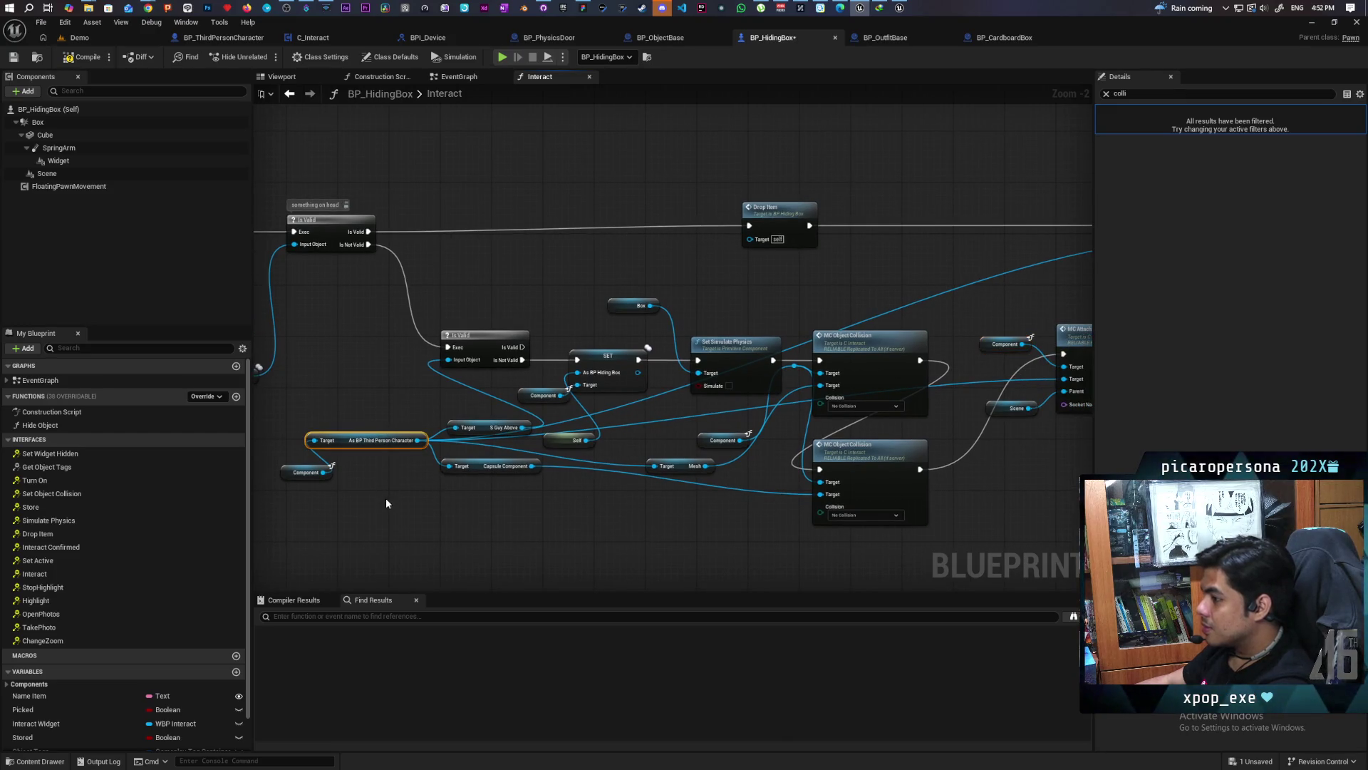
drag(414, 536, 130, 530)
Paste a BP Third Person Character cast between Component and MC Attach Object's Target, then save
key(ctrl+v)
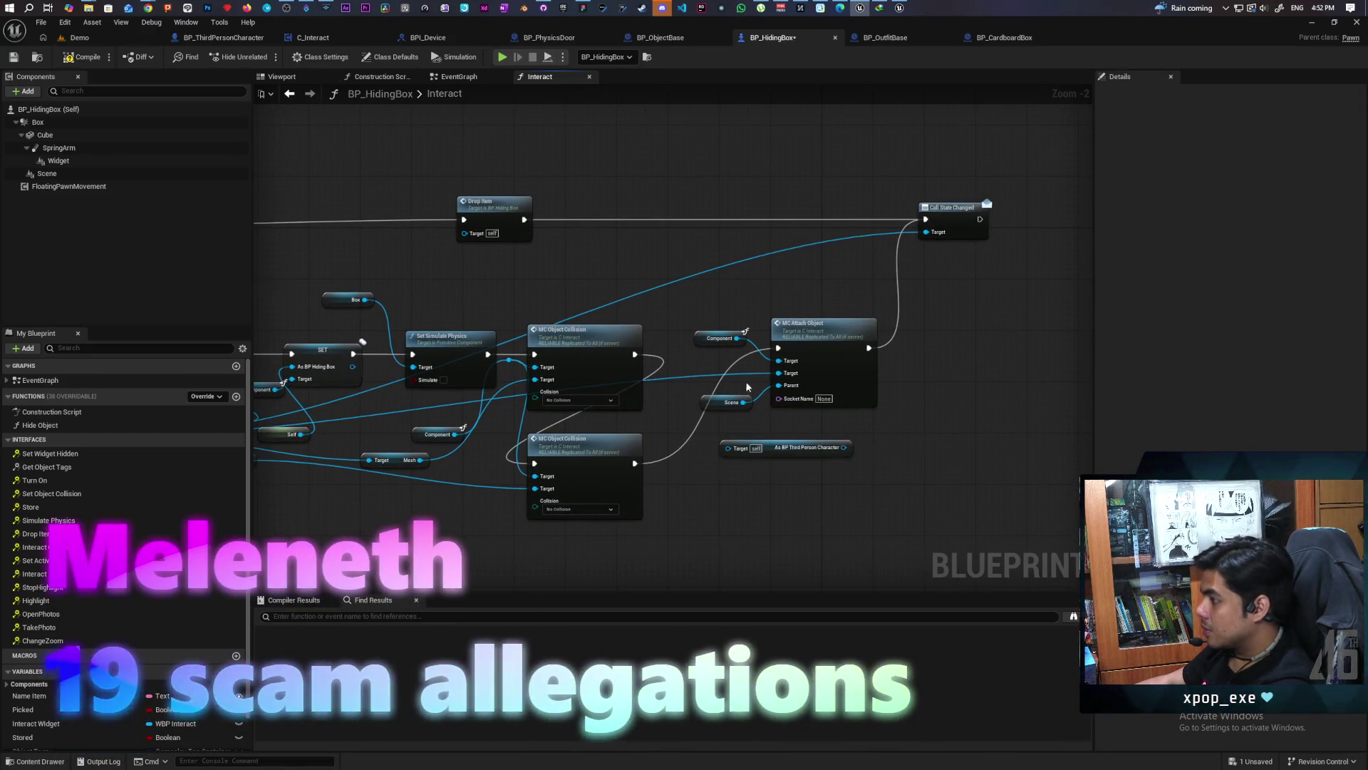
mouse_move(737, 338)
mouse_down()
mouse_move(748, 427)
mouse_move(728, 448)
mouse_up()
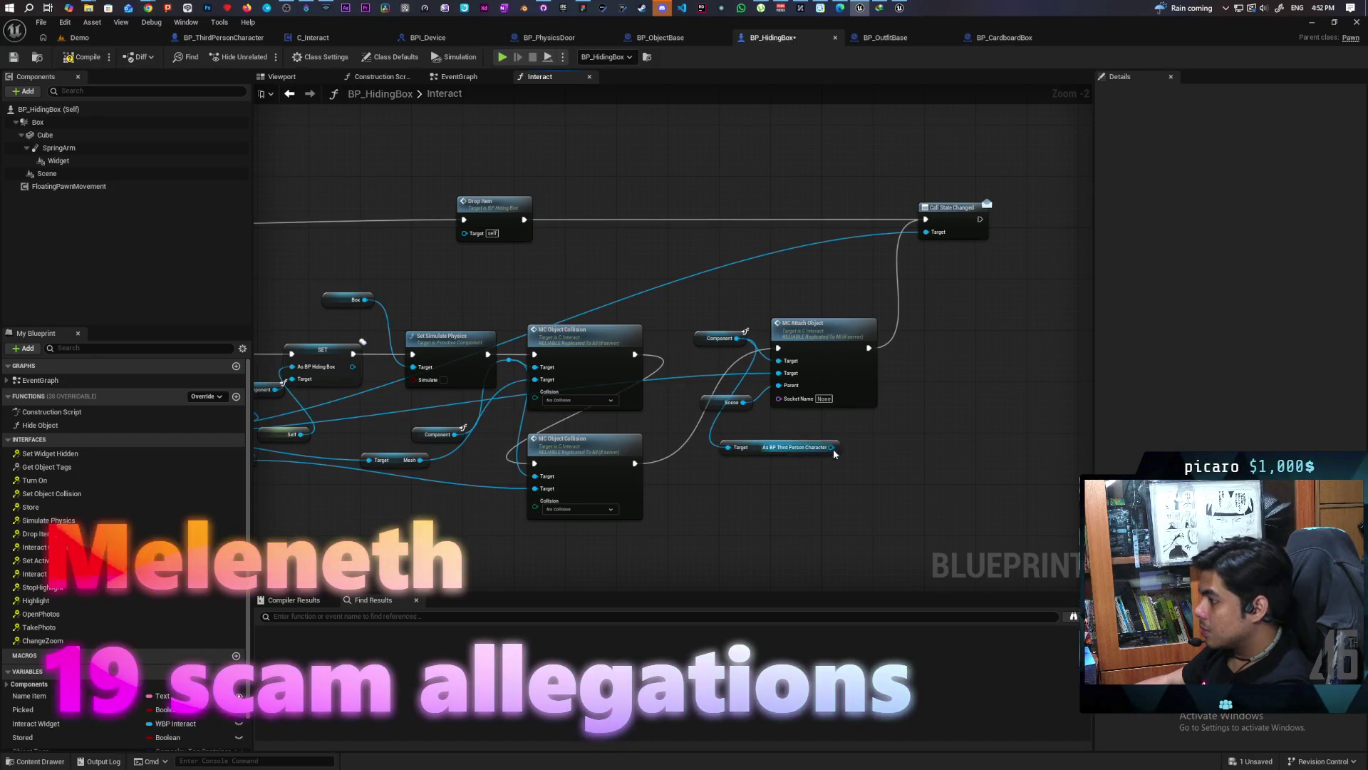
drag(834, 447, 779, 372)
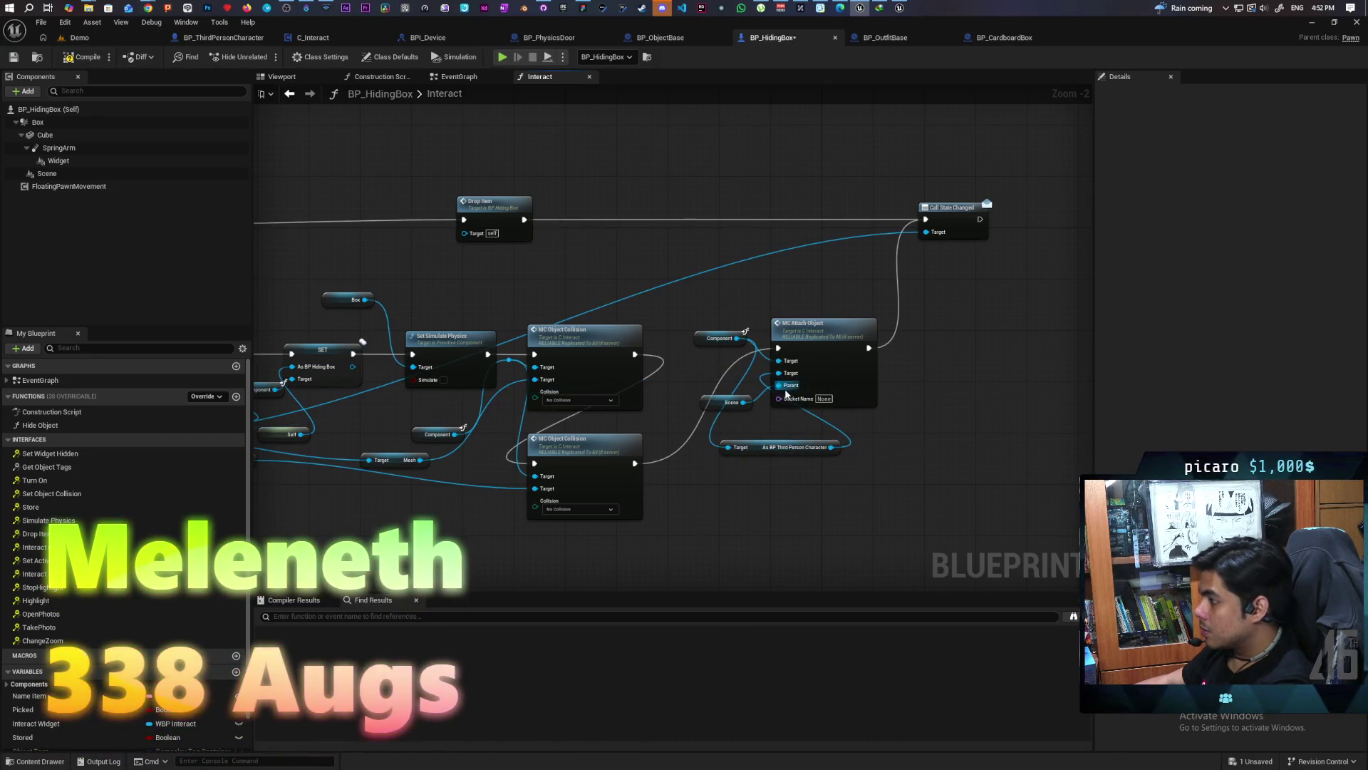
drag(720, 338, 604, 261)
mouse_move(762, 447)
mouse_down()
mouse_move(676, 360)
mouse_move(696, 355)
mouse_up()
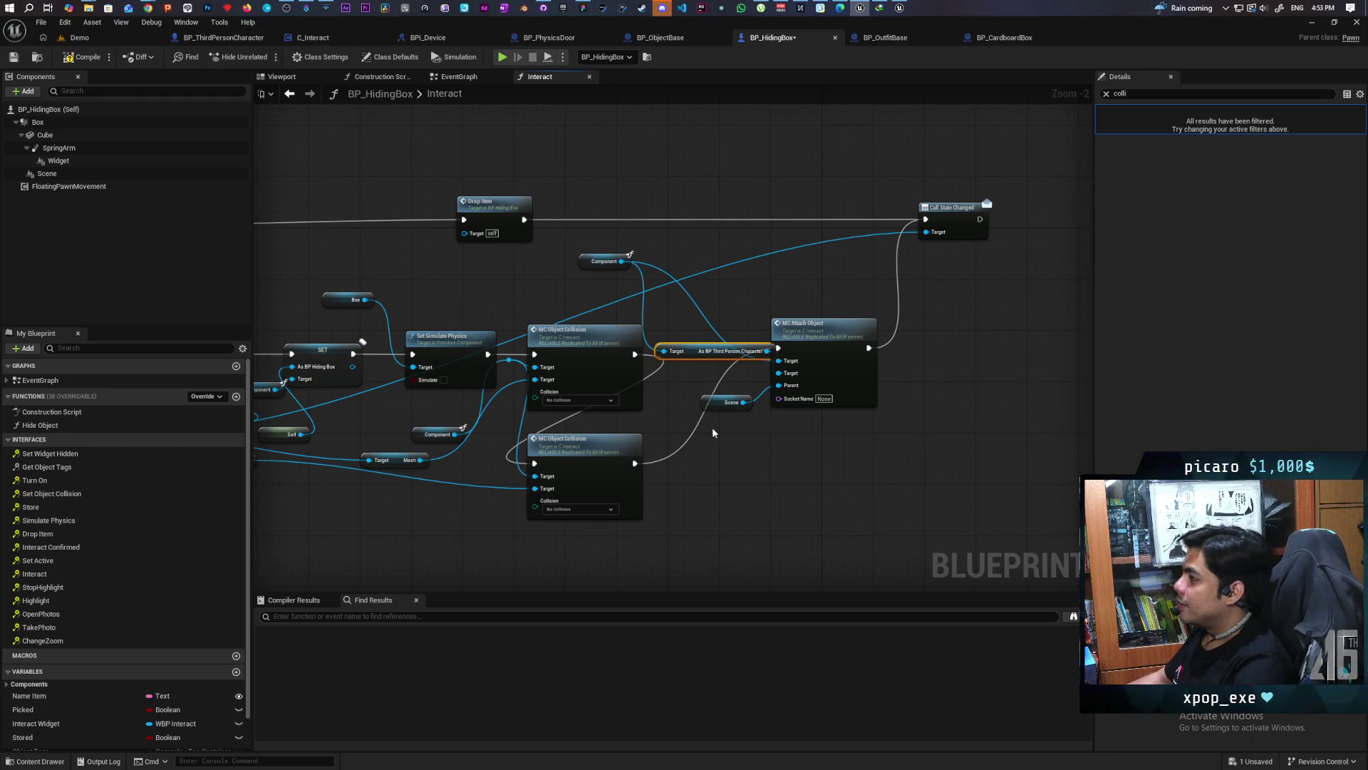
key(ctrl+s)
Move MC Attach Object up-right and shift the BP Third Person Character cast slightly right
scroll(750, 541, down, 1)
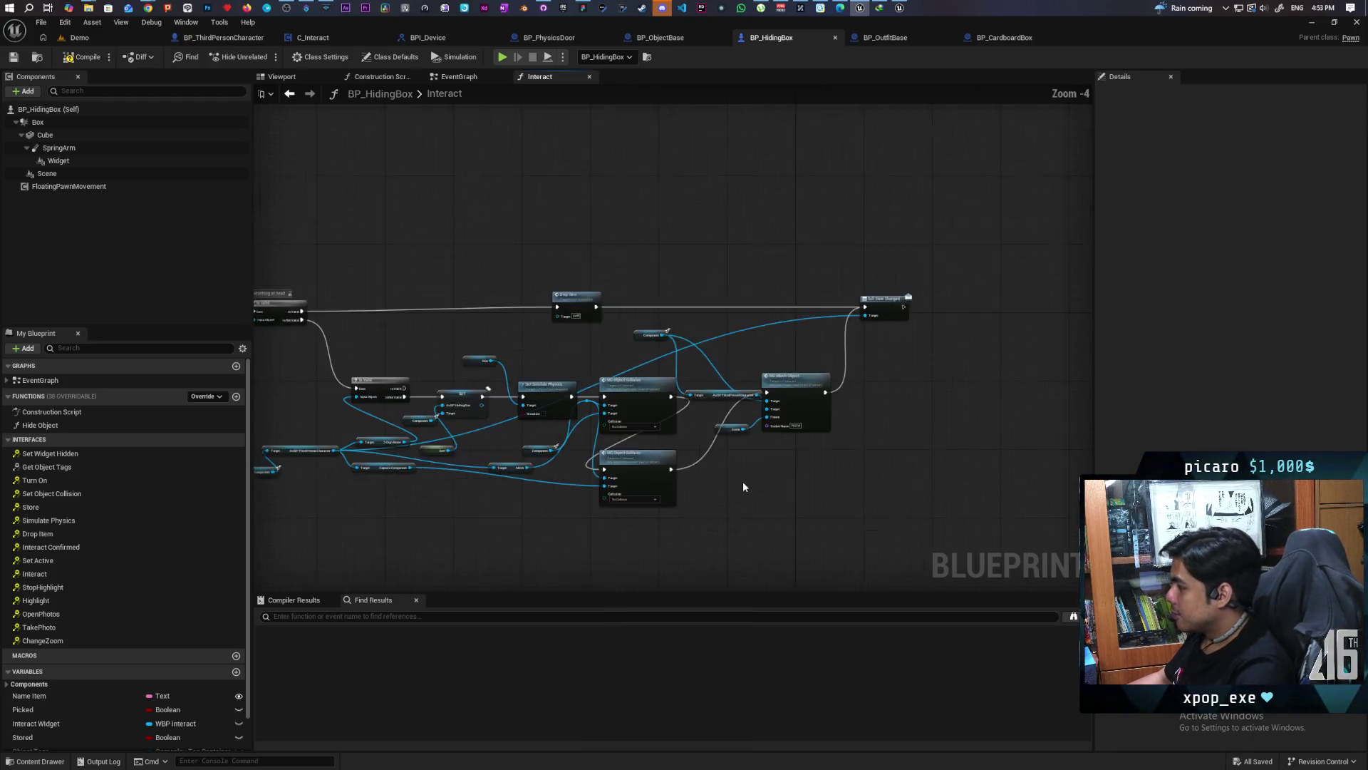
scroll(905, 464, up, 3)
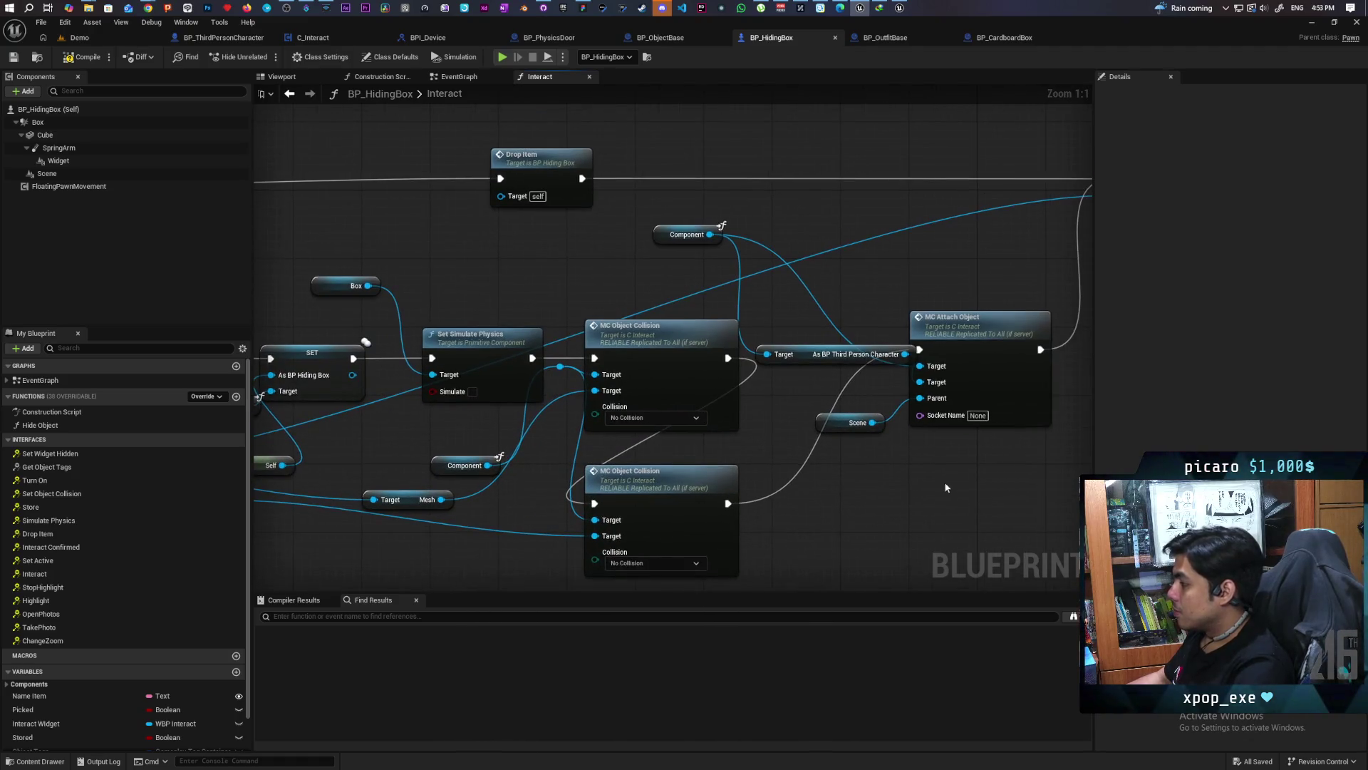
drag(844, 388, 930, 356)
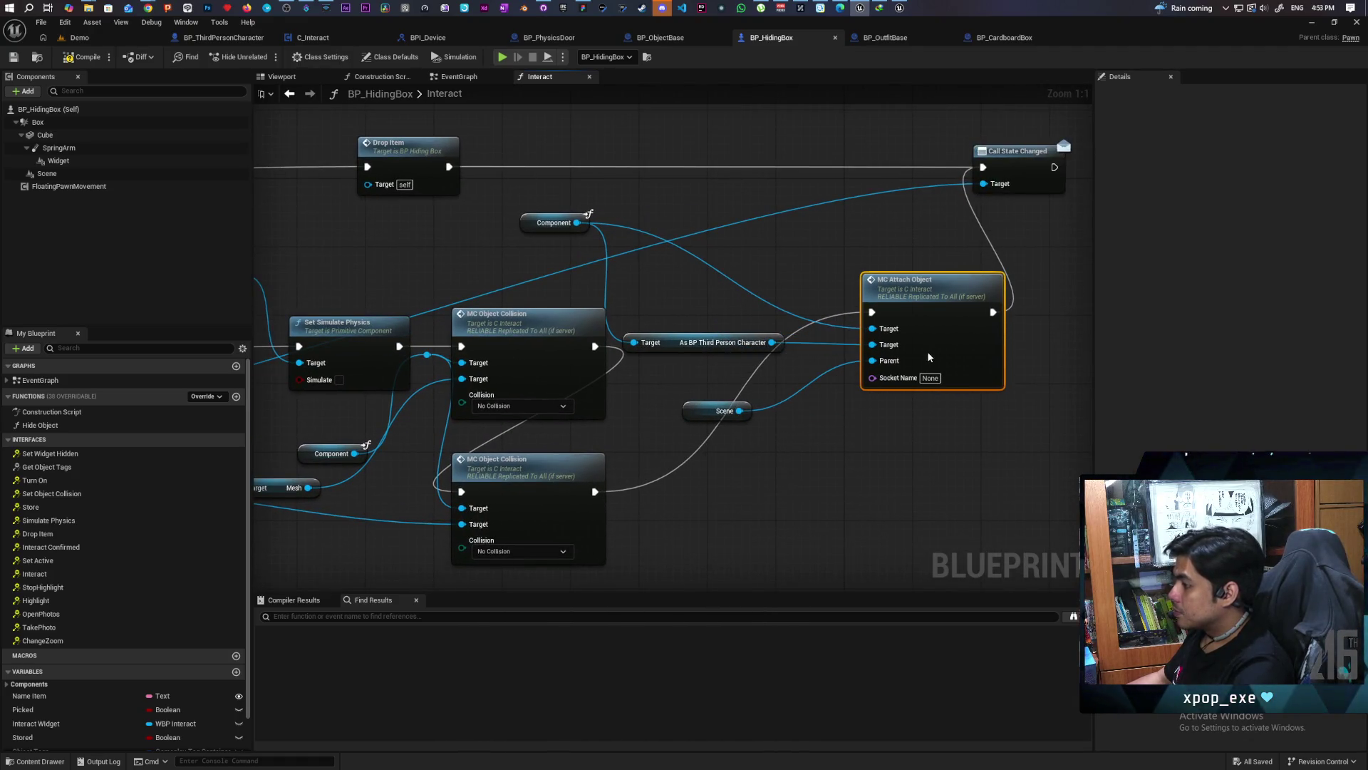
click(713, 361)
drag(667, 344, 699, 345)
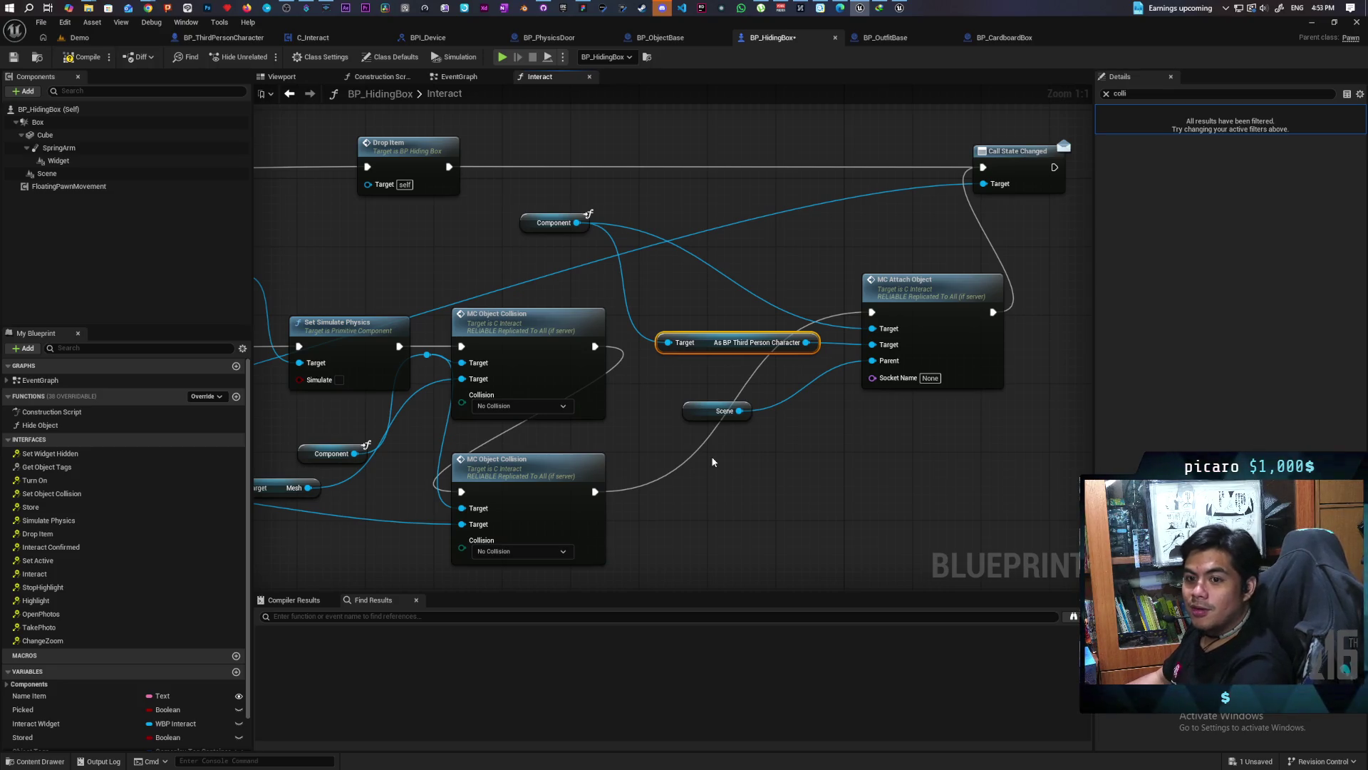
Add a Set Actor Enable Collision node from the cast result, placed below MC Attach Object
scroll(665, 466, down, 4)
scroll(731, 508, up, 3)
drag(589, 394, 561, 475)
text(enable solli)
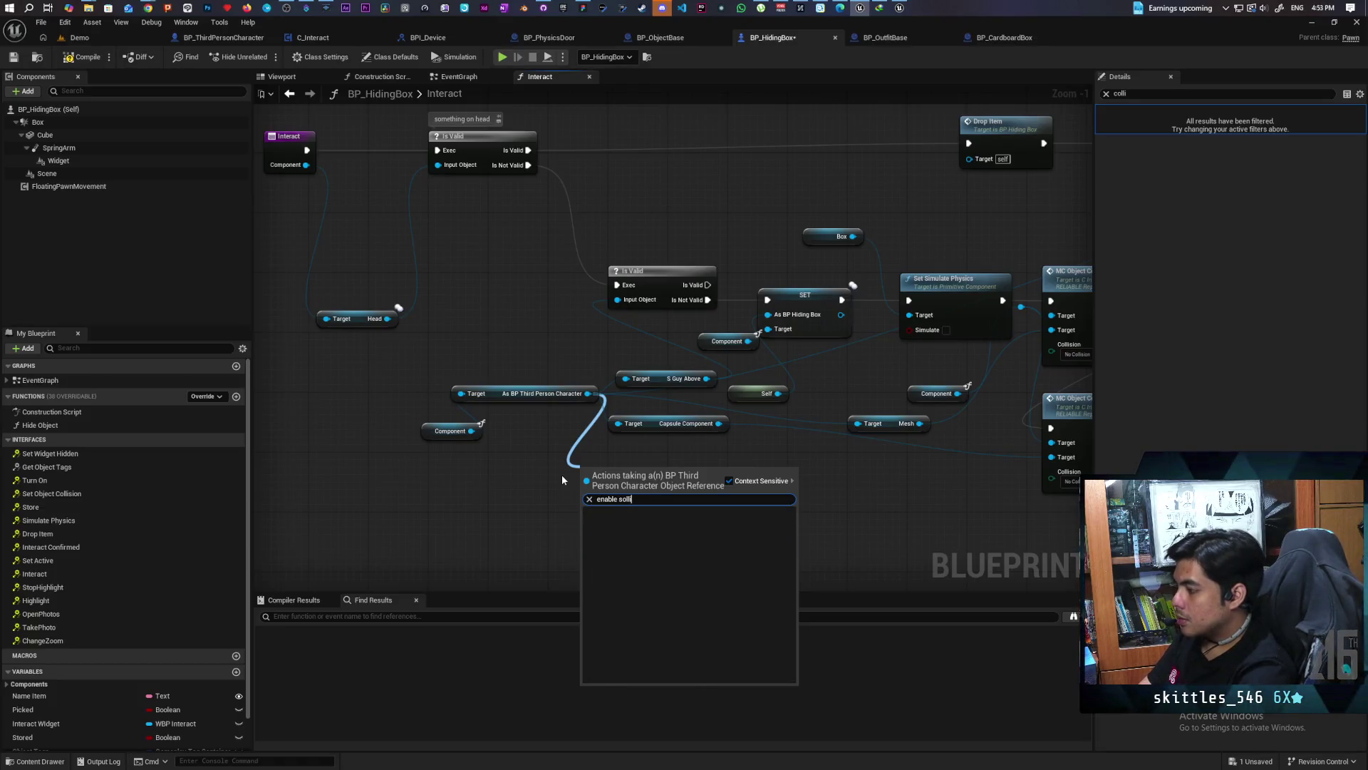
key(BackSpace)
key(BackSpace)
key(BackSpace)
key(BackSpace)
key(BackSpace)
text(collisi)
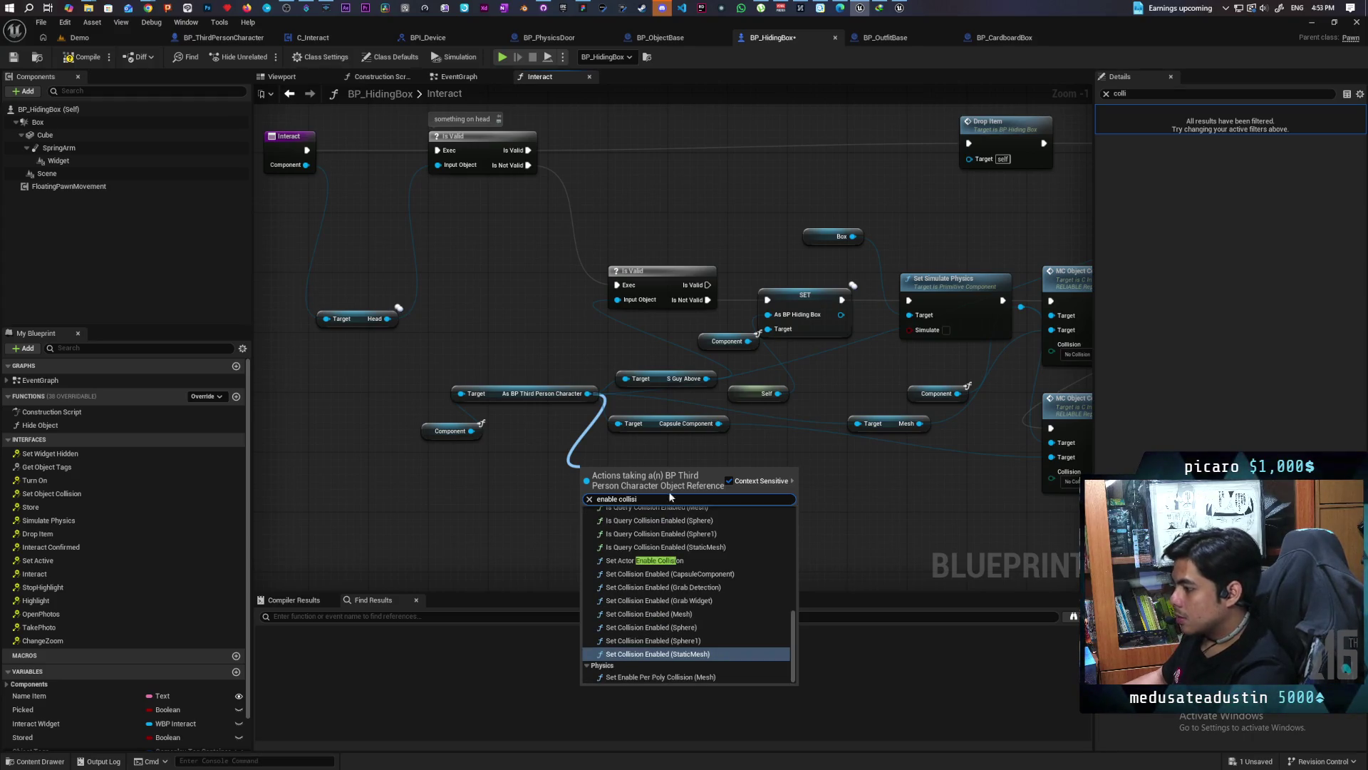
click(660, 560)
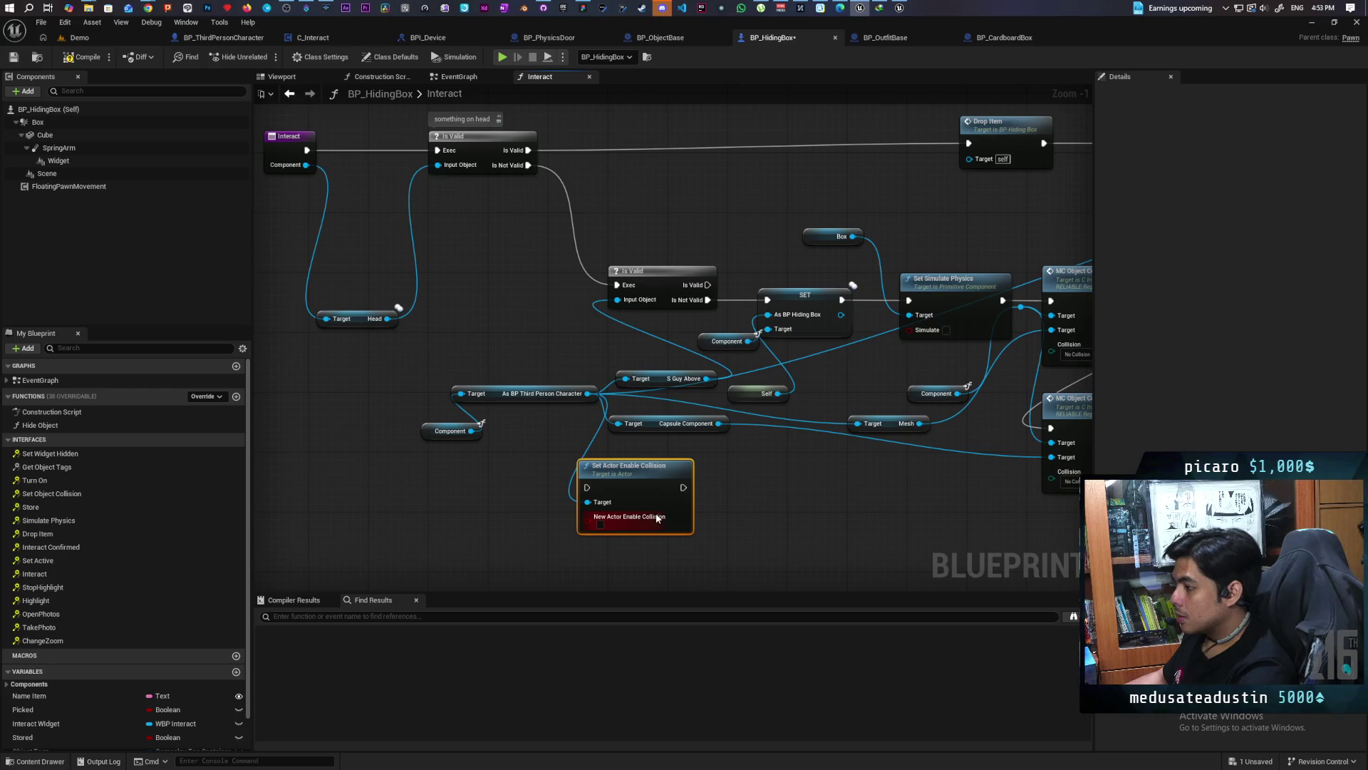
mouse_move(493, 460)
mouse_down()
mouse_move(525, 482)
mouse_move(805, 503)
mouse_move(1069, 463)
mouse_move(764, 406)
mouse_up()
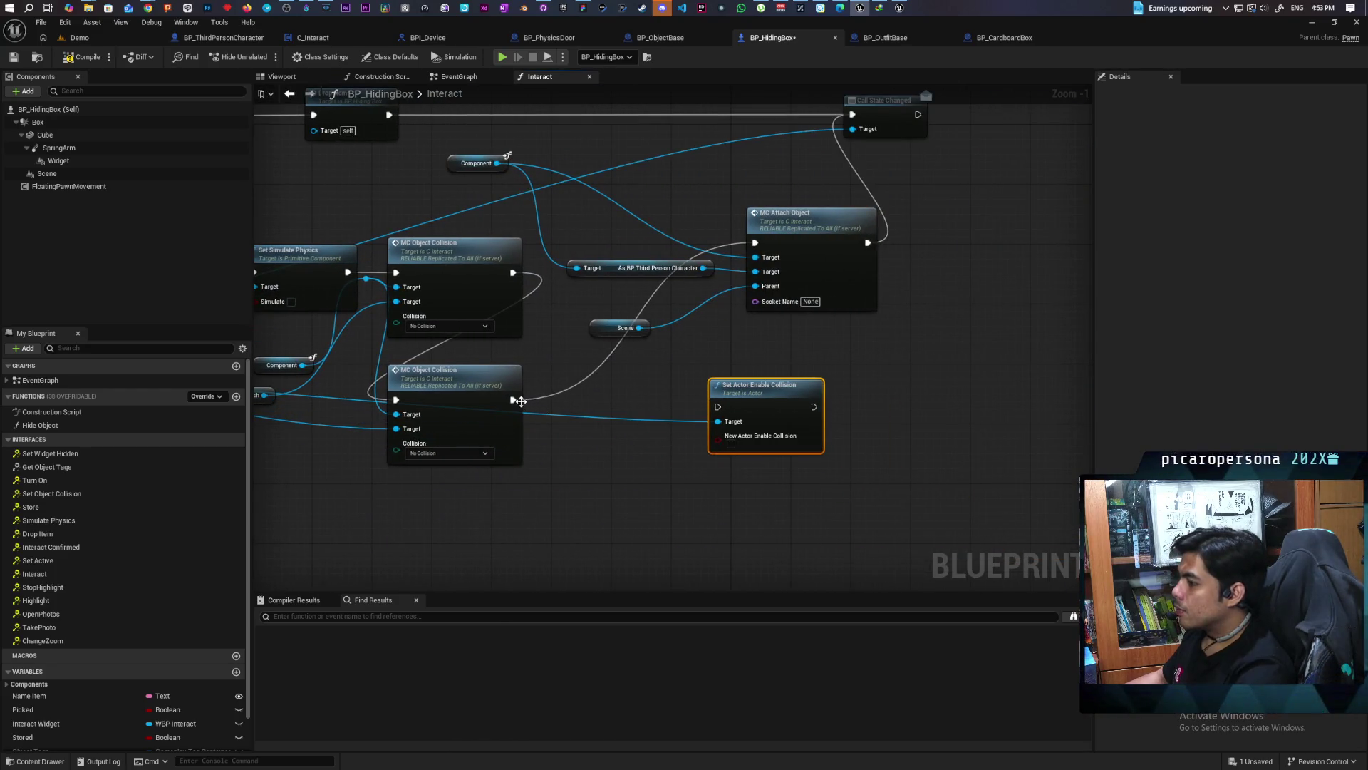
Route execution from MC Object Collision through Set Actor Enable Collision into MC Attach Object, then compile
drag(520, 400, 718, 407)
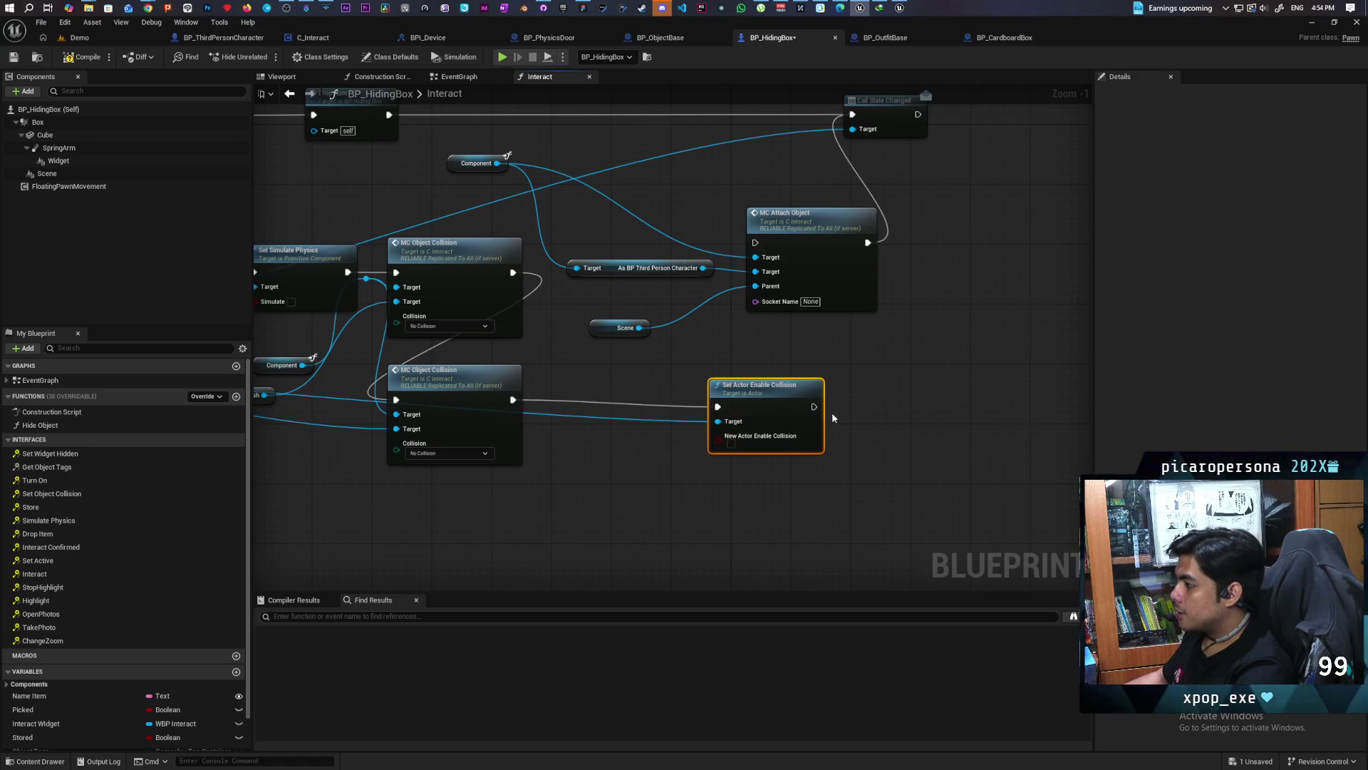
drag(813, 407, 755, 242)
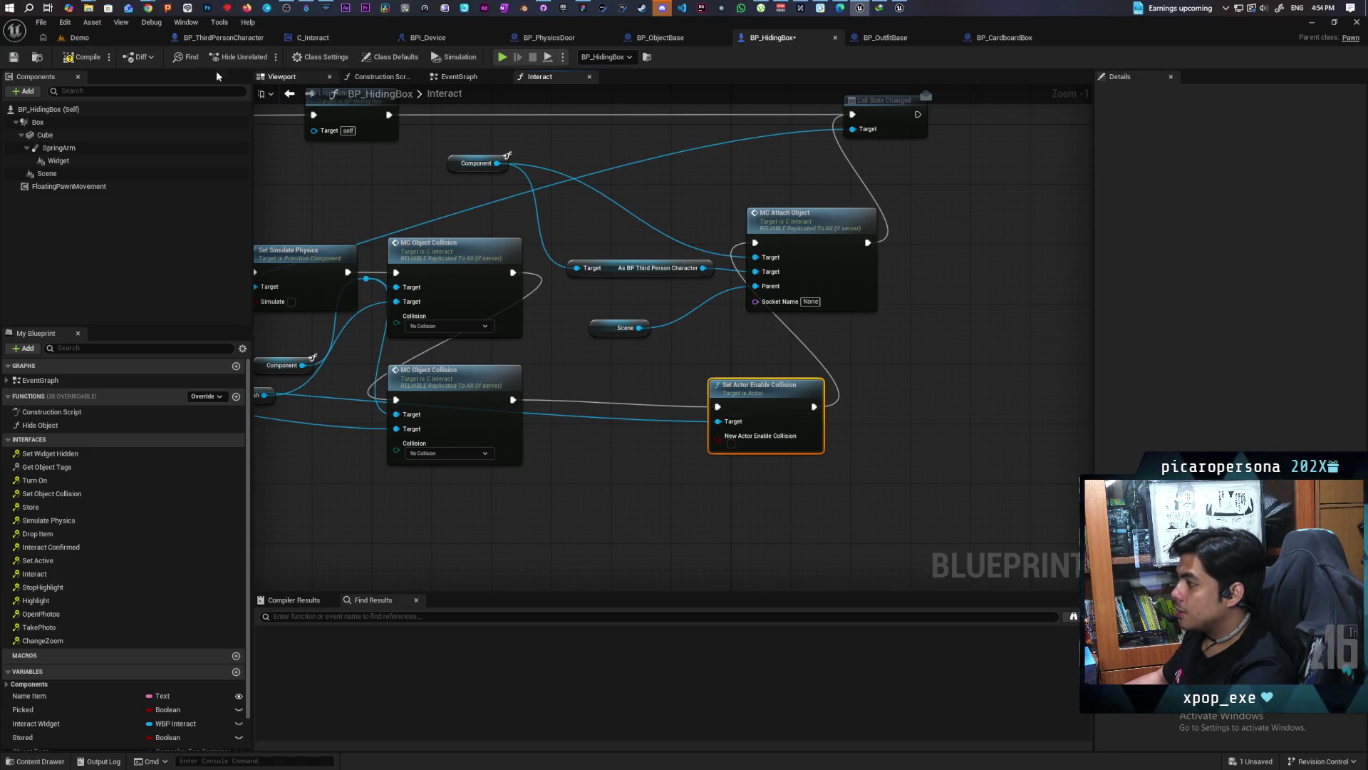
click(86, 57)
click(78, 37)
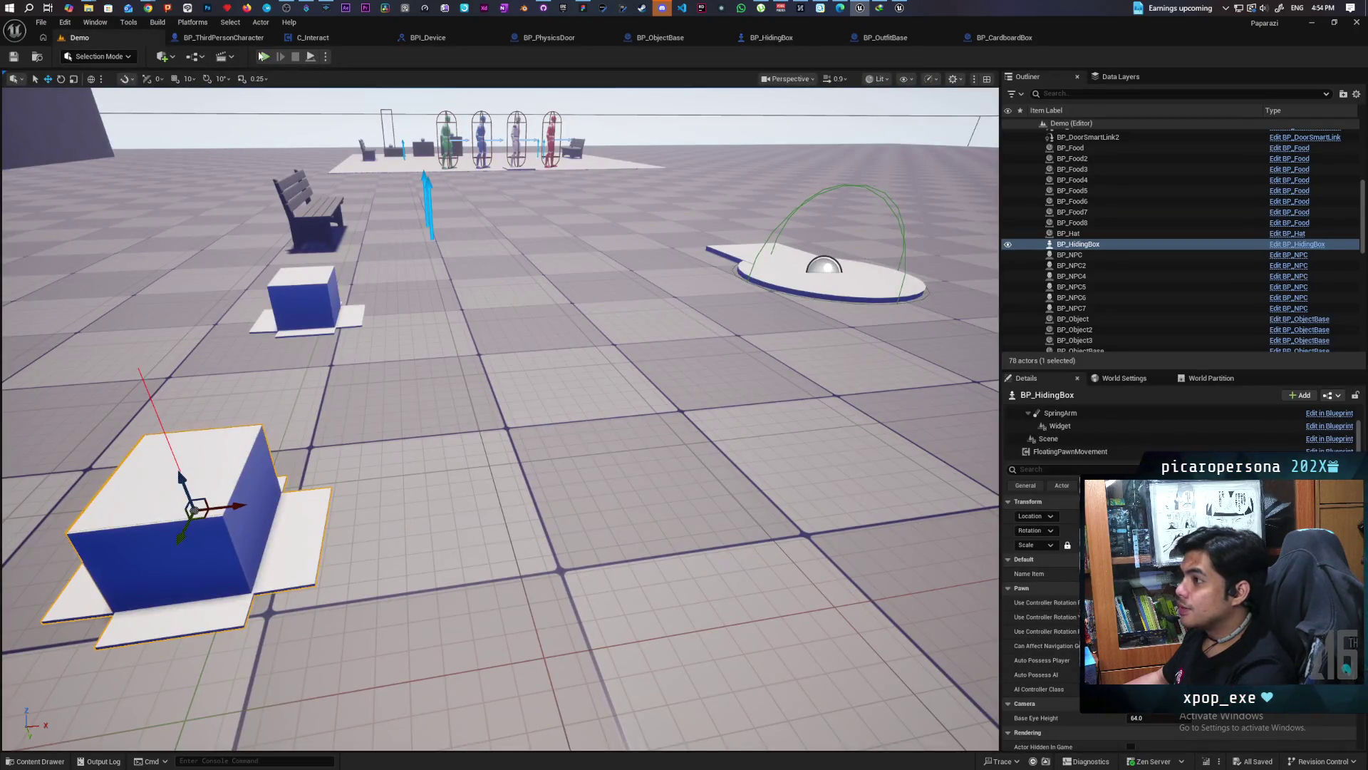
Play-test with three clients, walk up to a hiding box and hide inside it with F
click(264, 57)
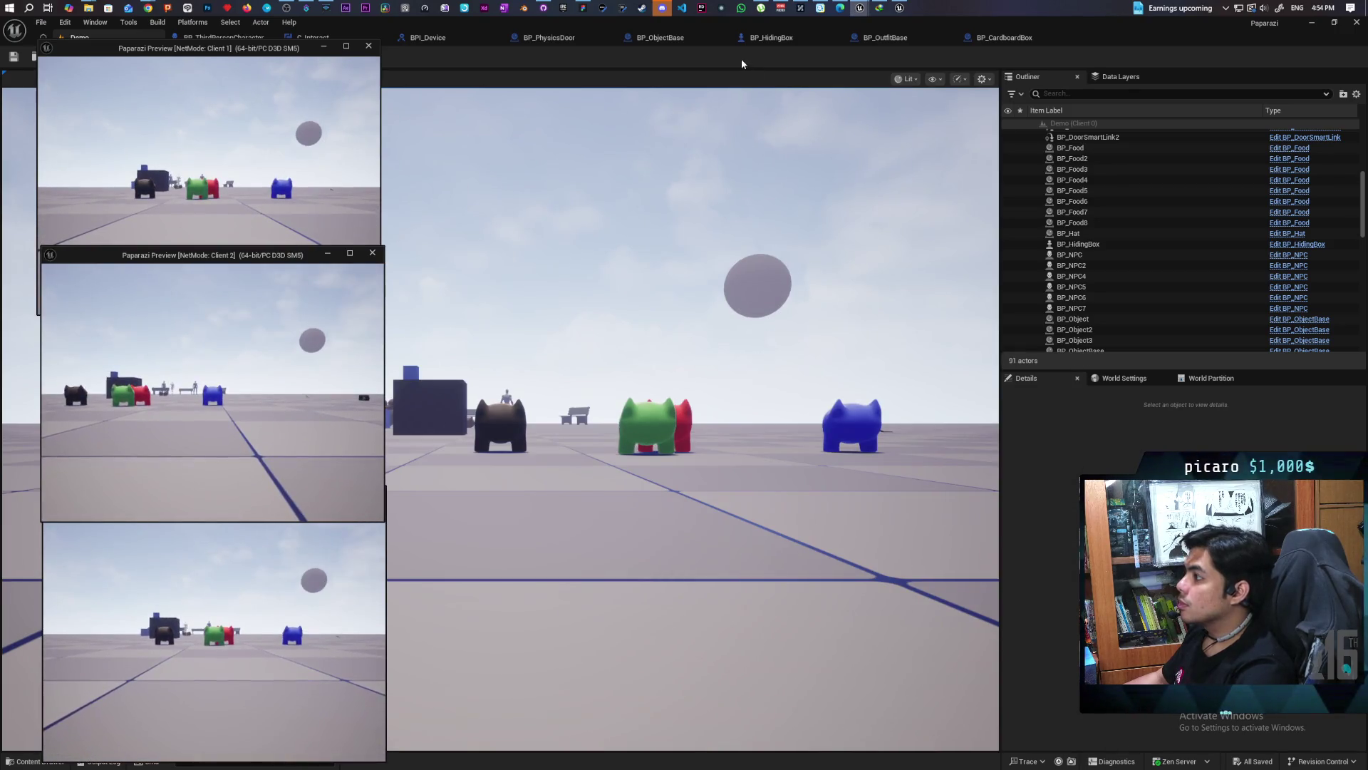
click(720, 133)
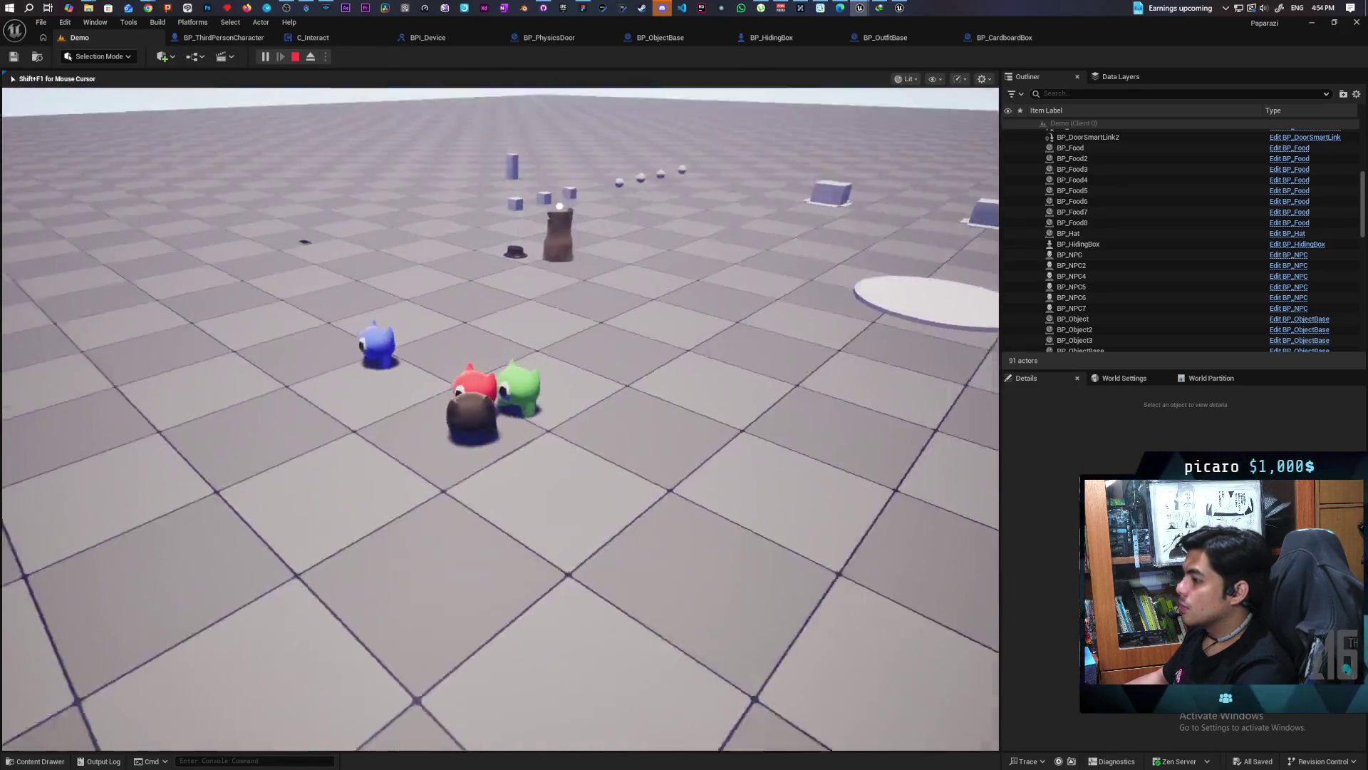
key(w)
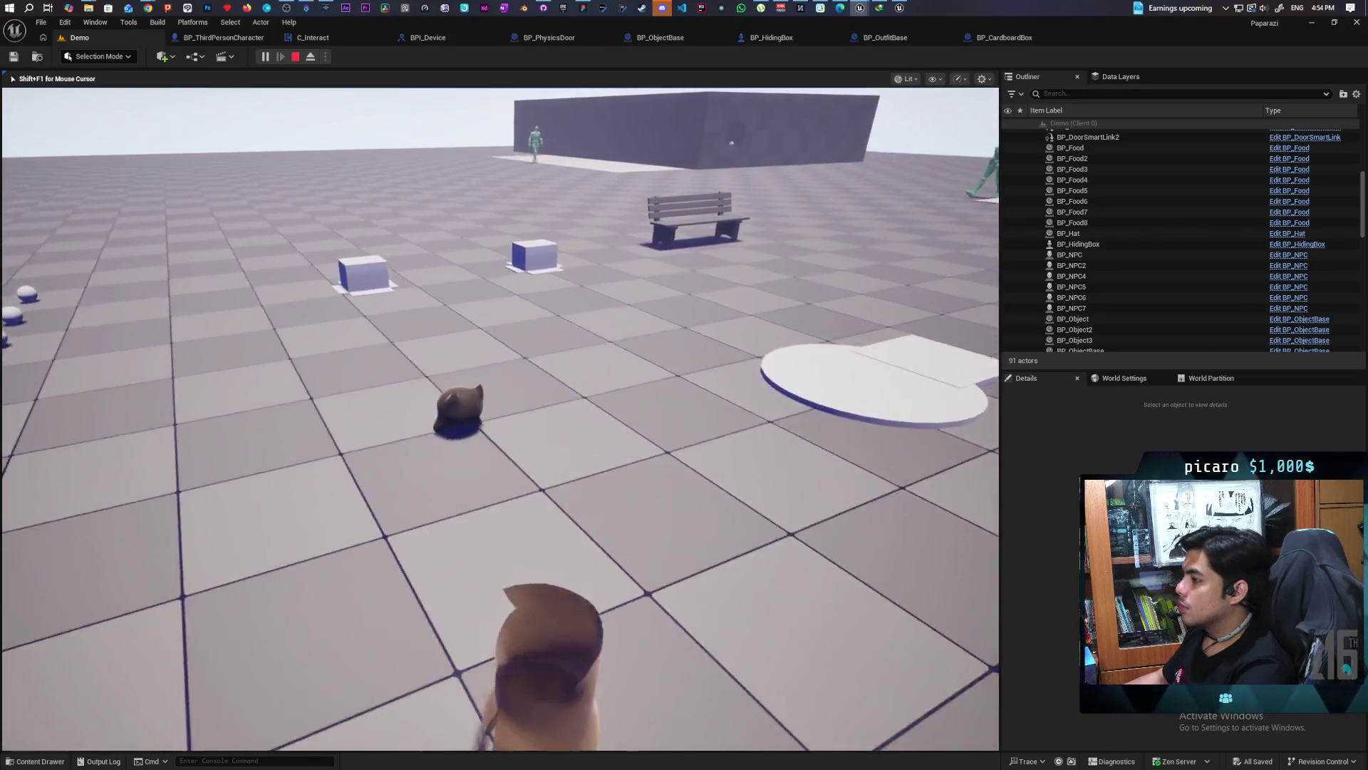
key(w)
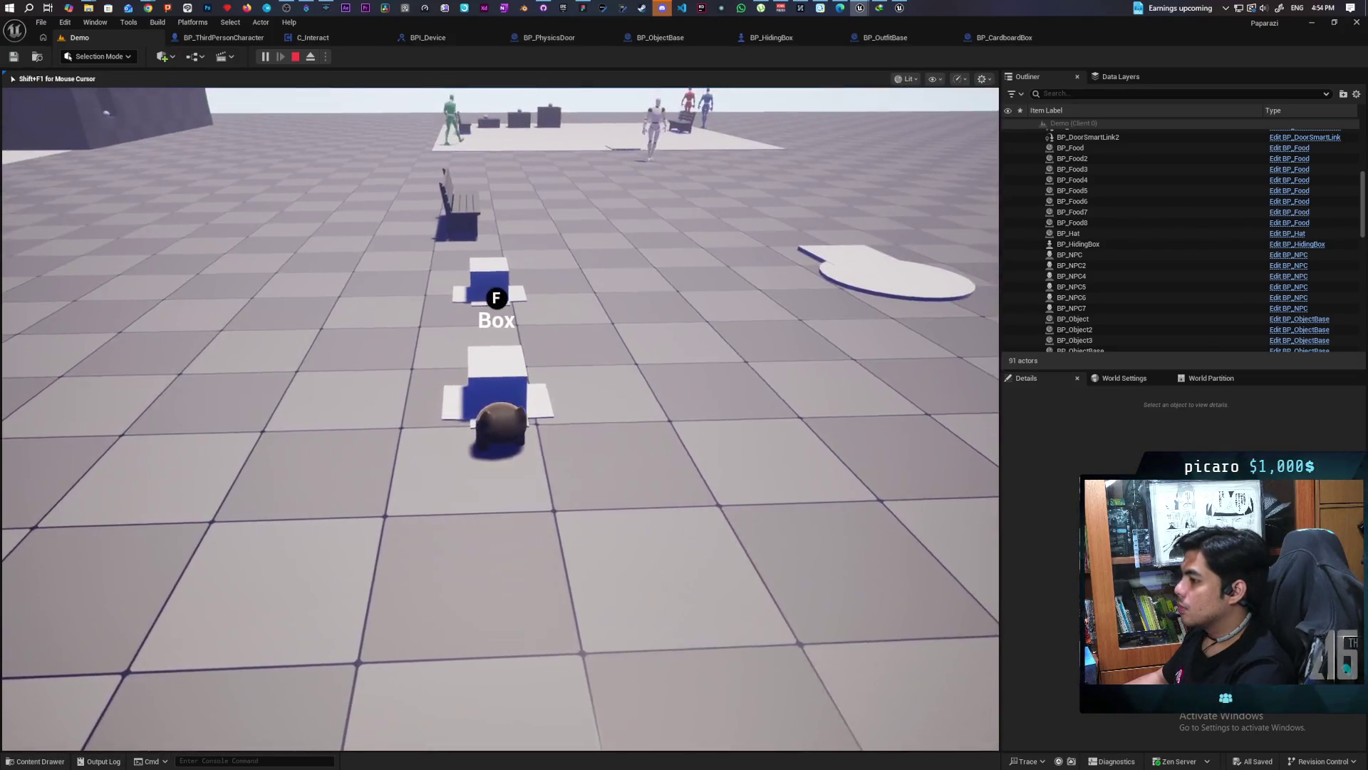
key(f)
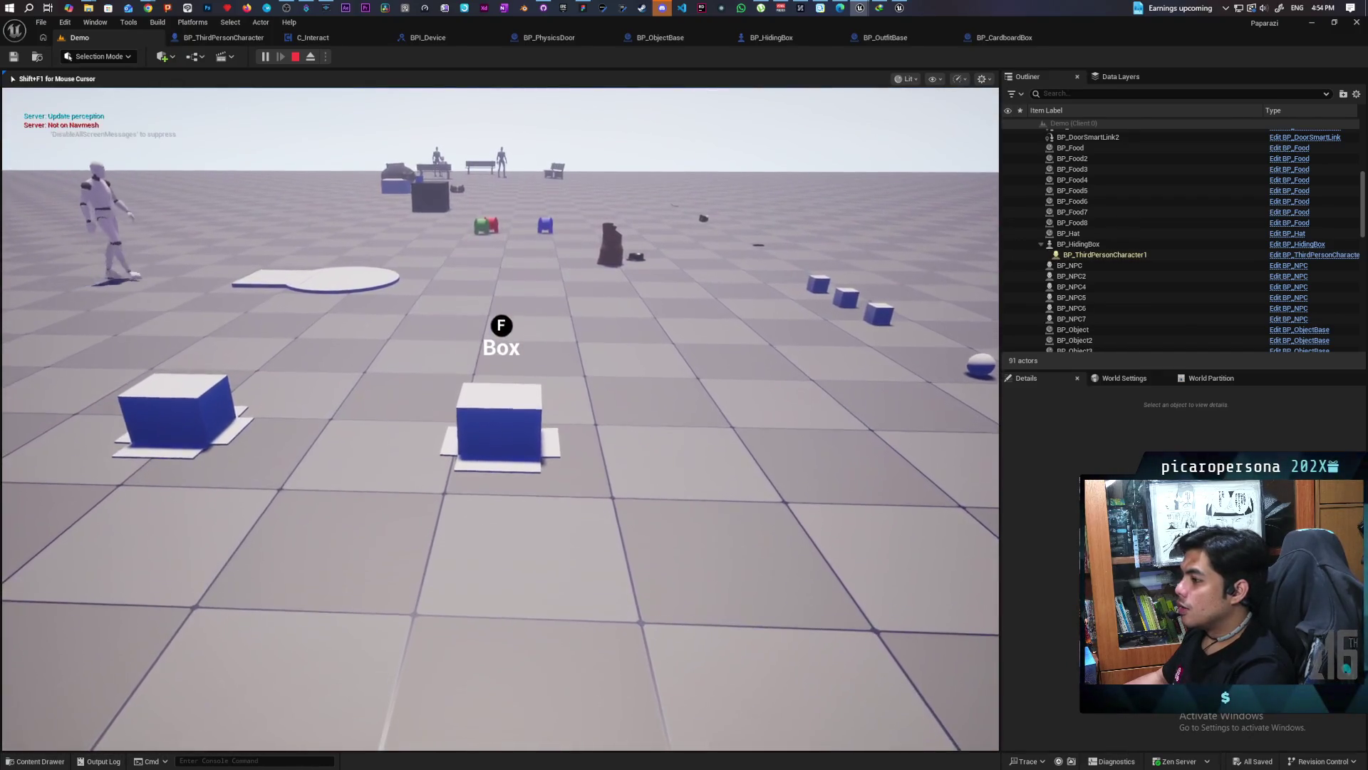
Show all clients and walk the hidden box player around the floor near the blue character
key(alt+Tab)
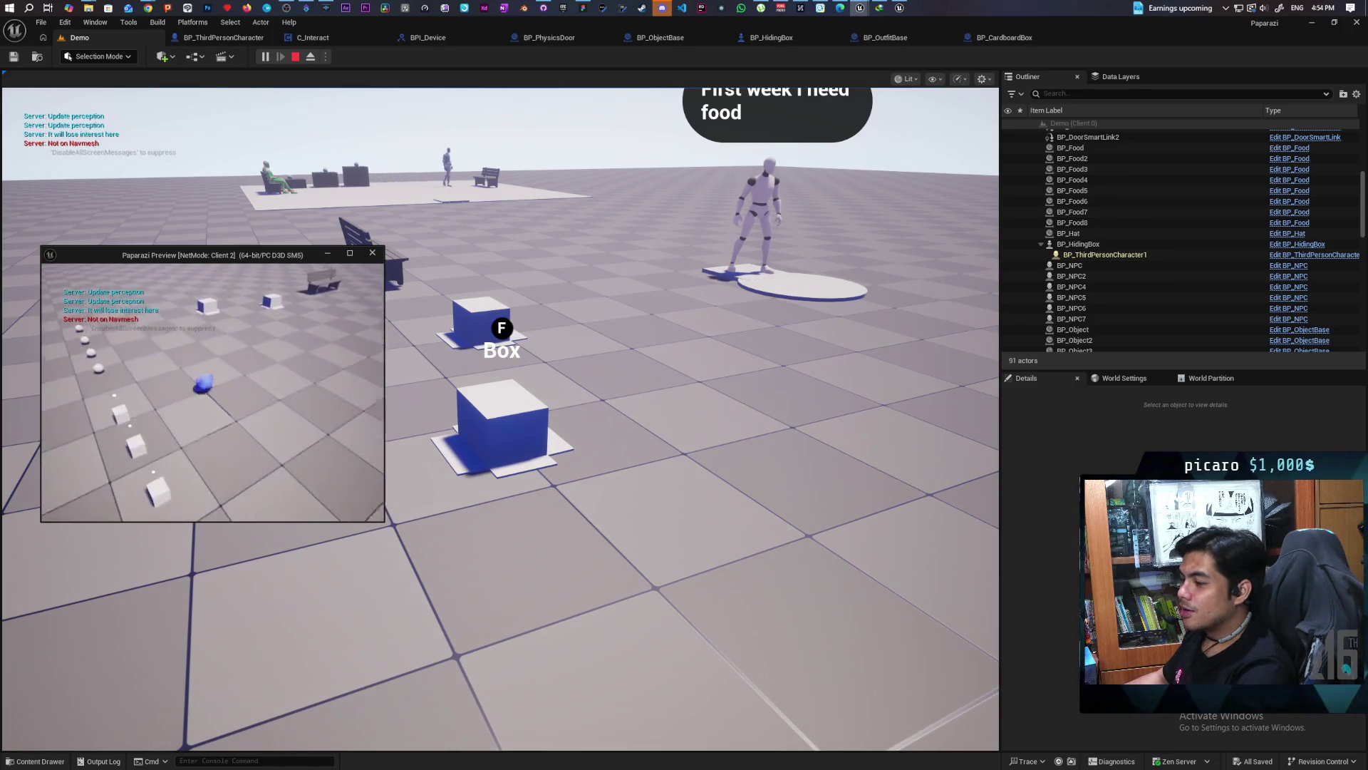
click(928, 103)
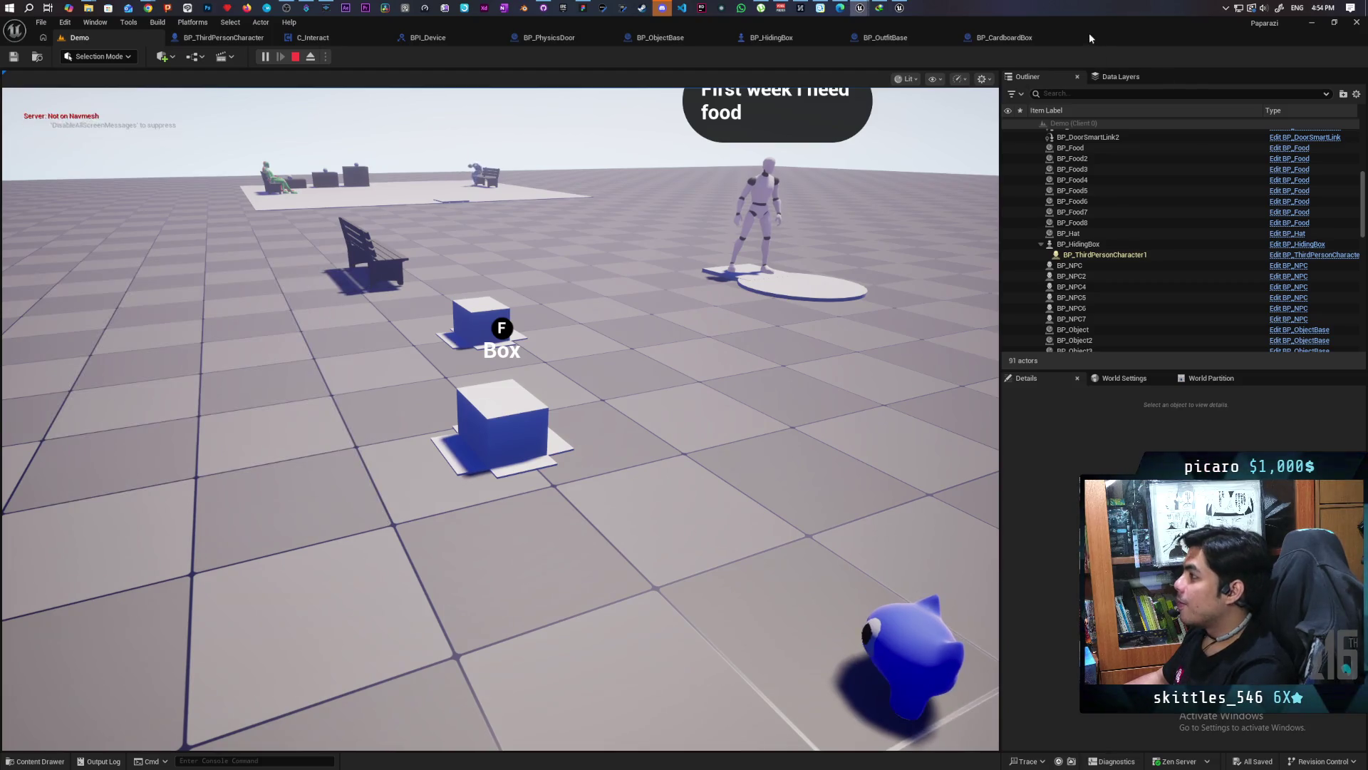
double_click(1089, 33)
key(w)
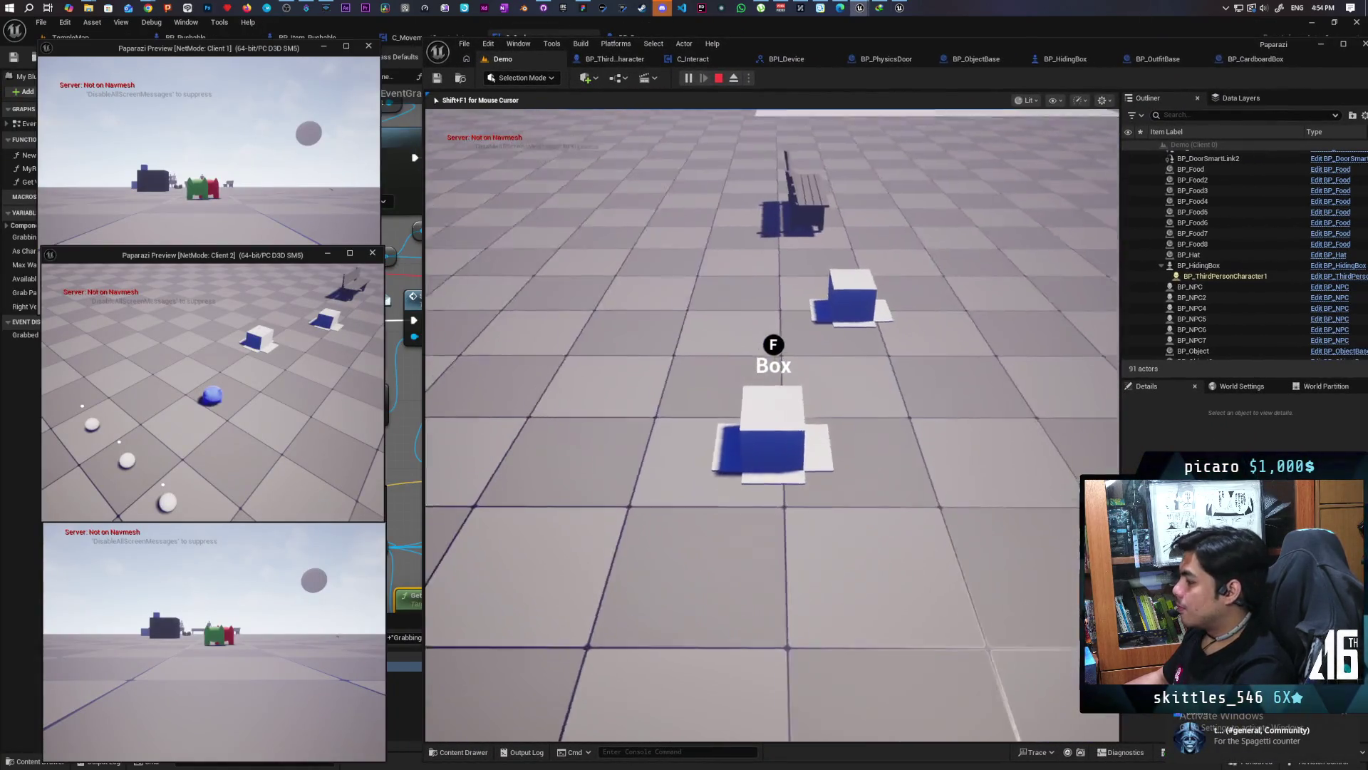
key(w)
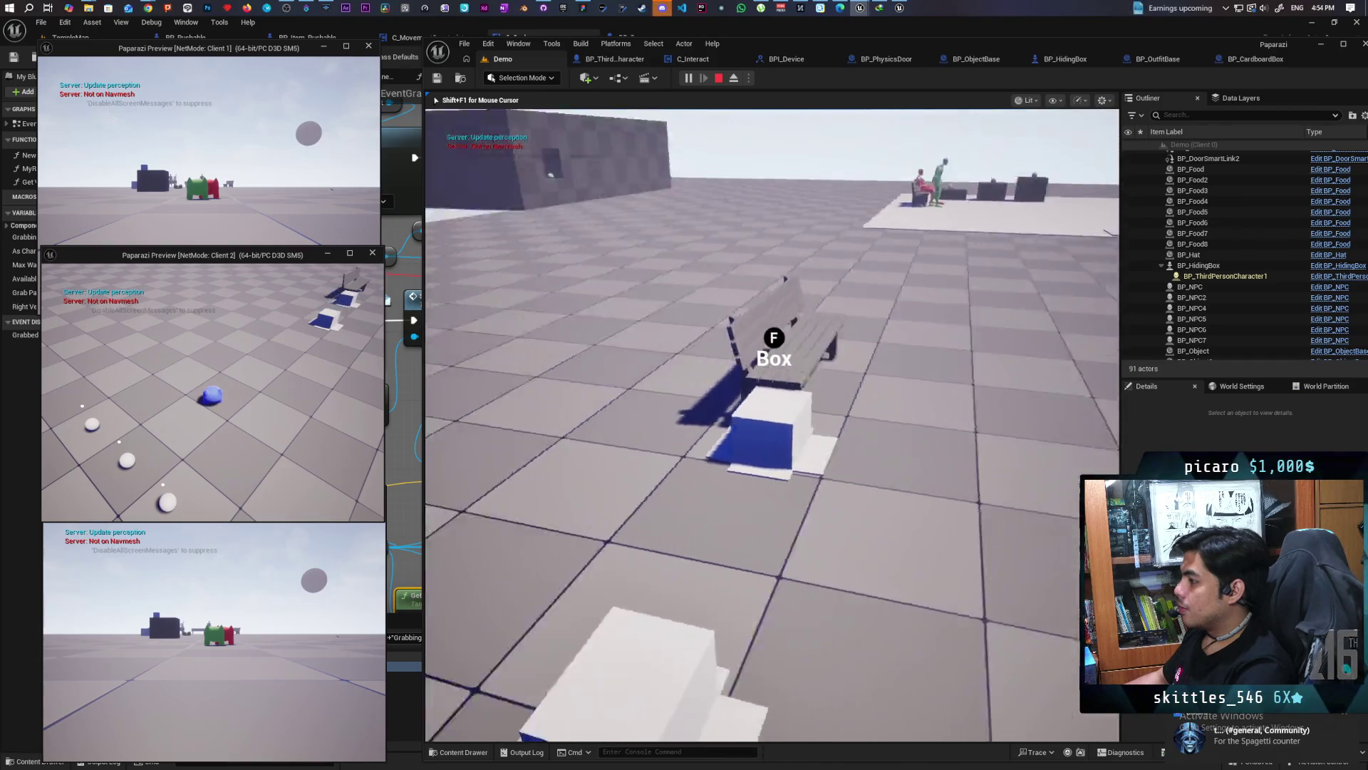
key(w)
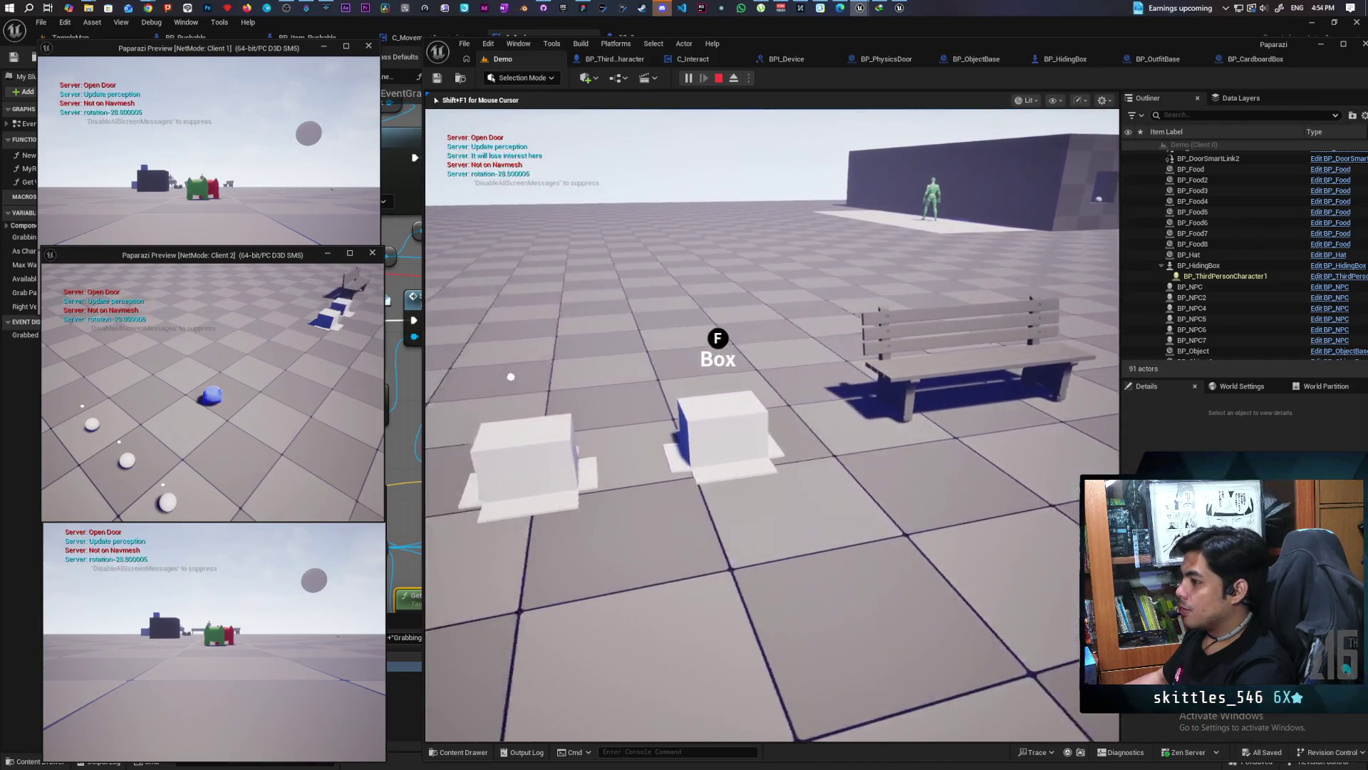
key(w)
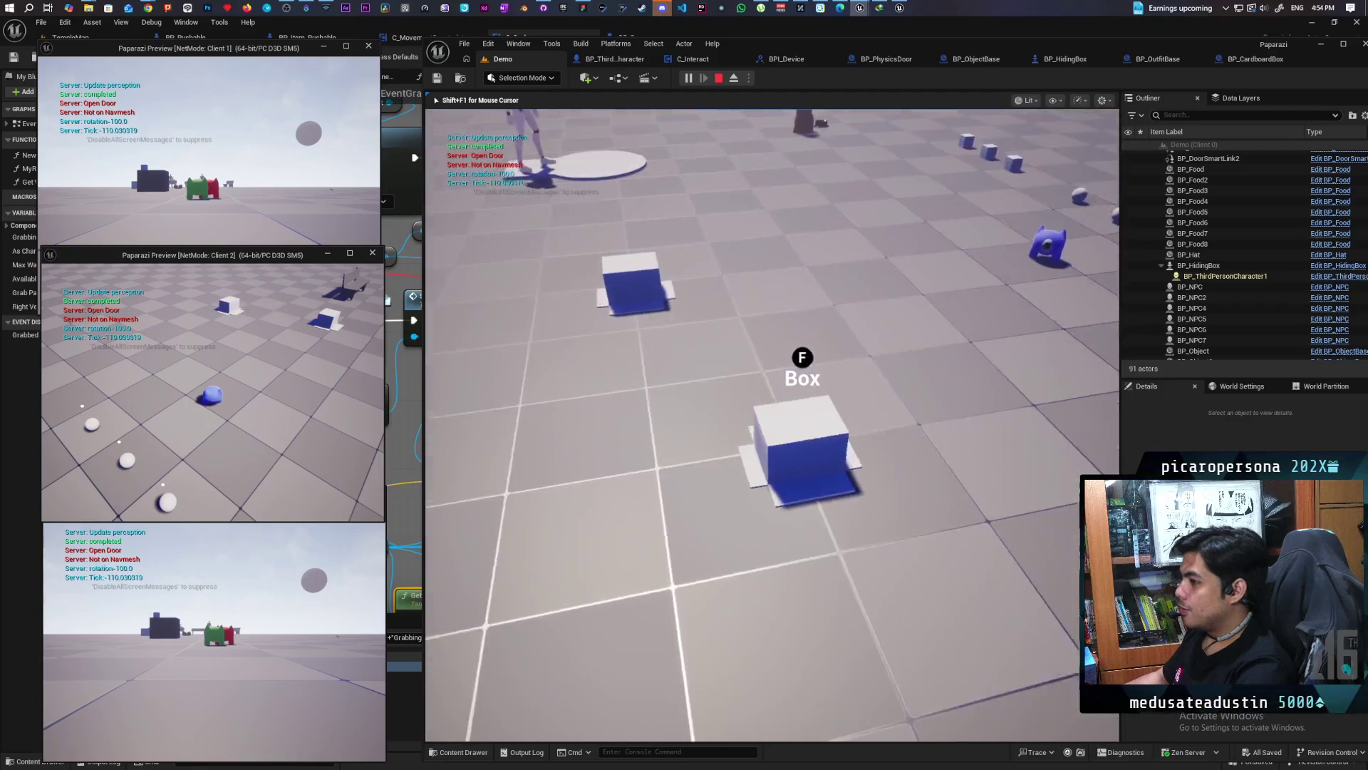
key(w)
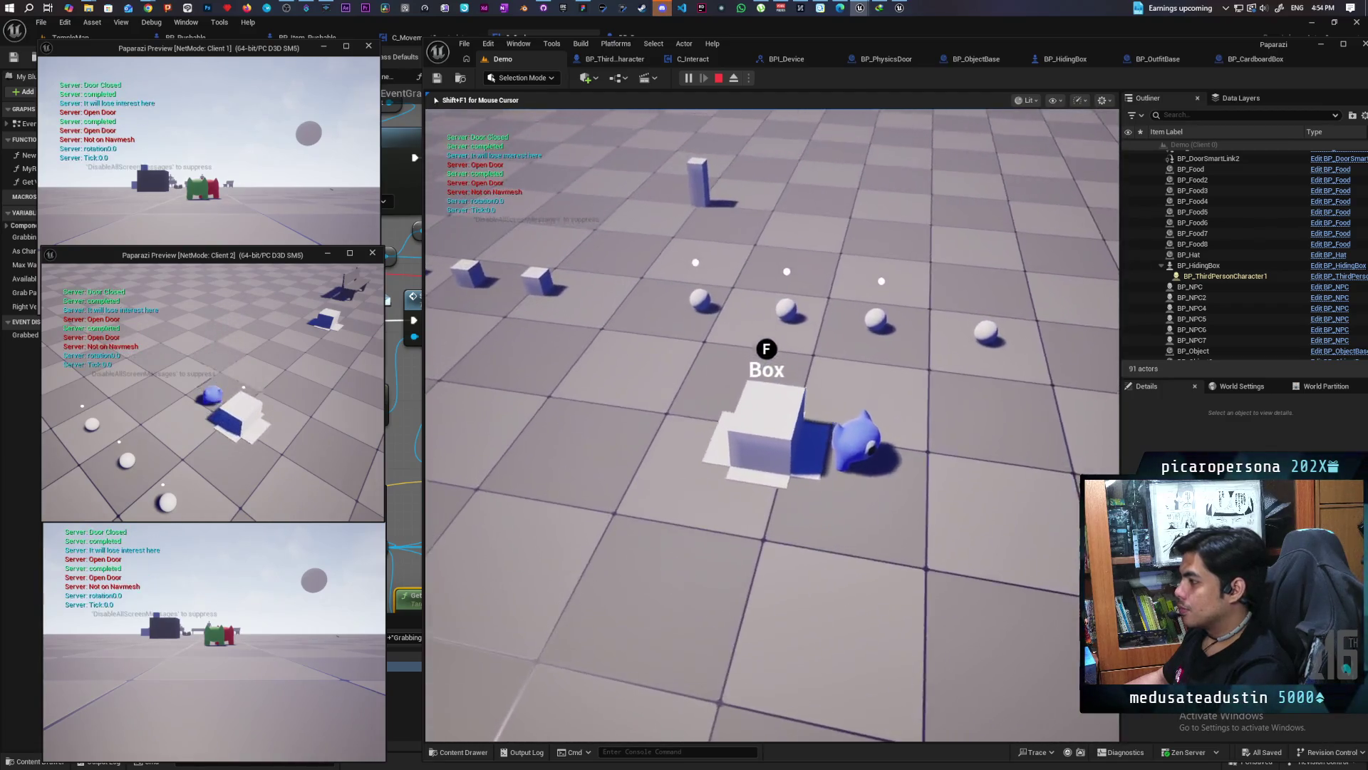
key(w)
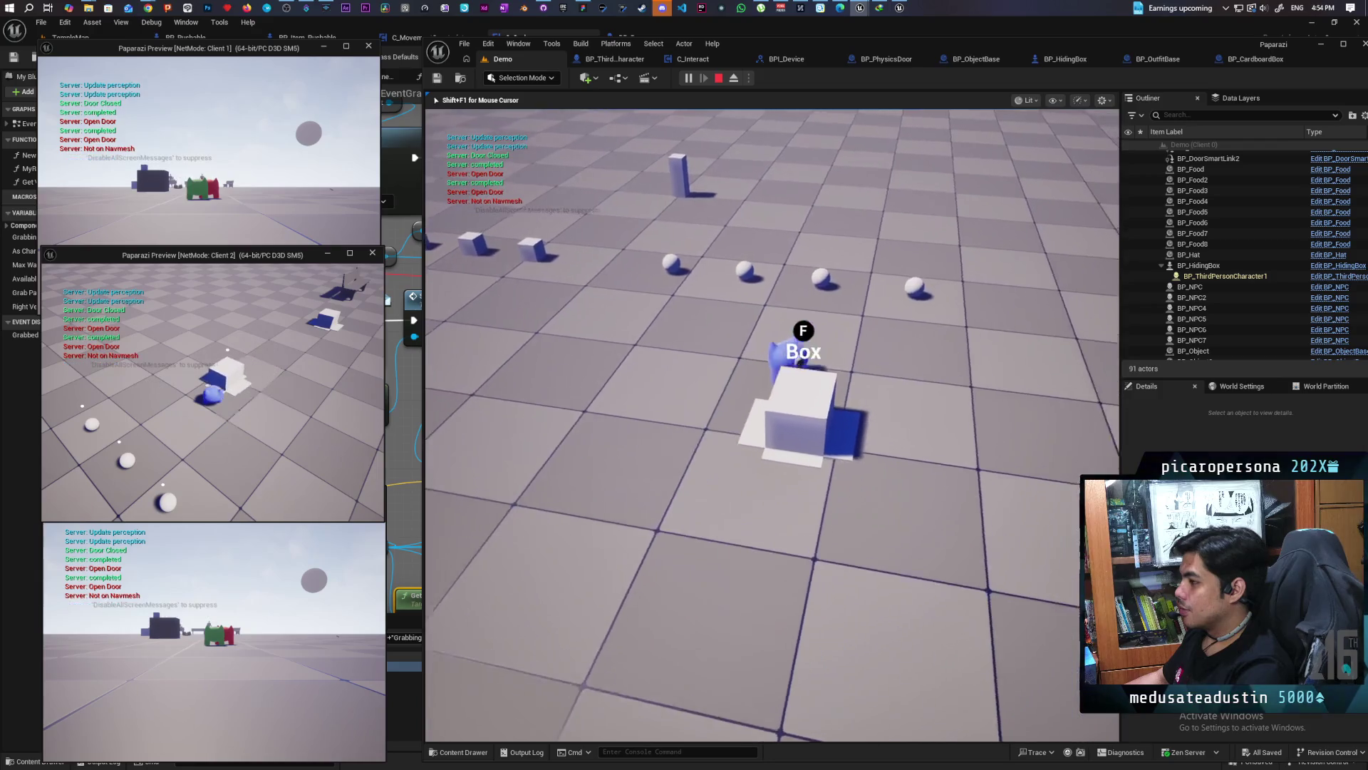
key(w)
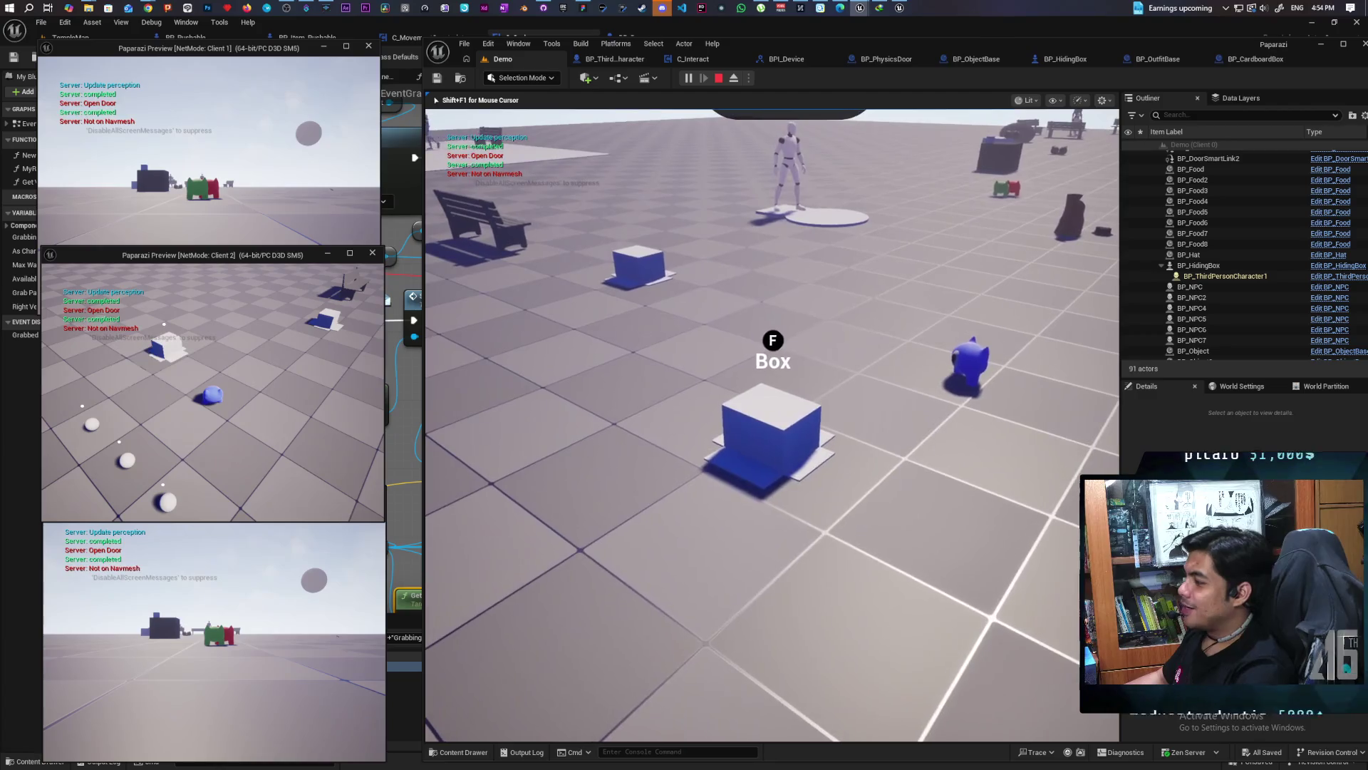
Stop the play session with Esc and dismiss the new audio device prompt
key(Escape)
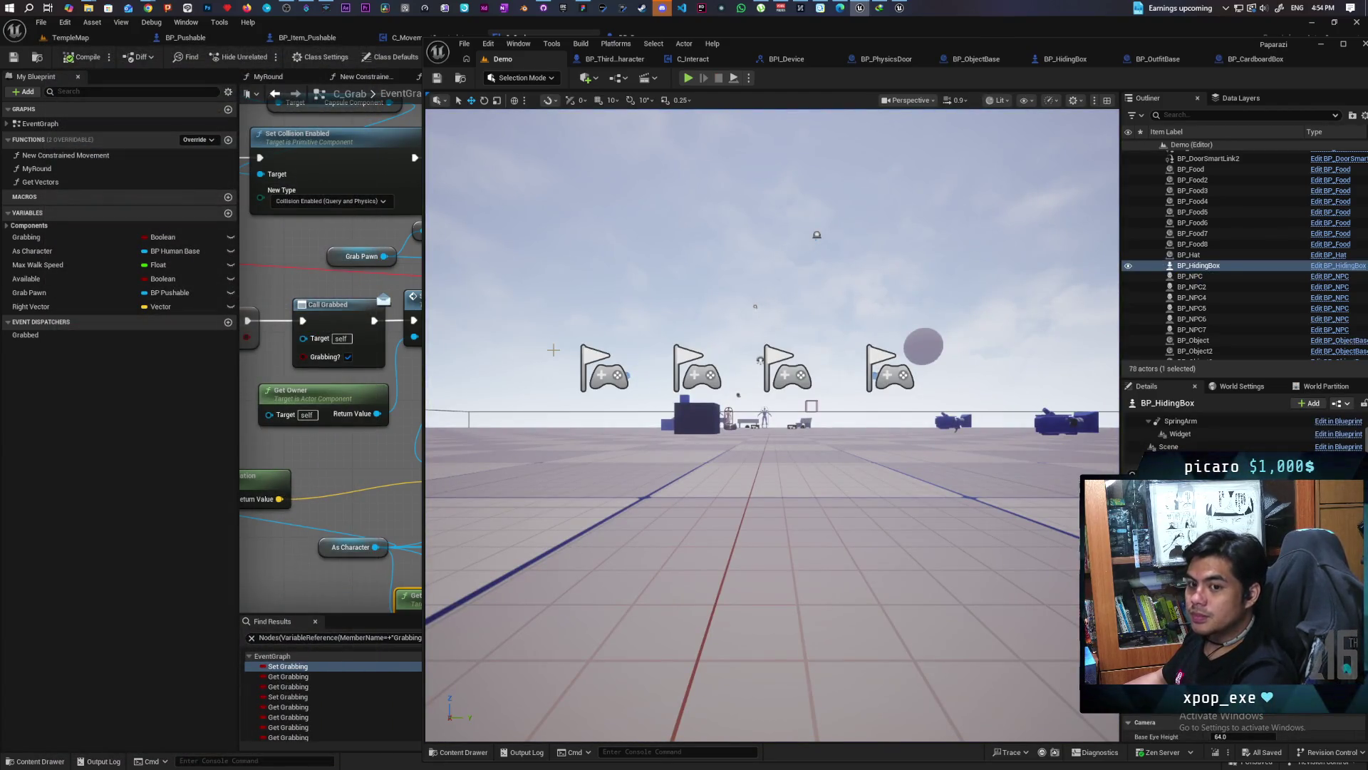
mouse_move(900, 8)
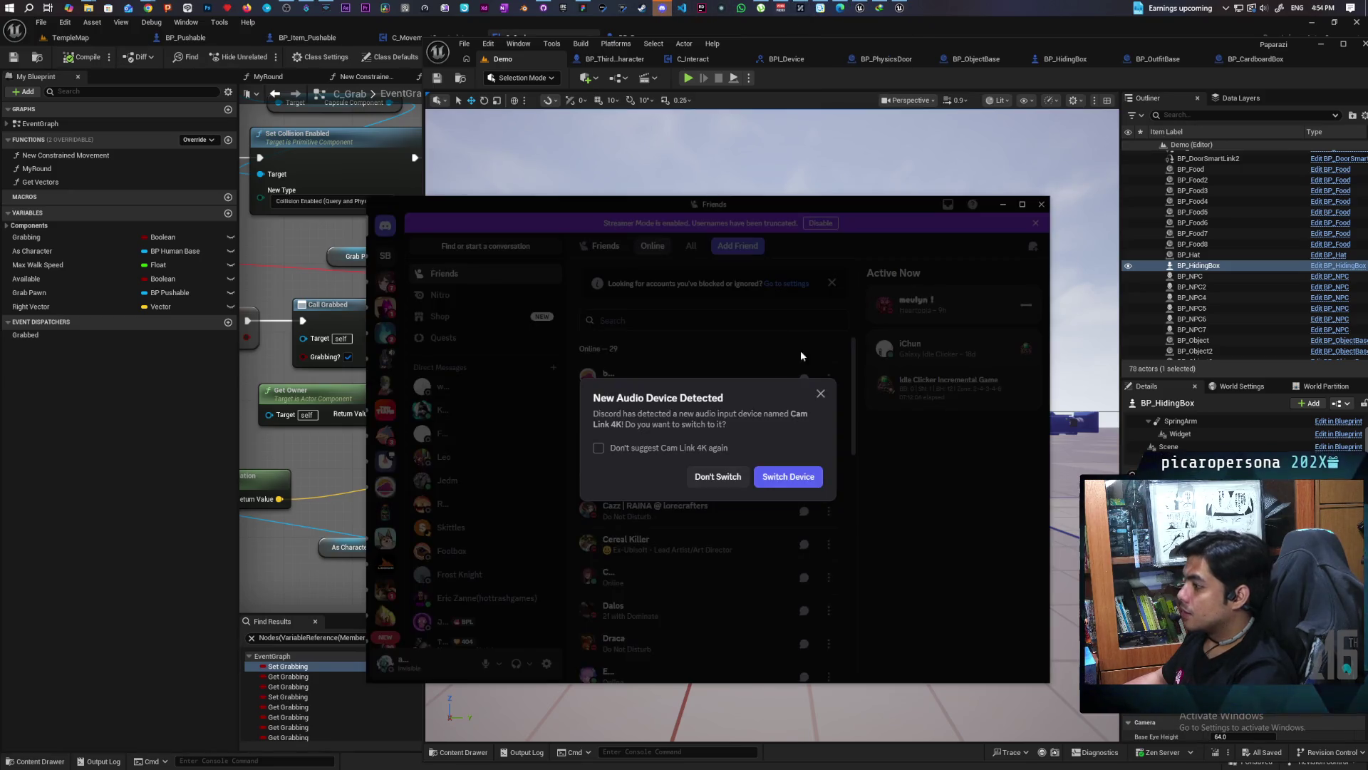
click(801, 355)
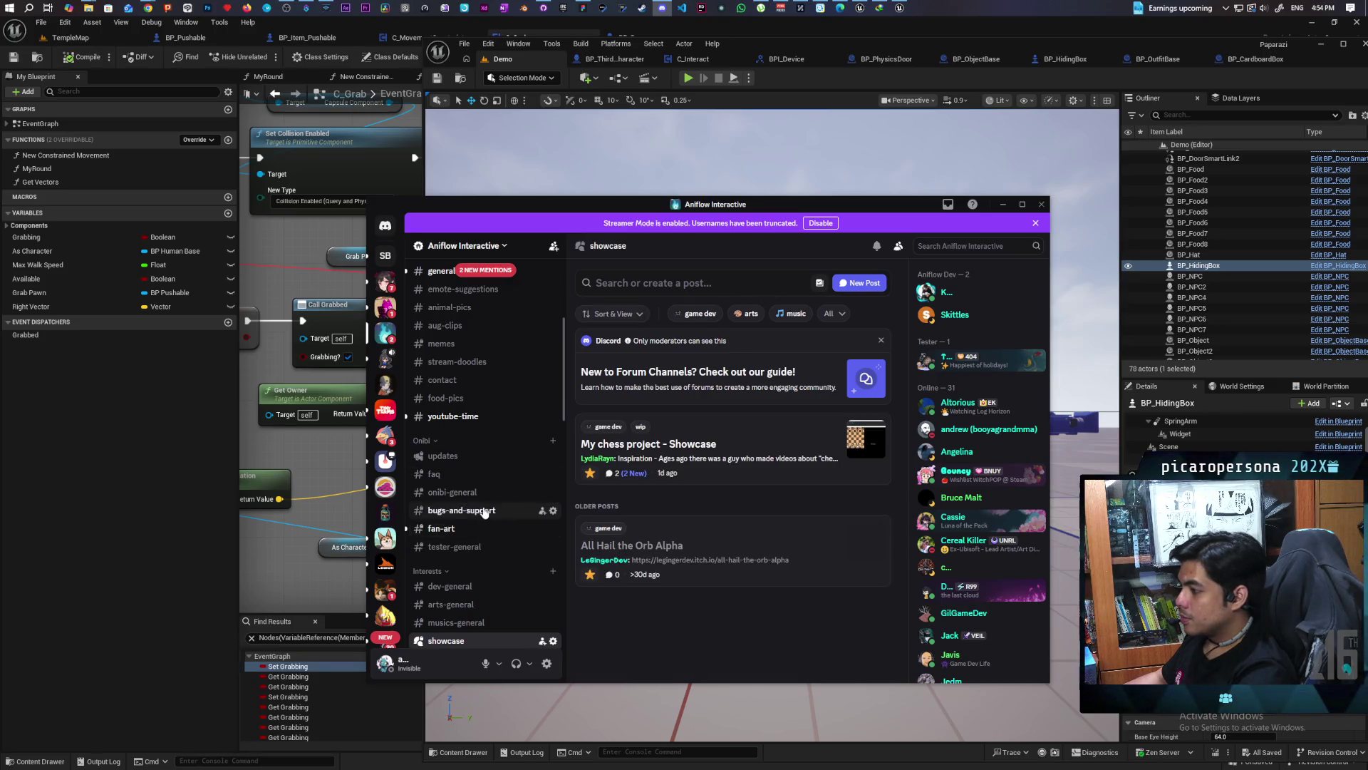
Open the #youtube-time channel and drag the Discord window down to the lower left
scroll(483, 536, up, 5)
click(483, 577)
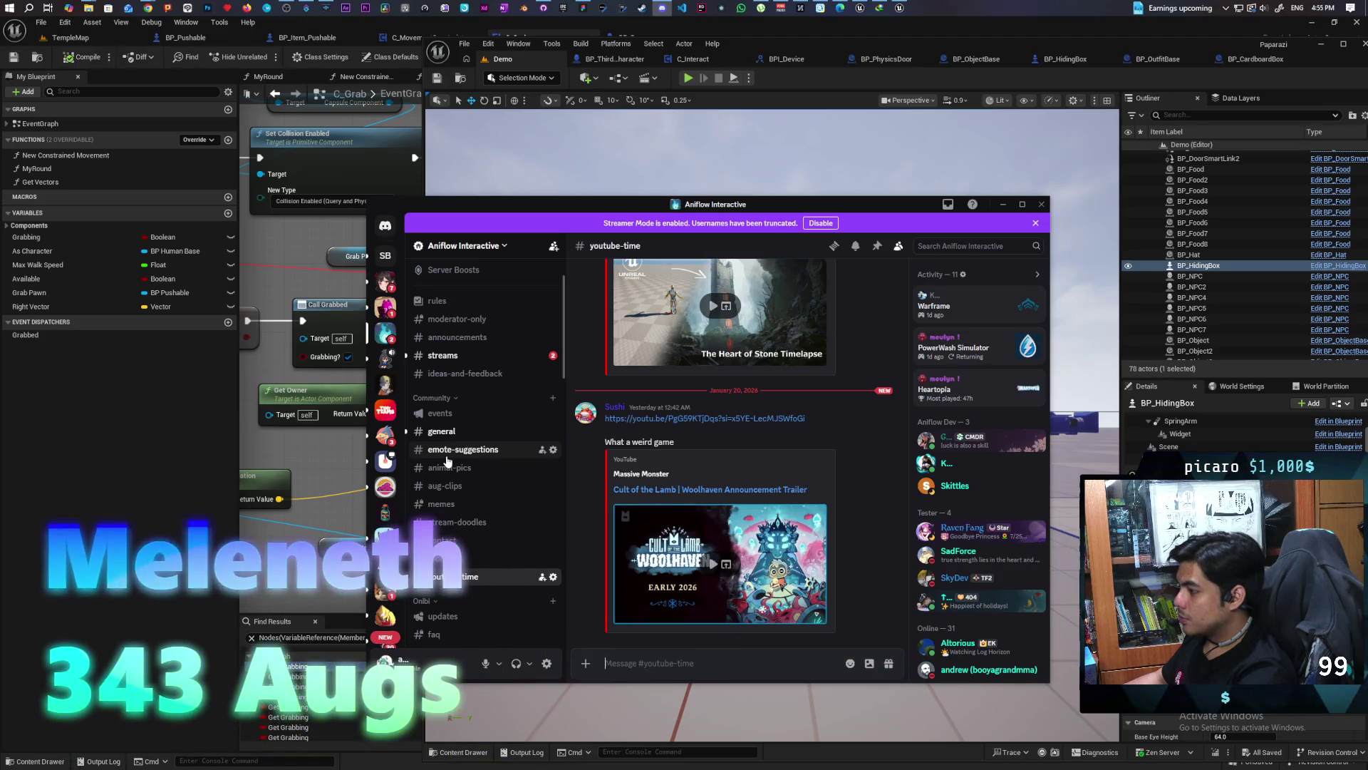
scroll(773, 447, up, 3)
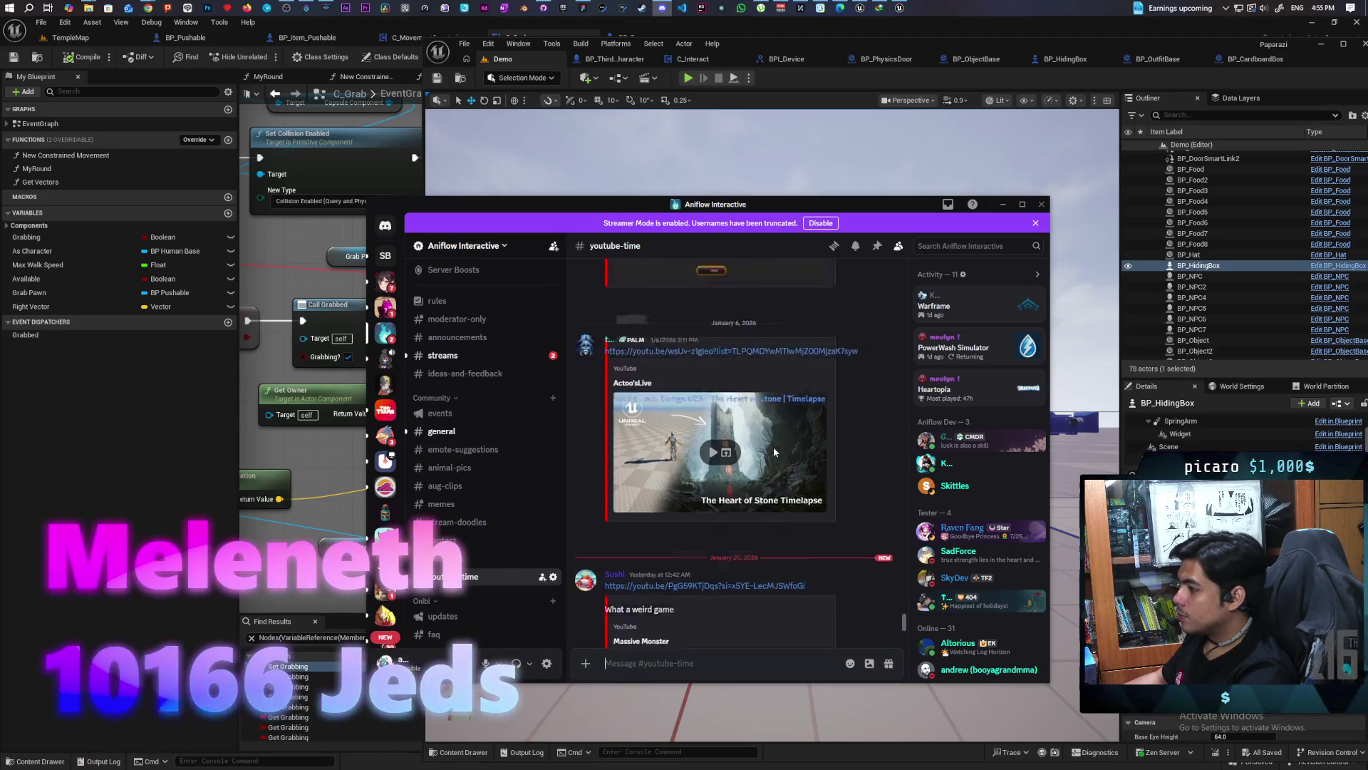
scroll(751, 490, down, 3)
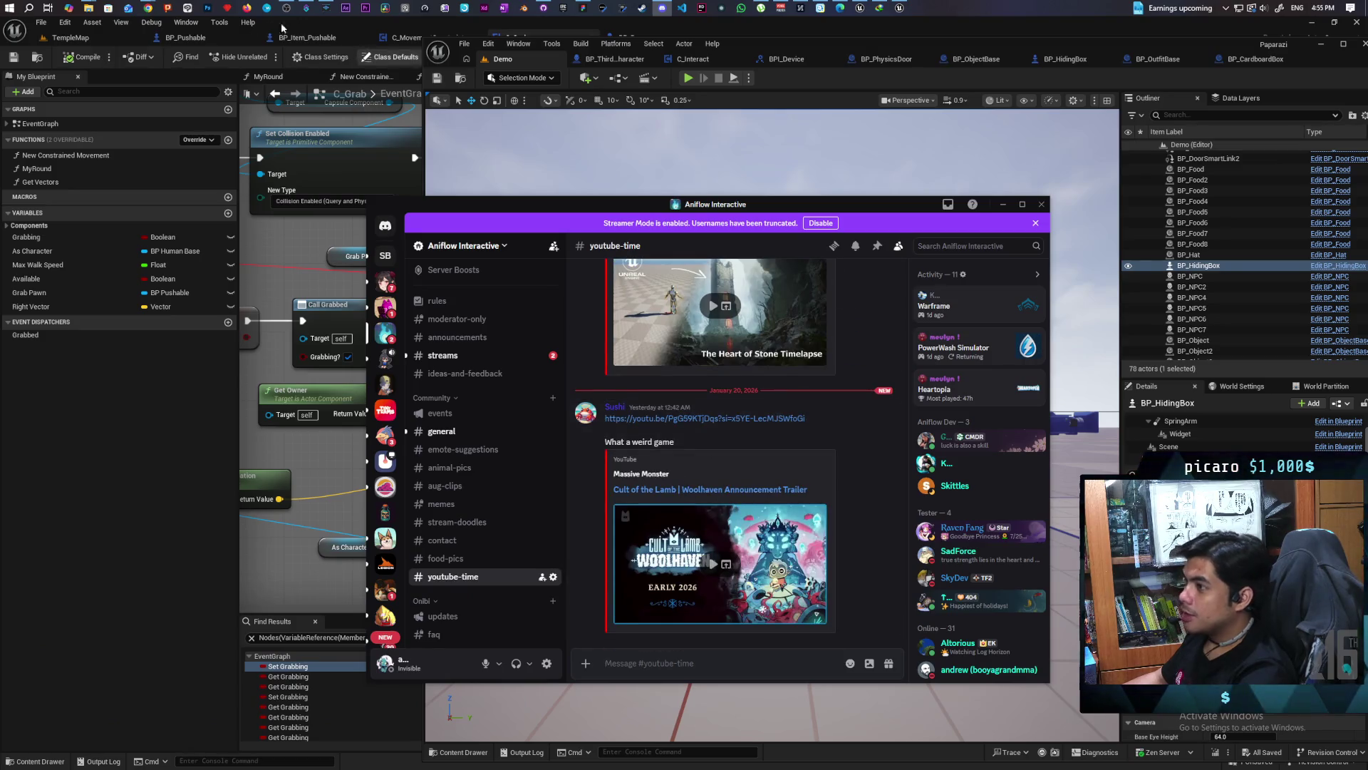
drag(607, 210, 245, 297)
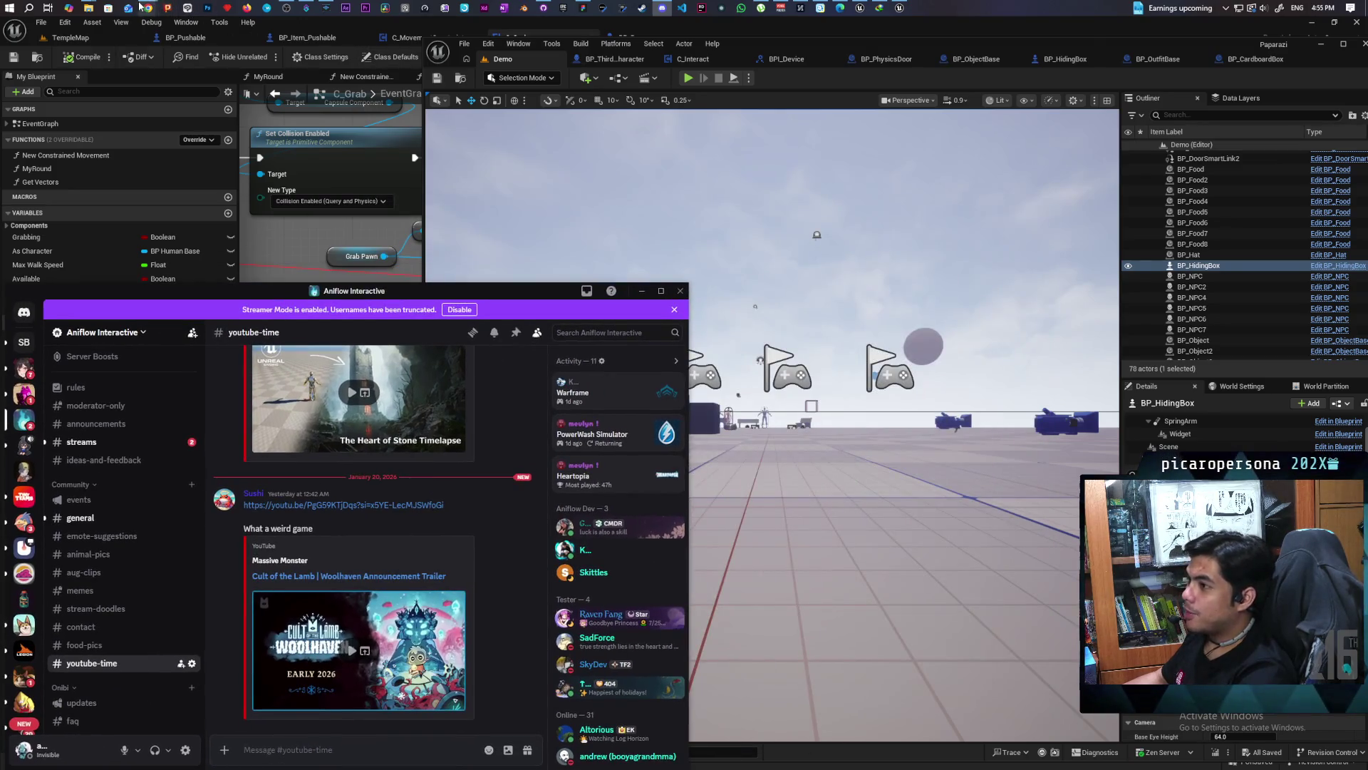
Open the Cult of the Lamb Woolhaven Announcement Trailer shared in Discord in Chrome
mouse_move(148, 8)
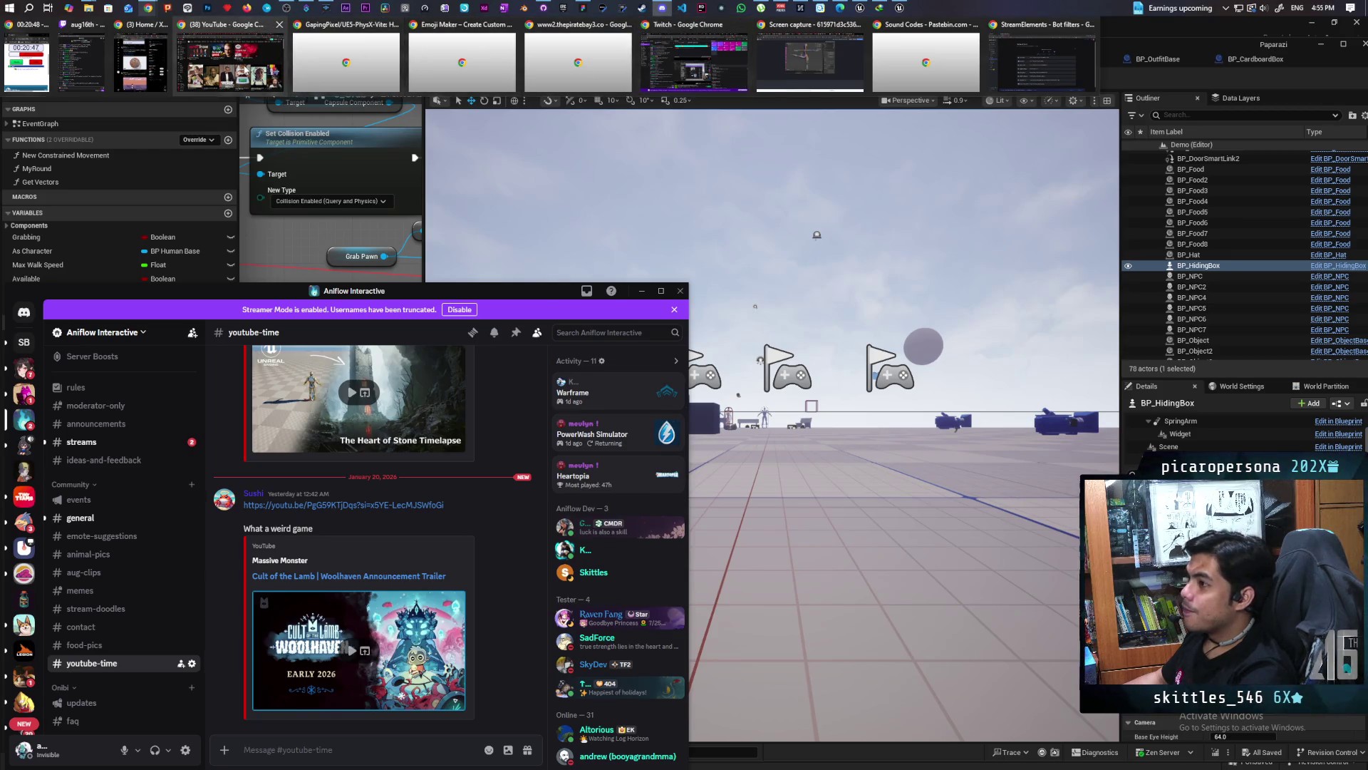
click(230, 63)
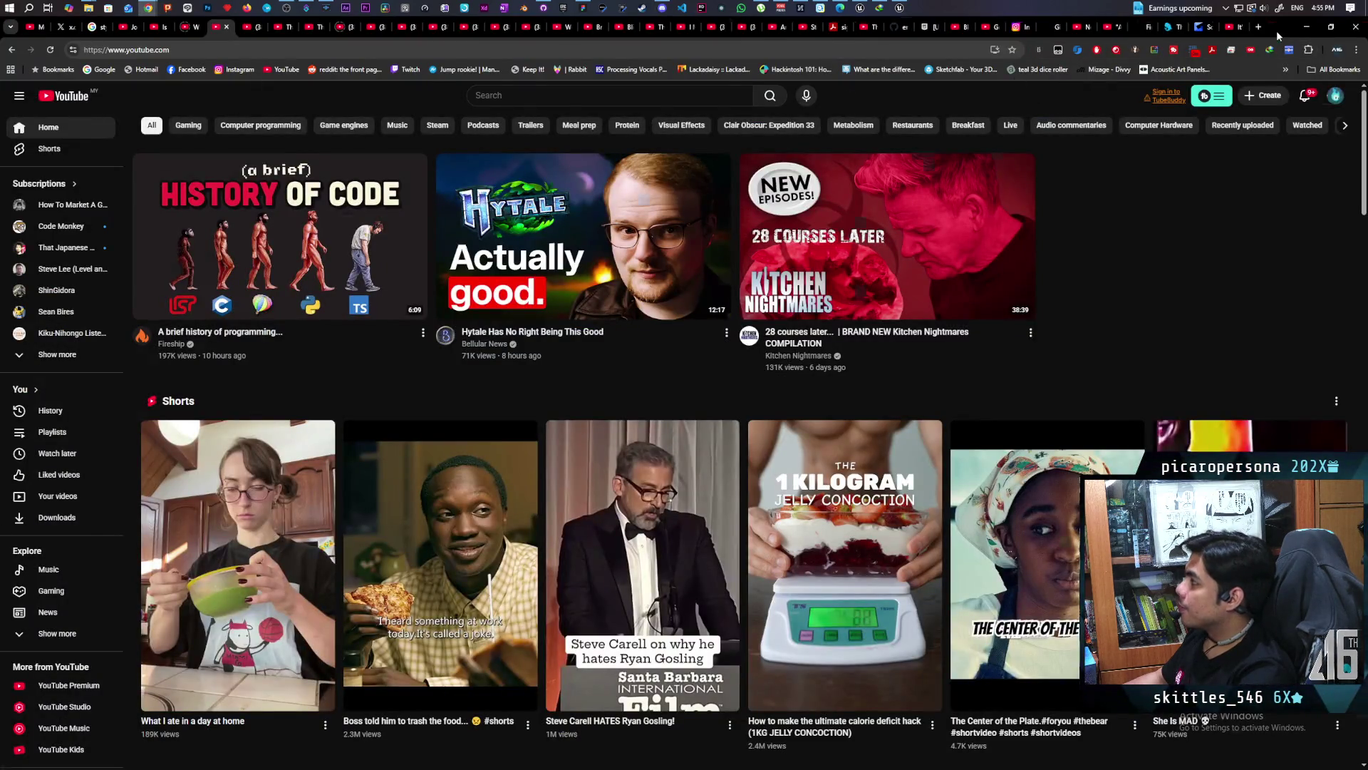
double_click(1278, 35)
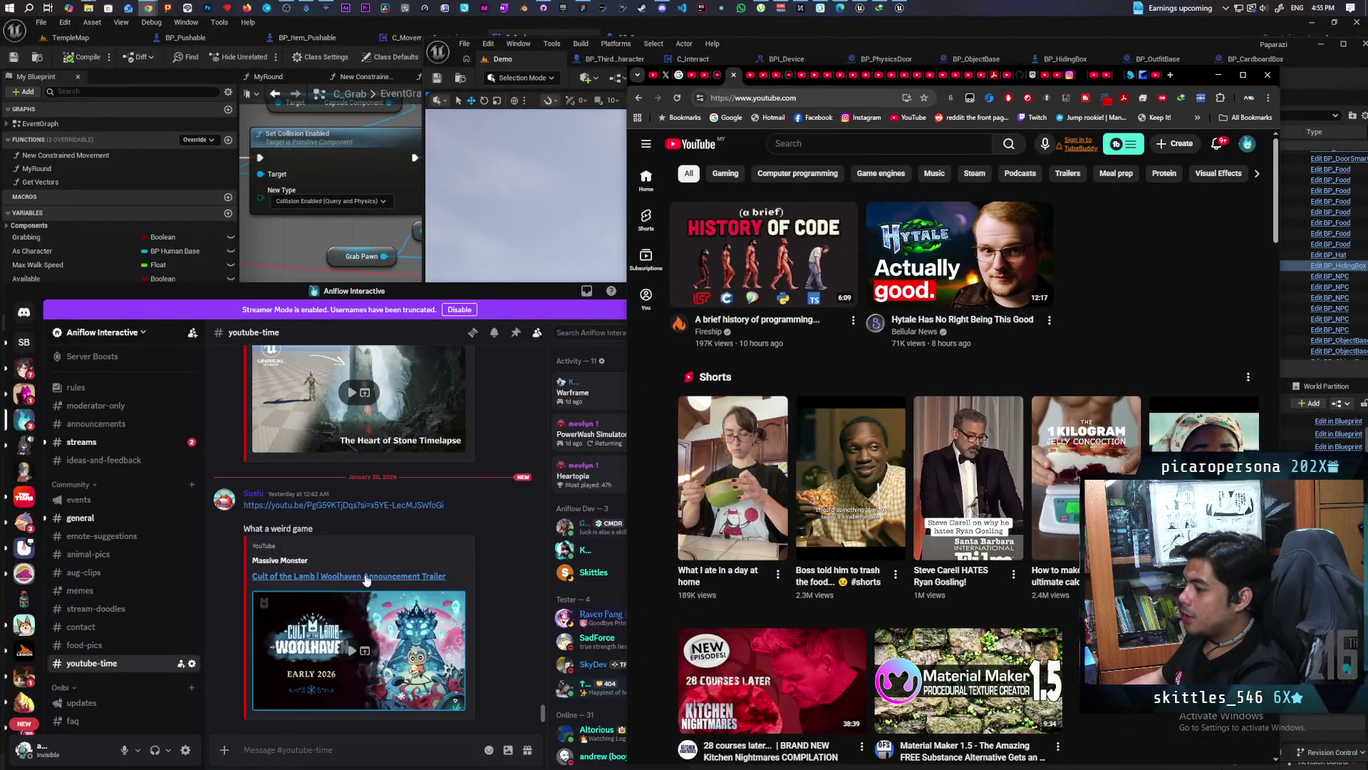
click(365, 575)
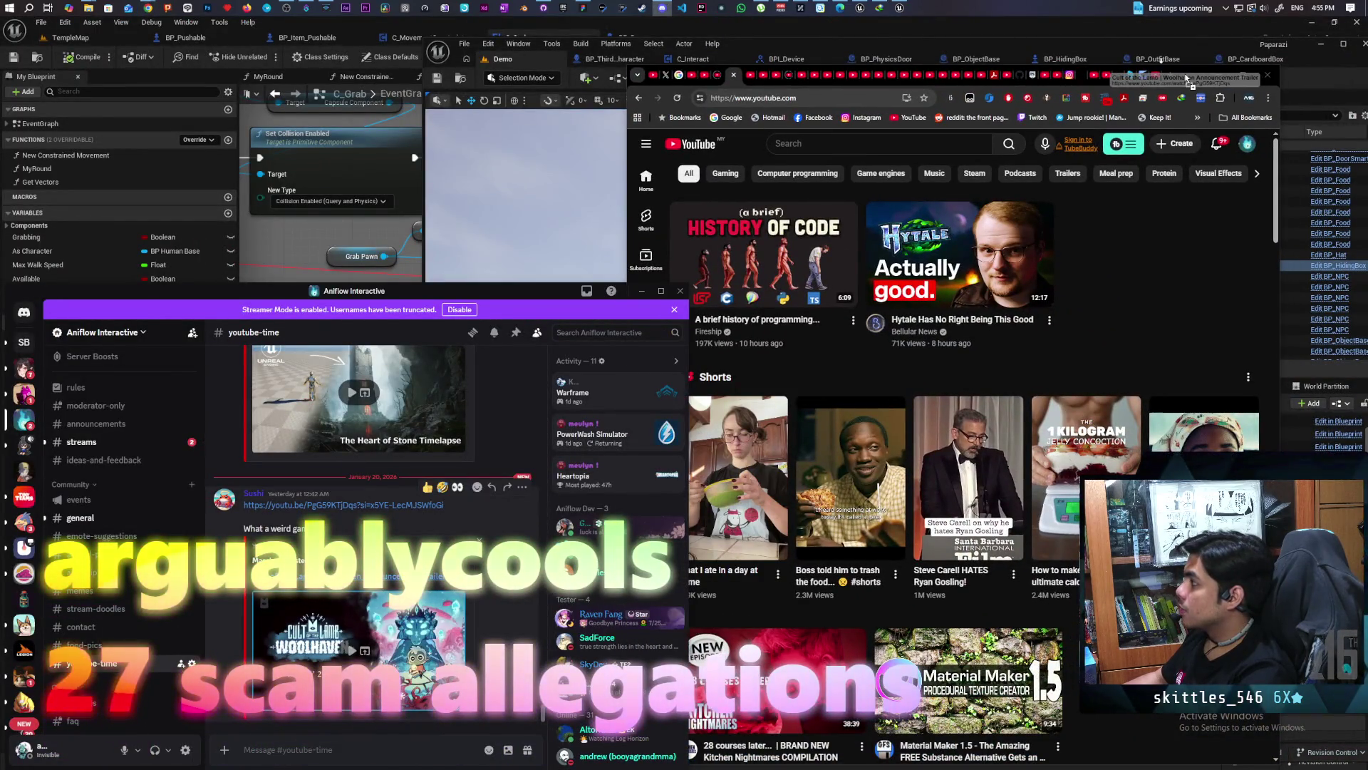
click(1188, 77)
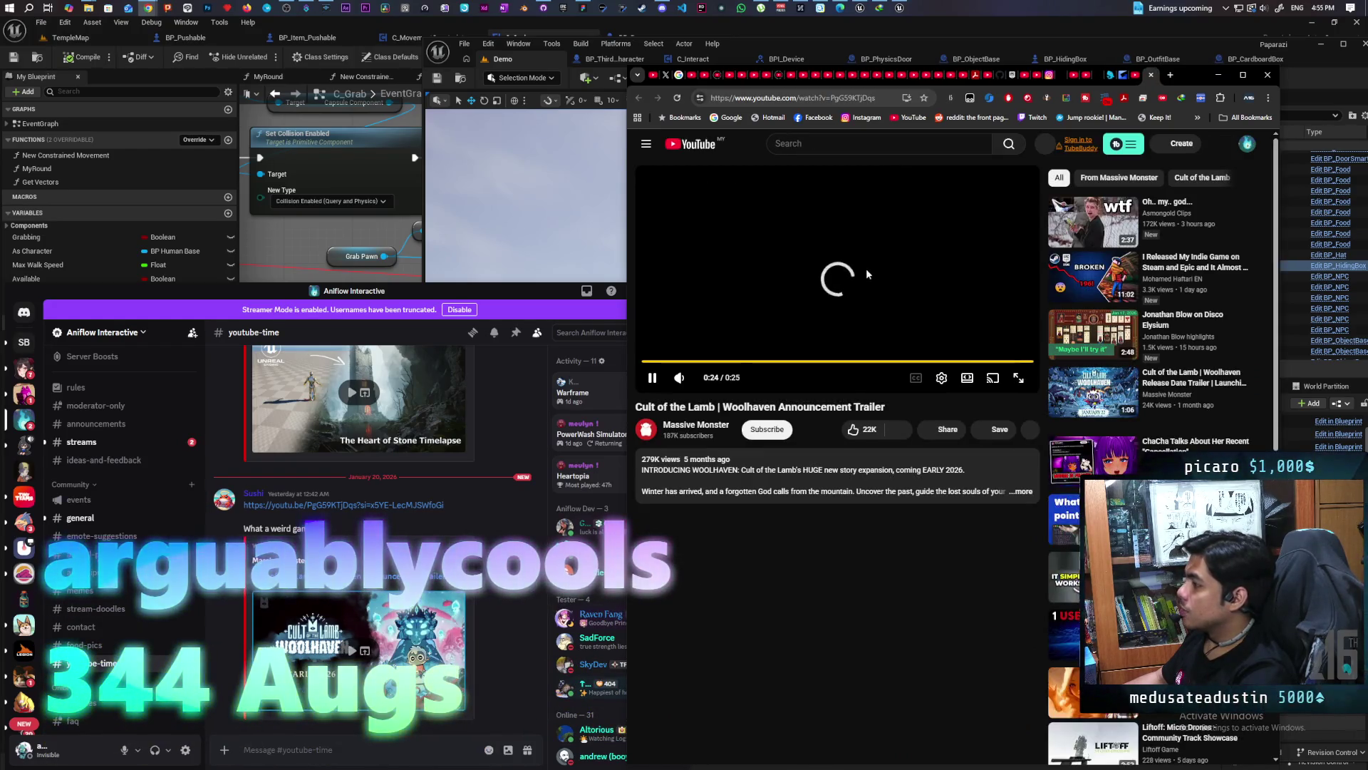
Pause the trailer, minimize Chrome, and move Discord to the screen centre
click(764, 269)
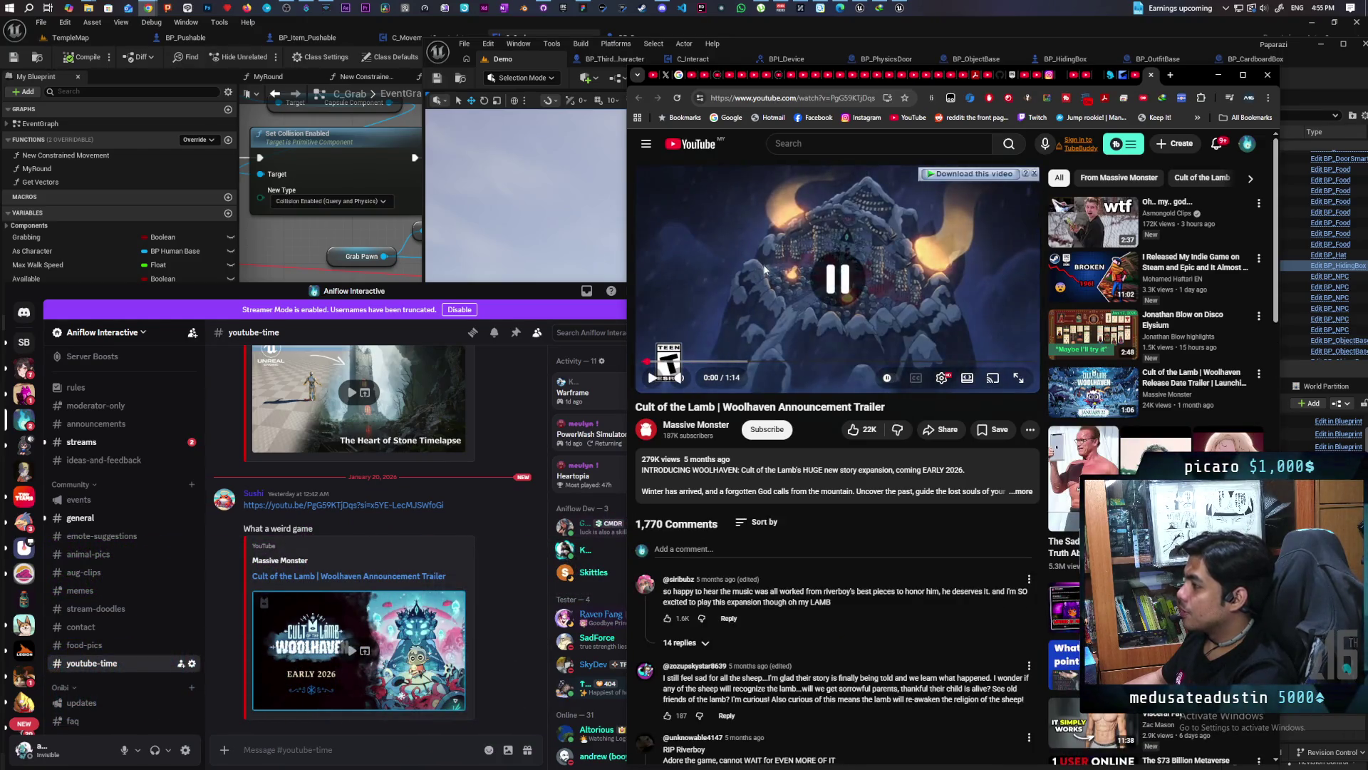
click(1218, 75)
drag(407, 294, 866, 215)
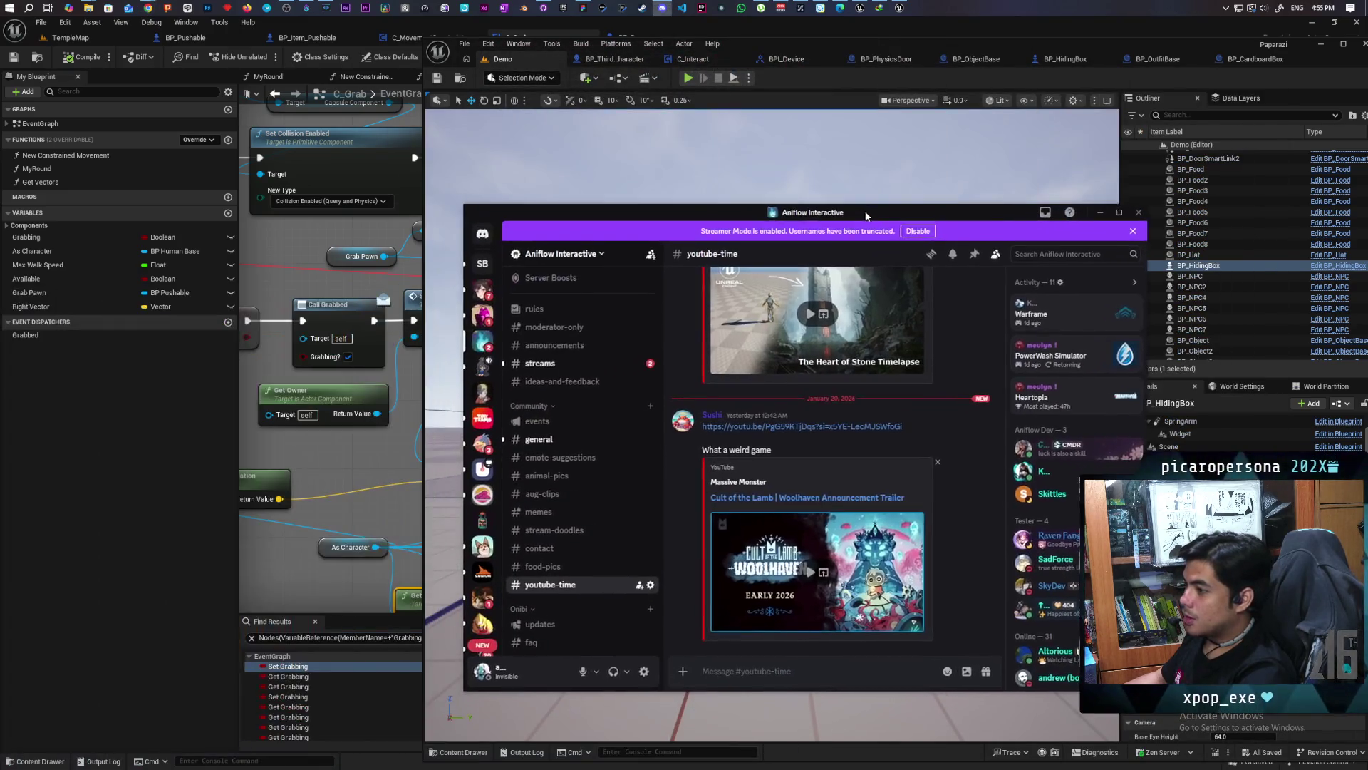
click(539, 439)
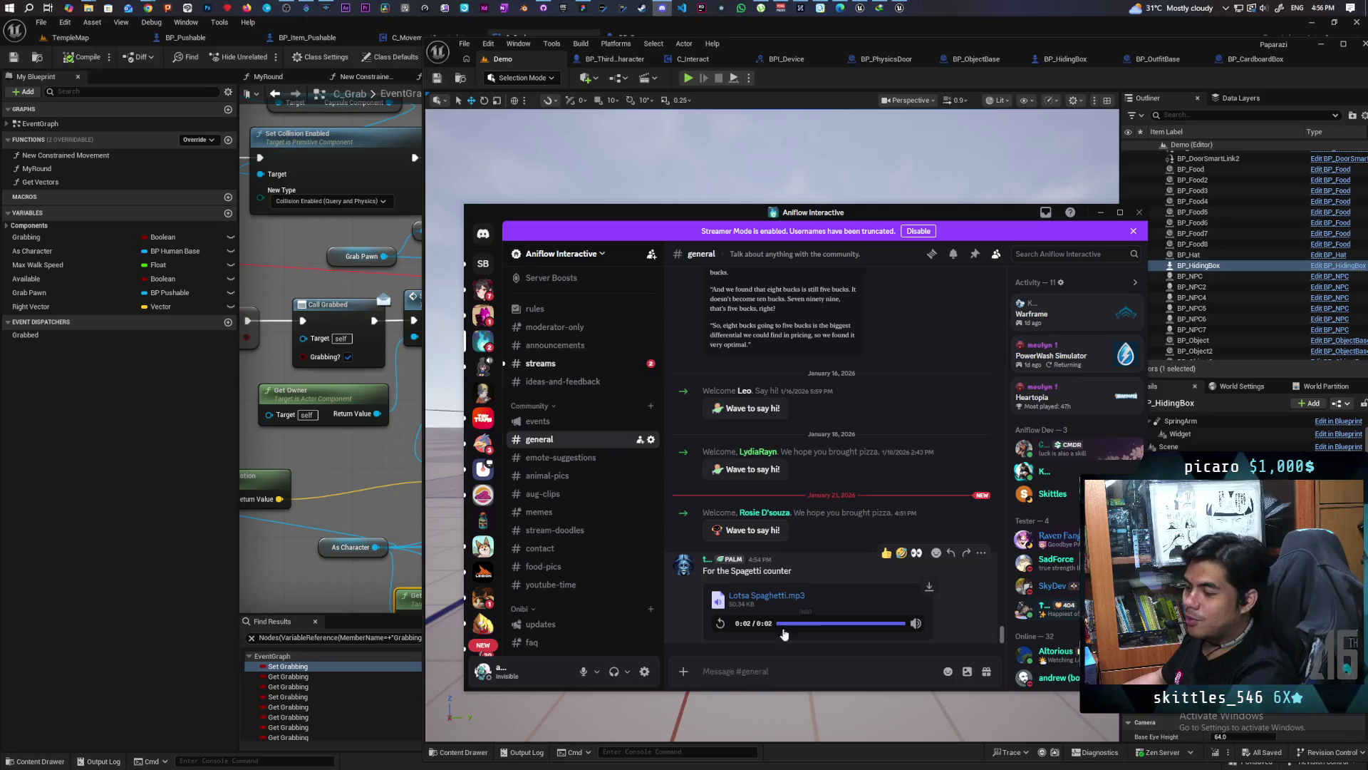
click(720, 625)
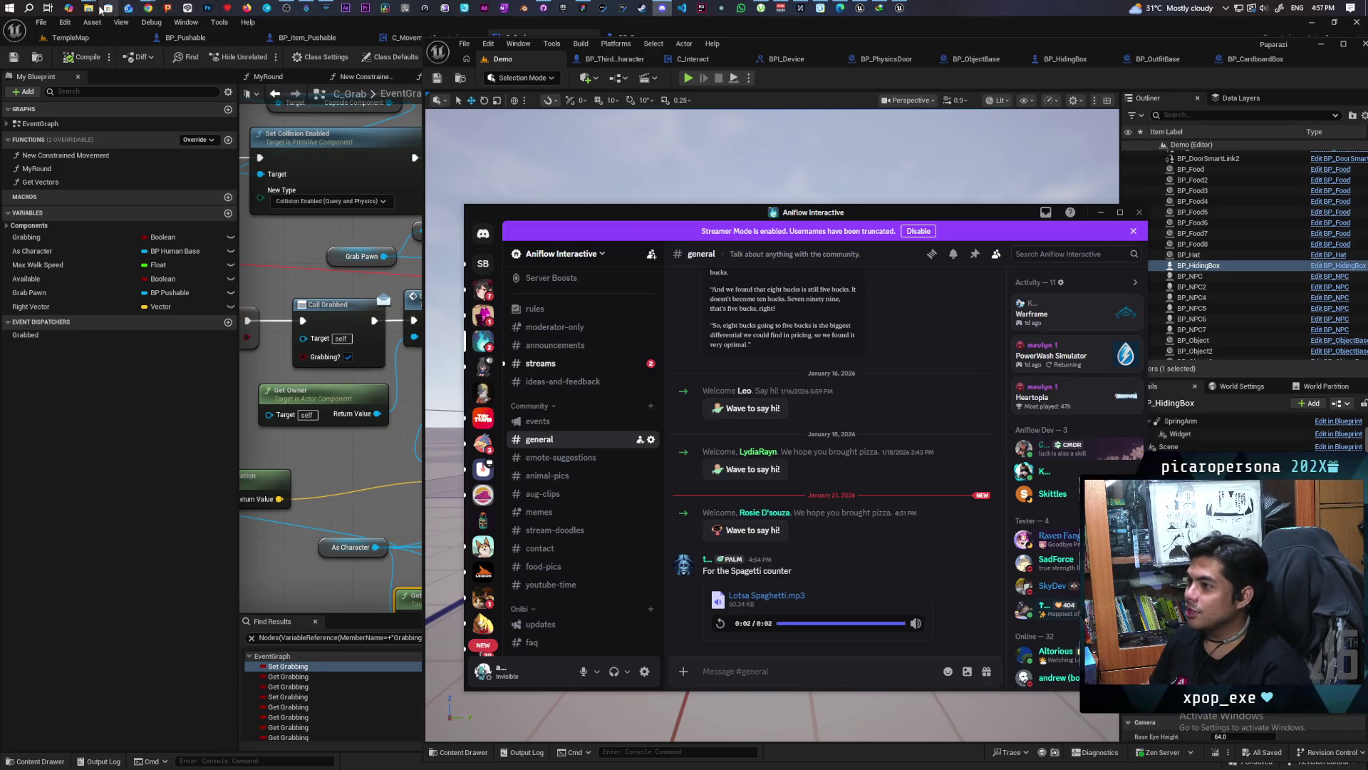
mouse_move(89, 8)
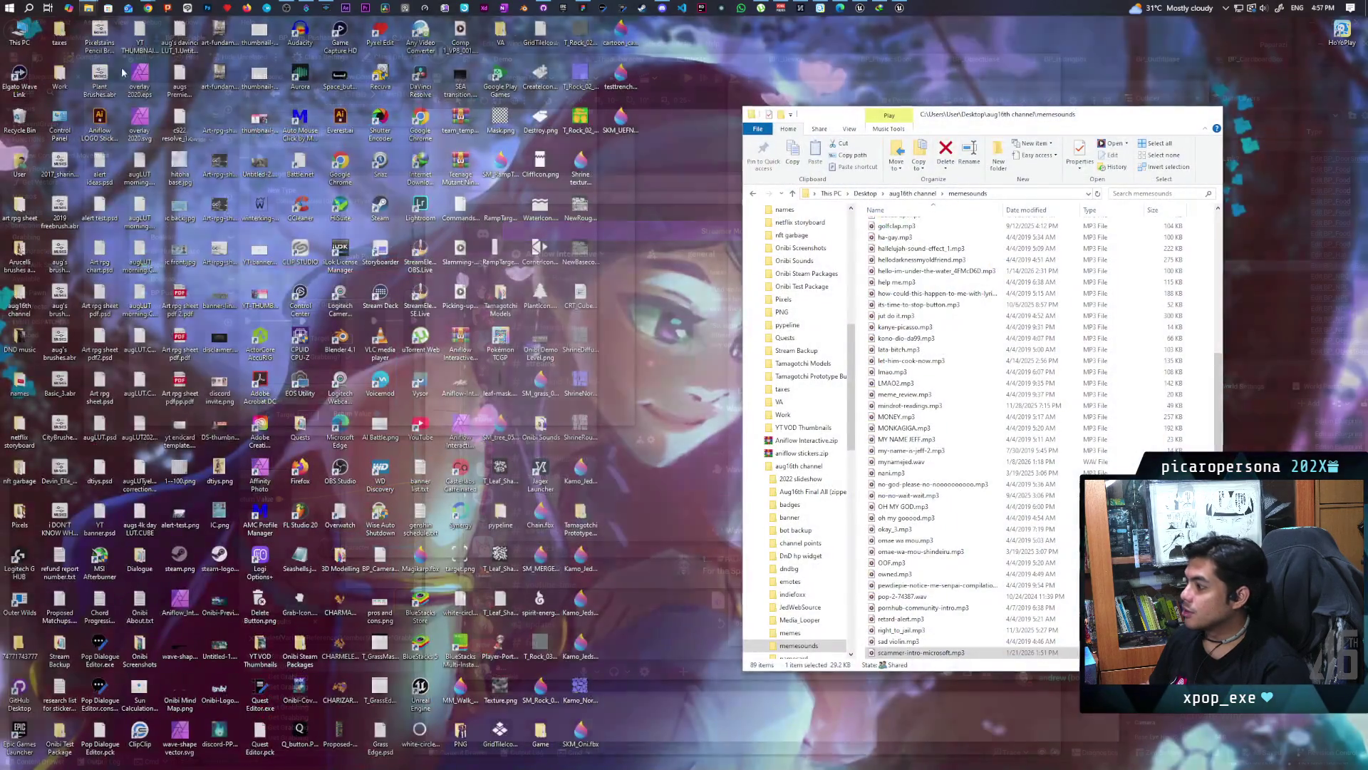
Preview the SOMEBODY TOUCHA MY SPAGHET clip from memesounds, then search Start for Audacity
click(118, 63)
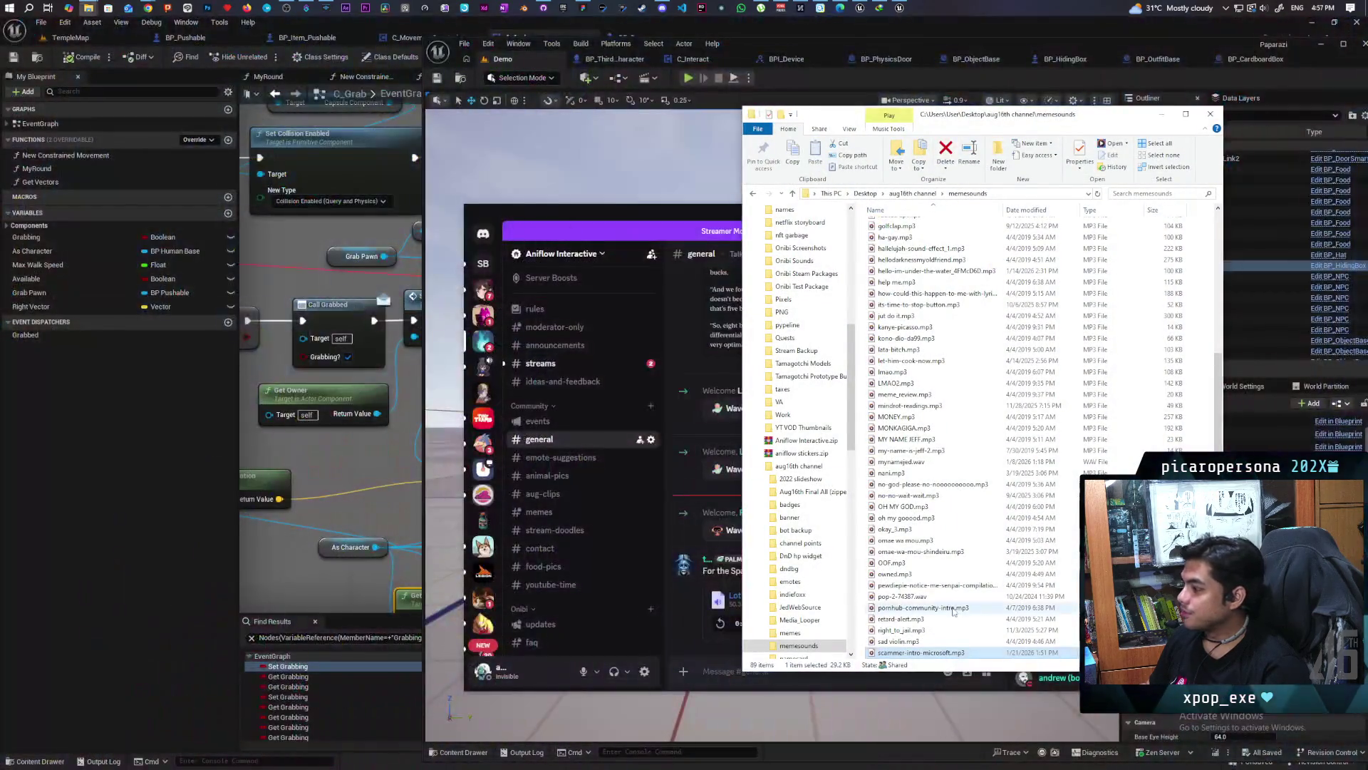
scroll(951, 599, down, 5)
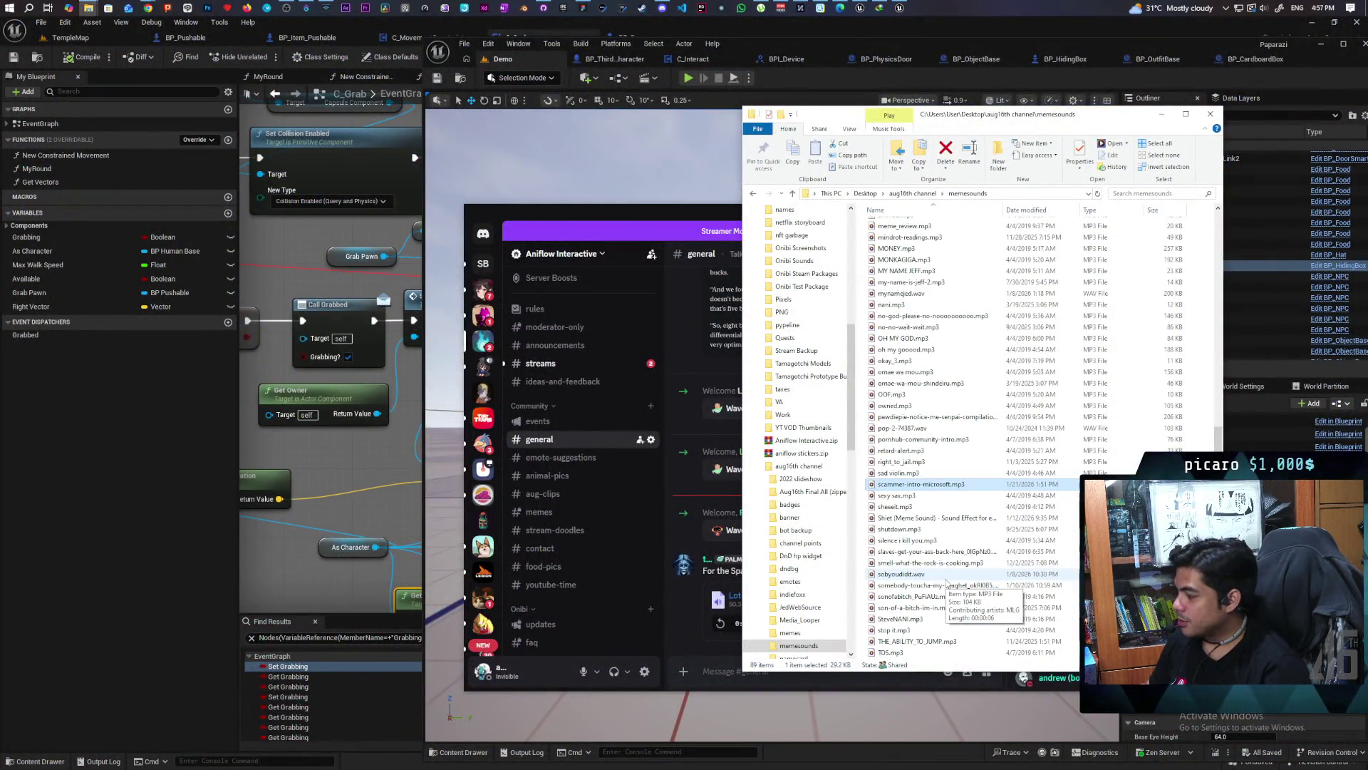
double_click(941, 586)
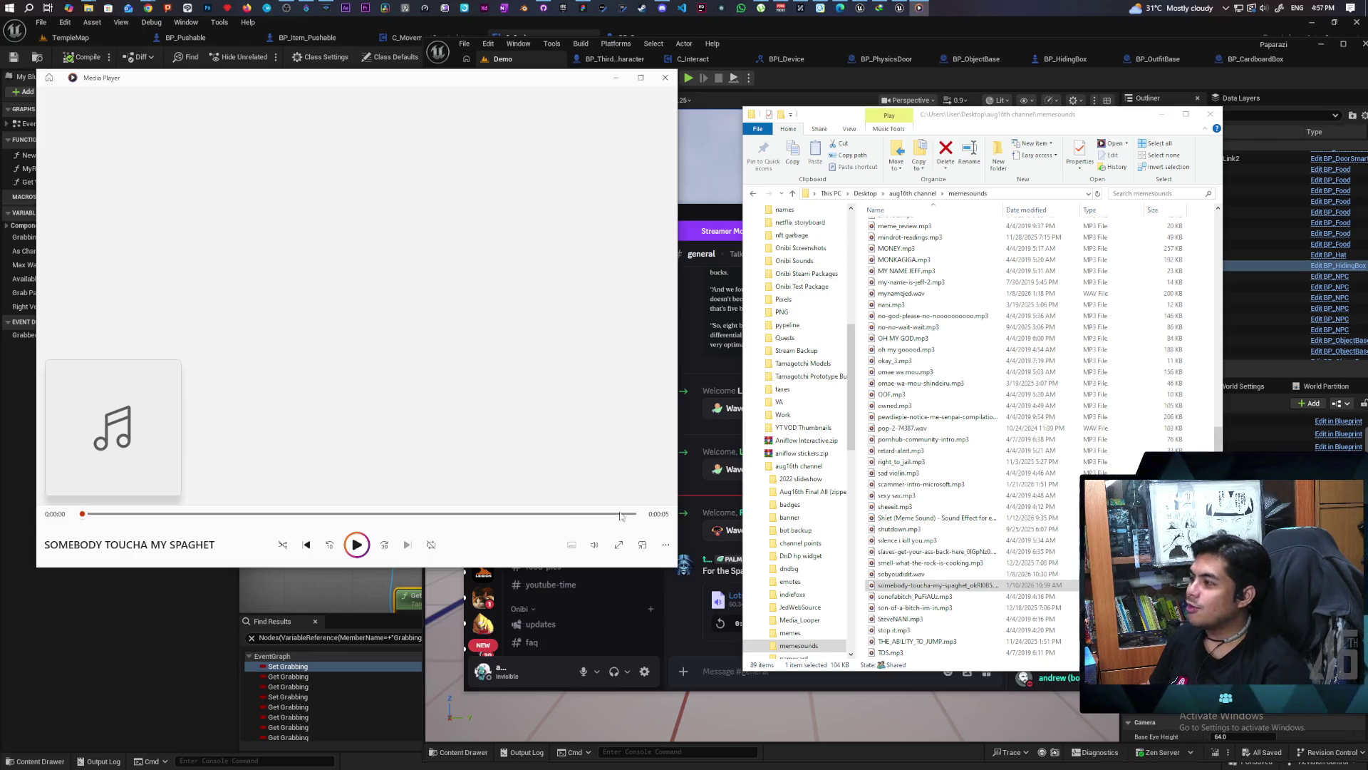
click(657, 80)
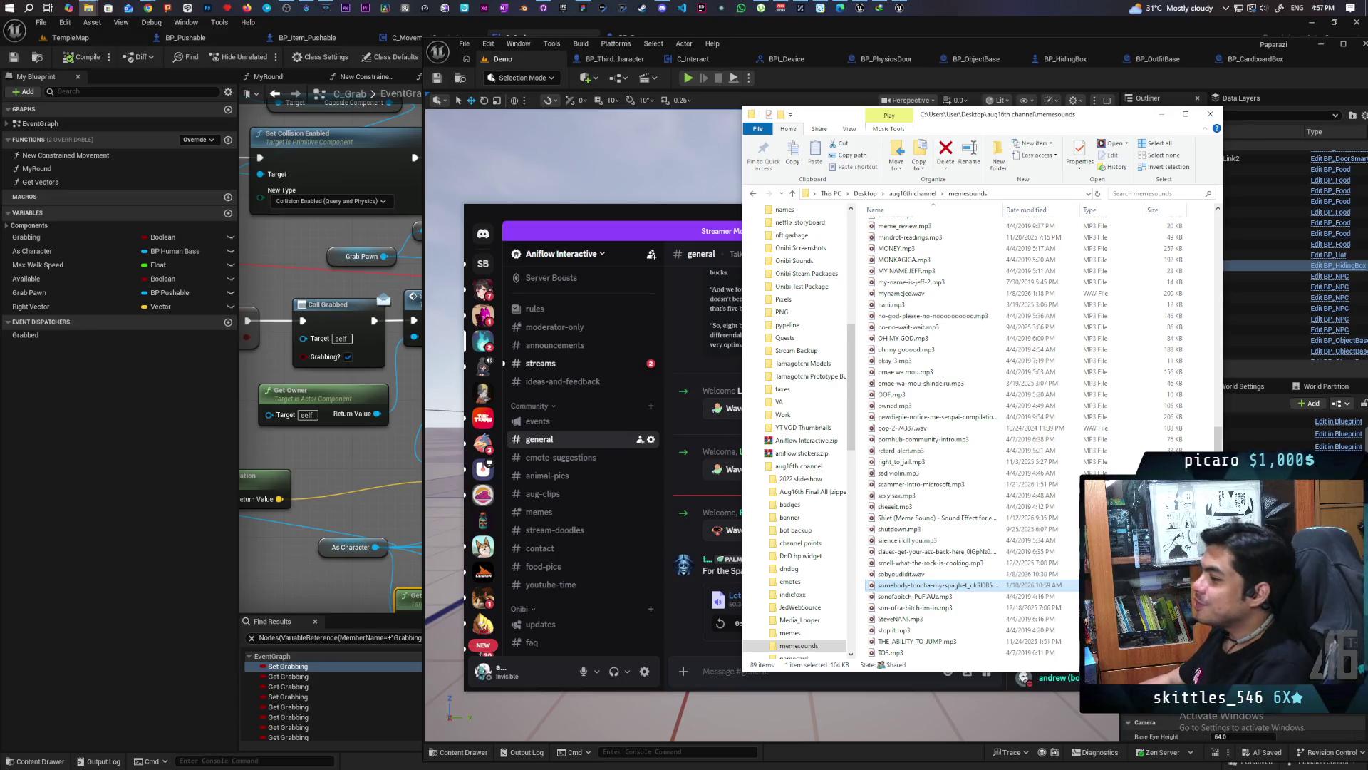
key(super)
text(au)
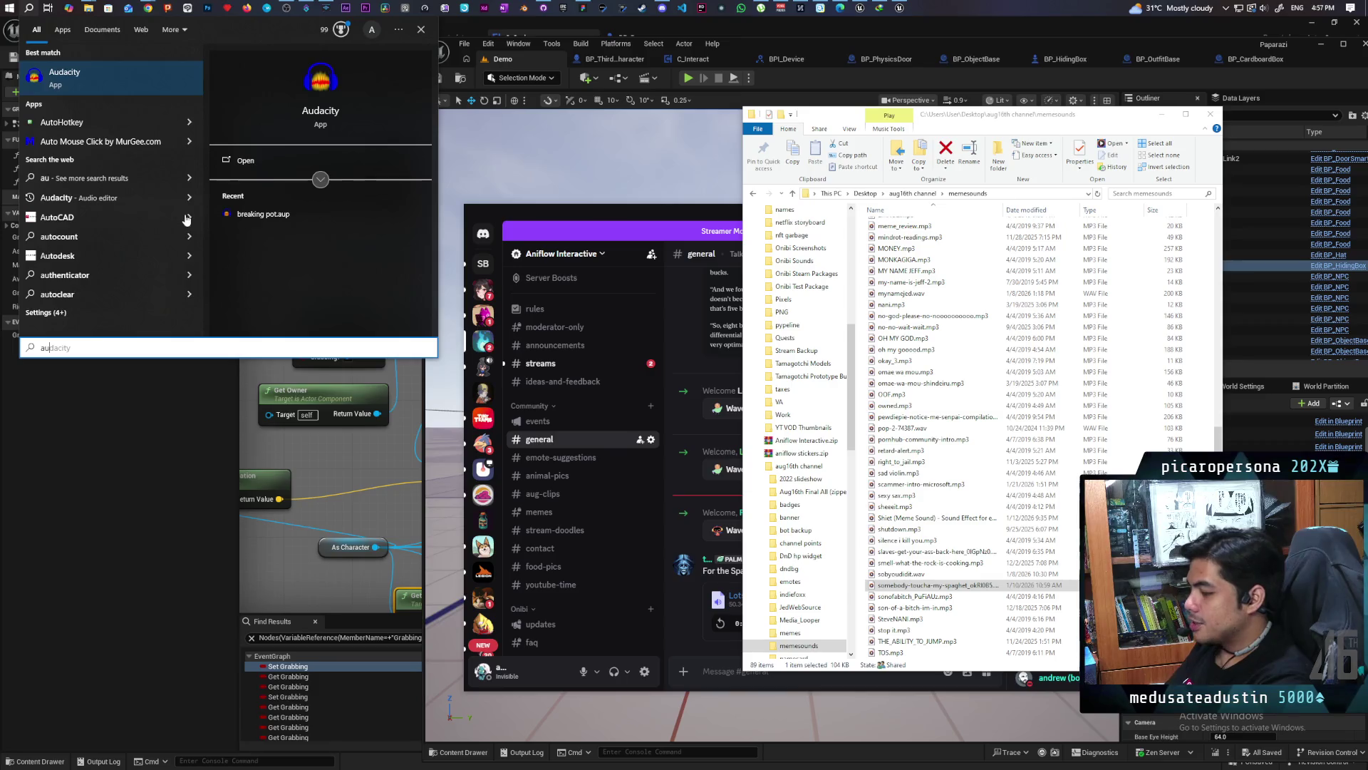
Load the spaghetti sound into Audacity and audition it from 4.099 s
key(Return)
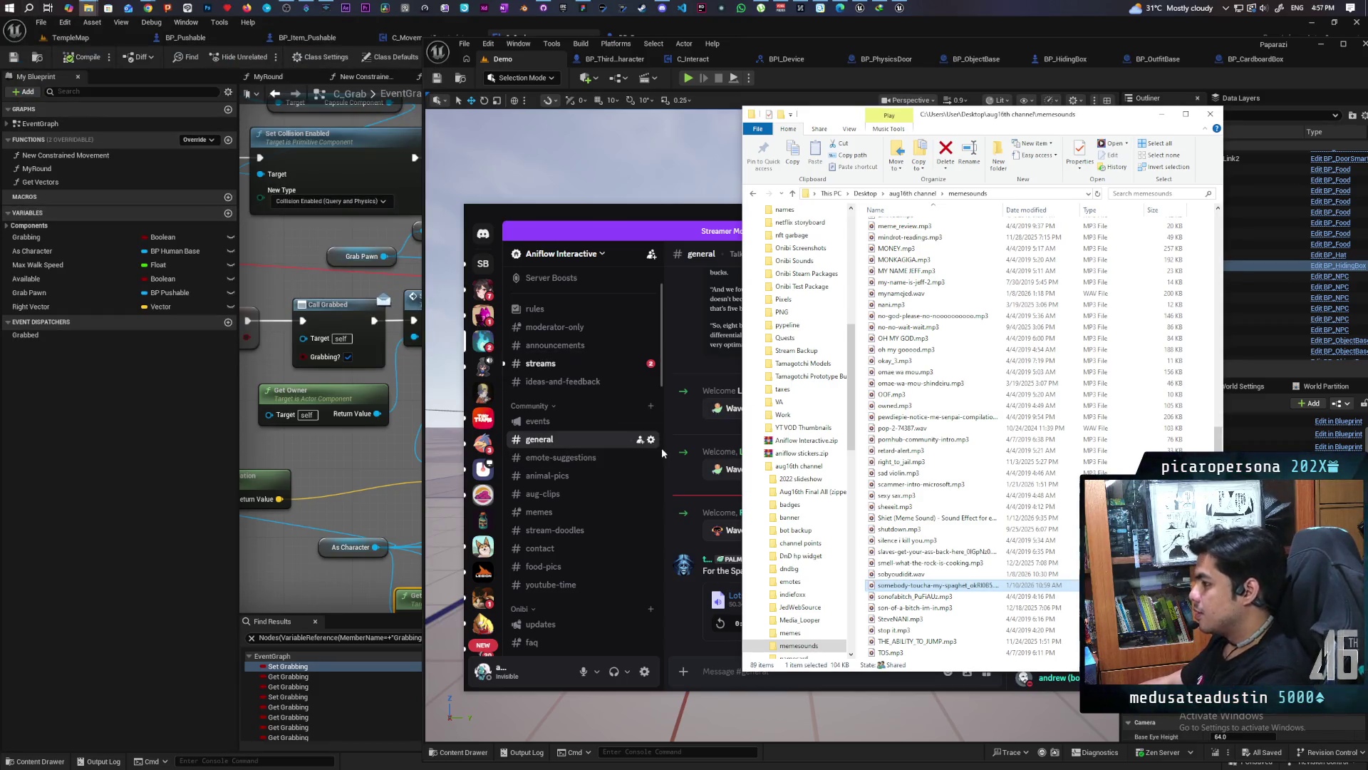
mouse_move(926, 584)
mouse_down()
mouse_move(531, 401)
mouse_move(513, 356)
mouse_up()
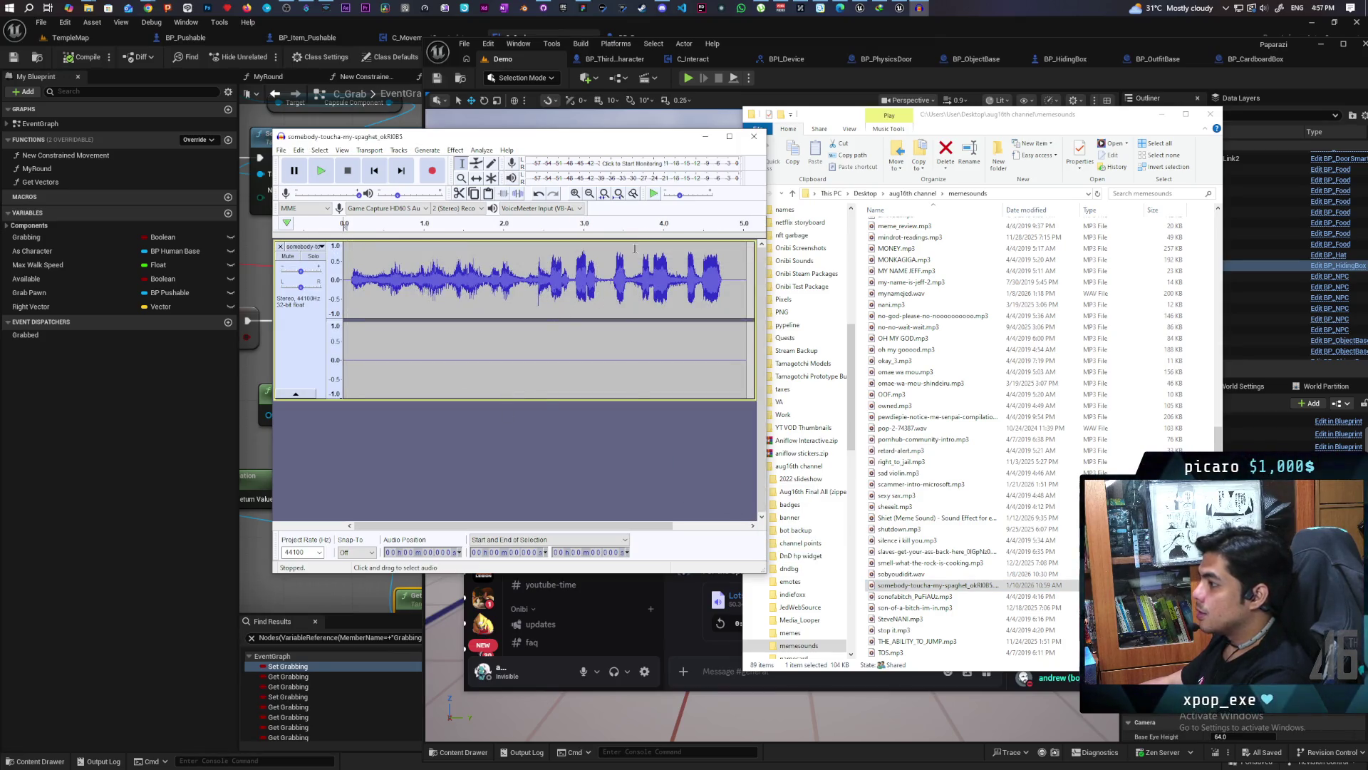
click(671, 257)
key(space)
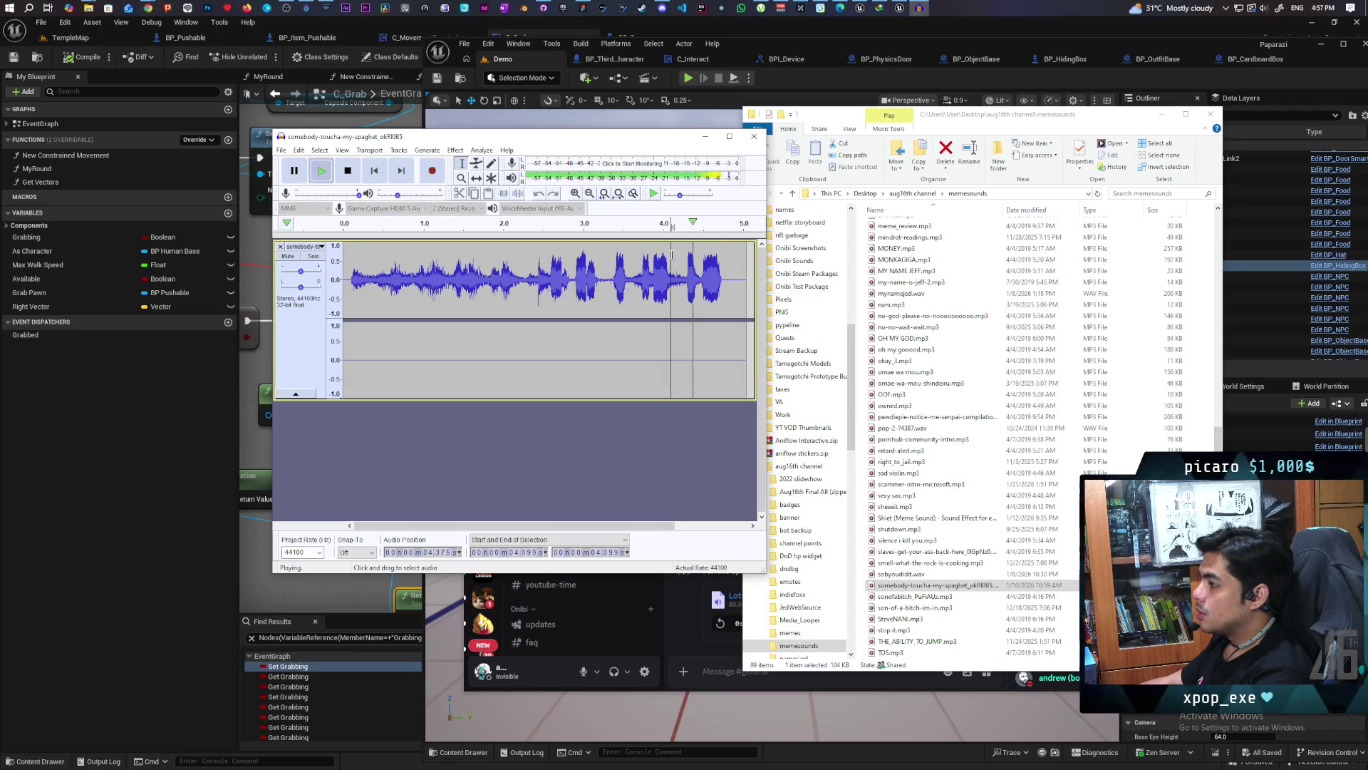
key(space)
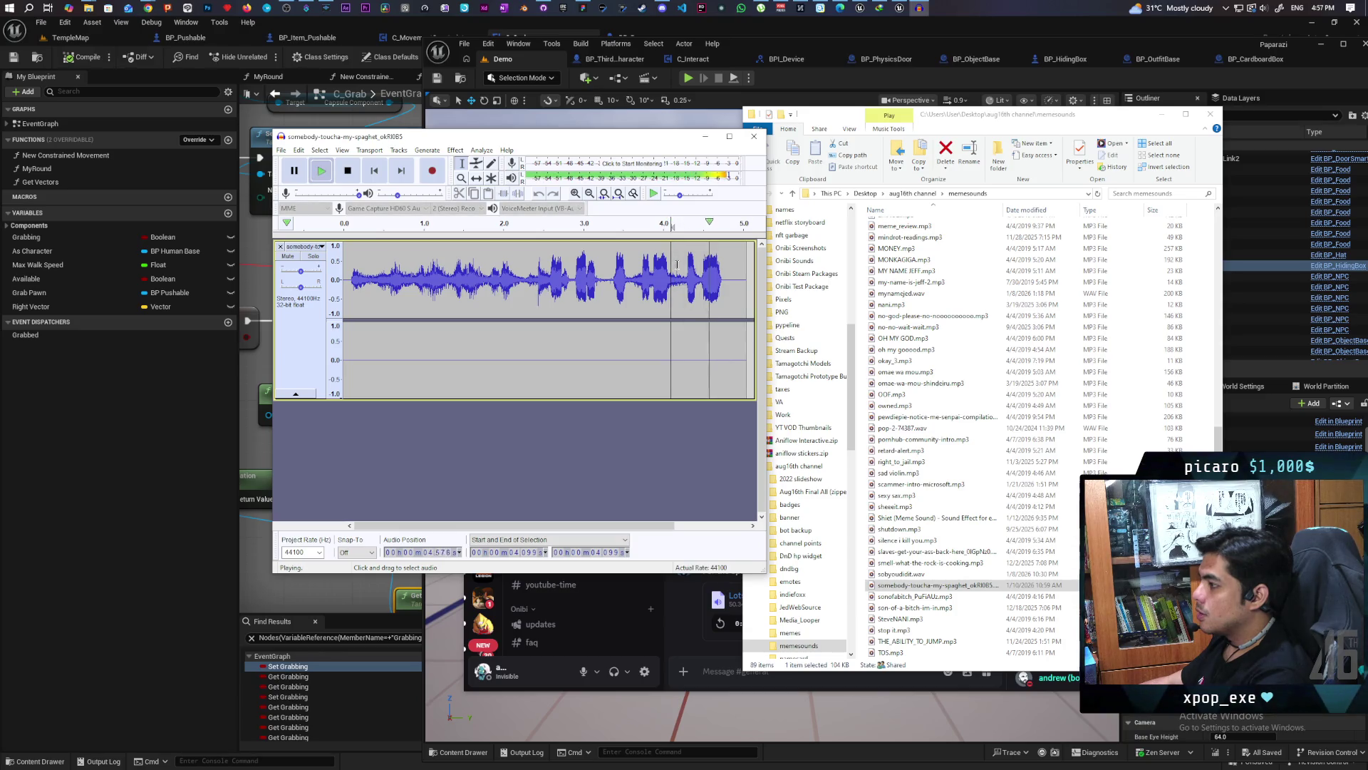
Delete the audio from 0 to 4.126 s and replay the remaining clip
drag(672, 264, 341, 313)
key(Delete)
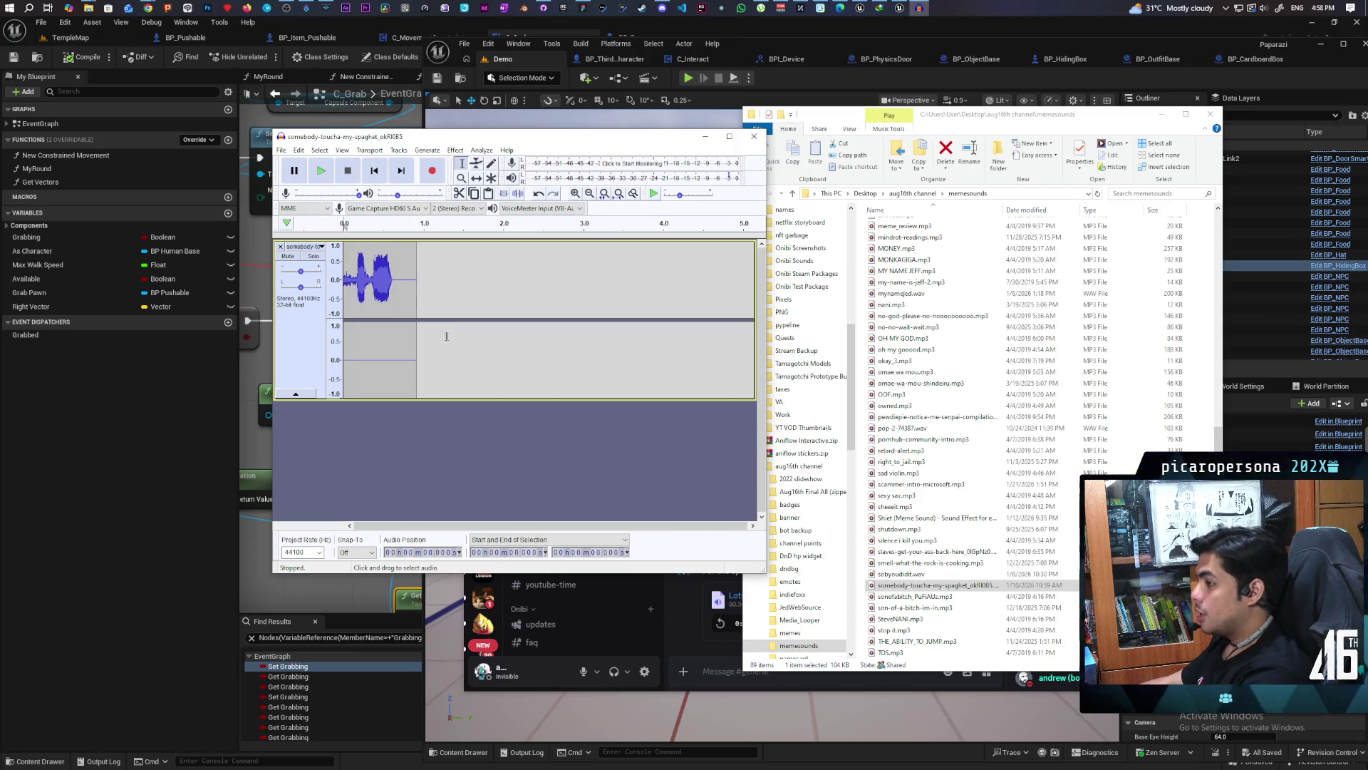
key(space)
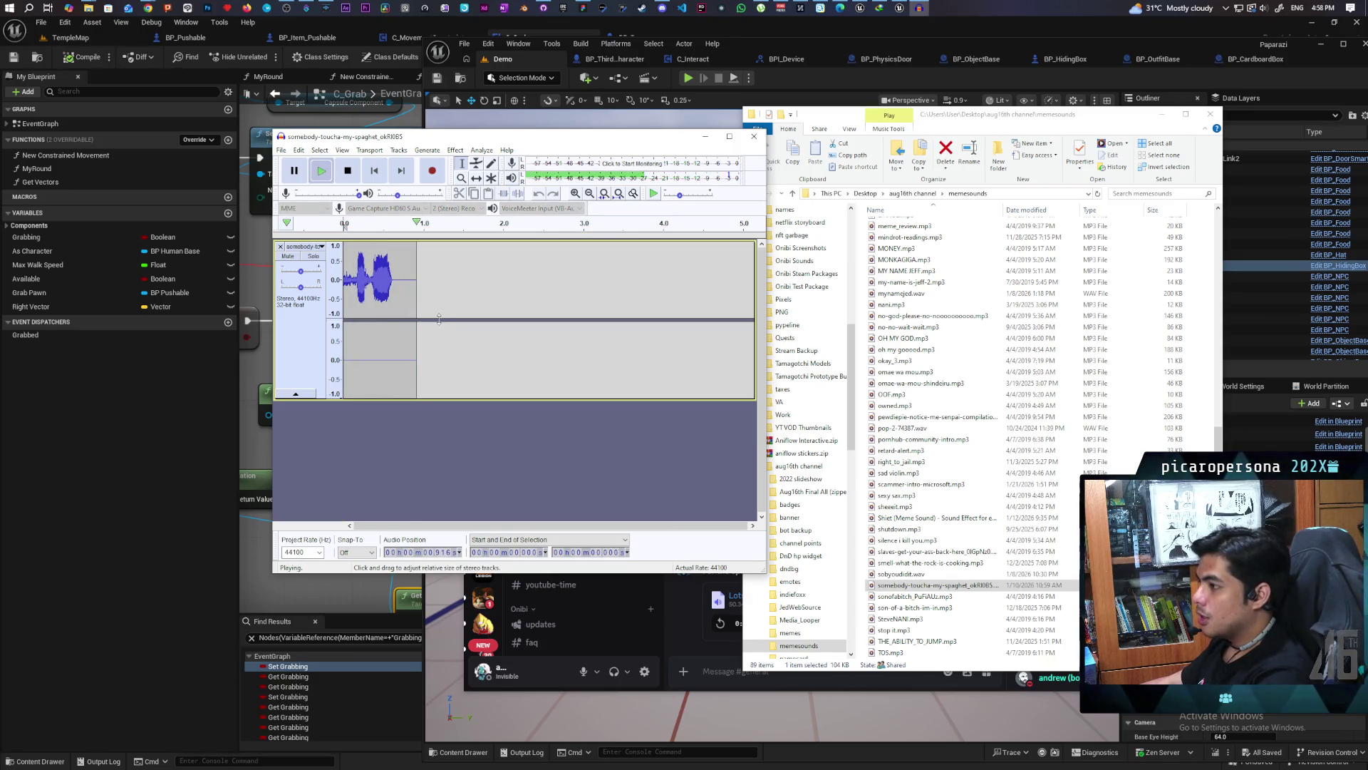
key(space)
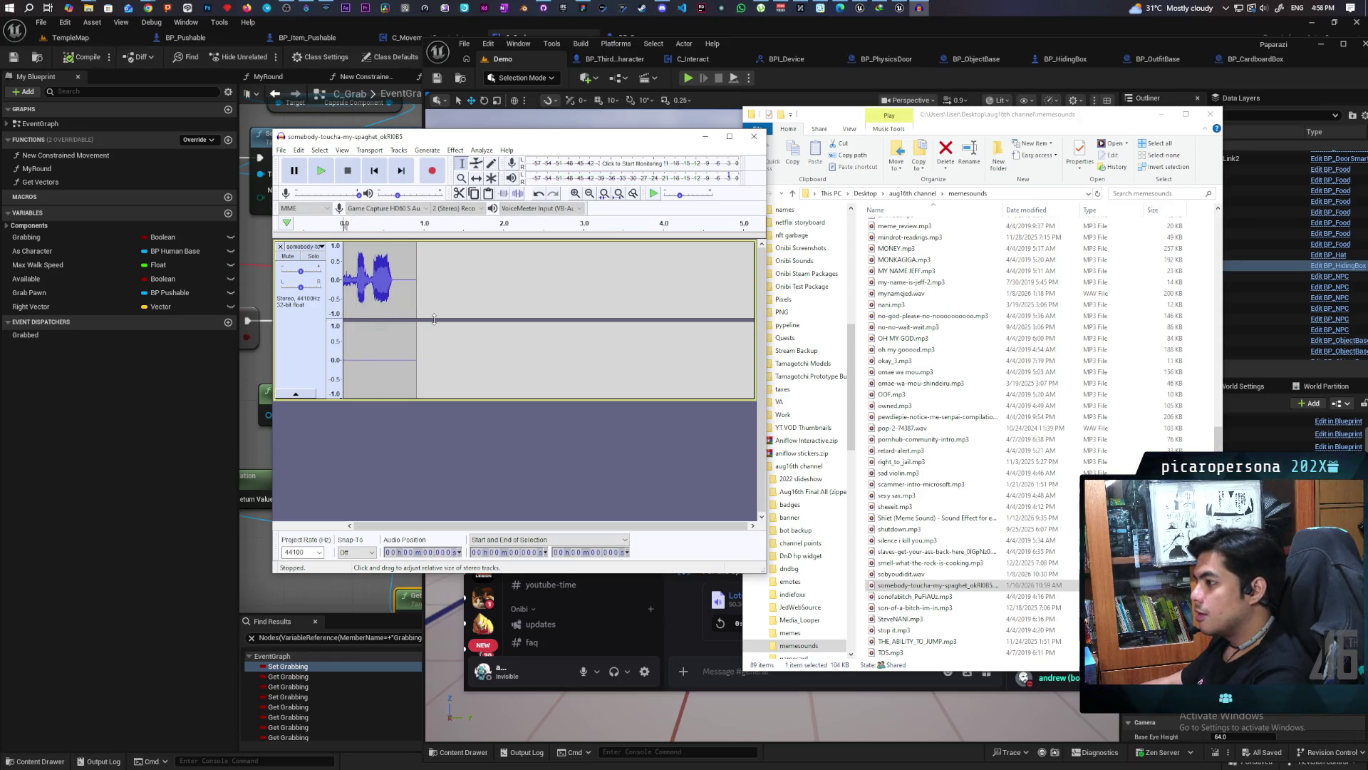
key(space)
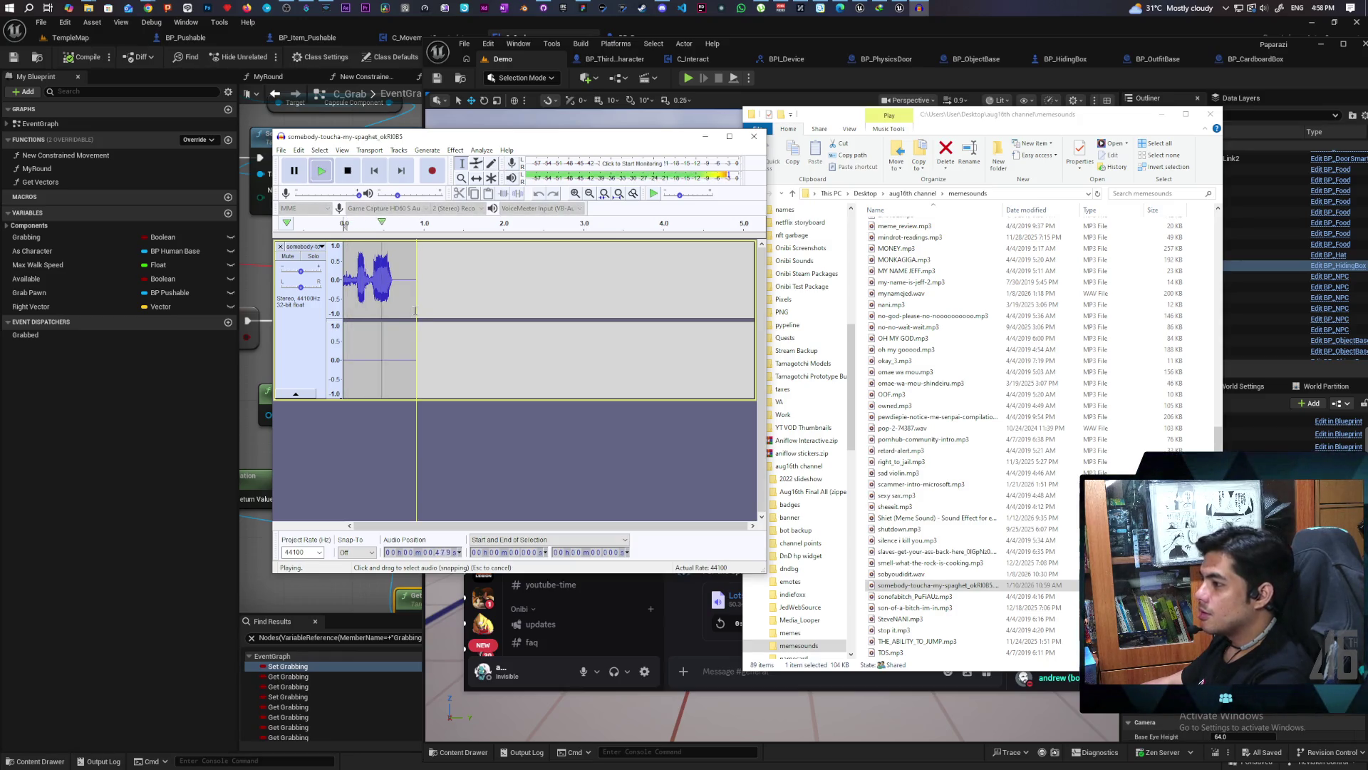
key(space)
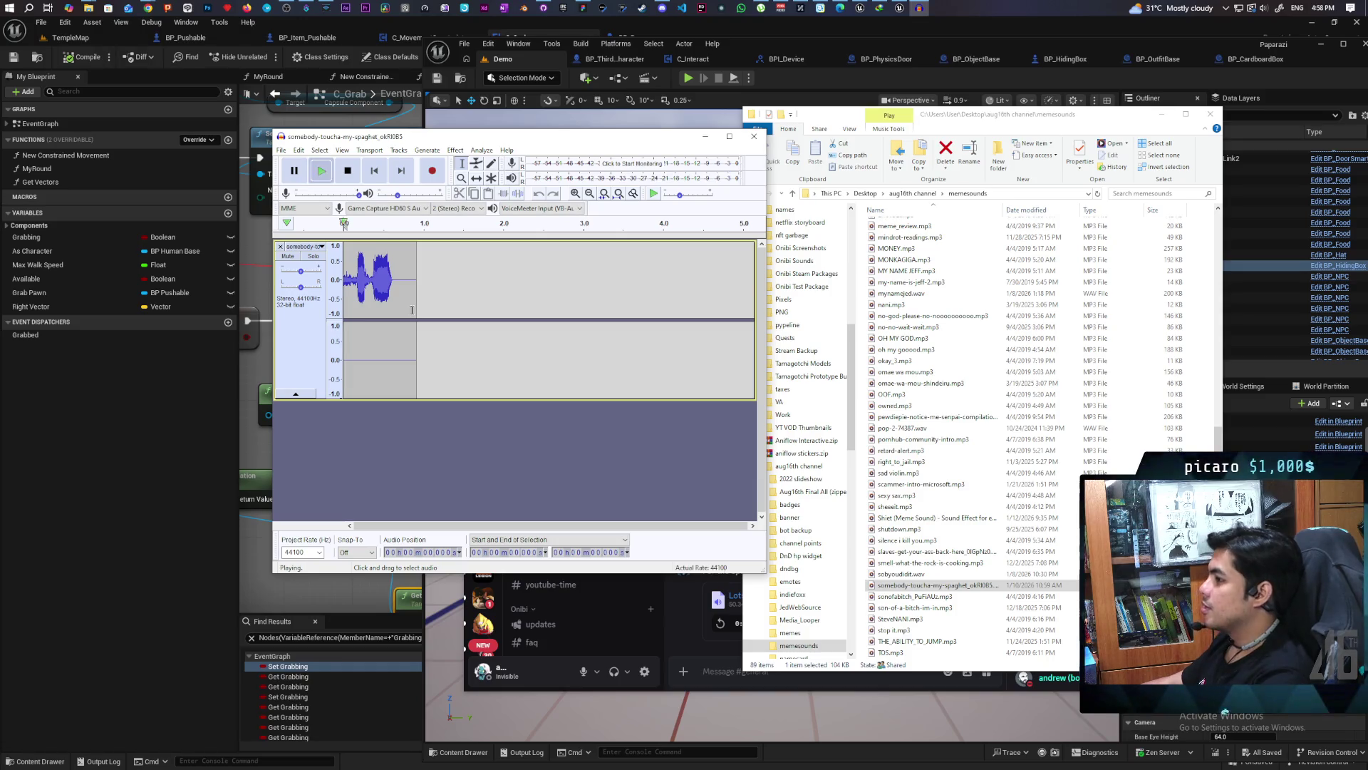
key(space)
Apply Fade In to the first 0.134 s and play the whole clip
drag(352, 278, 344, 261)
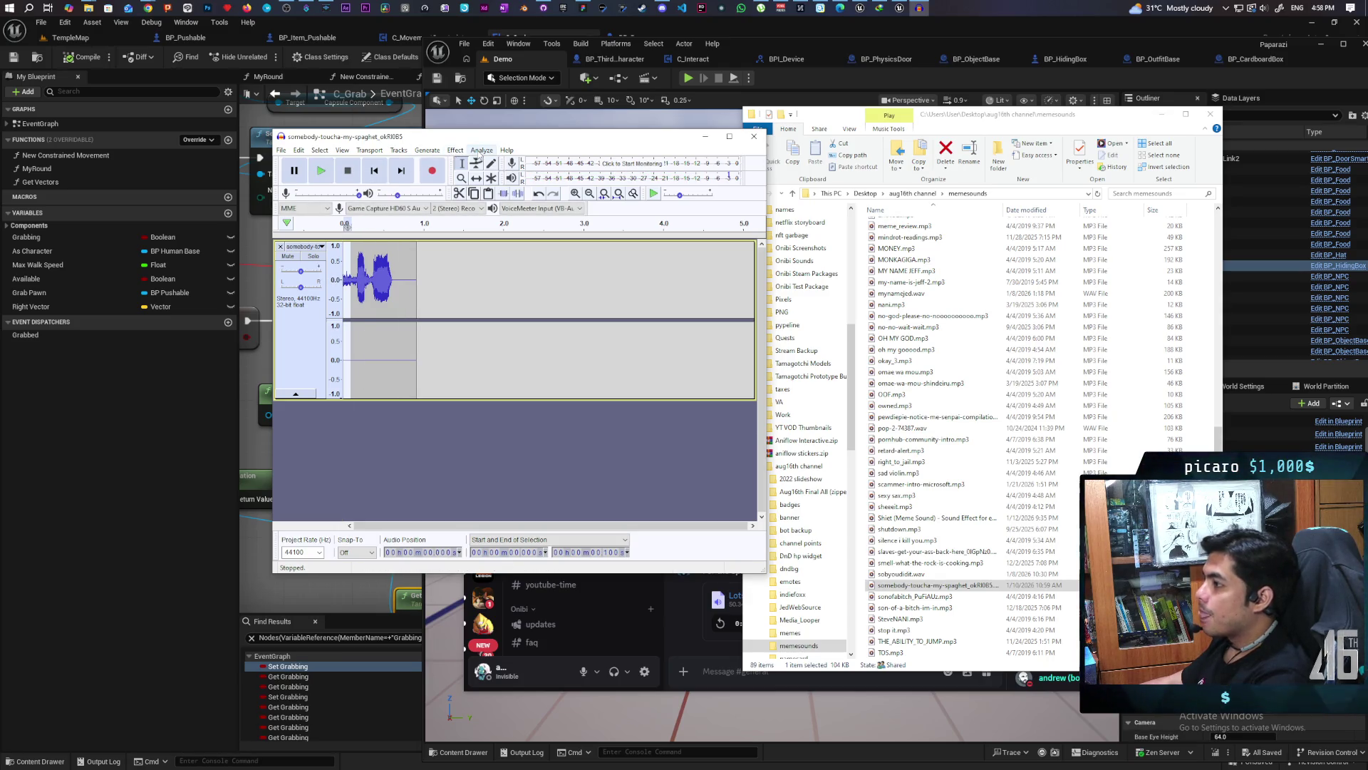
drag(343, 335, 354, 335)
click(454, 149)
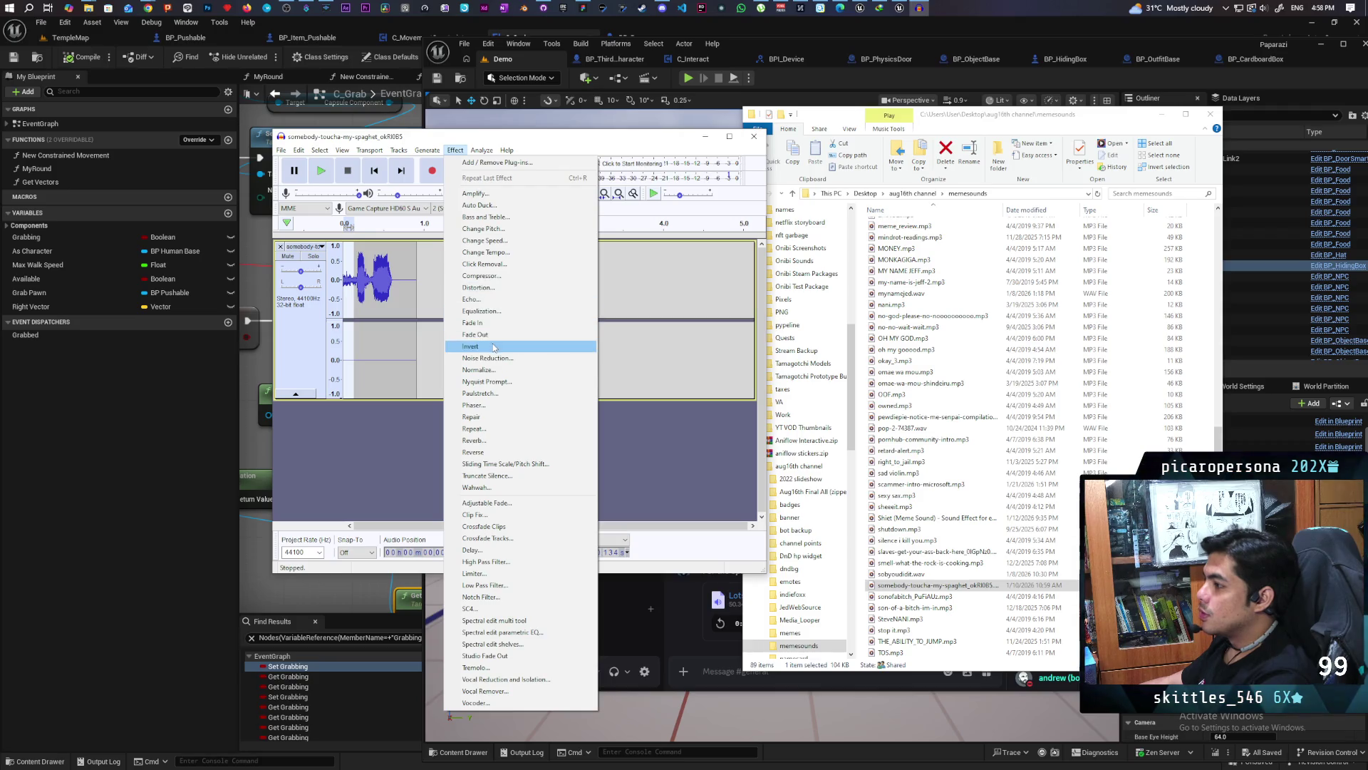
click(491, 324)
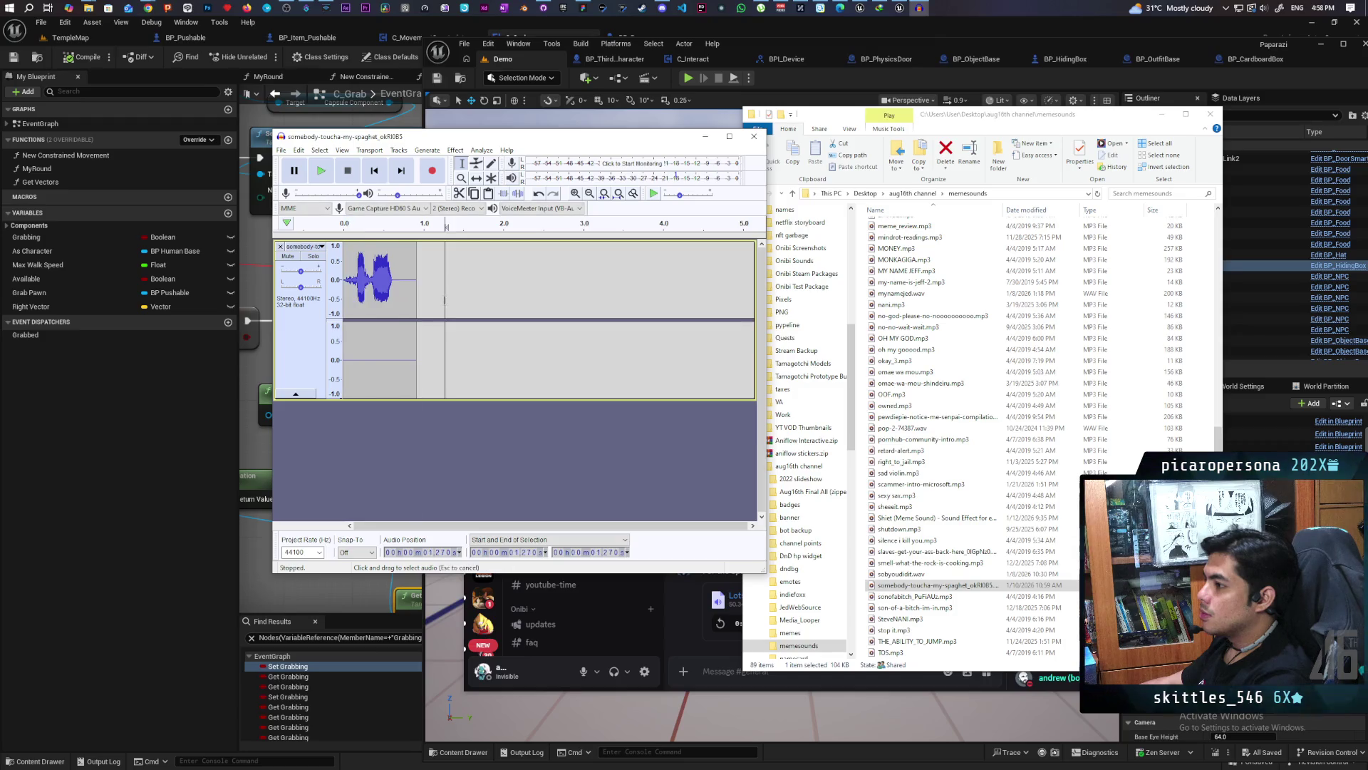
double_click(367, 292)
key(space)
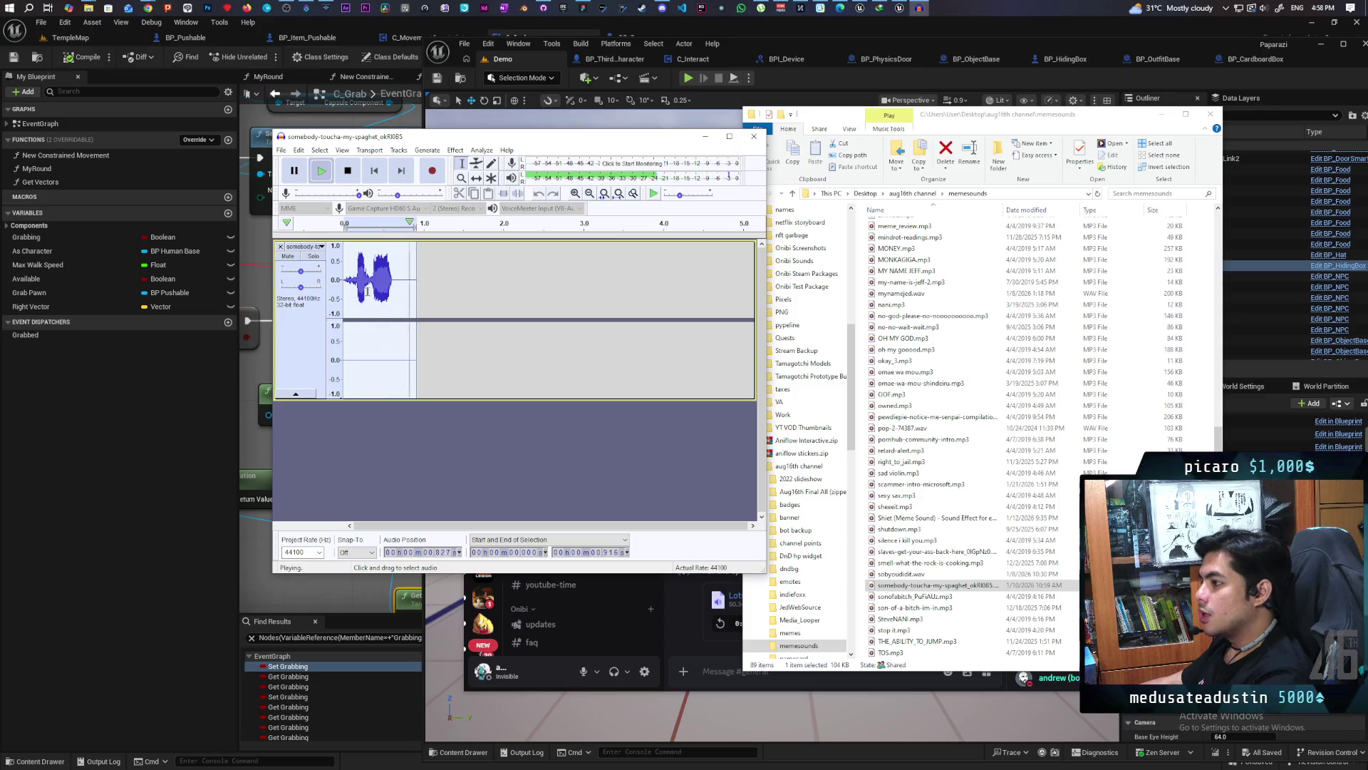
key(space)
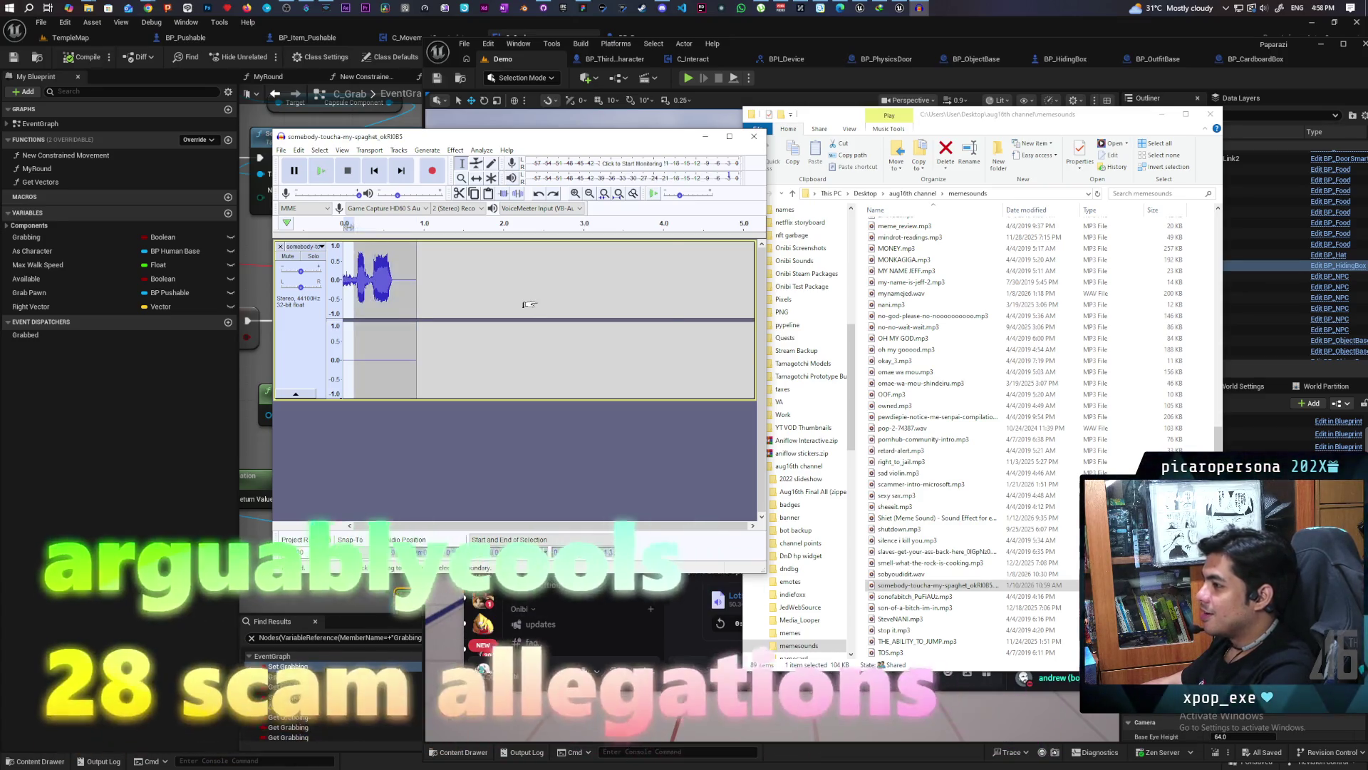
click(652, 285)
Audition the clip from about 3.9, 3.6, 3.69 and 3.851 s
key(space)
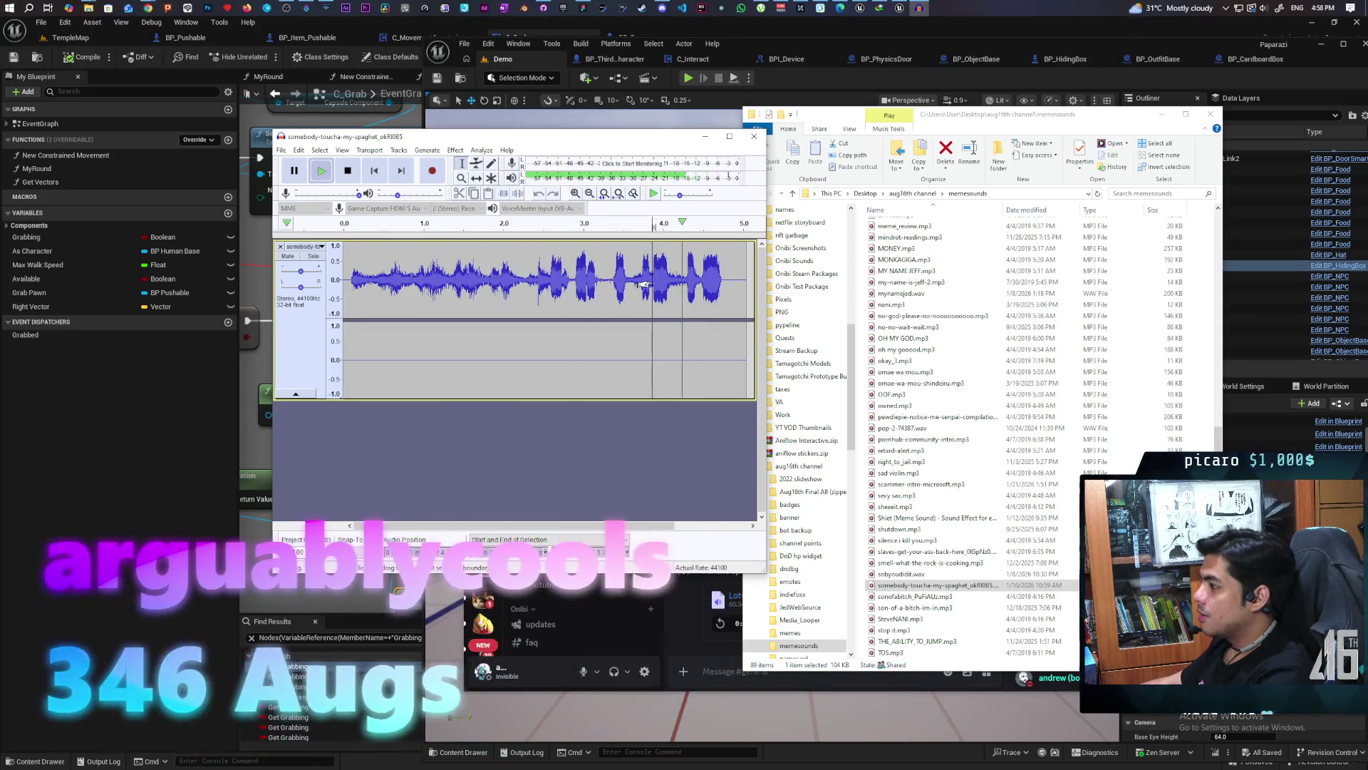
click(632, 279)
key(space)
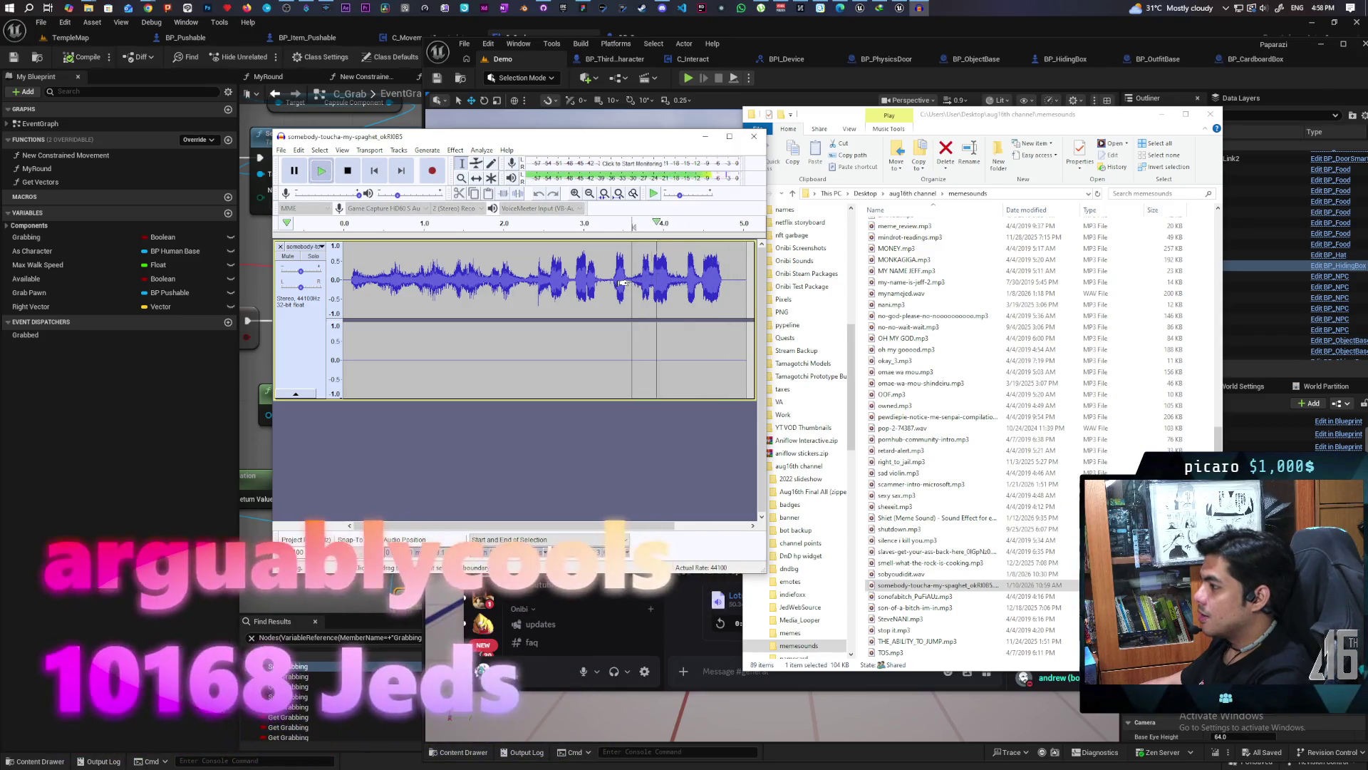
click(639, 280)
key(space)
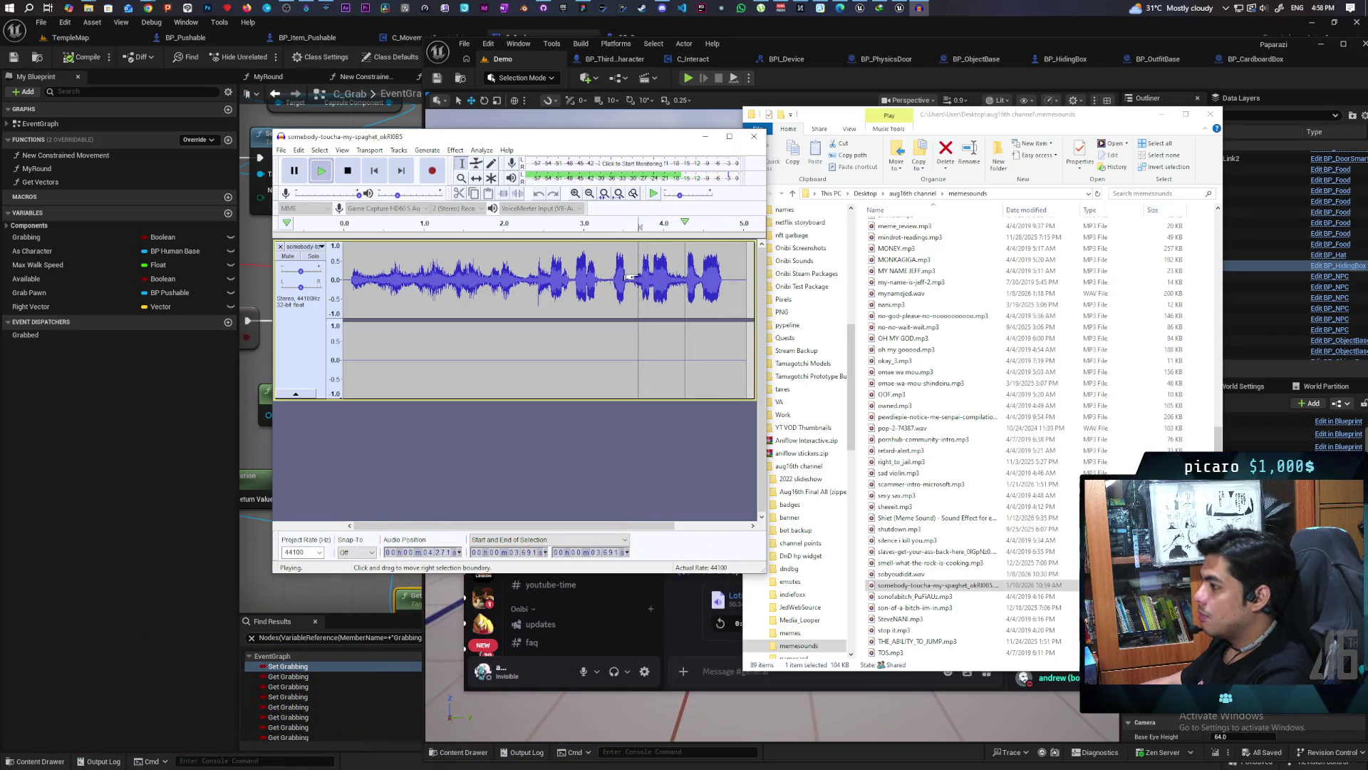
click(653, 261)
key(space)
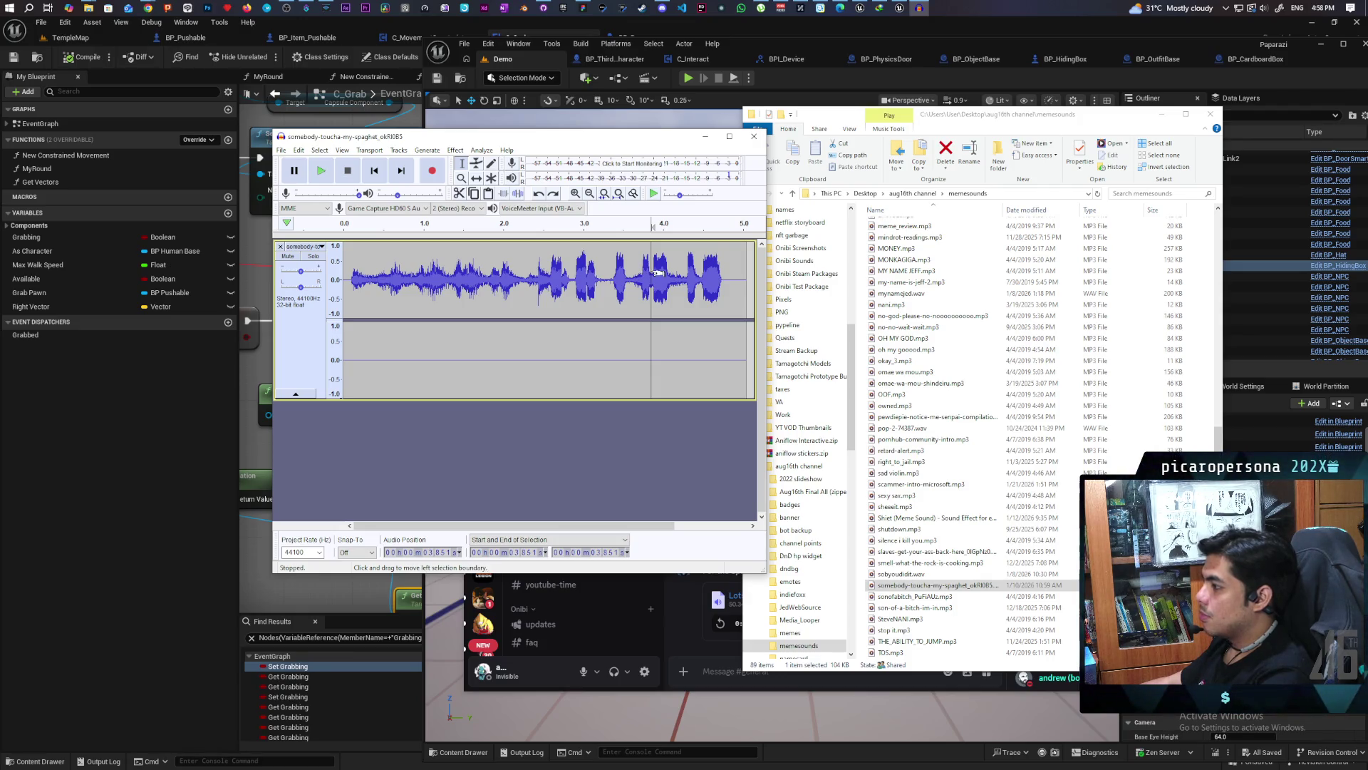
Delete the audio before 3.831 s and replay the trimmed clip
drag(649, 271, 344, 265)
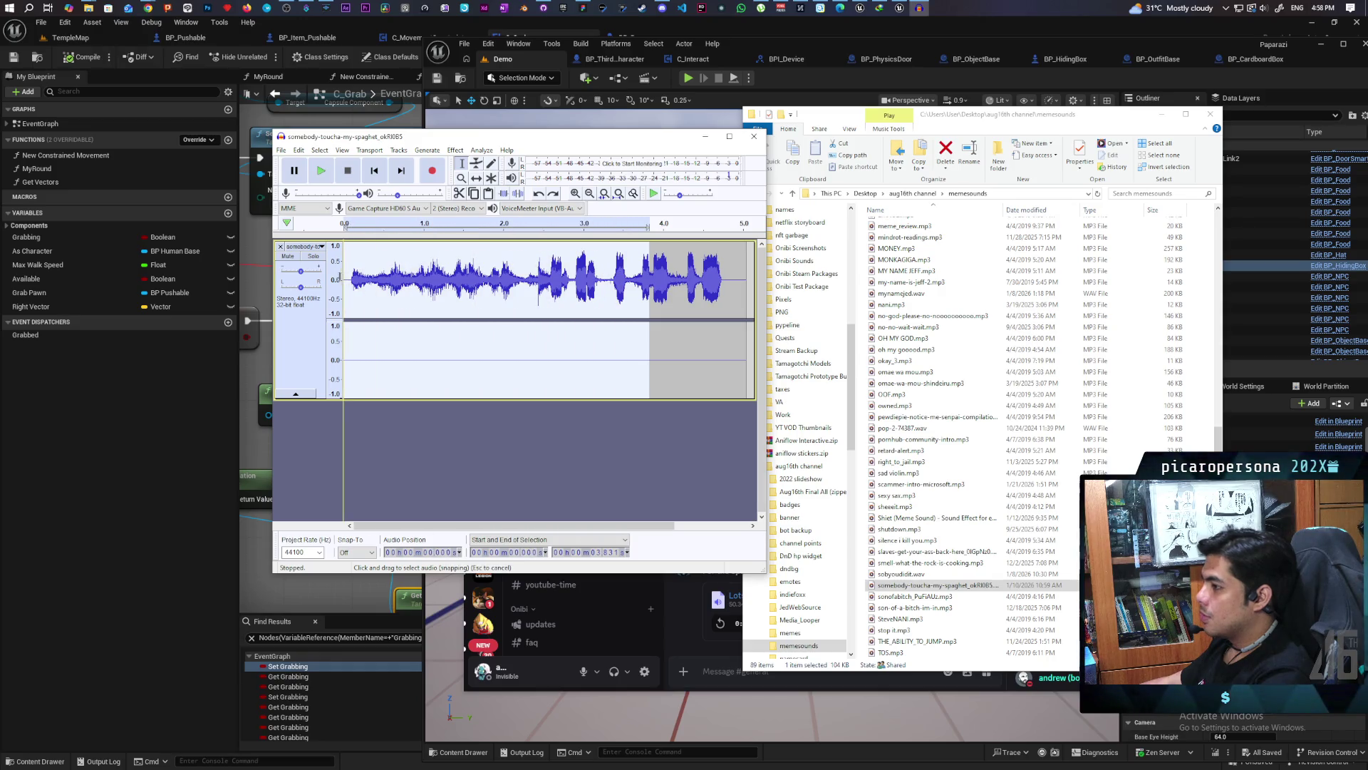
key(Delete)
key(space)
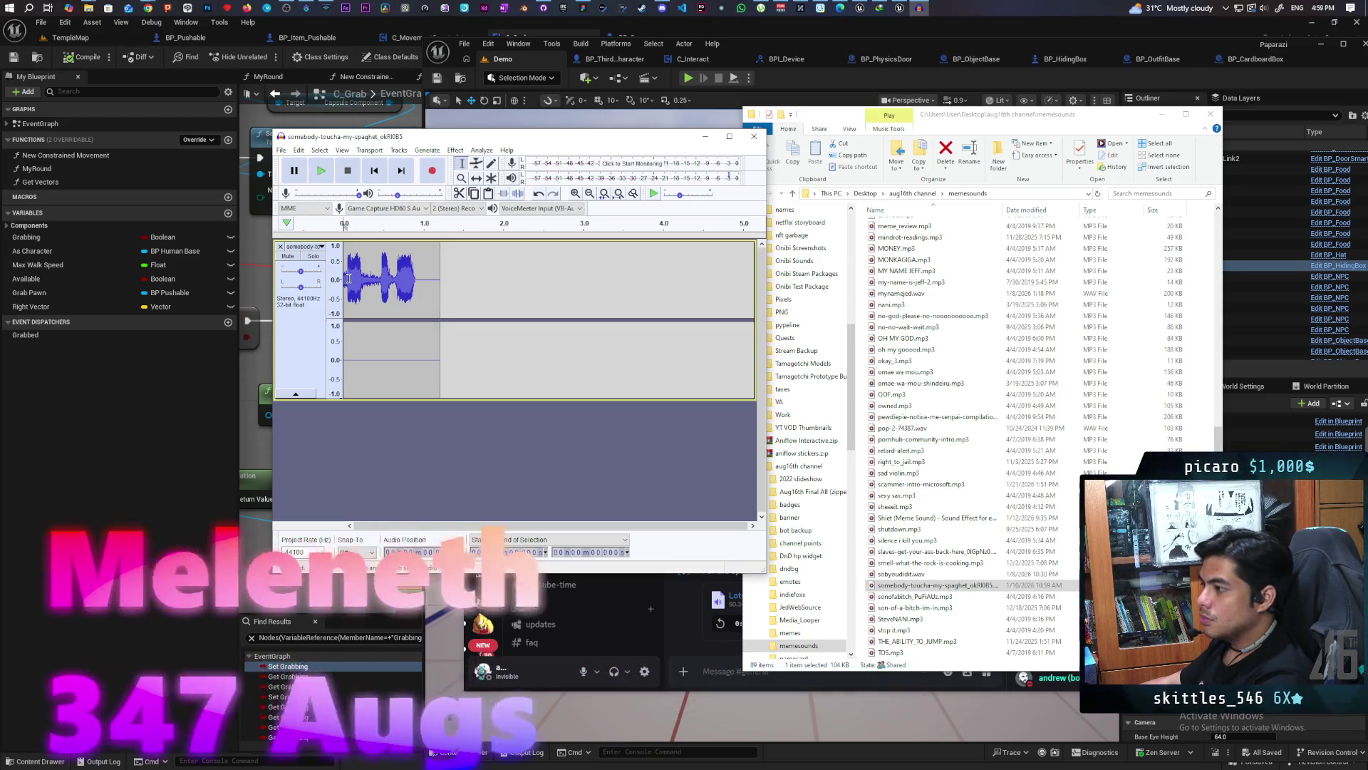
key(space)
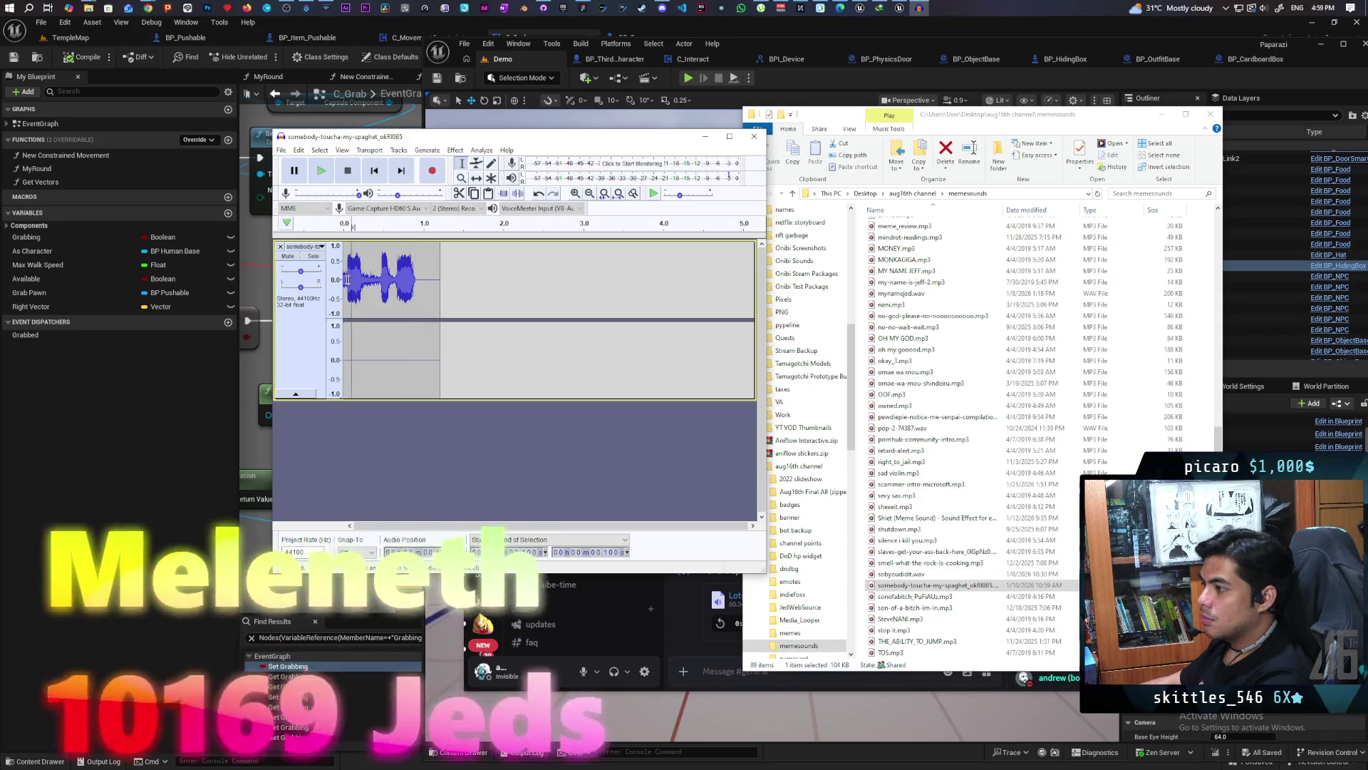
Fade in the clip's first 0.1 s and play back the result
drag(349, 278, 330, 285)
click(455, 150)
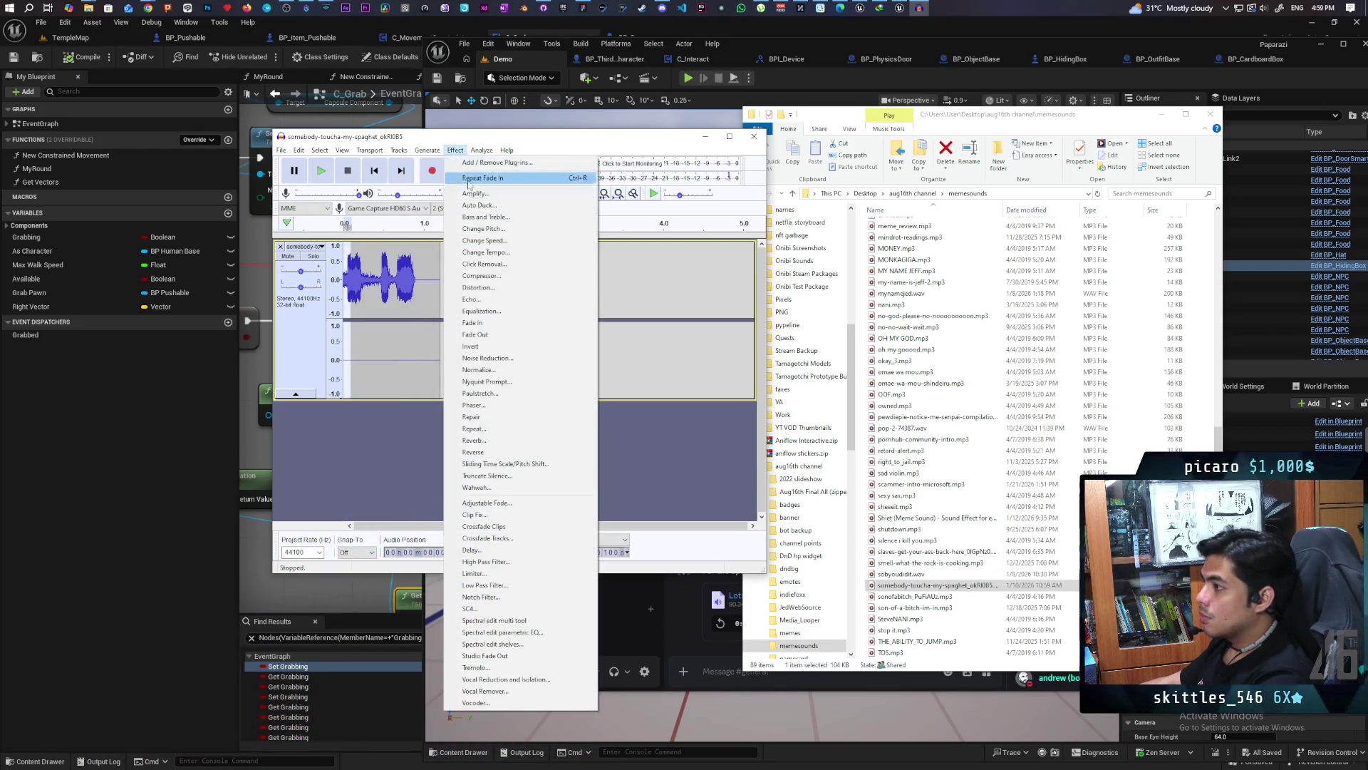
click(492, 324)
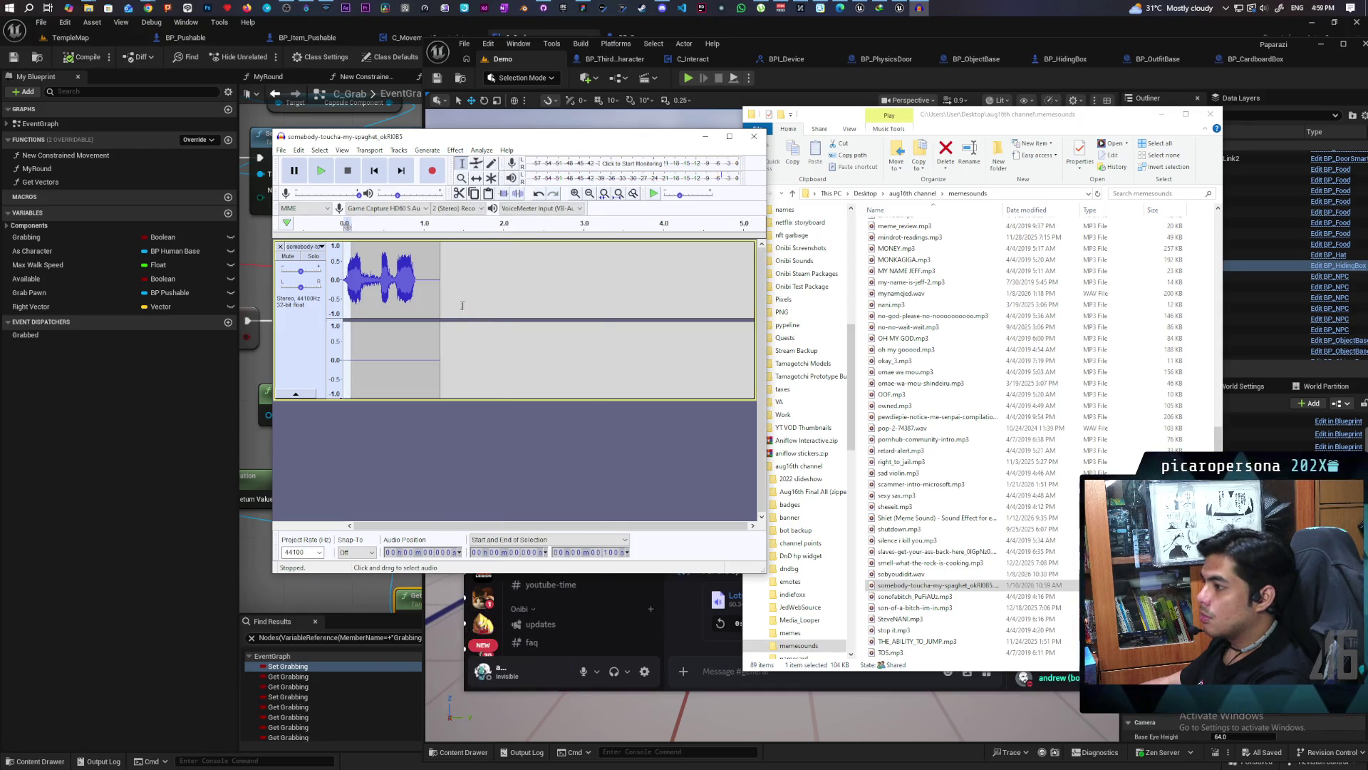
key(space)
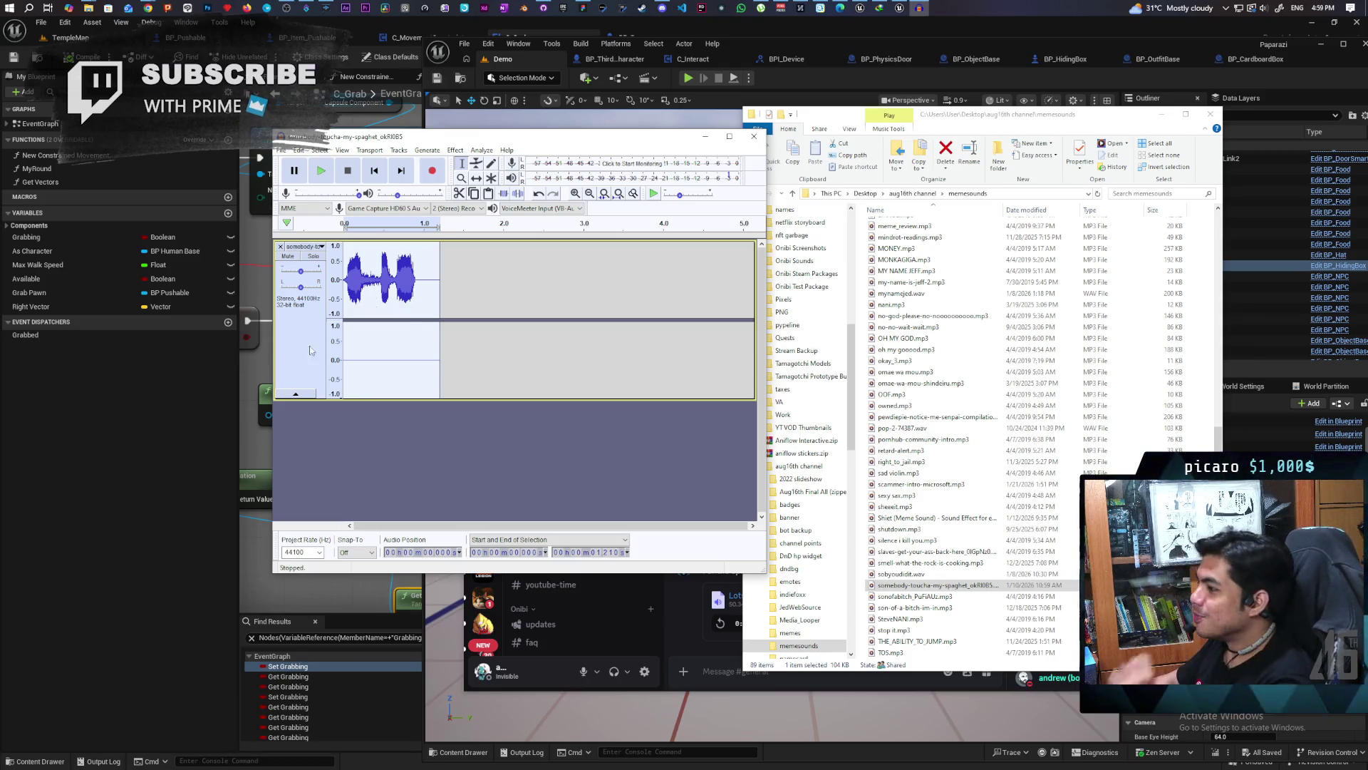
click(282, 151)
mouse_move(333, 258)
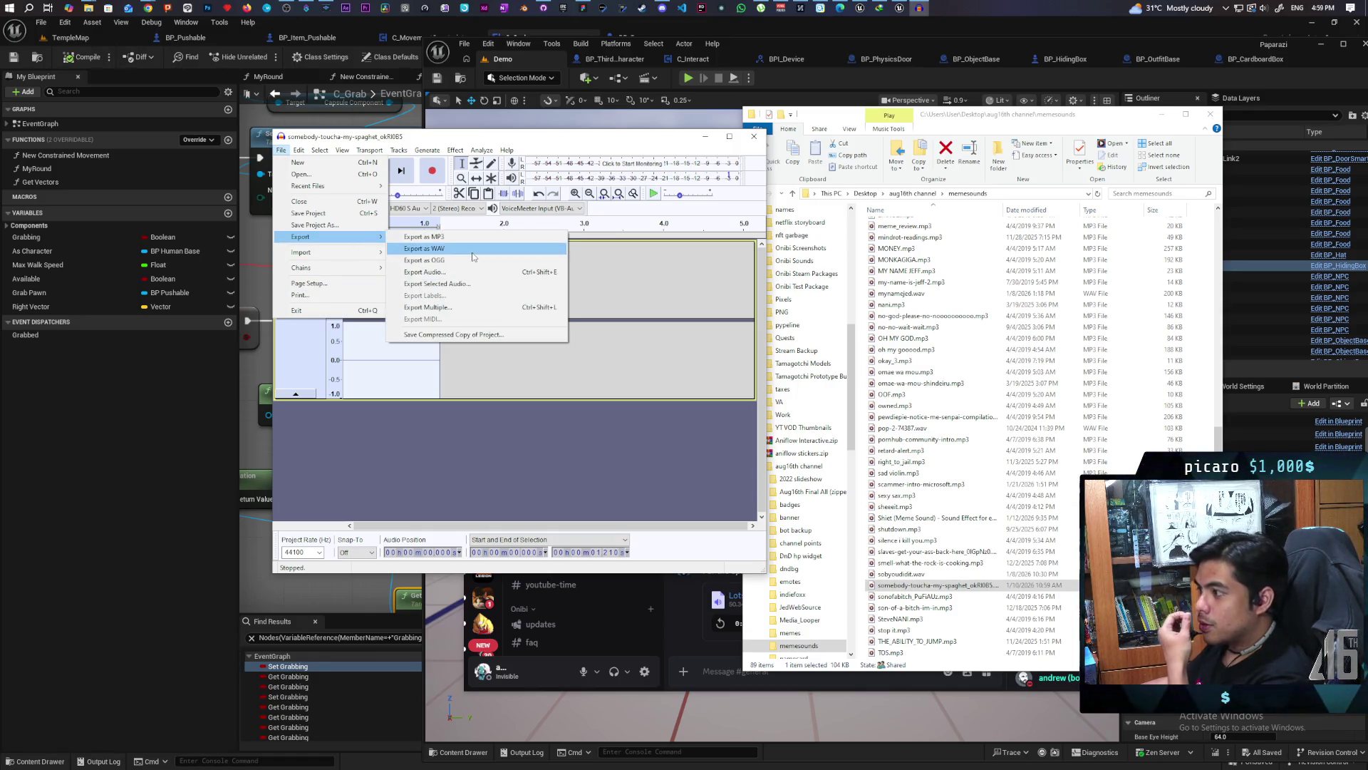
Export the clip as short spaget.wav, then close Audacity without saving
click(472, 251)
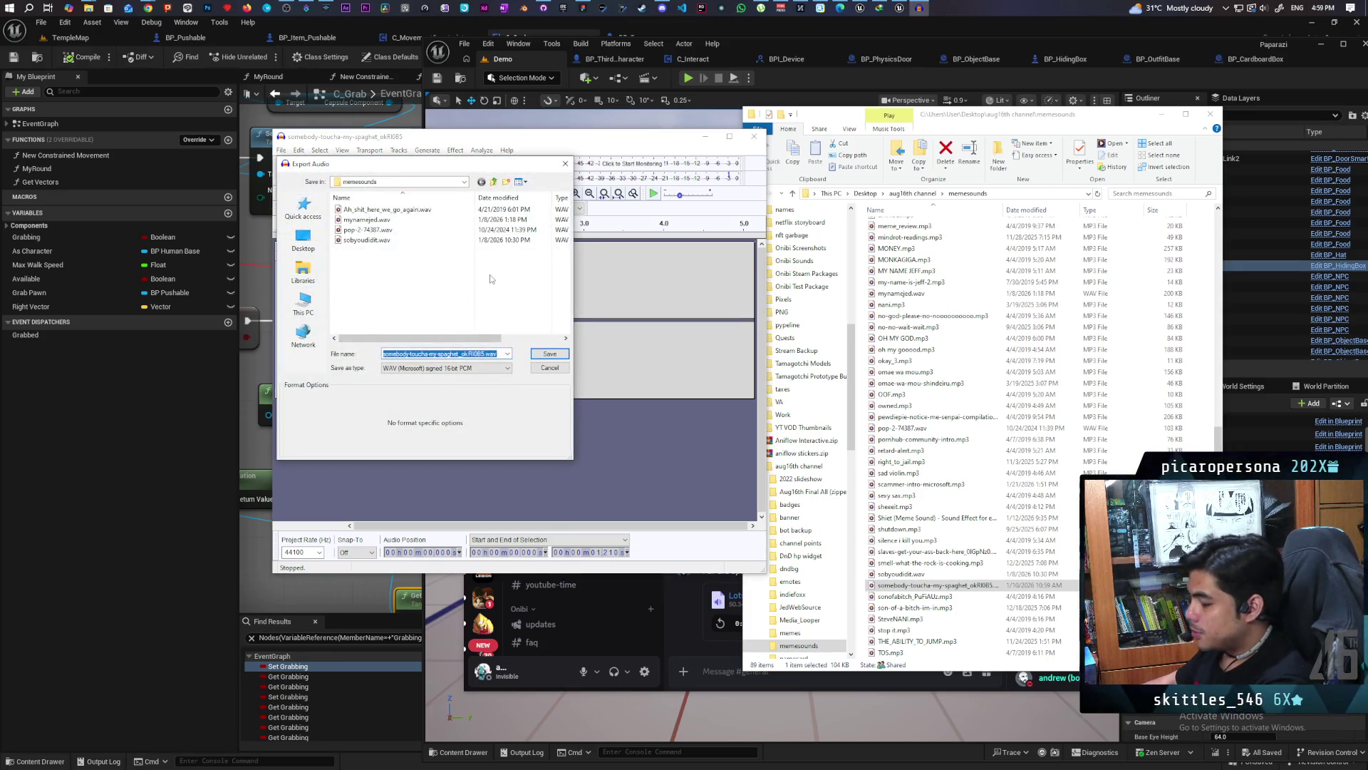
text(short spaget)
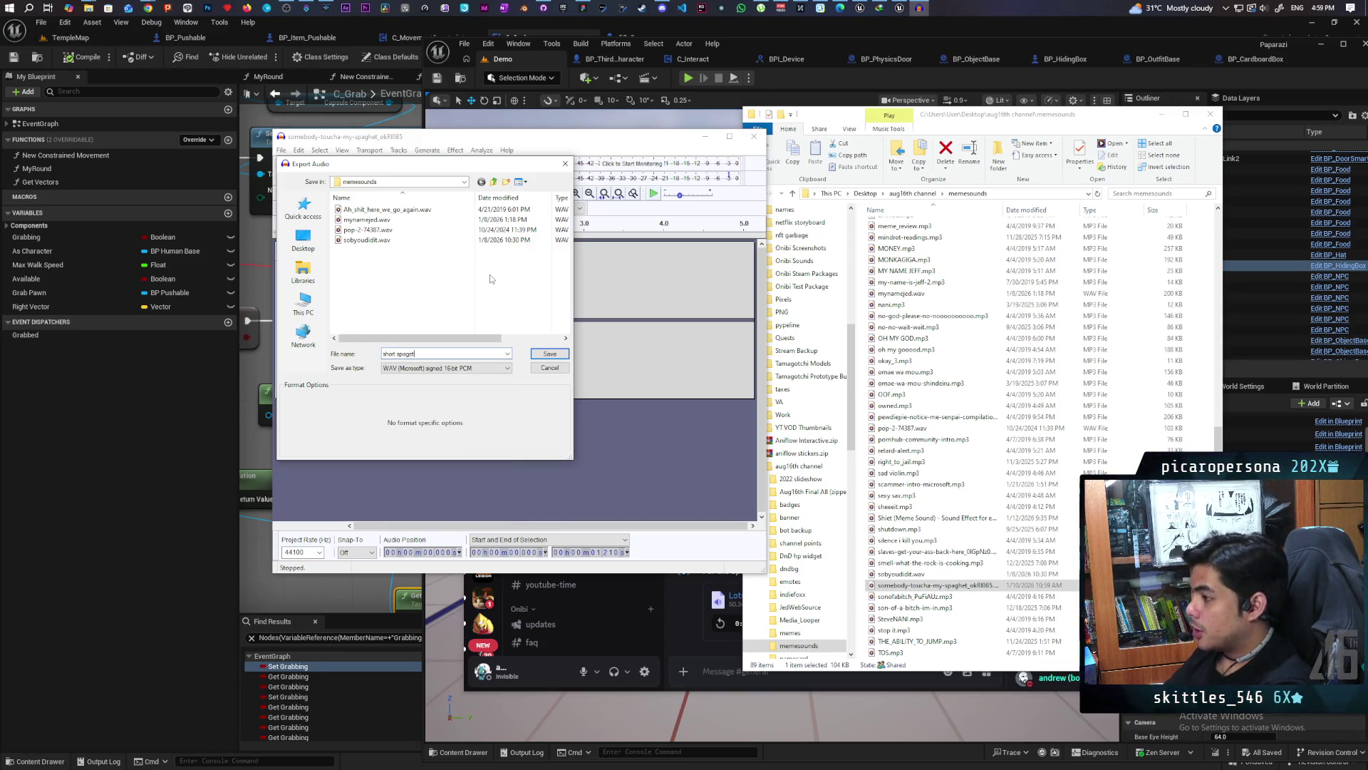
click(547, 353)
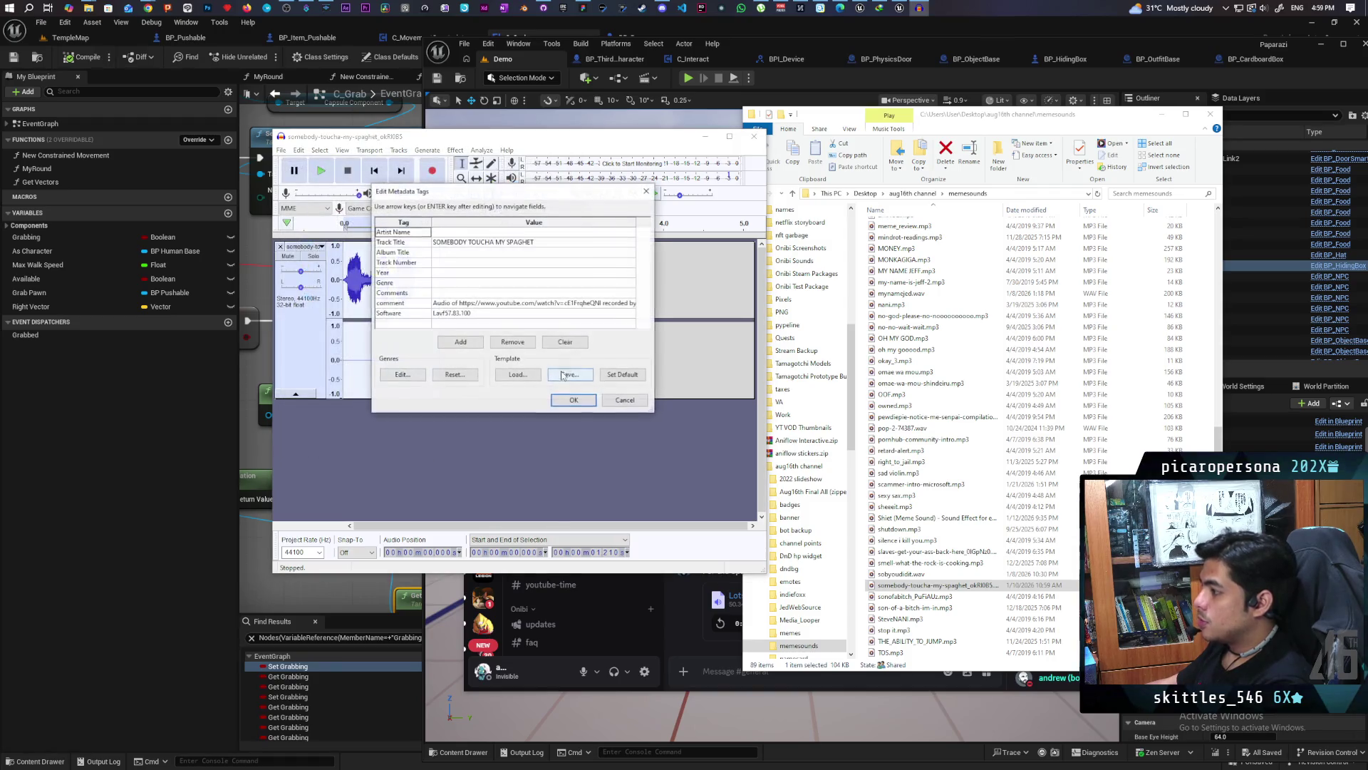
click(574, 401)
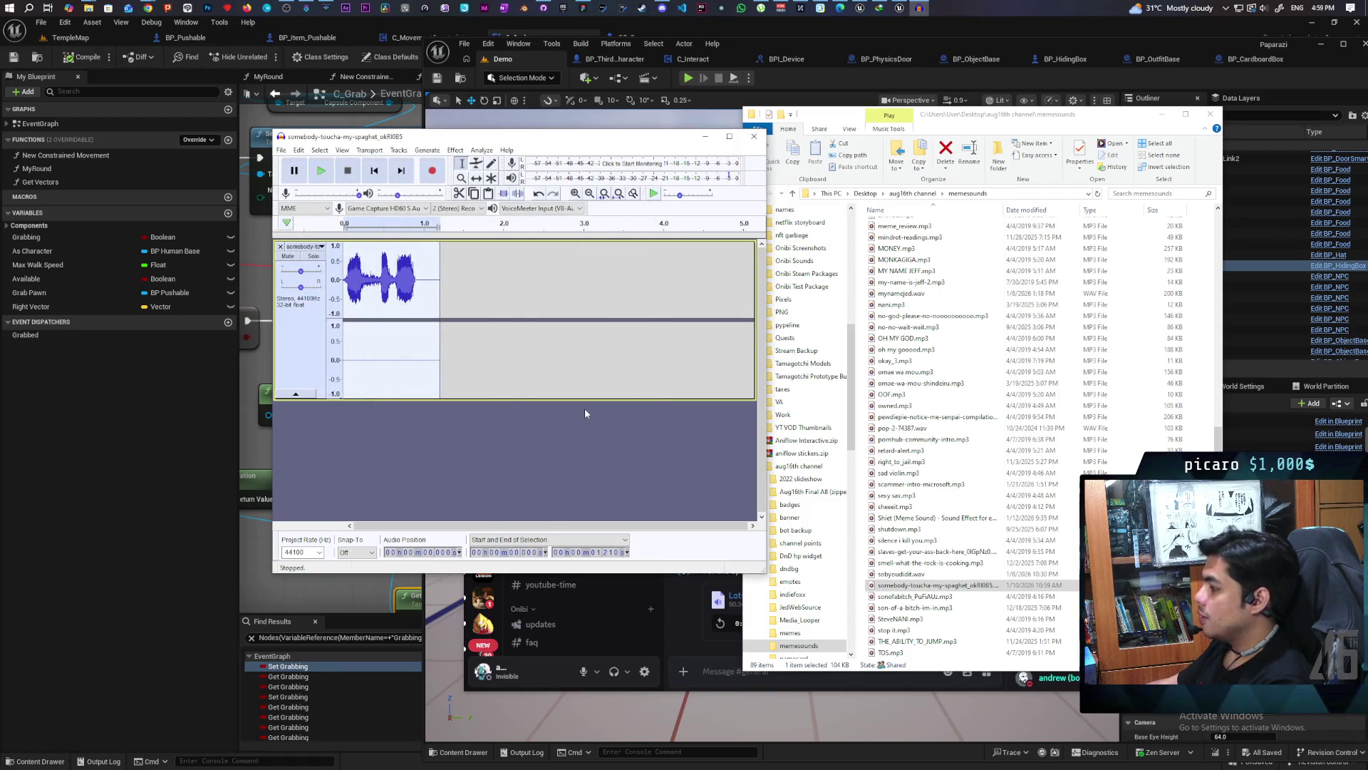
click(754, 136)
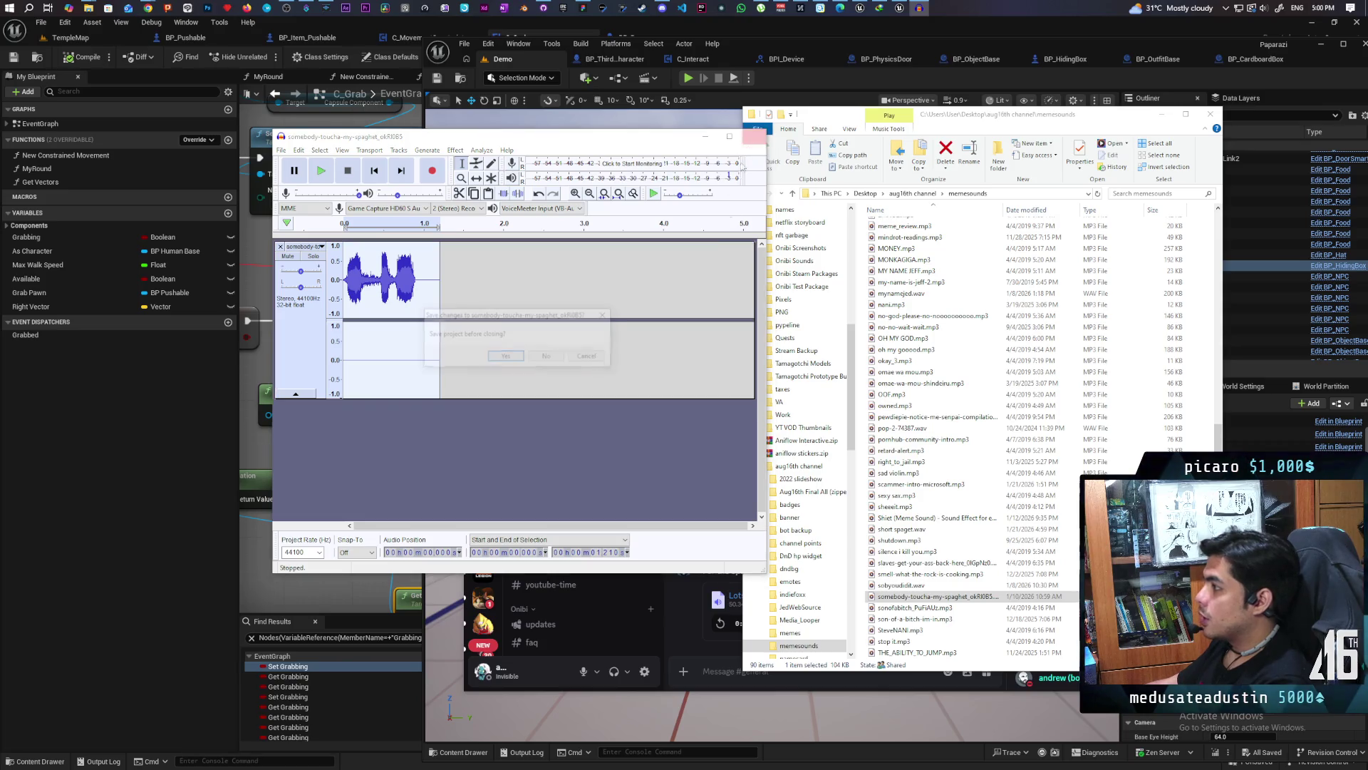
click(548, 357)
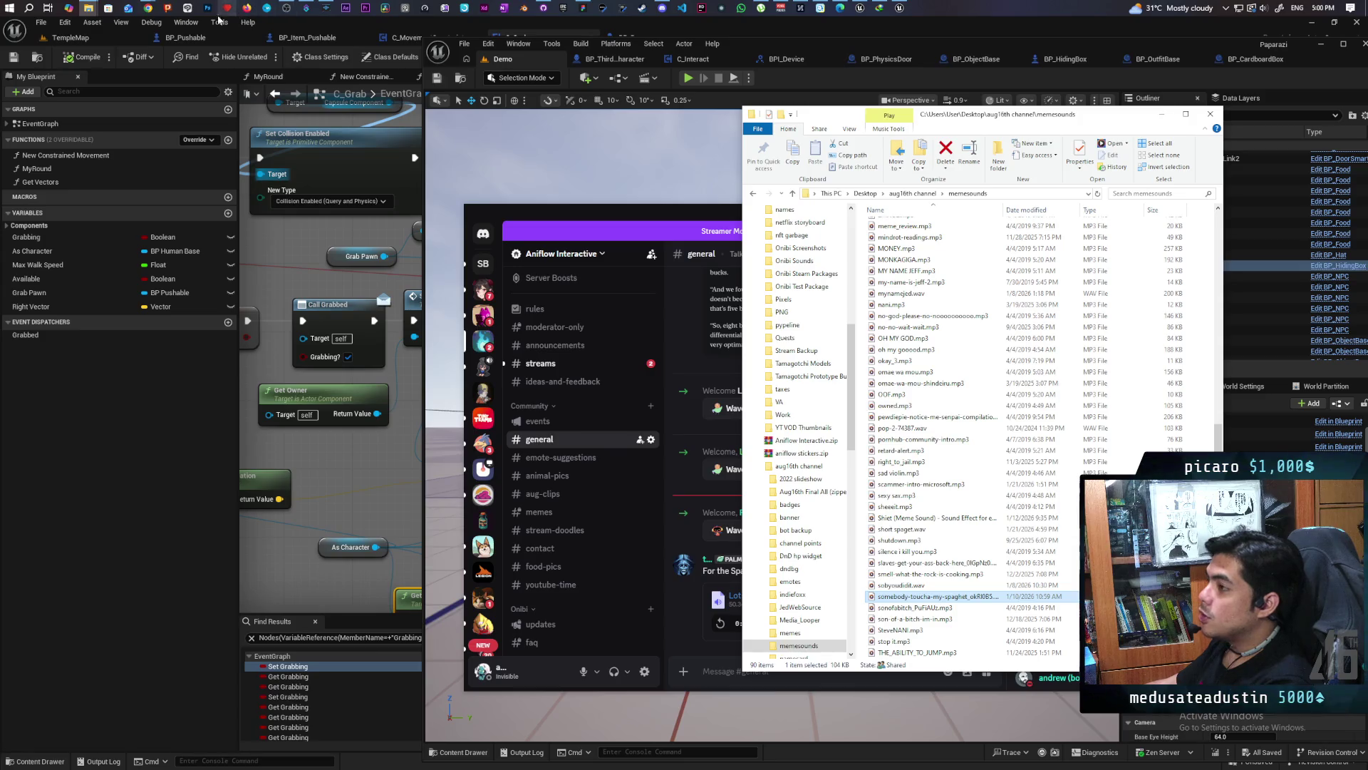
Duplicate the scam counter action in Streamer.bot
click(306, 8)
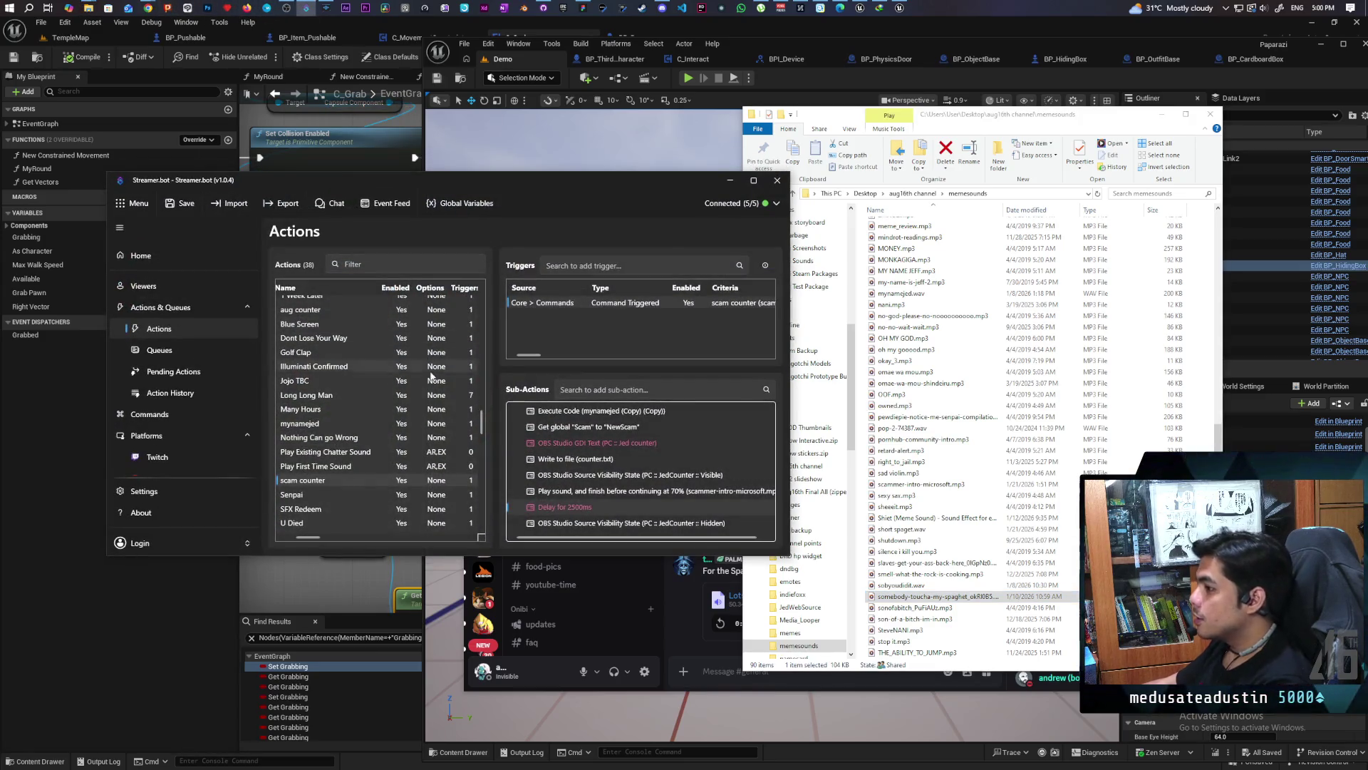
right_click(322, 482)
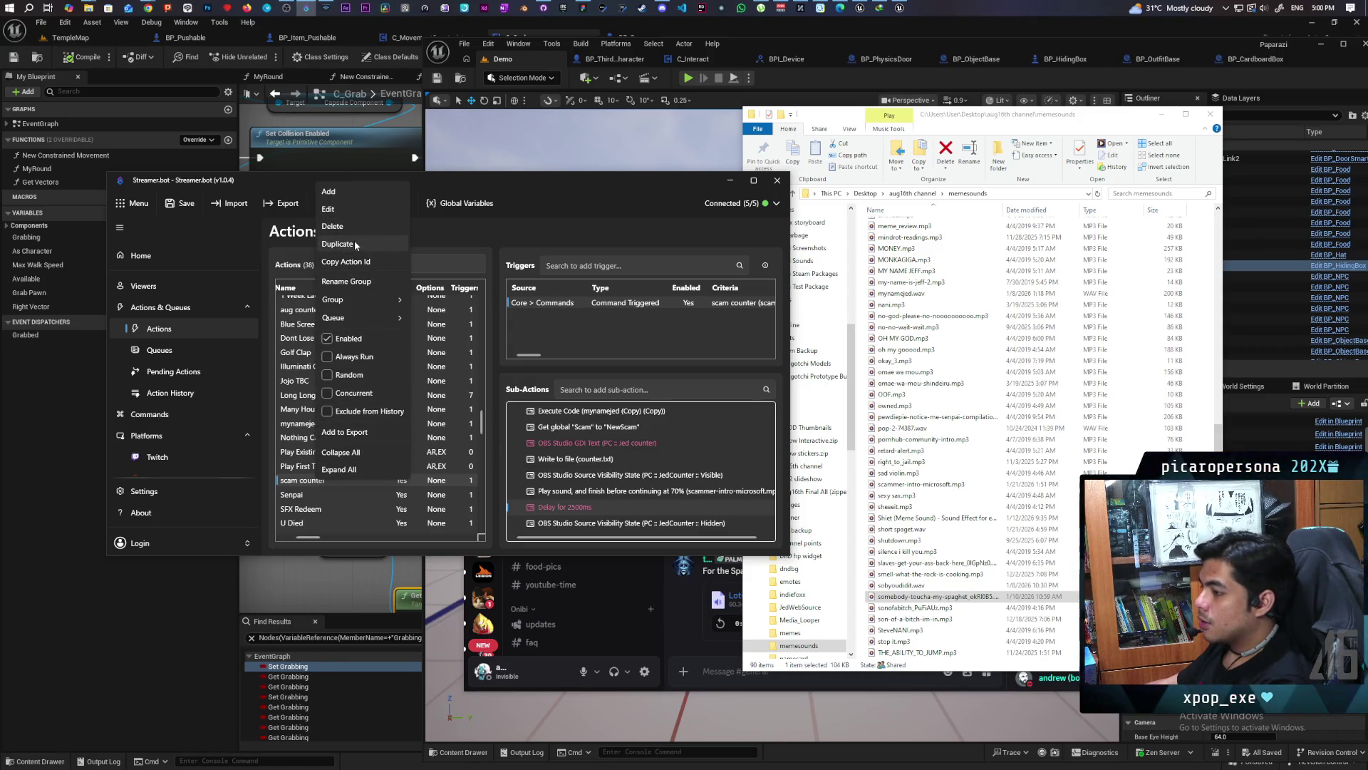
click(338, 244)
double_click(313, 482)
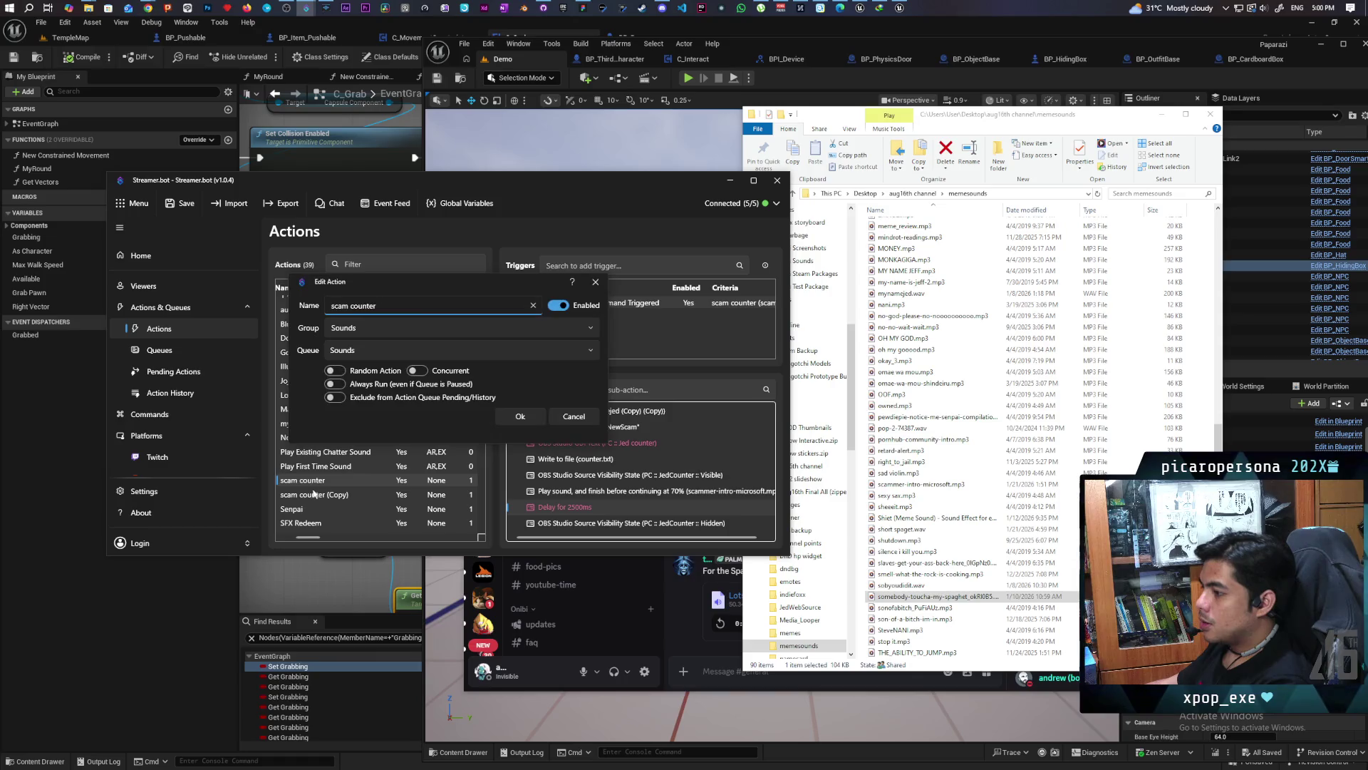
click(563, 415)
Rename the copy to spaget counter and switch it to disabled
double_click(321, 494)
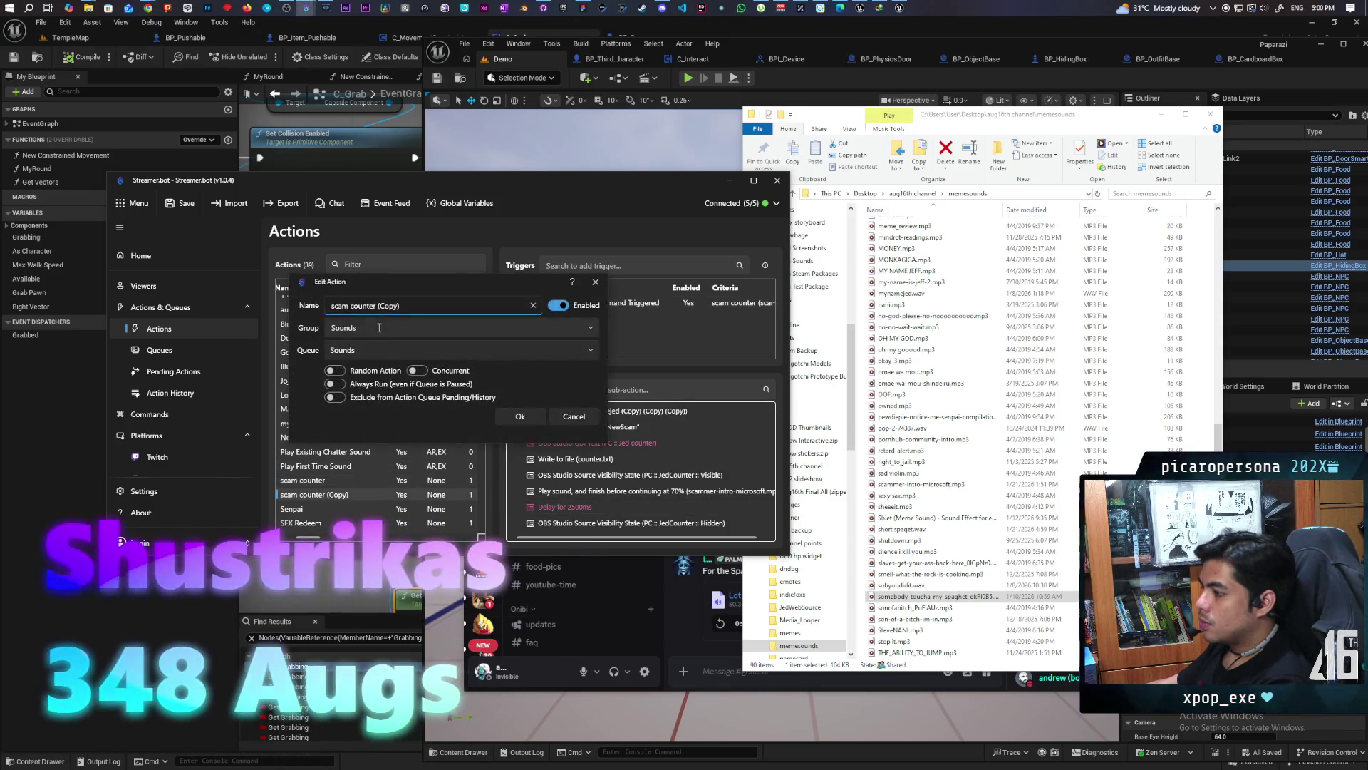
key(ctrl+a)
text(s)
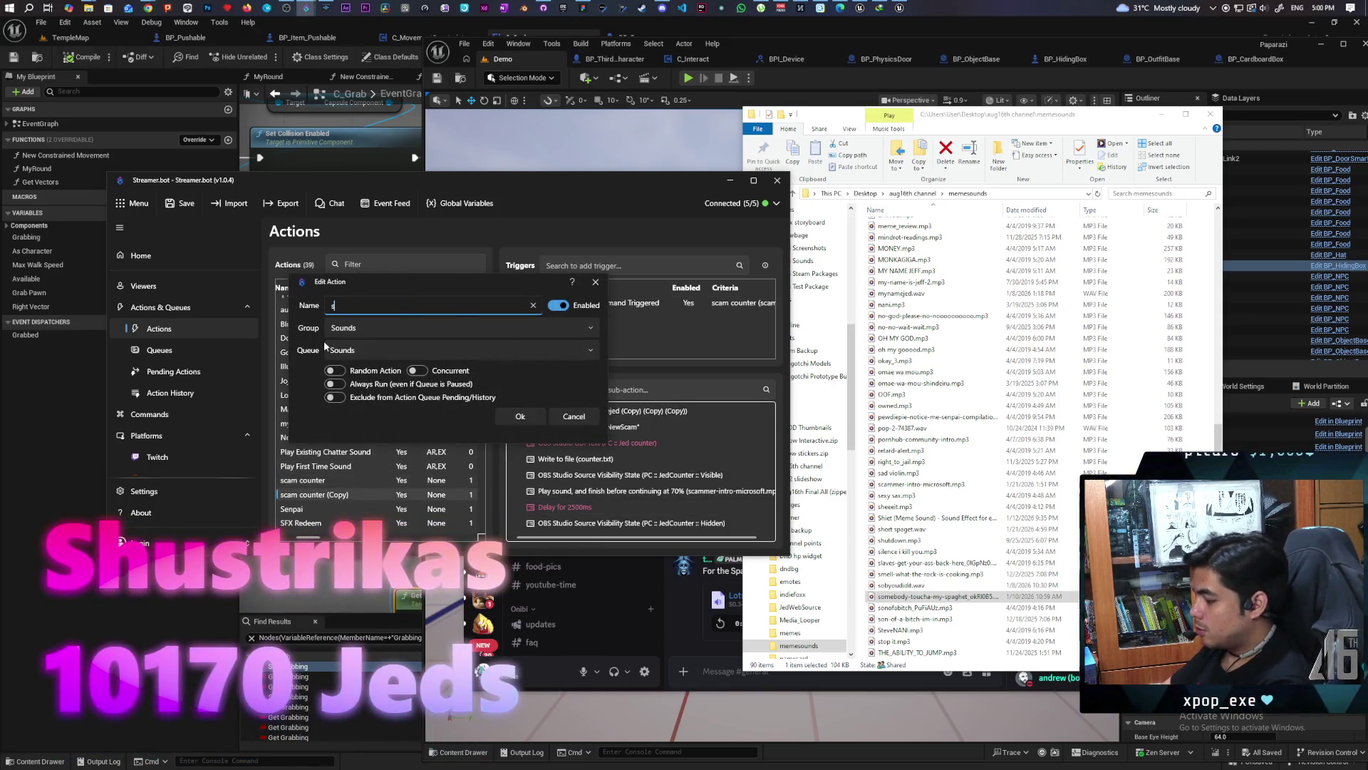
text(paget counter)
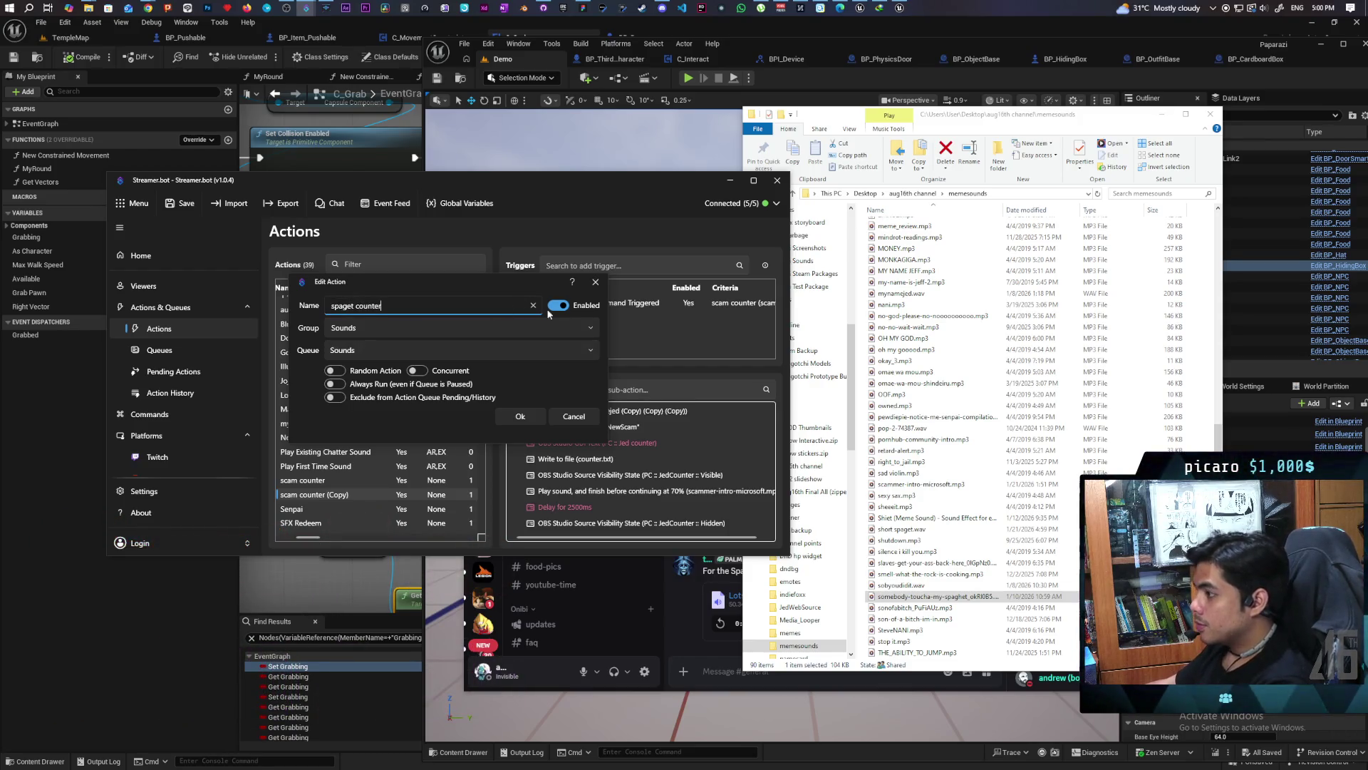
click(563, 310)
click(521, 417)
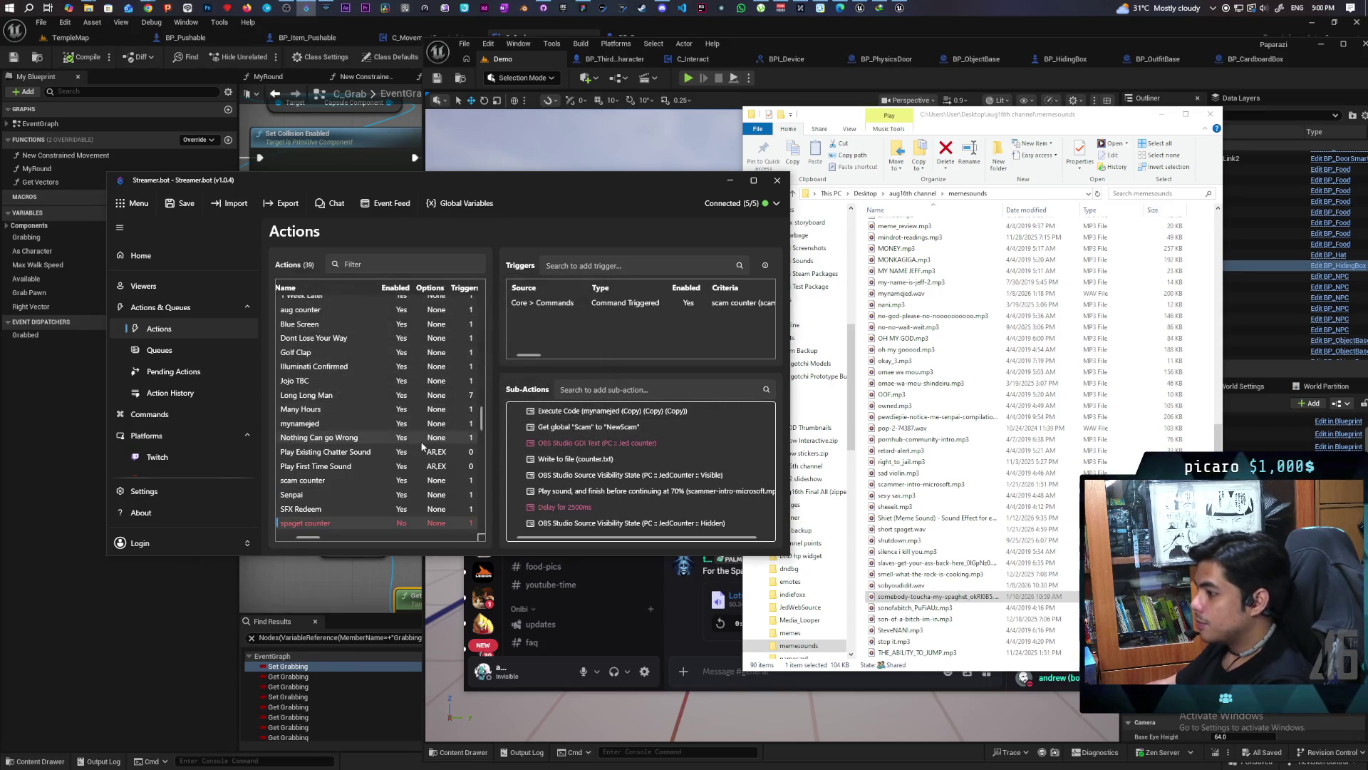
double_click(627, 303)
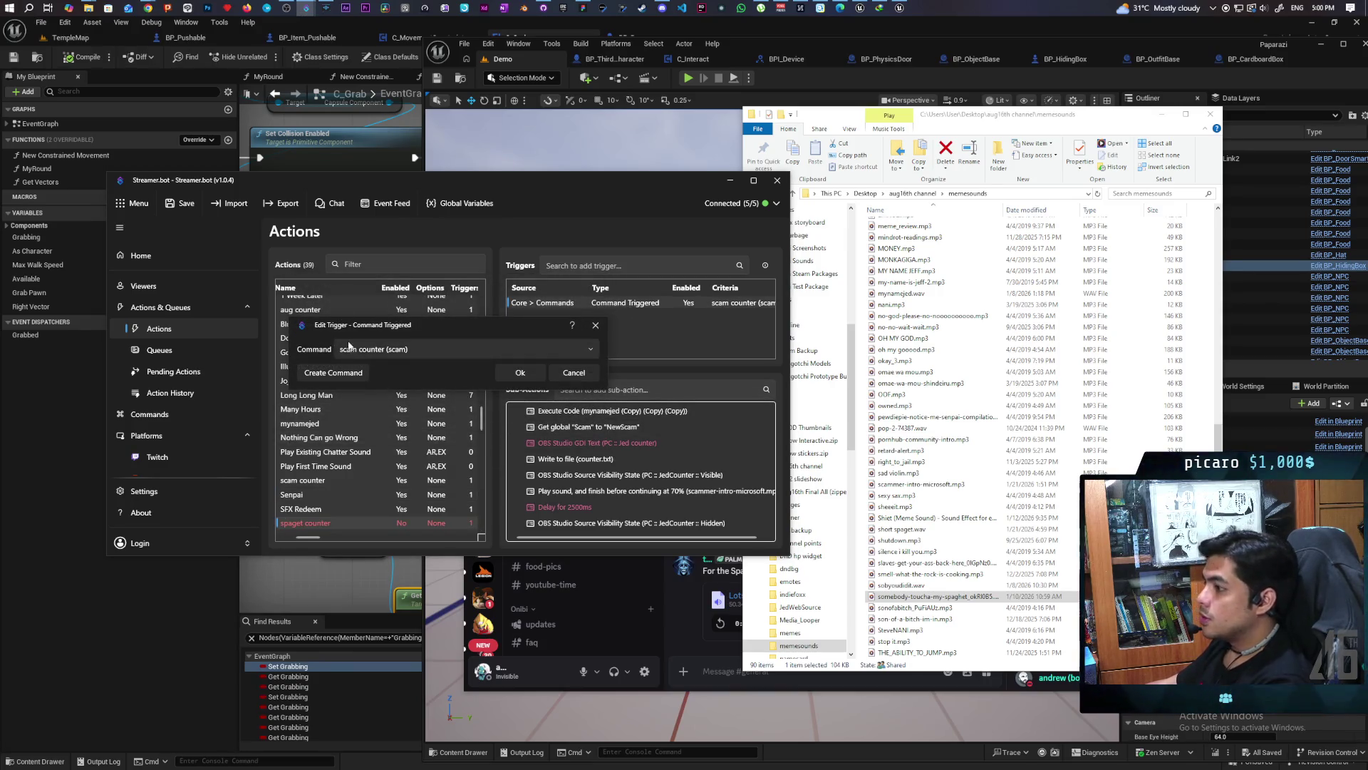
Create chat command spaget counter with spaghett, spaghet, spaget, speget, location Exact
click(333, 373)
text(spaget counter)
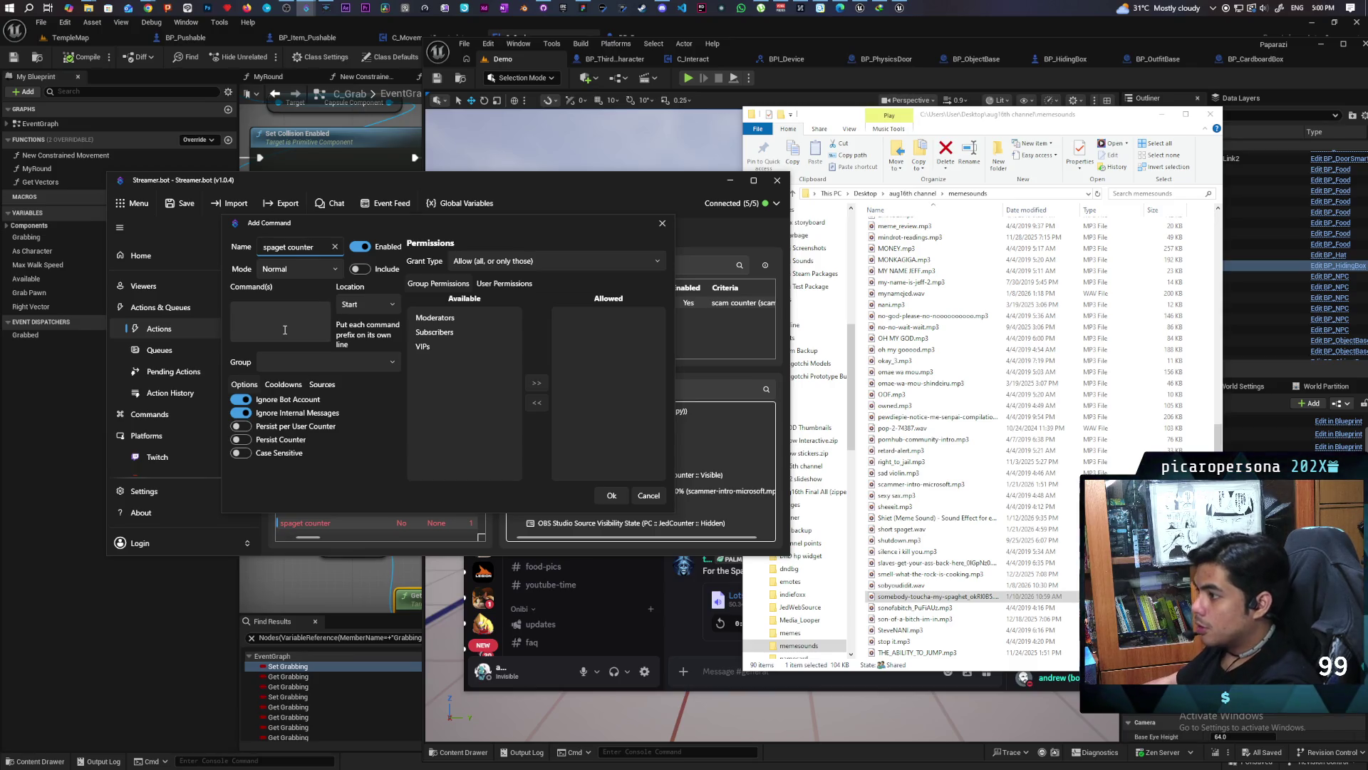
click(284, 330)
text(spaghett)
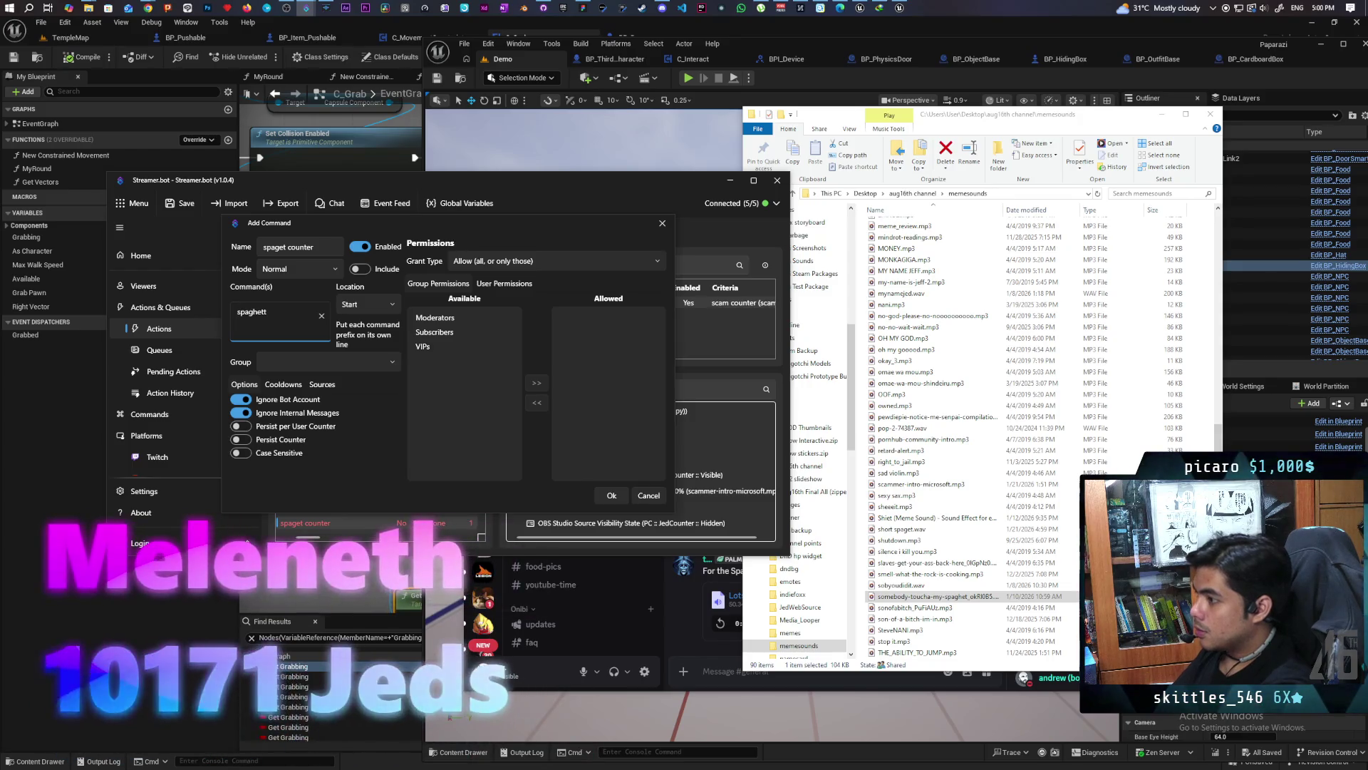
key(Return)
text(spaghet)
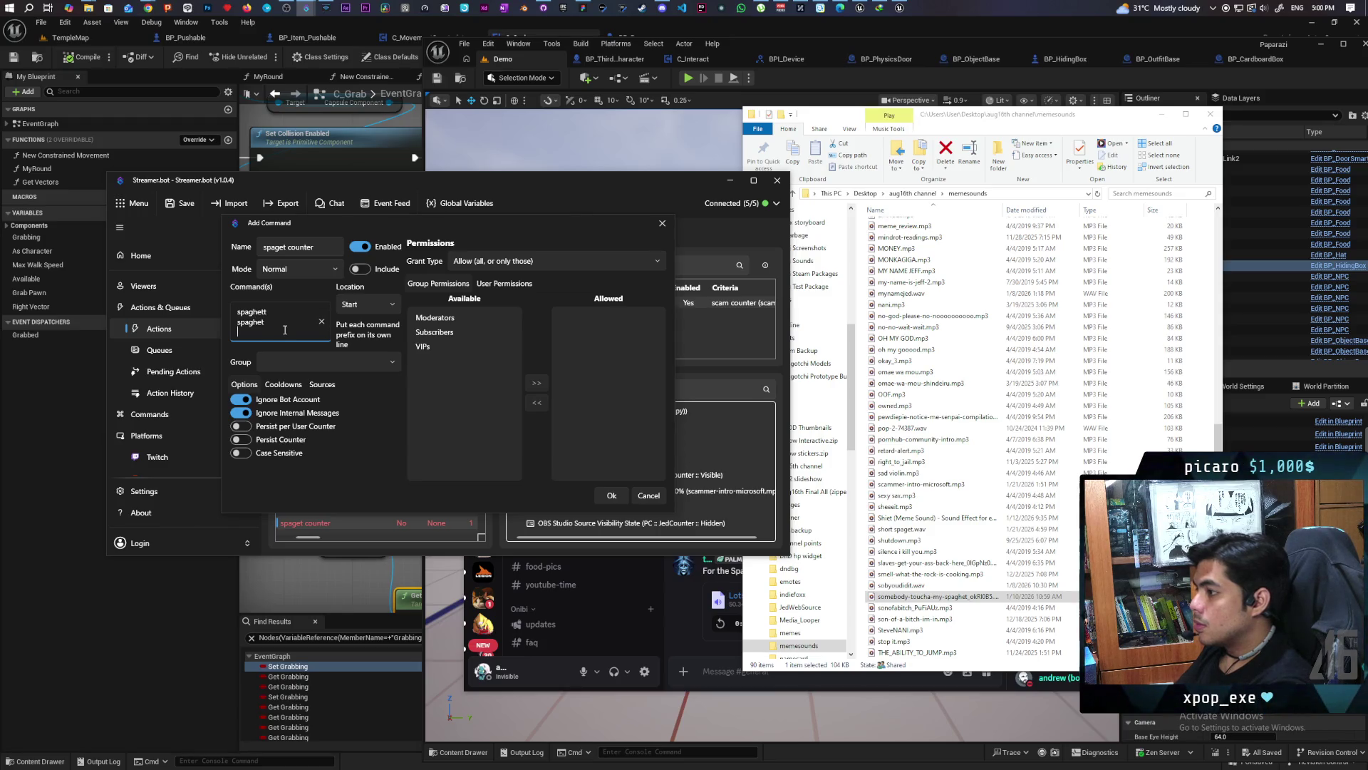
text(spaget)
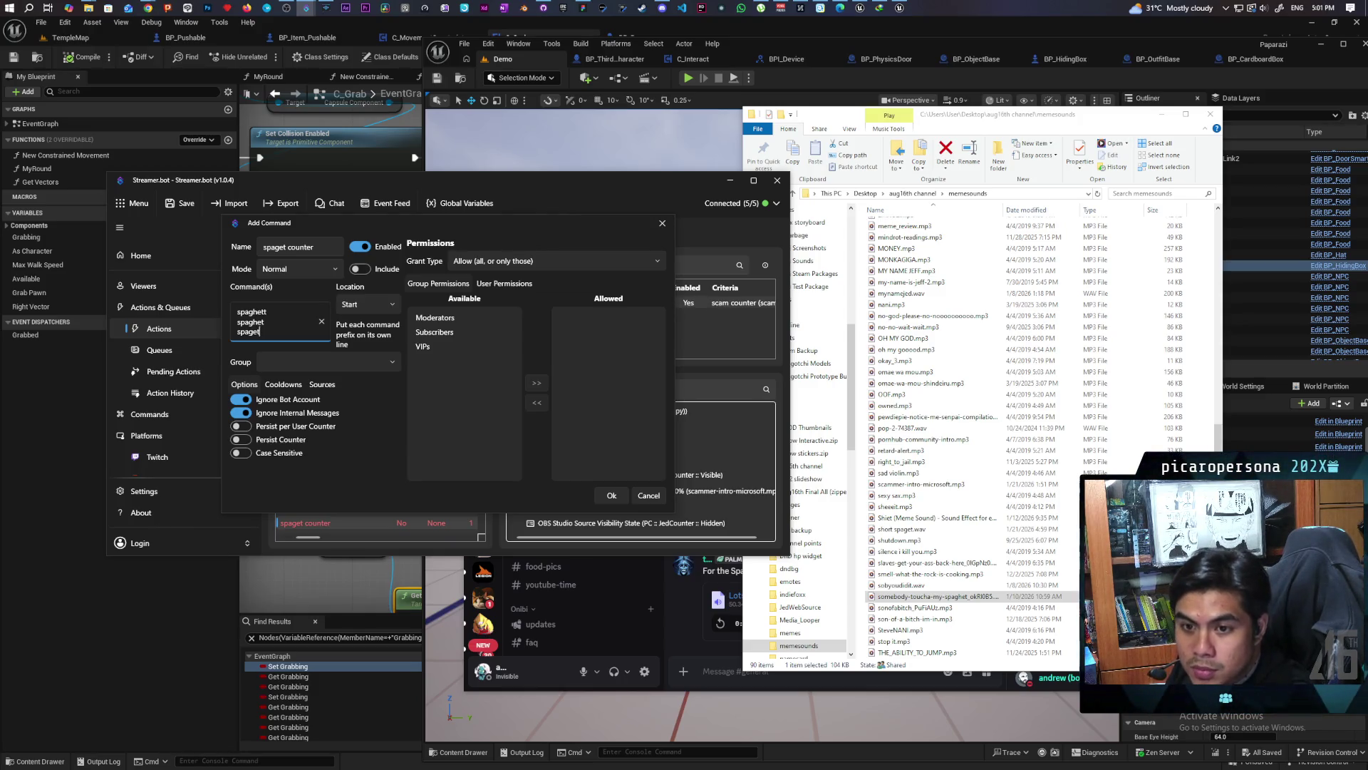
key(Return)
text(speget)
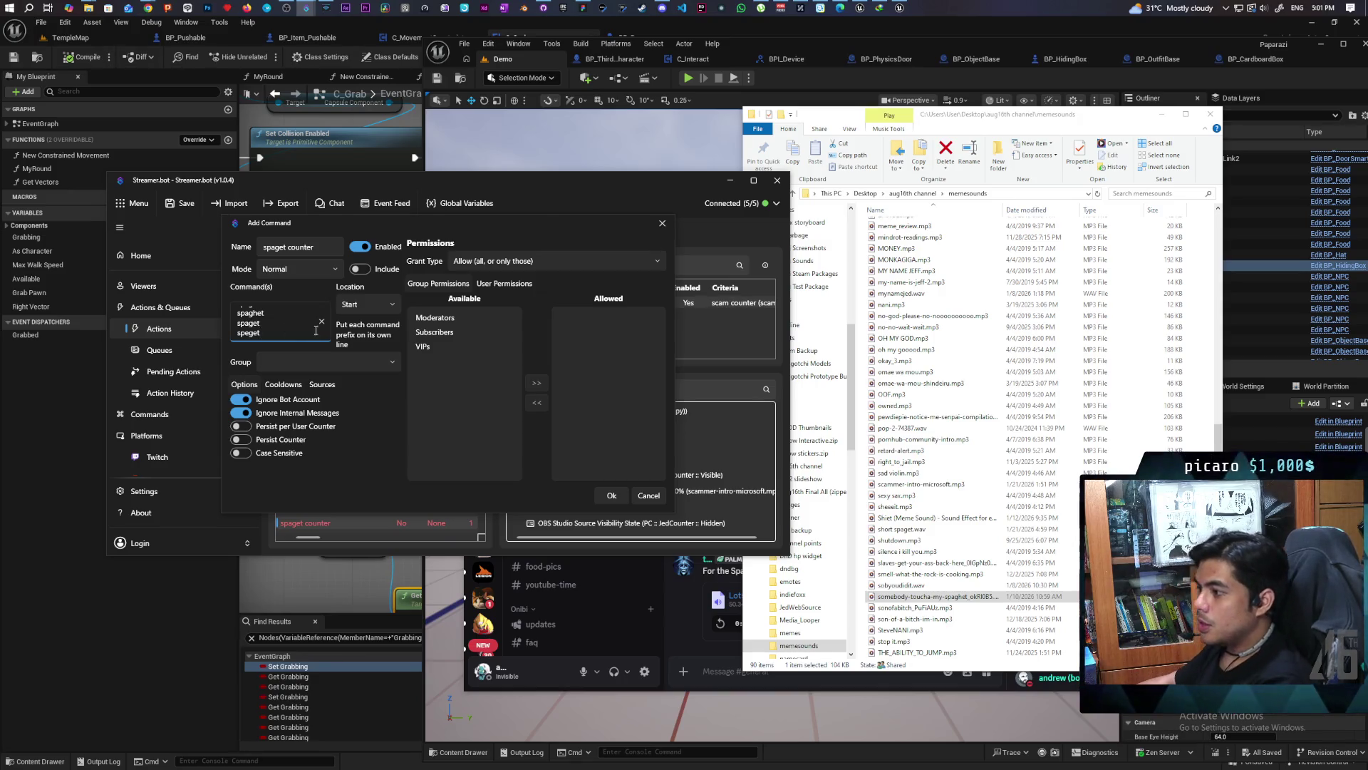
click(389, 307)
click(354, 347)
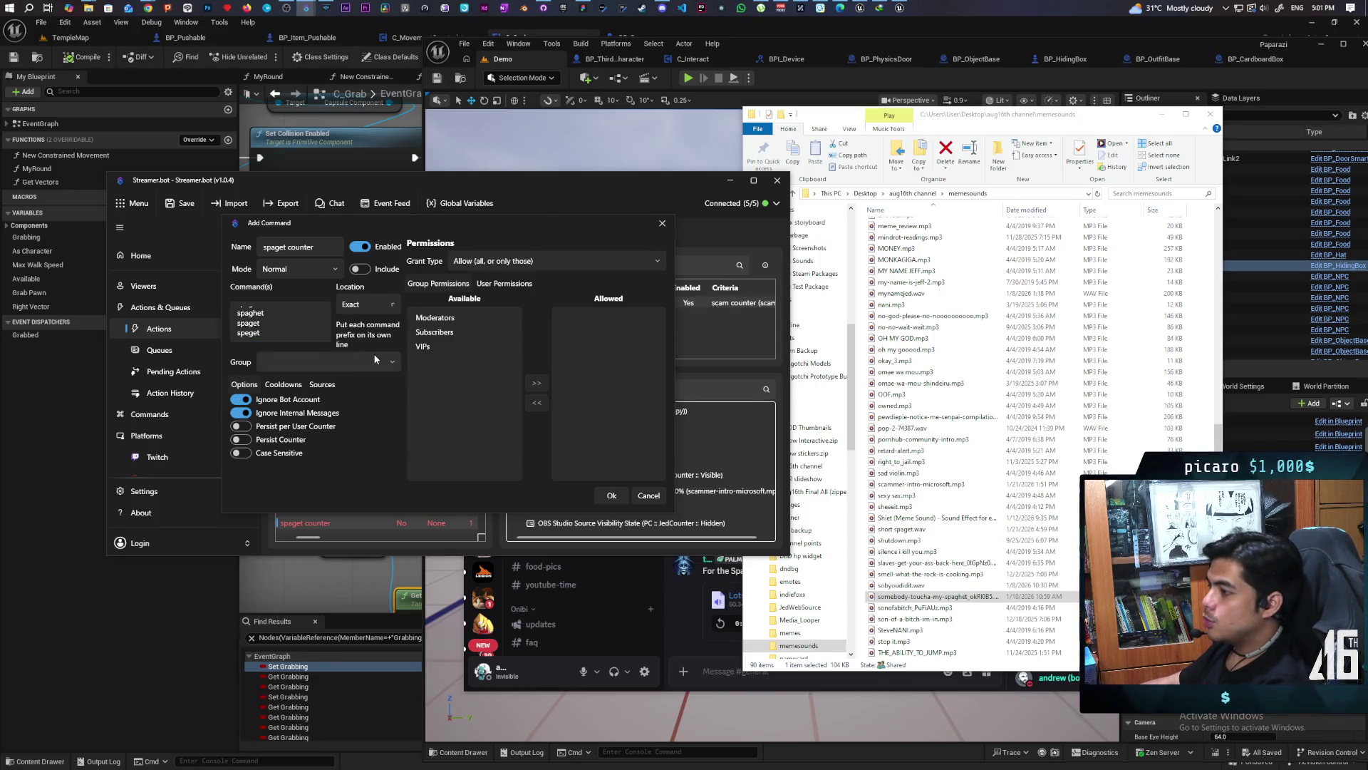
Change the spaget counter command's Location from Exact to Anywhere
click(367, 305)
click(374, 365)
scroll(280, 323, up, 1)
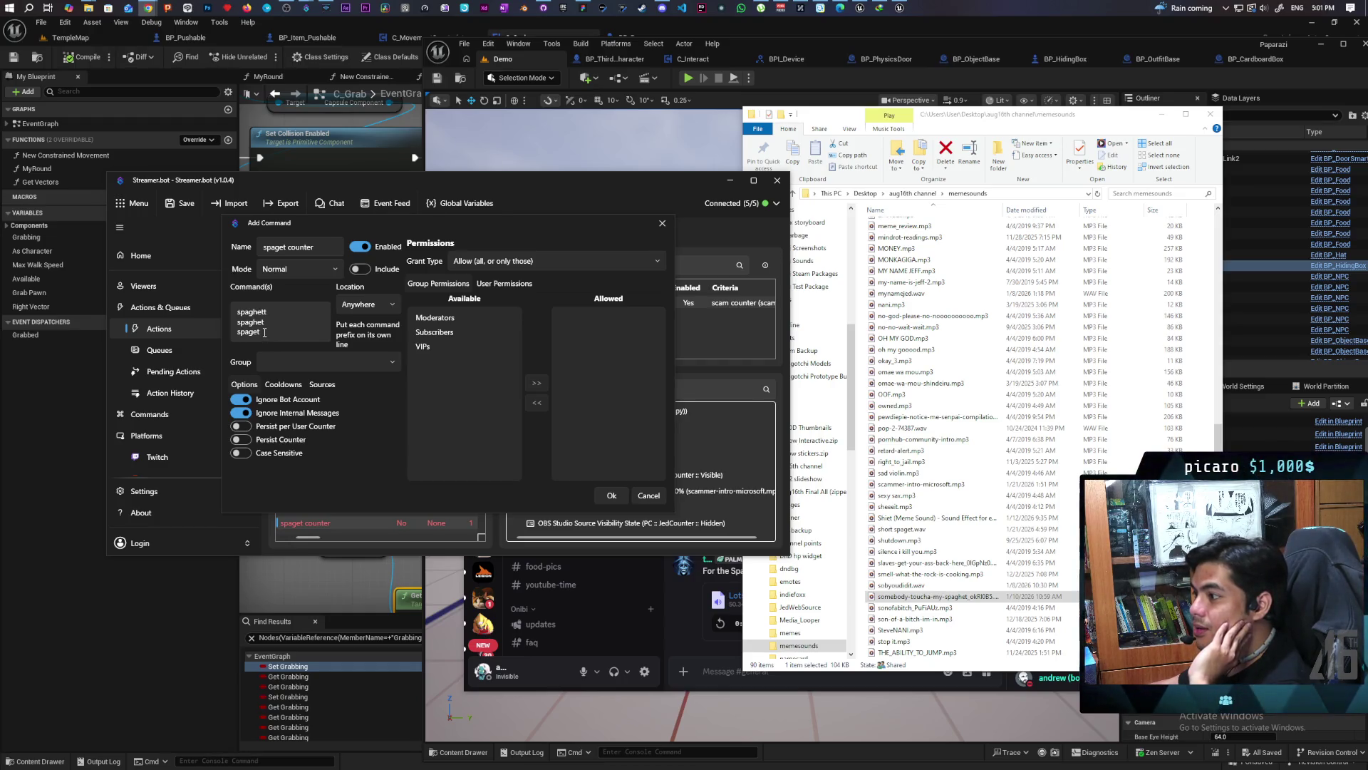
drag(264, 332, 235, 334)
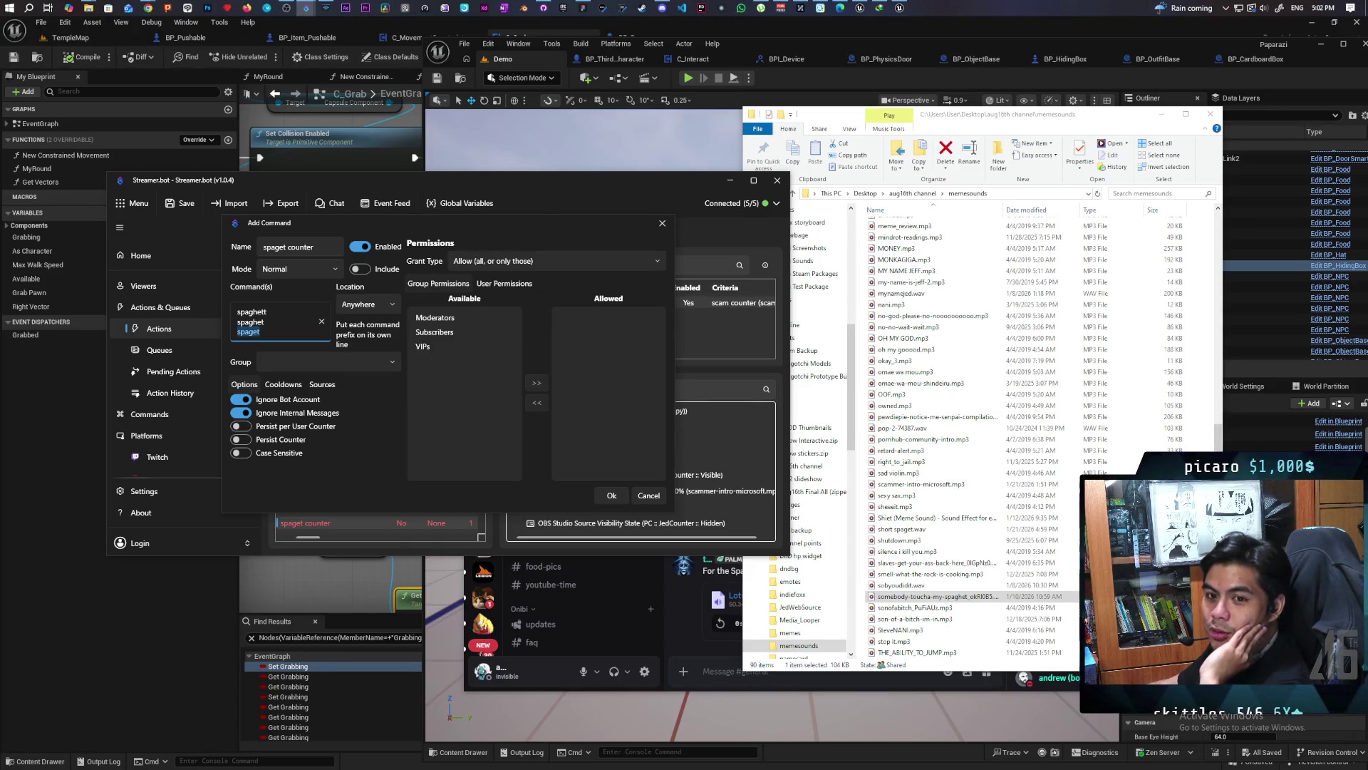
key(alt+Tab)
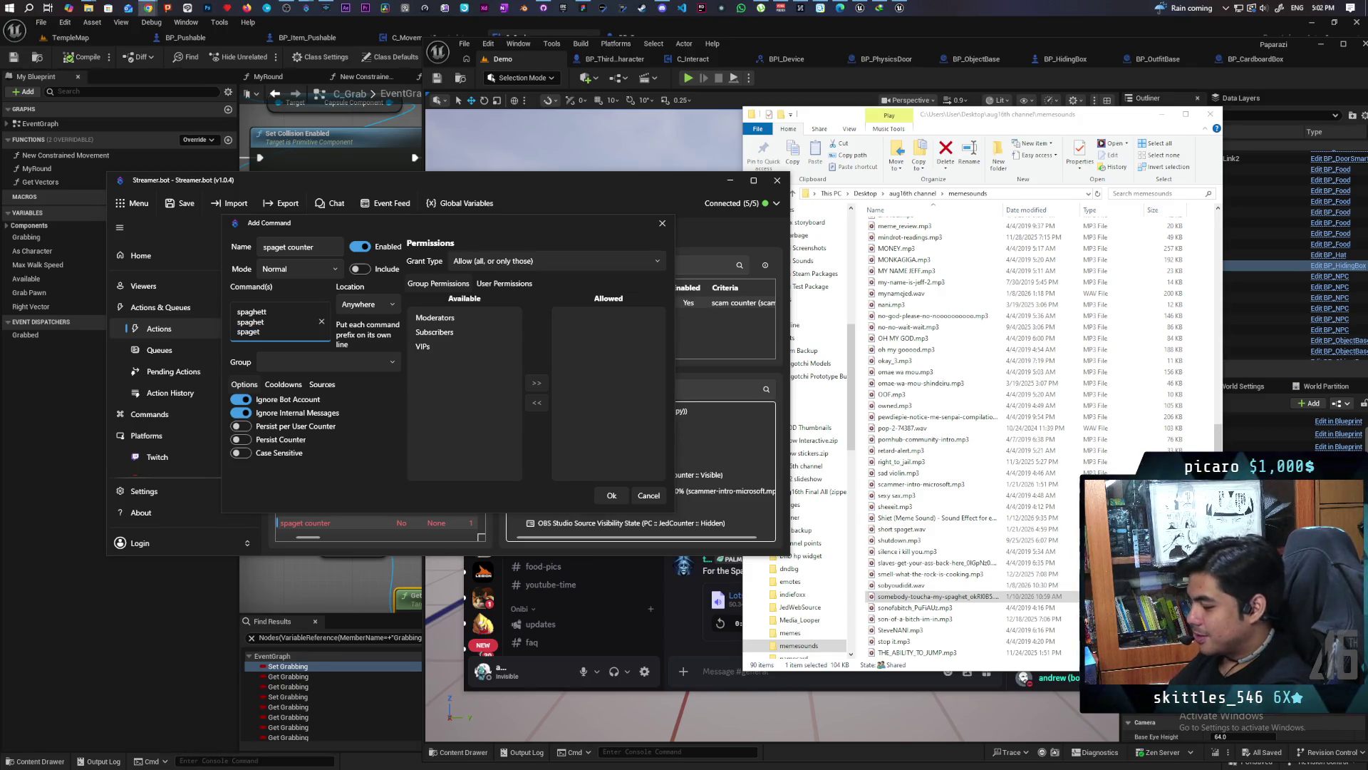
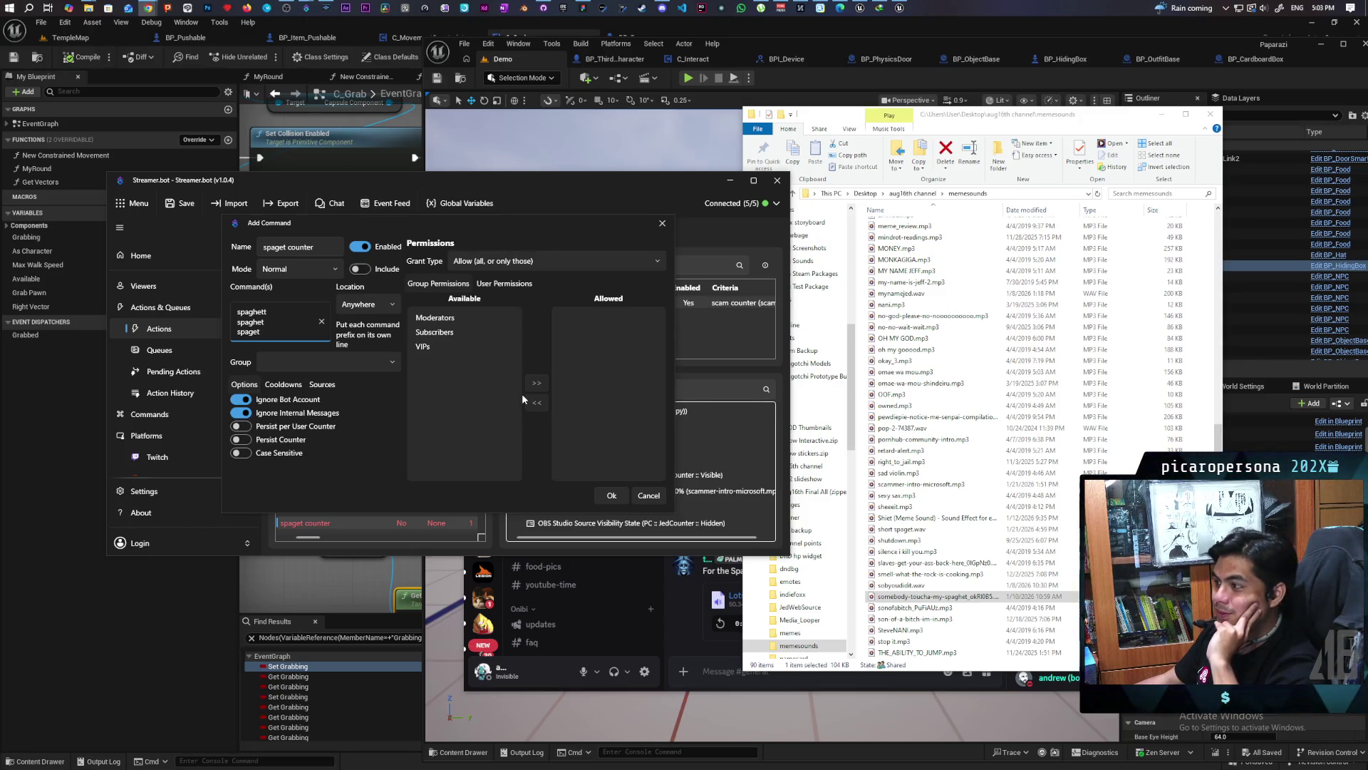
Set the trigger to the 'spaget counter' command and review the Execute C# Code sub-action unchanged
click(626, 492)
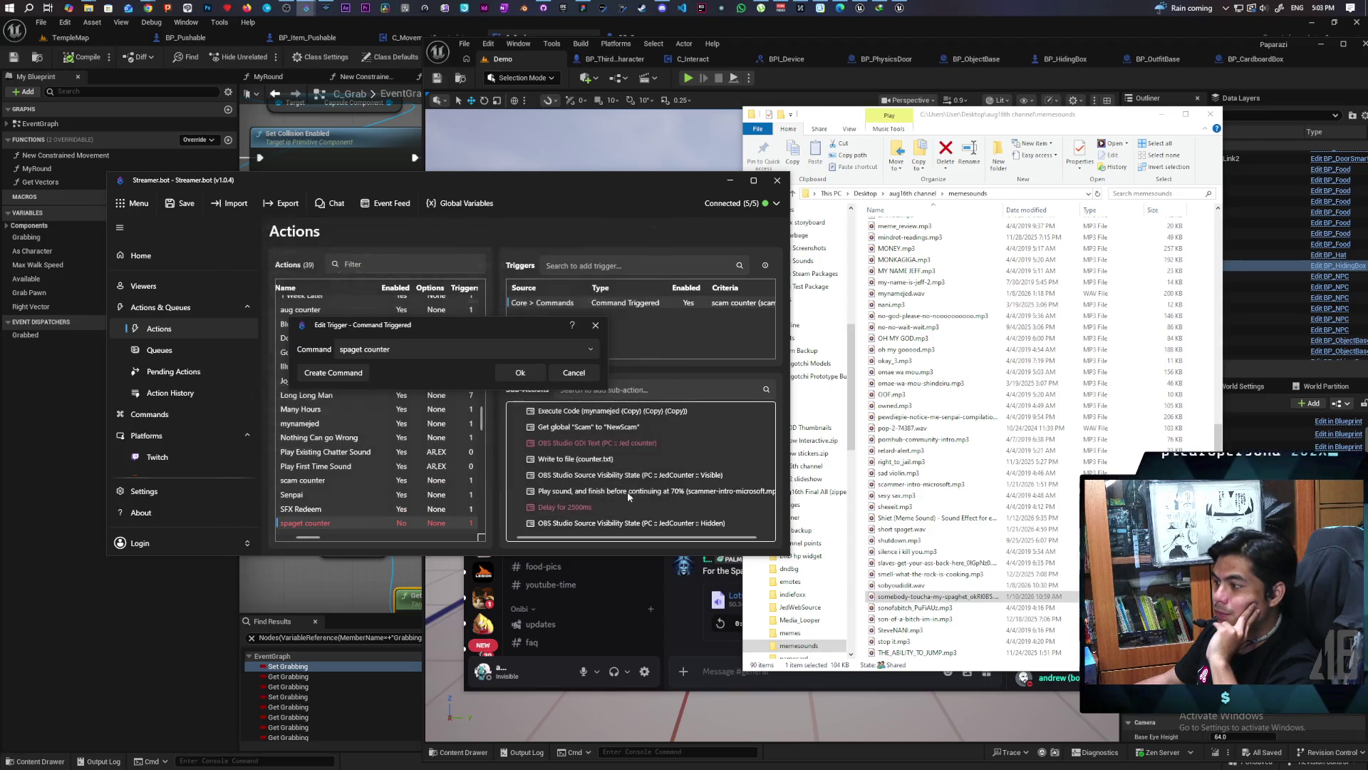
click(519, 371)
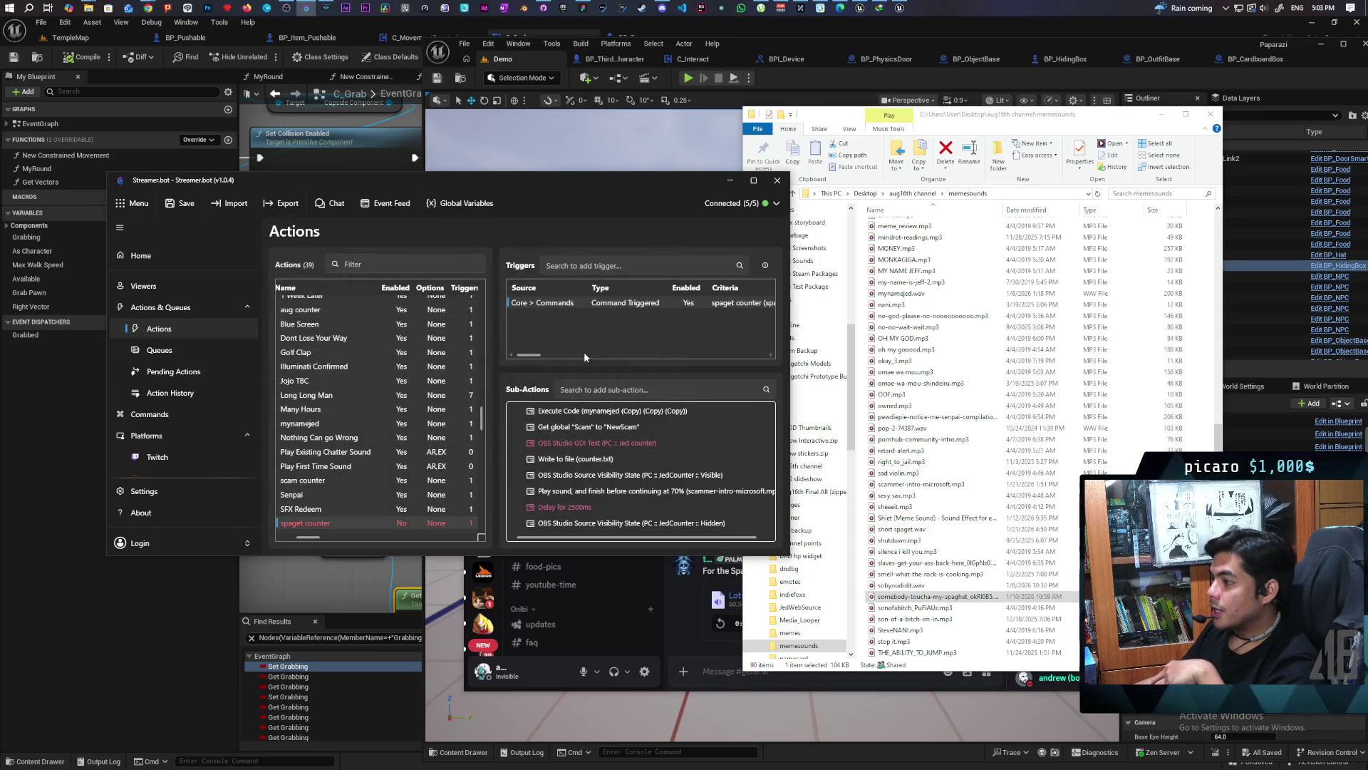
double_click(624, 412)
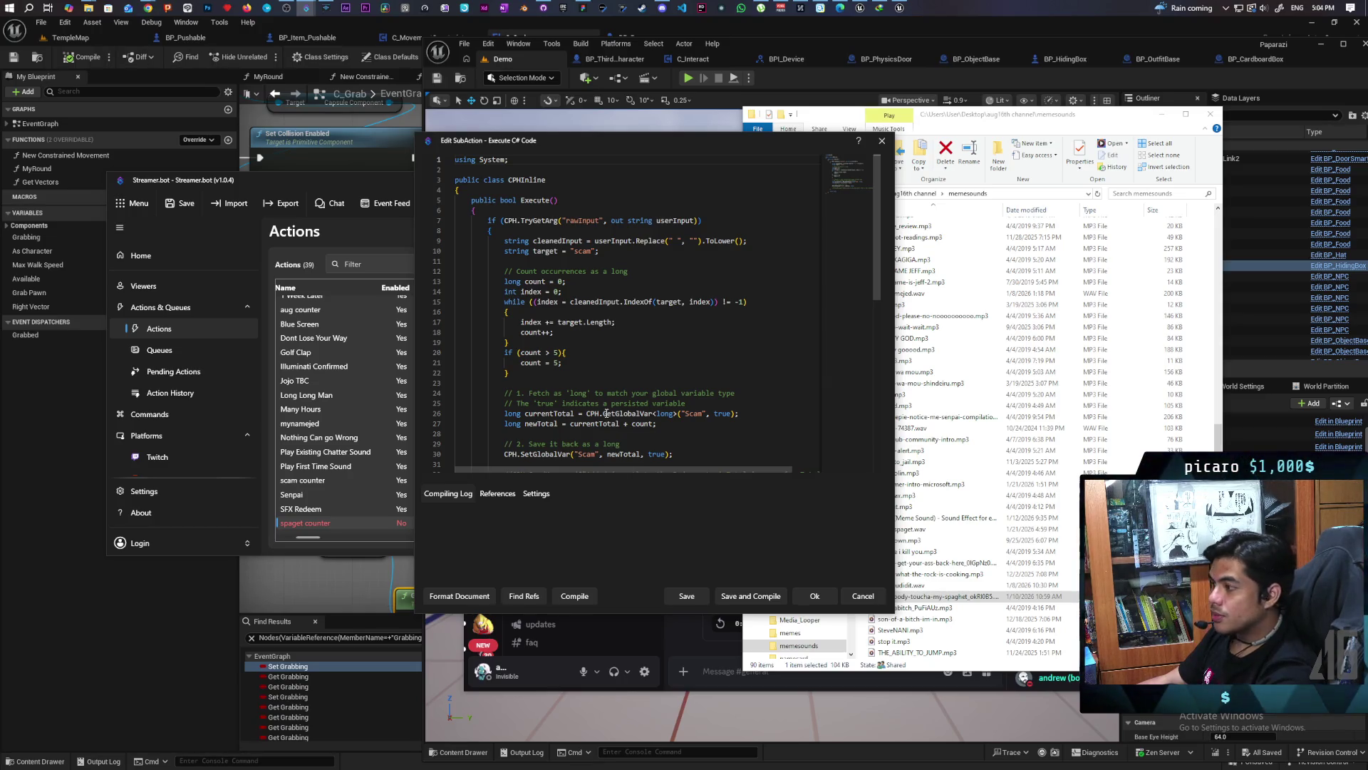
scroll(613, 407, down, 2)
scroll(613, 407, up, 2)
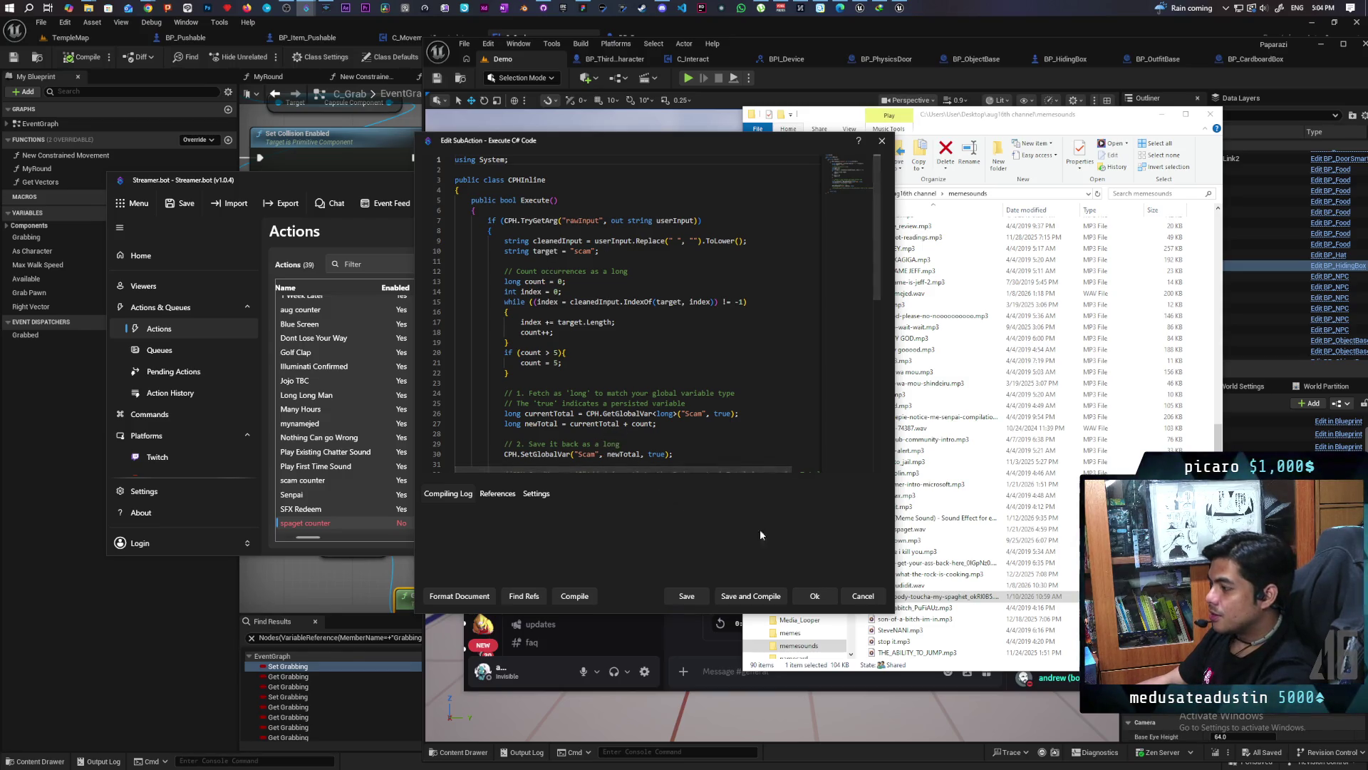
click(854, 600)
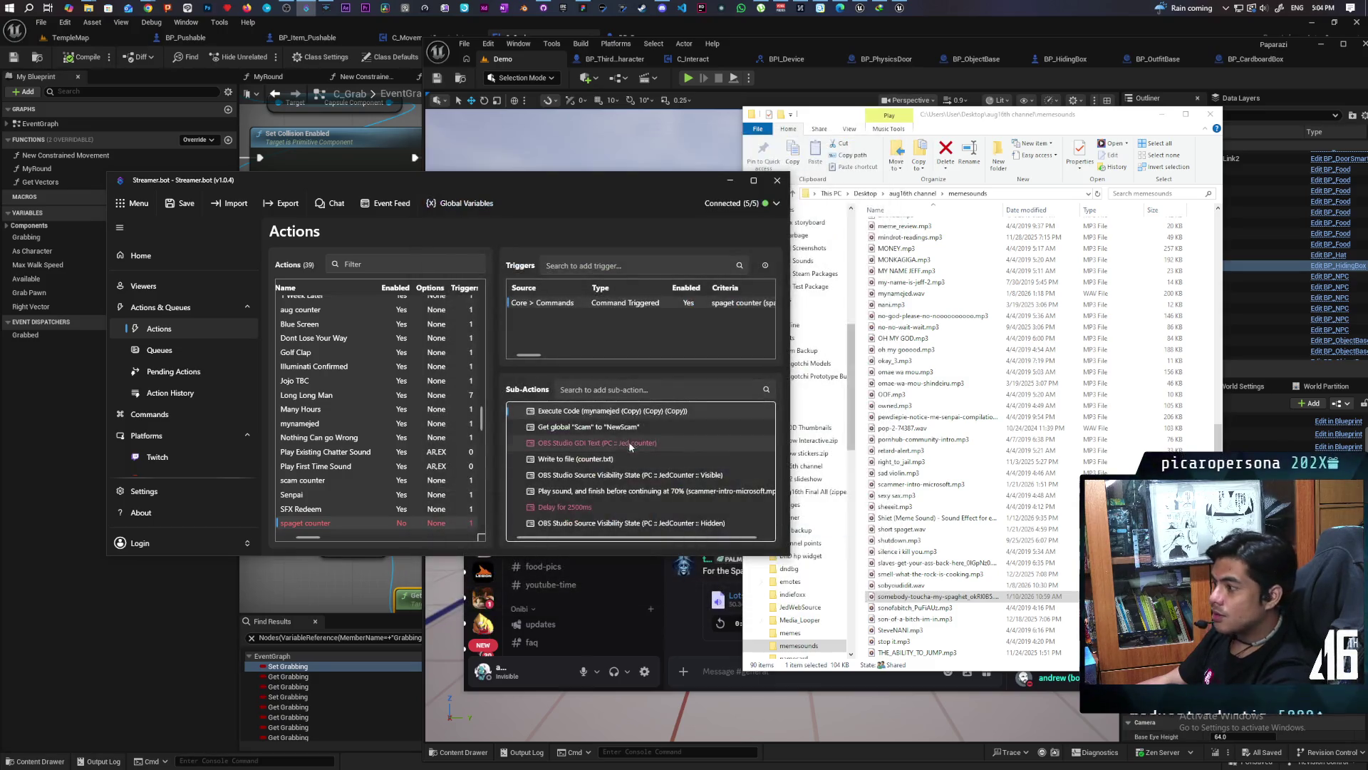
Disable the Execute Code sub-action and add a Core > Globals > Global (Set) sub-action
right_click(604, 411)
click(627, 554)
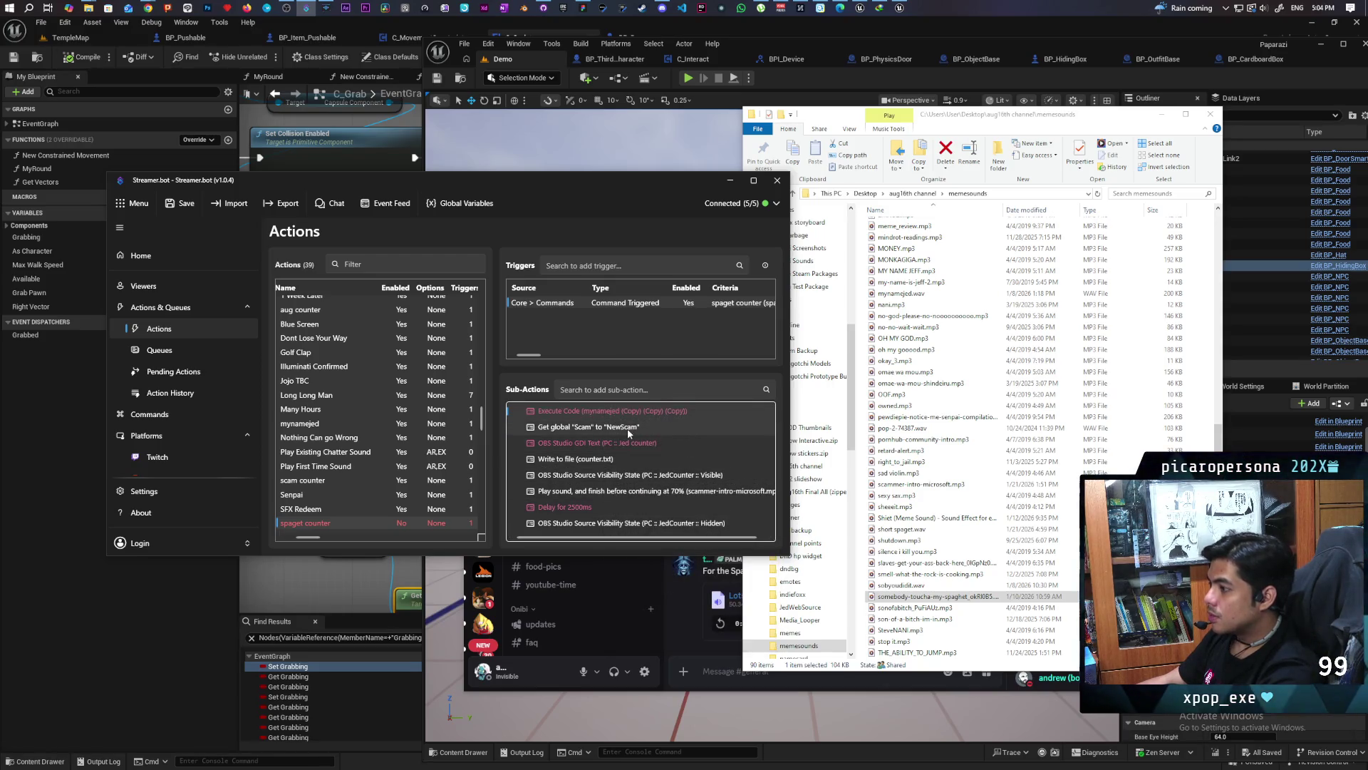
right_click(715, 410)
mouse_move(756, 503)
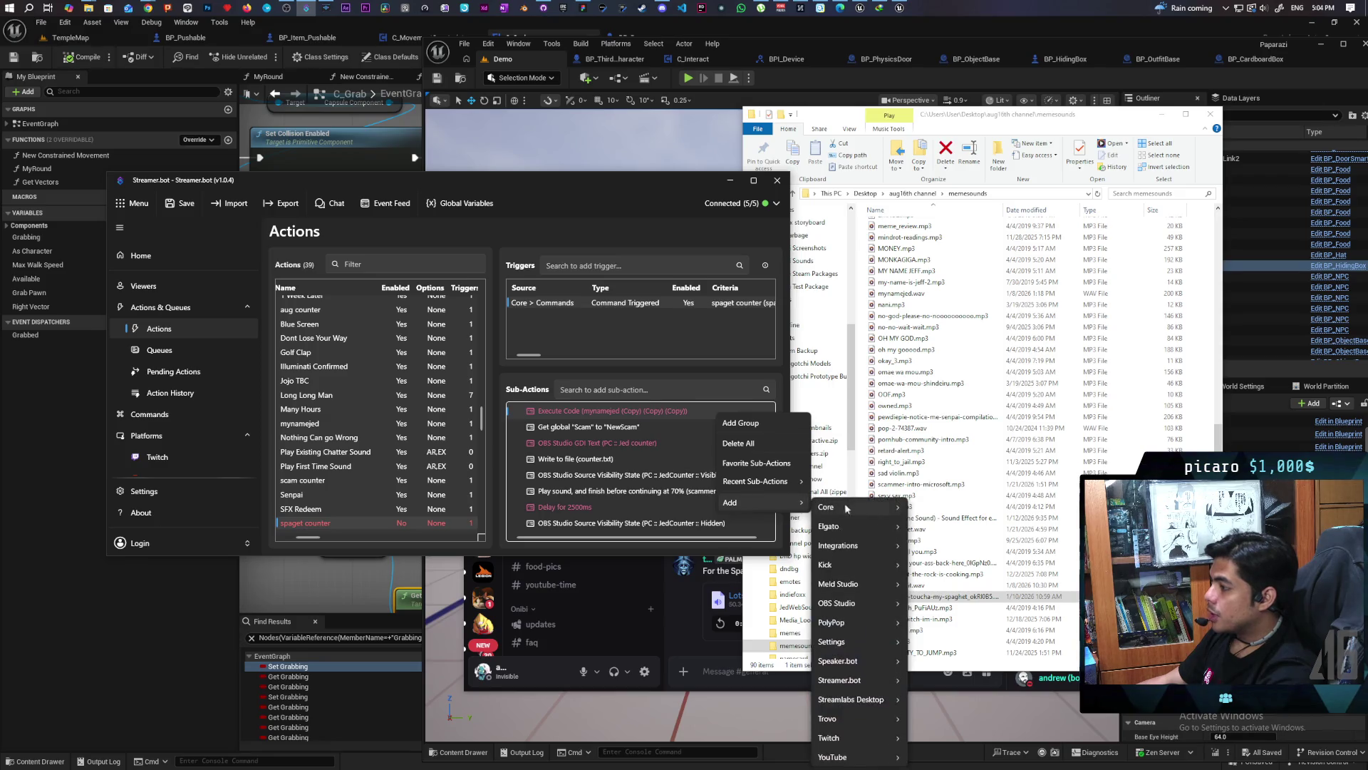
mouse_move(858, 506)
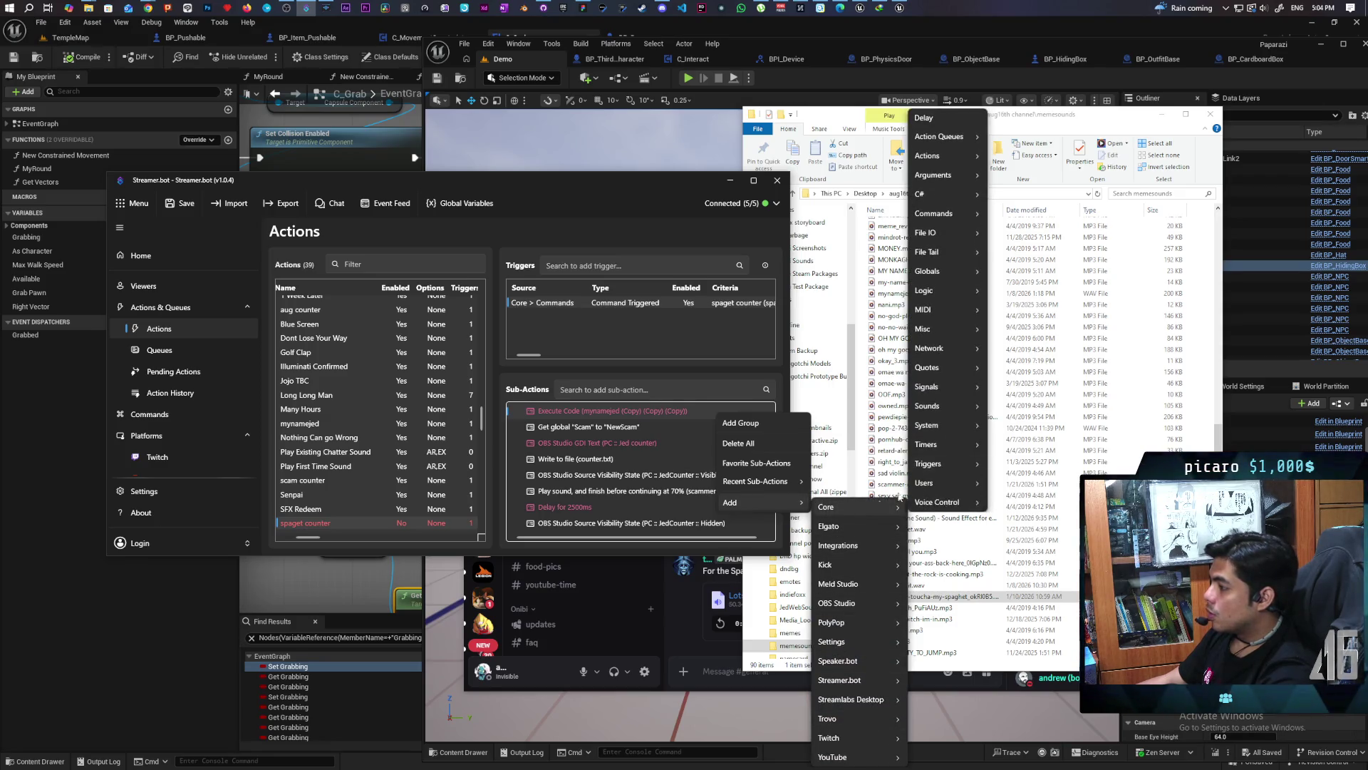
mouse_move(951, 278)
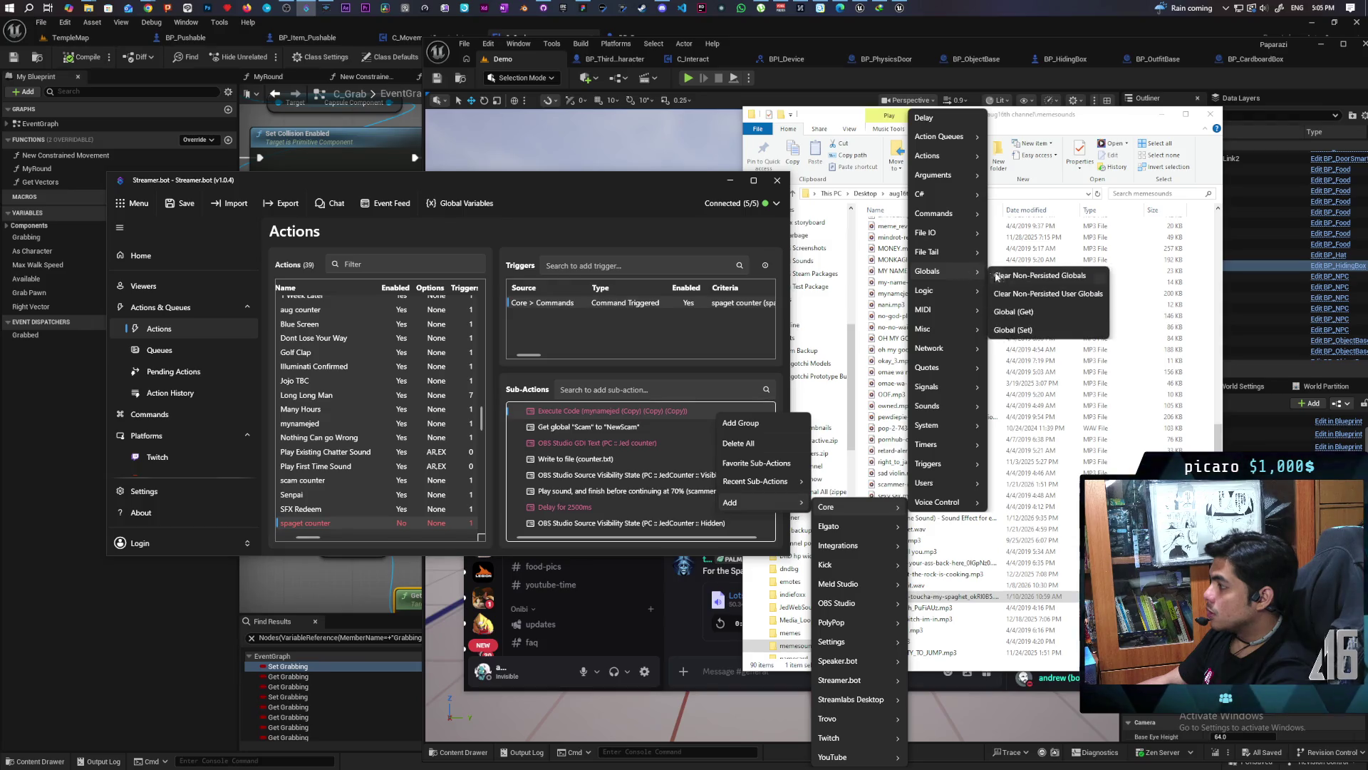
click(1015, 332)
Make the Global (Set) step increment the variable 'Spaget' and confirm it
click(392, 356)
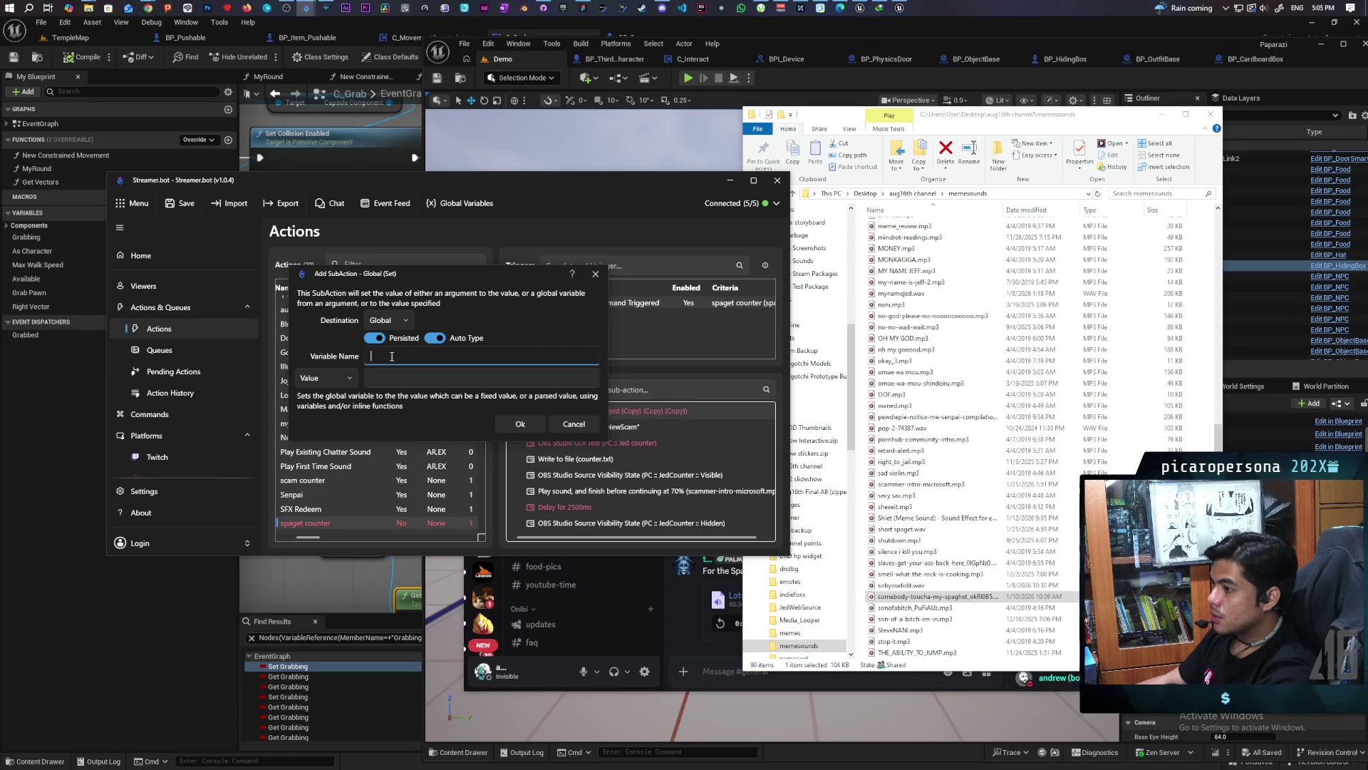
text(Spaget)
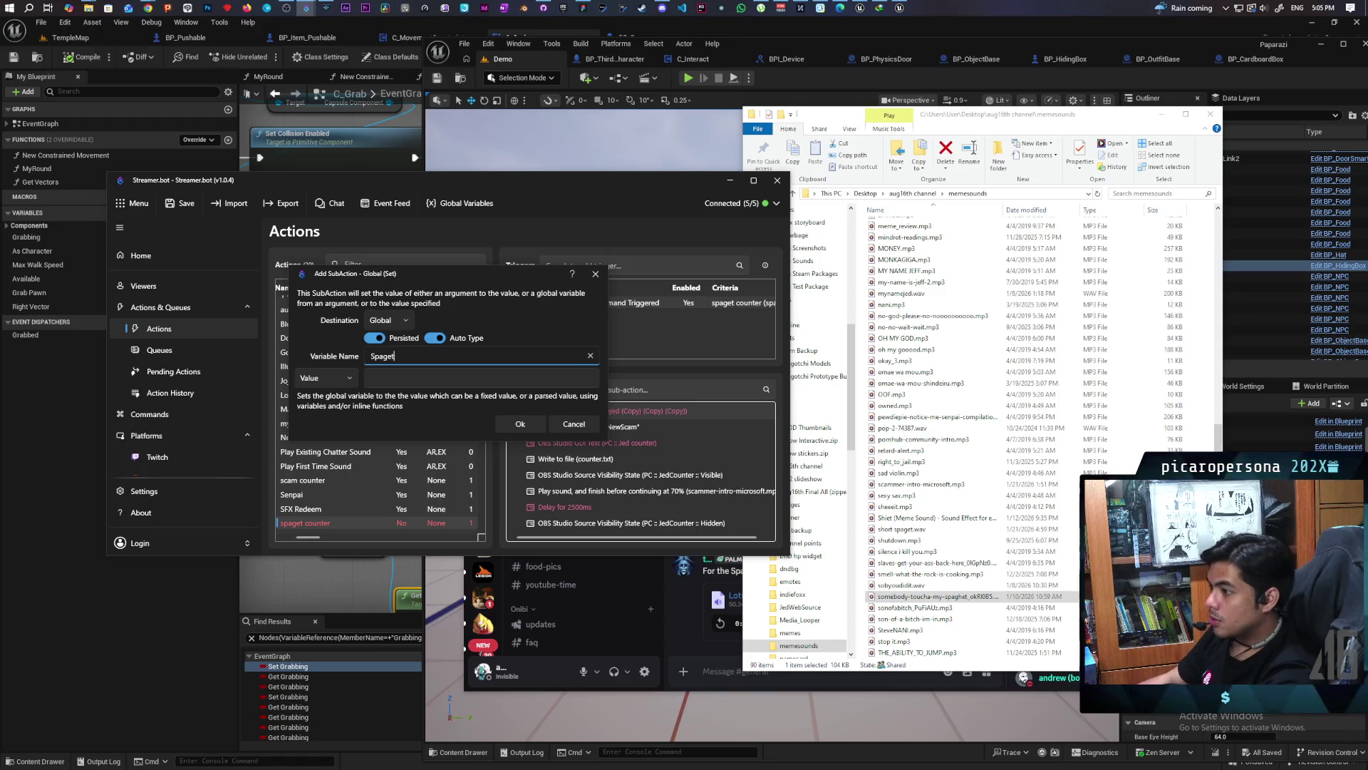
click(313, 378)
click(335, 424)
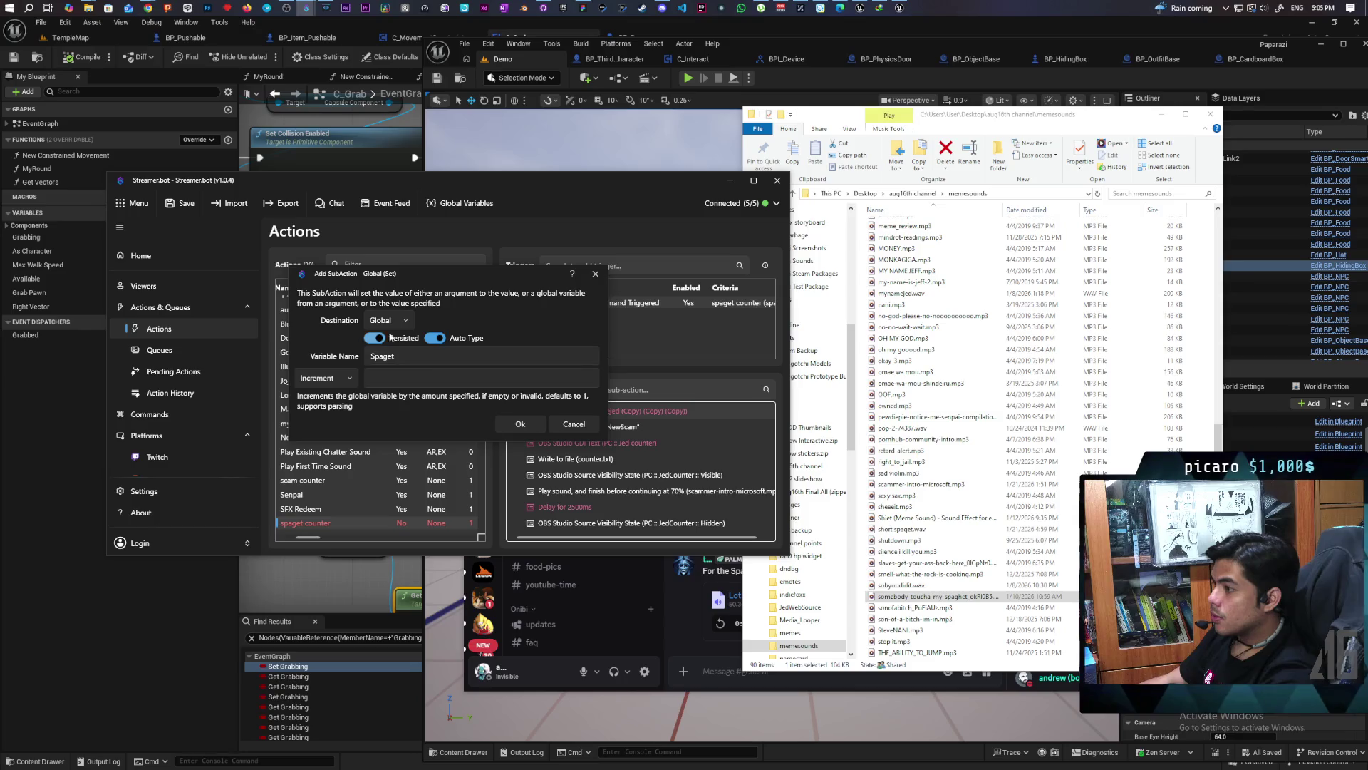
click(520, 423)
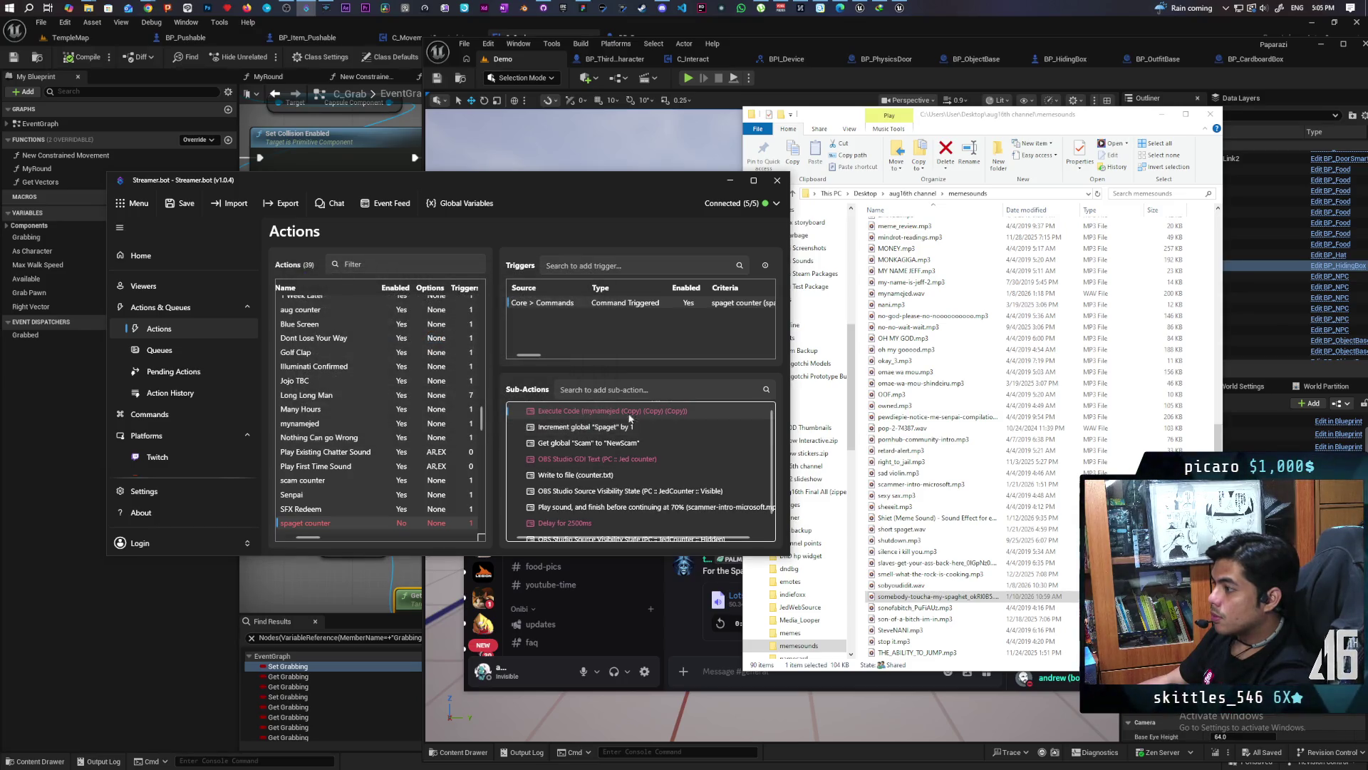
Add a global variable named 'Spaget' with AutoType enabled
click(450, 204)
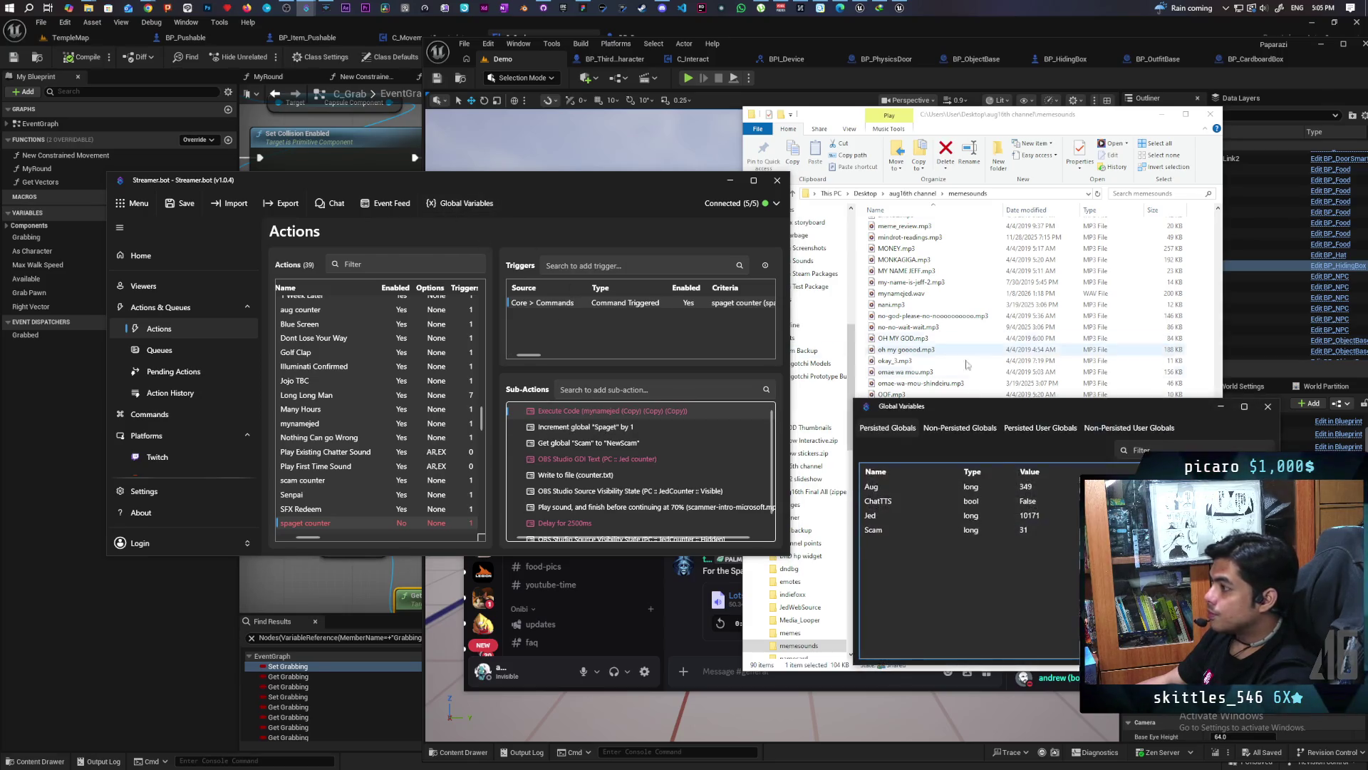
right_click(896, 567)
click(924, 584)
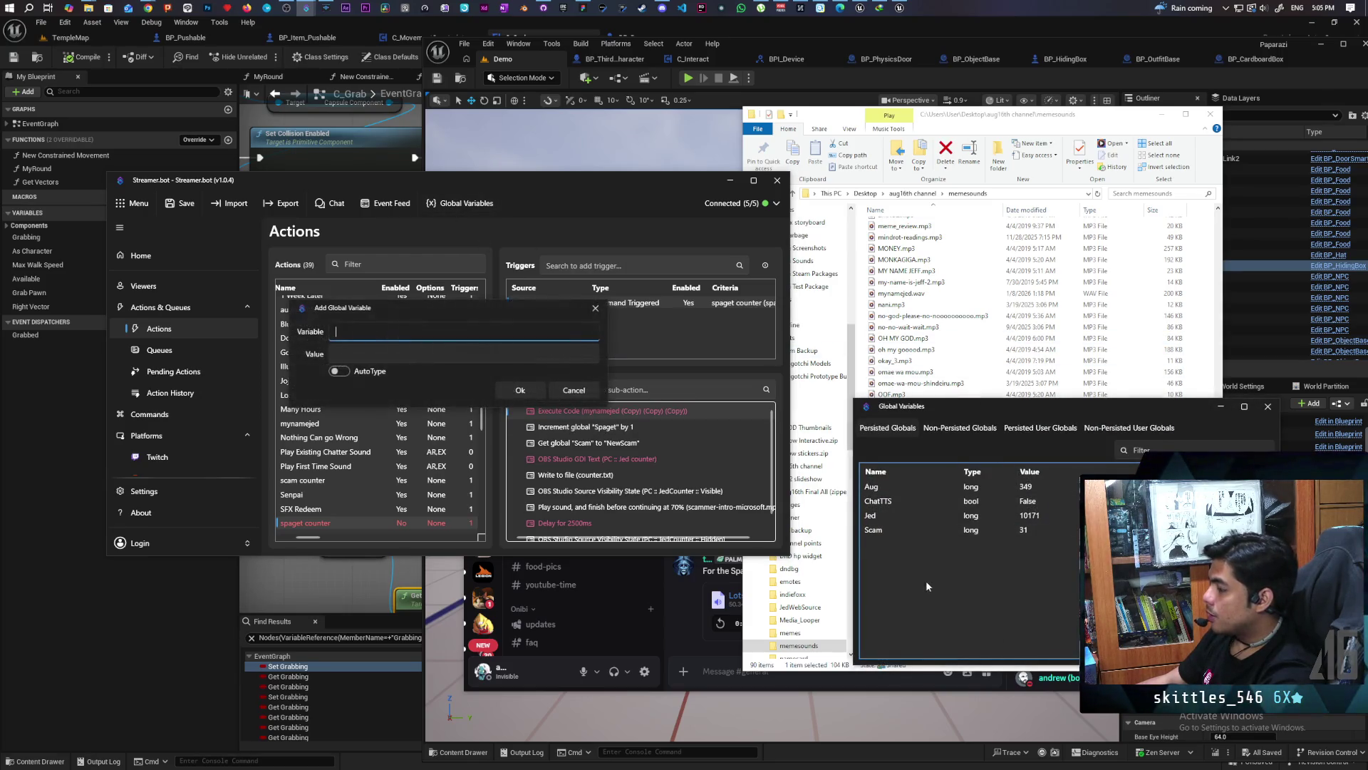
text(Spaget)
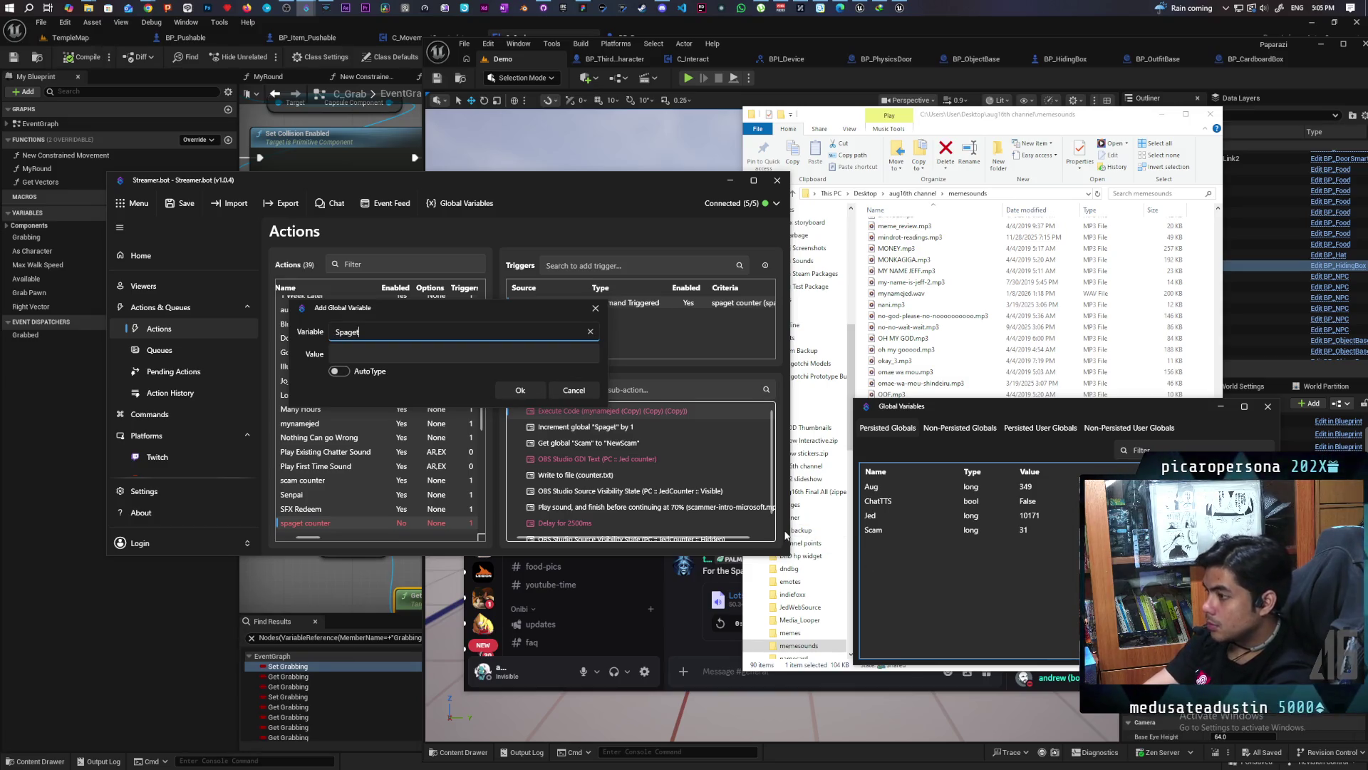
click(356, 369)
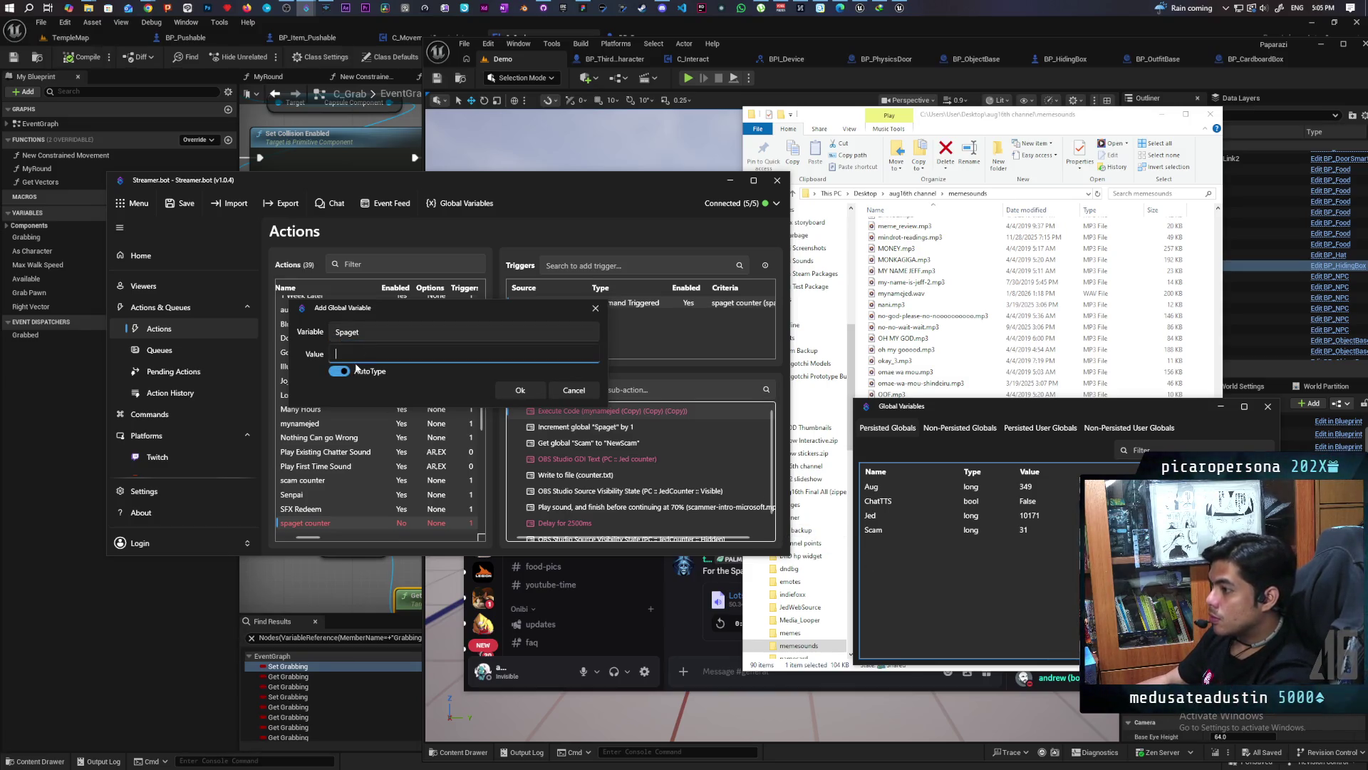
click(520, 390)
Change the Spaget global variable's value to 0
double_click(1020, 545)
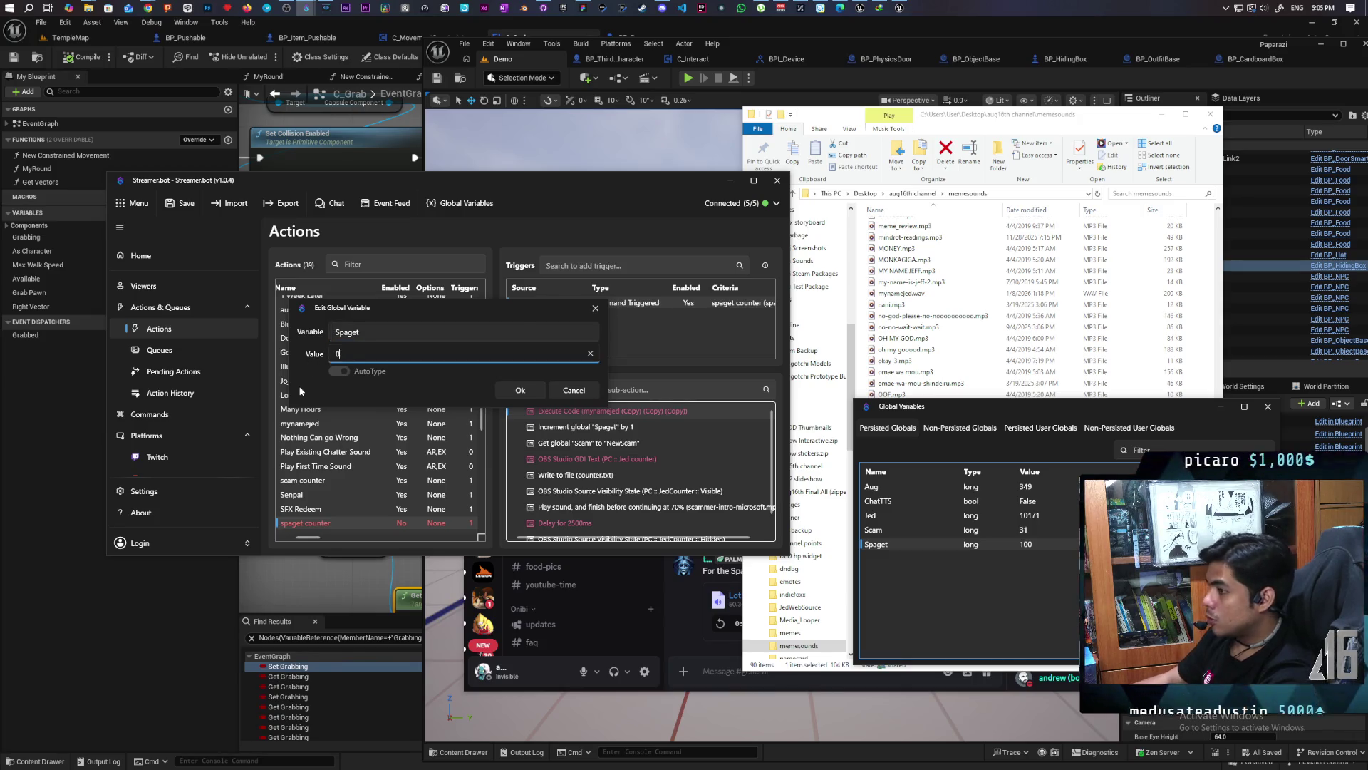
text(0)
key(Return)
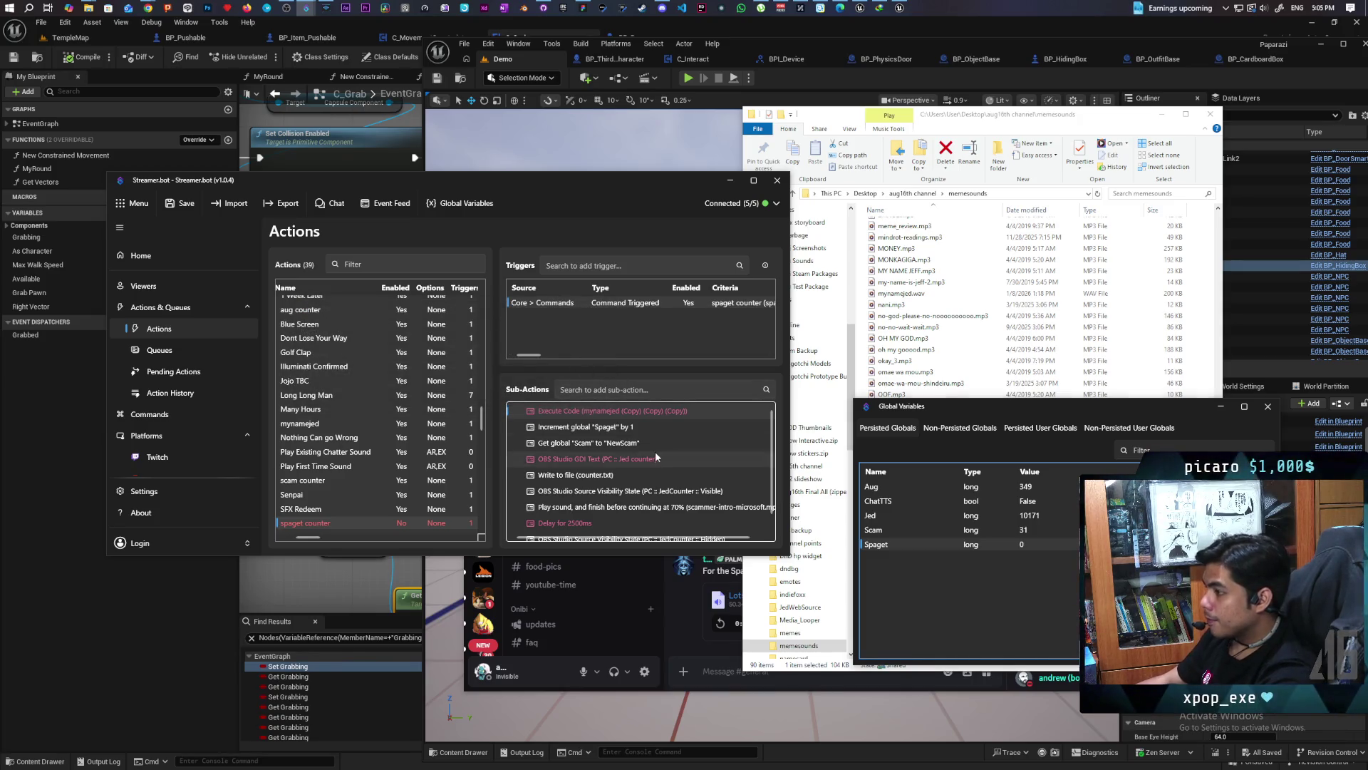
scroll(626, 482, down, 1)
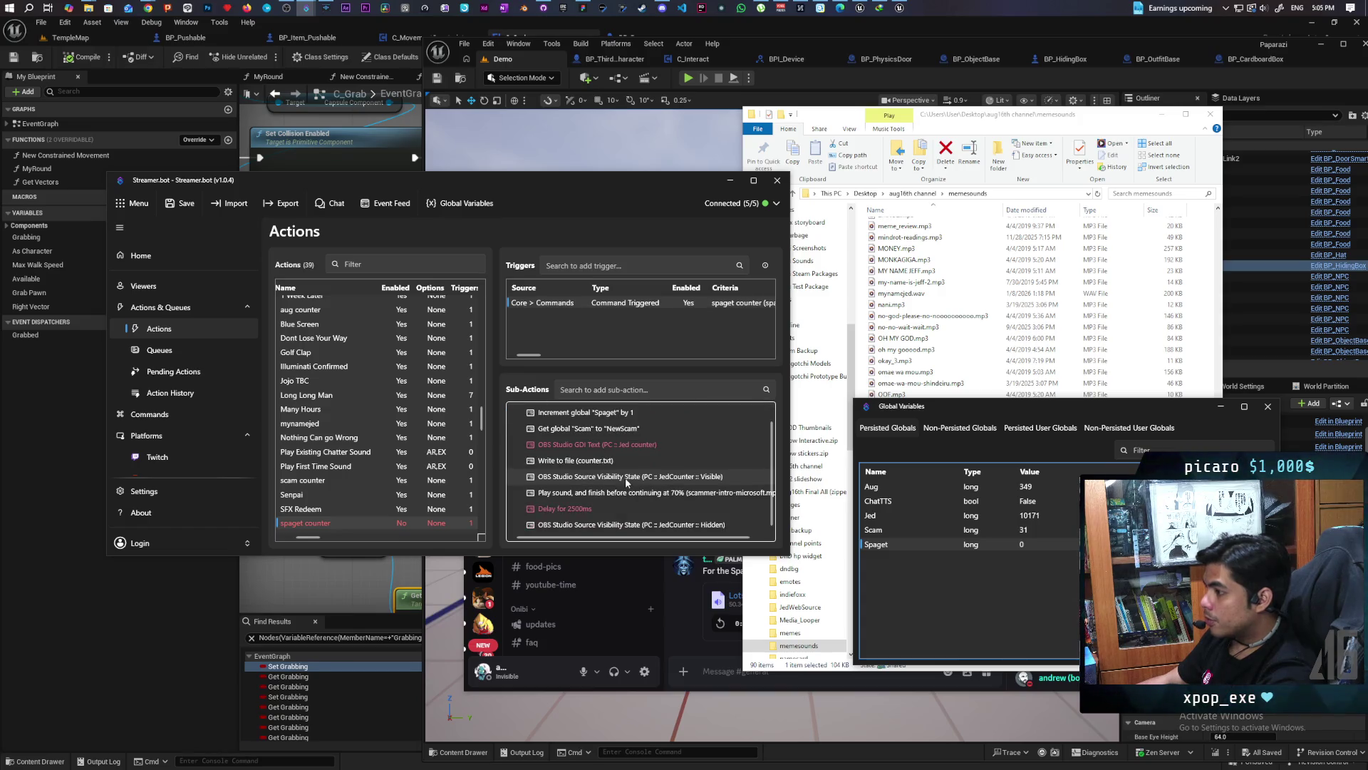
Edit the Get global sub-action to use variable 'Spaget' and destination 'NewSpaget'
scroll(609, 431, up, 1)
double_click(593, 443)
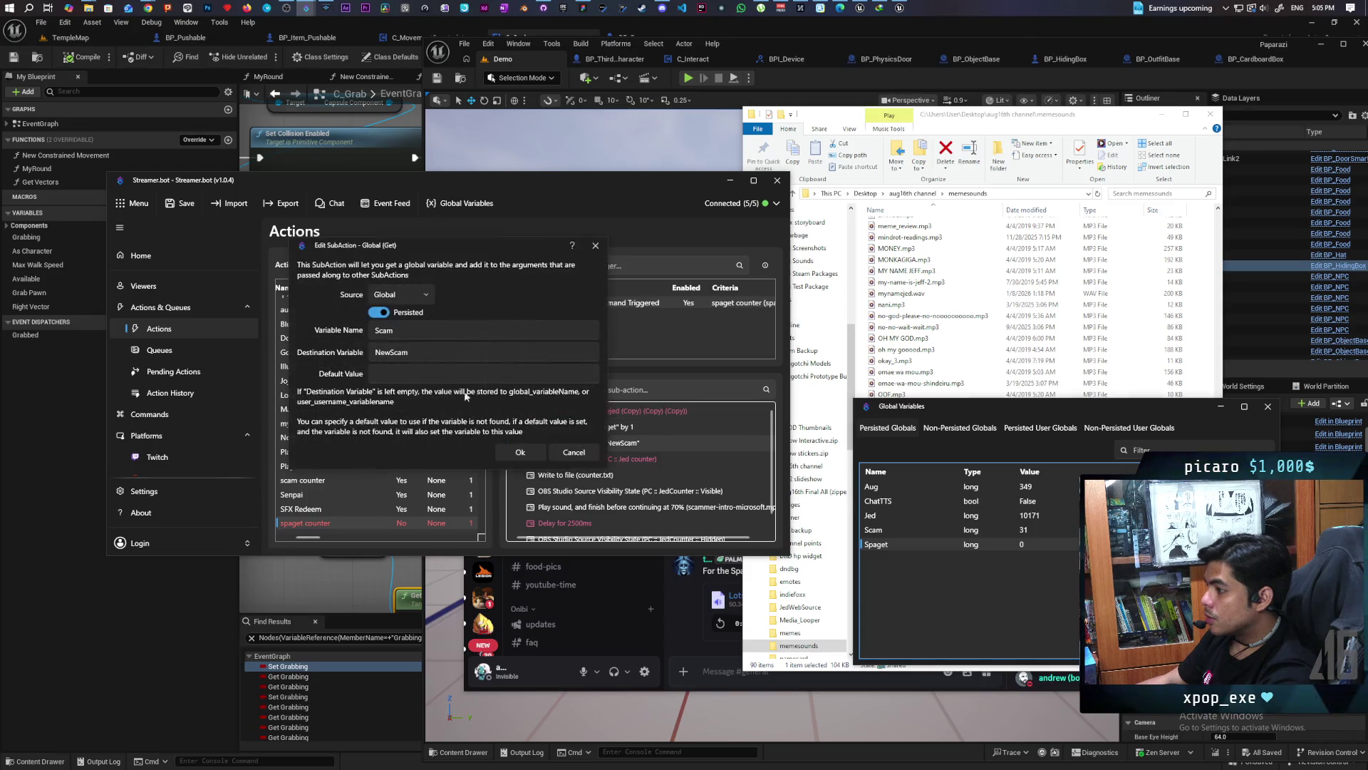
double_click(400, 324)
text(Spaget)
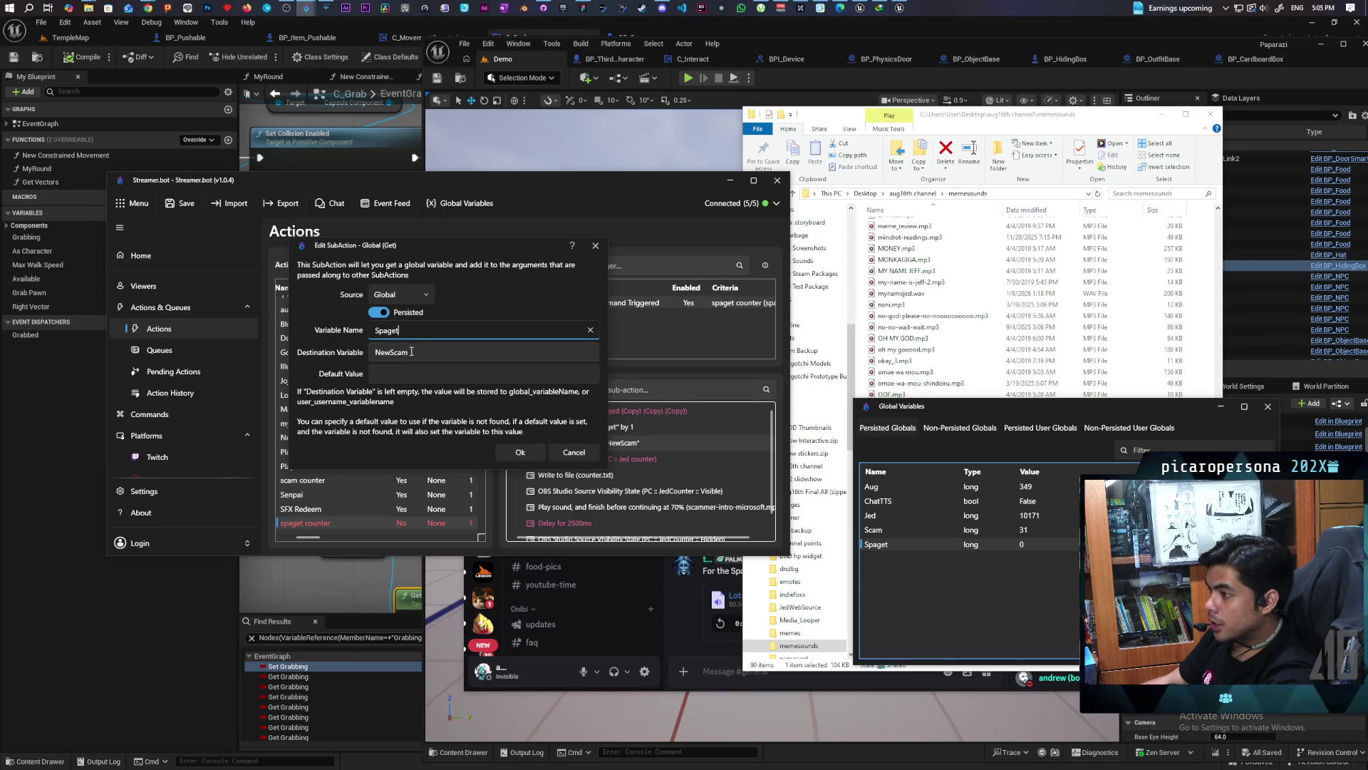
click(411, 352)
key(BackSpace)
key(BackSpace)
key(BackSpace)
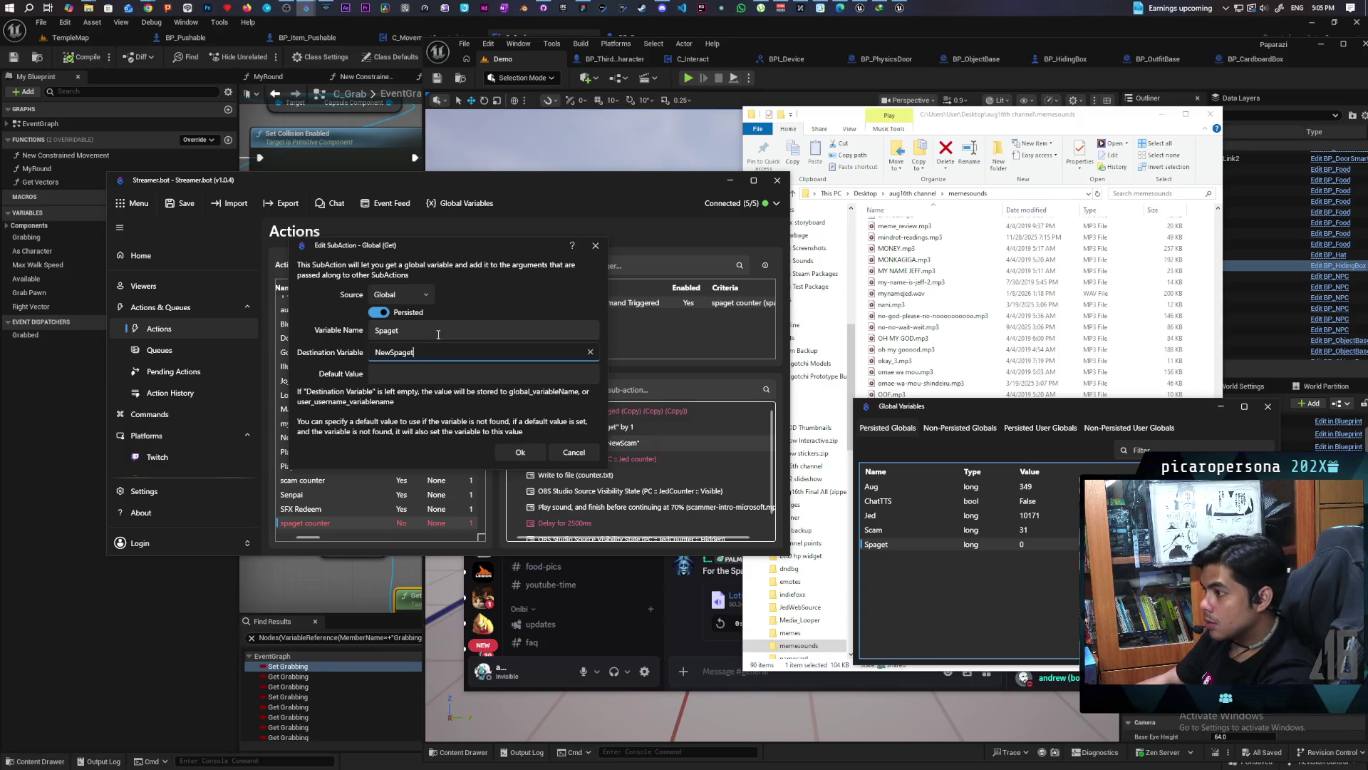
click(520, 454)
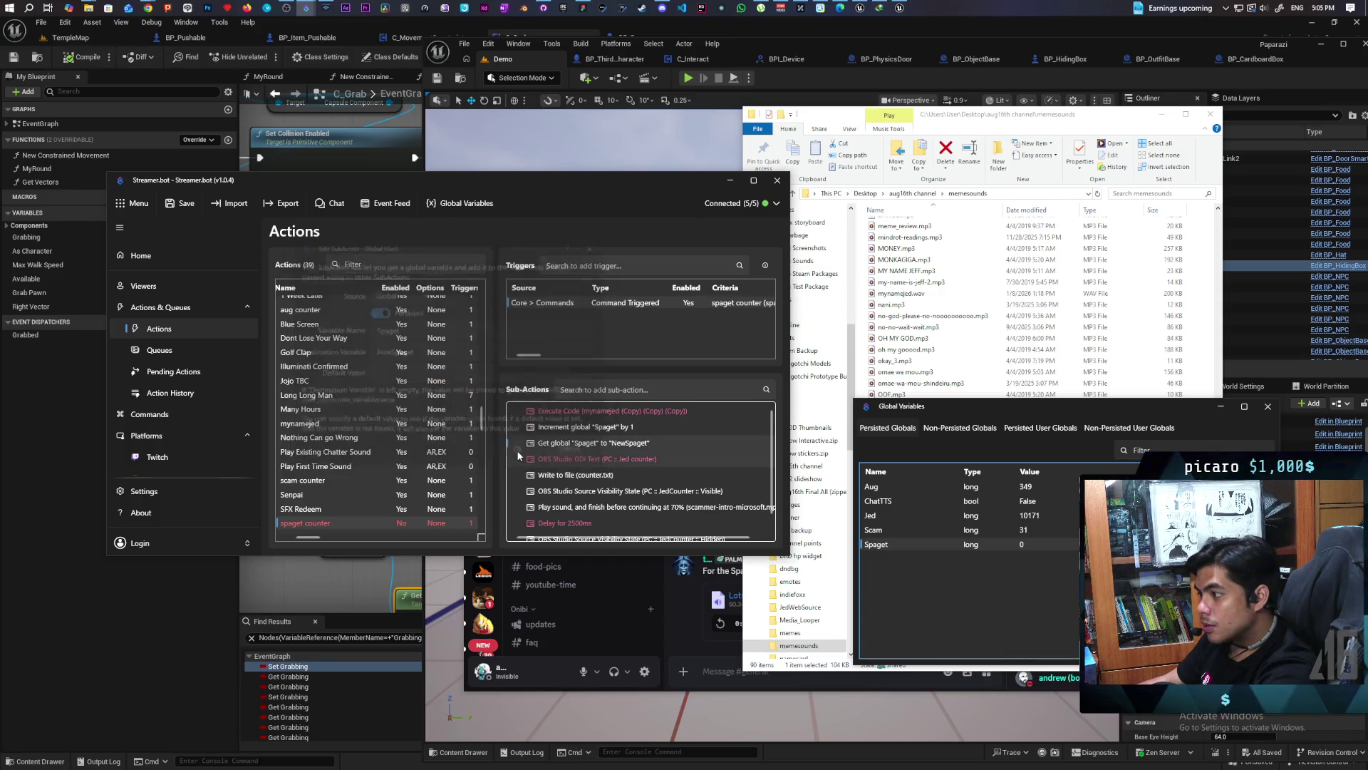
Change the Write To File text to use %NewSpaget% and 'made spaghett' instead of 'scam allegations'
double_click(583, 476)
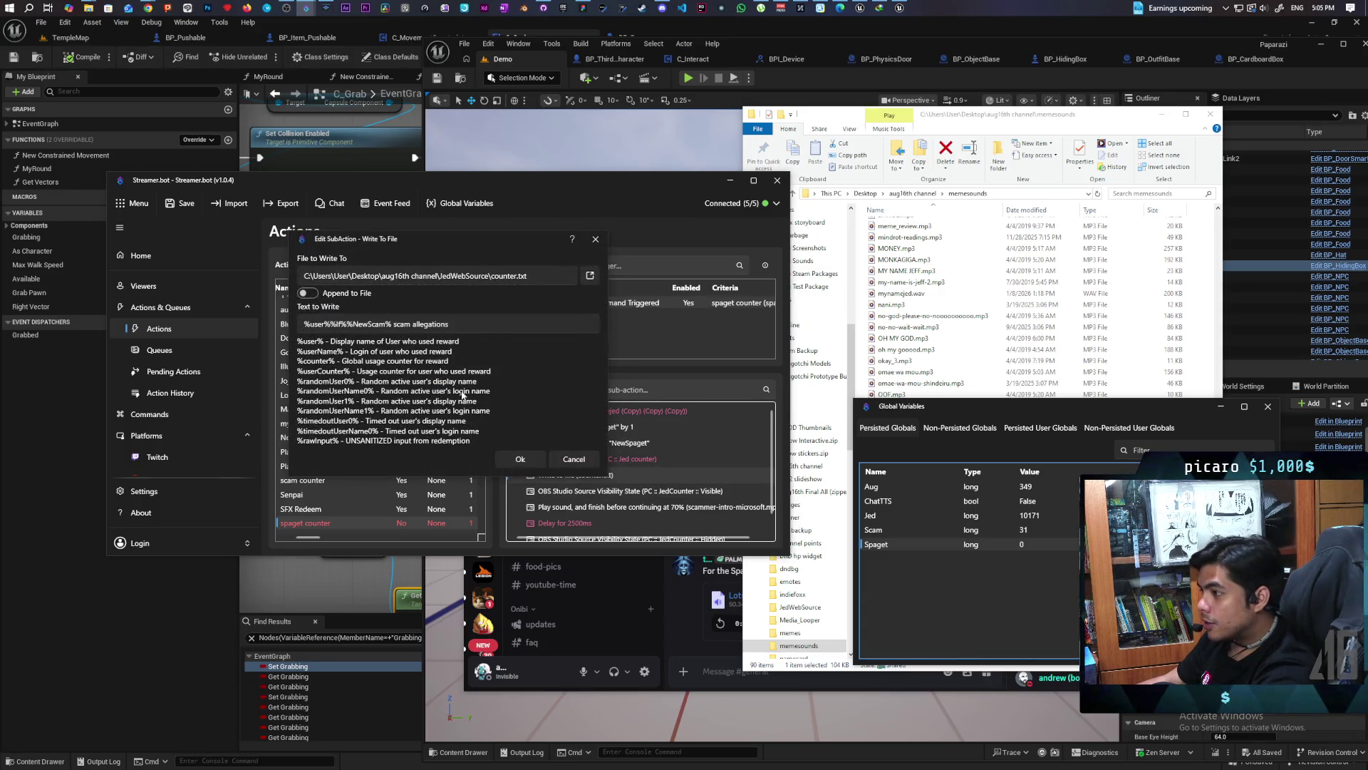
click(389, 325)
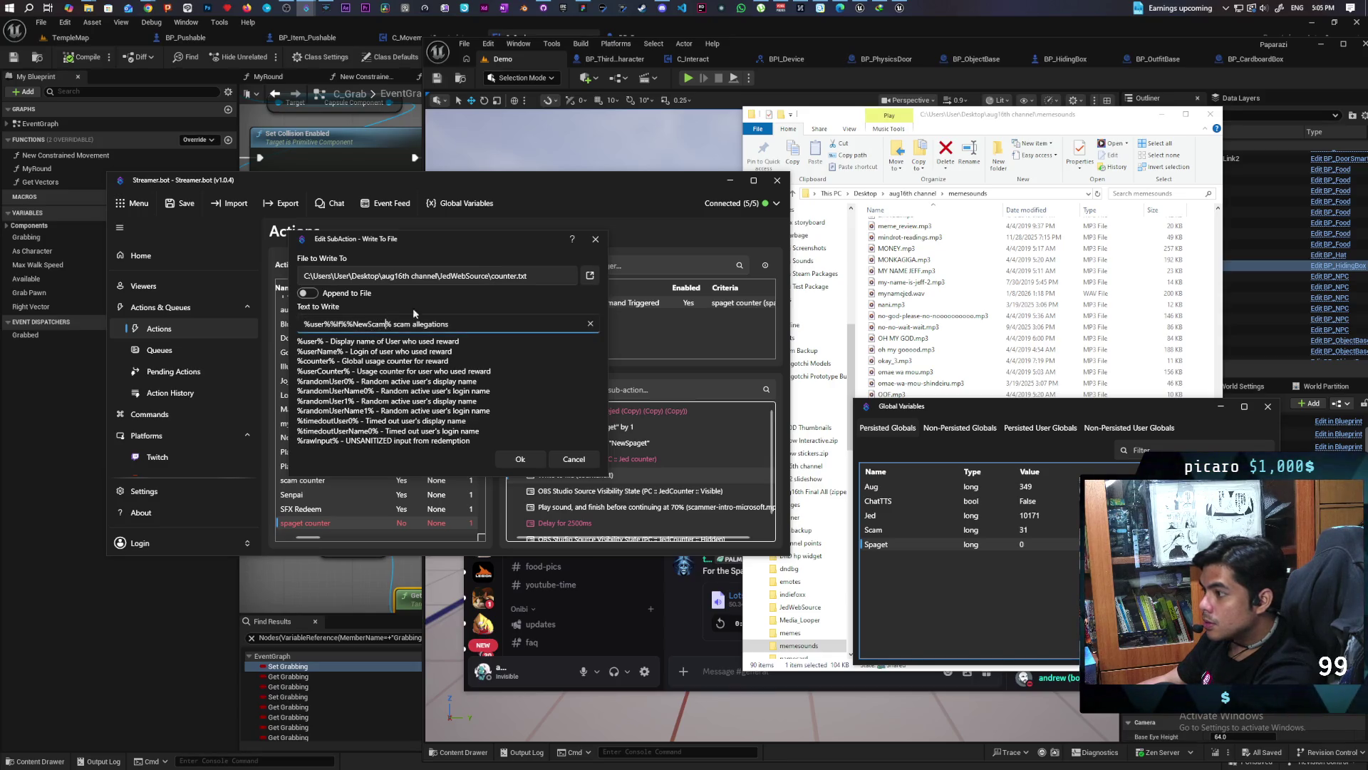
text(paget)
drag(457, 325, 404, 331)
text(made spa)
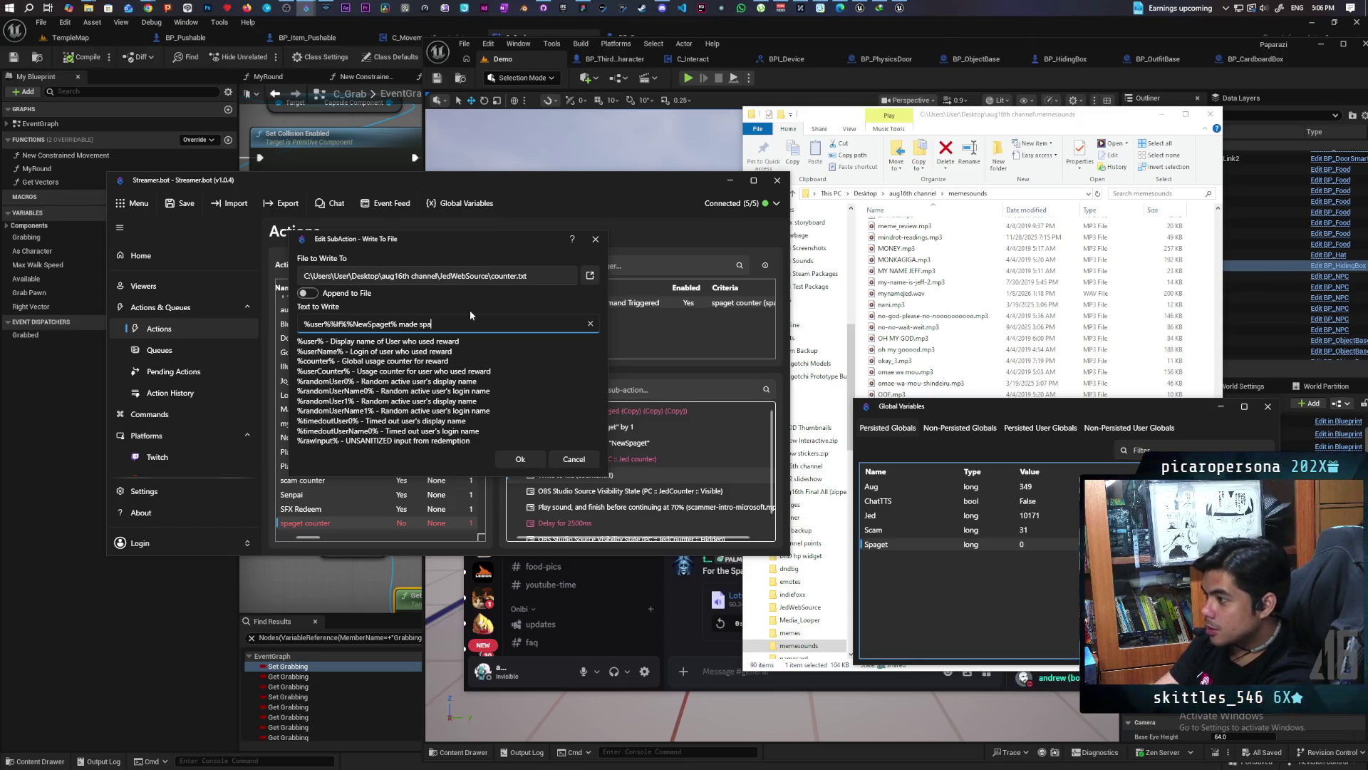
text(ghett)
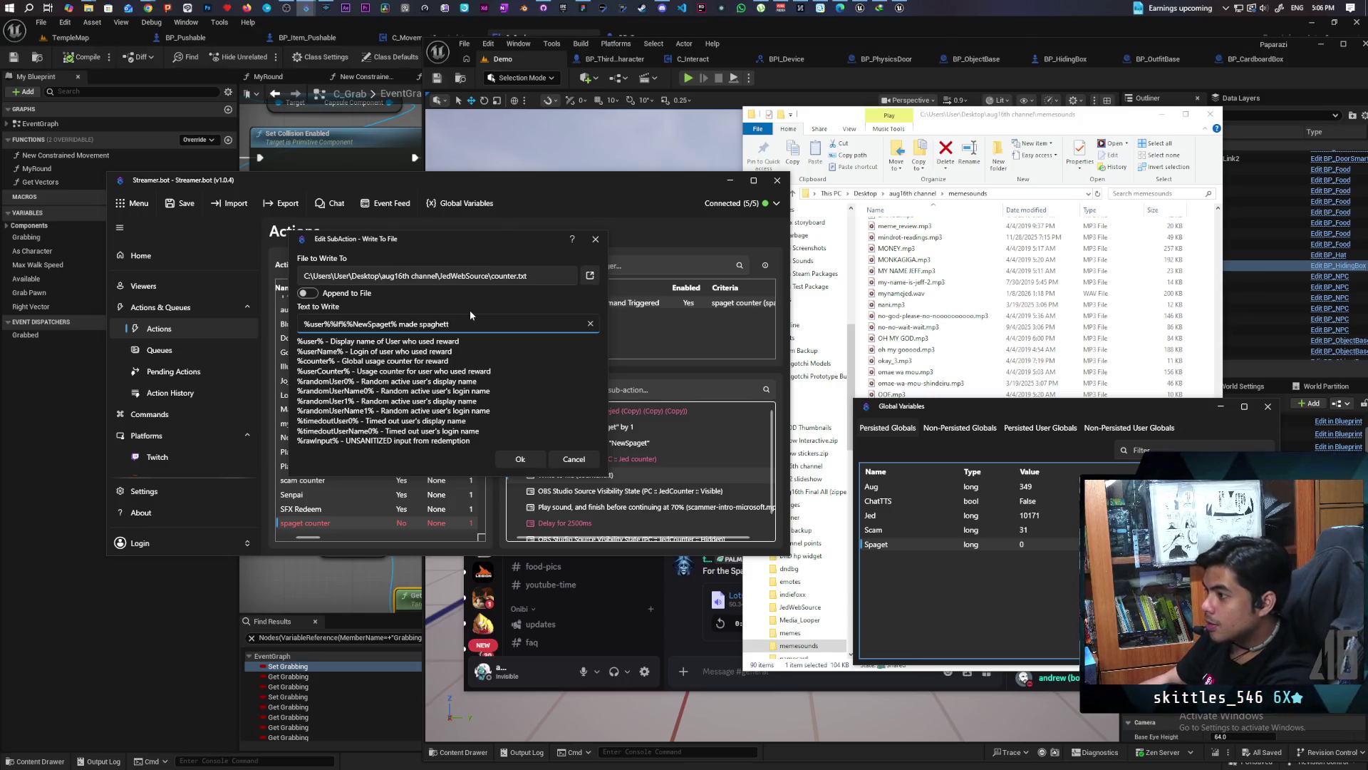
click(523, 459)
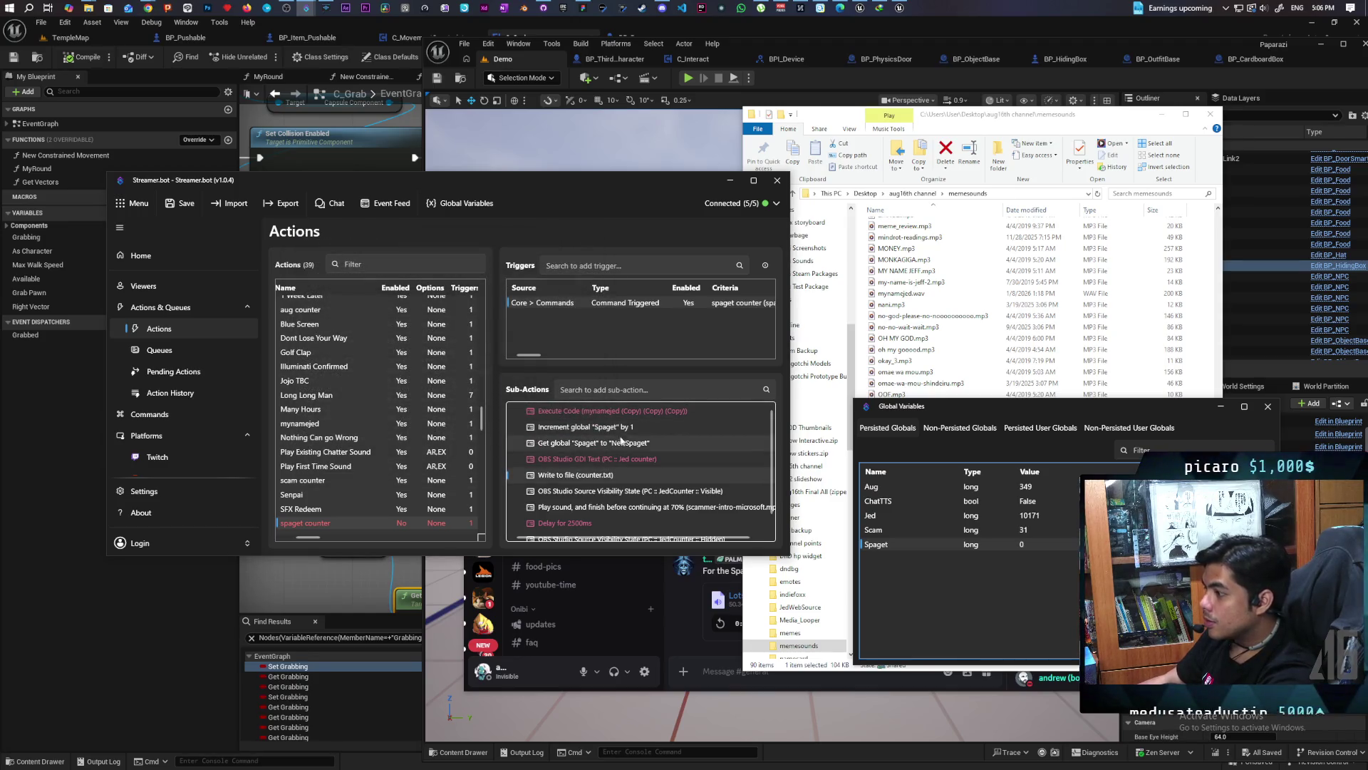
scroll(681, 466, down, 1)
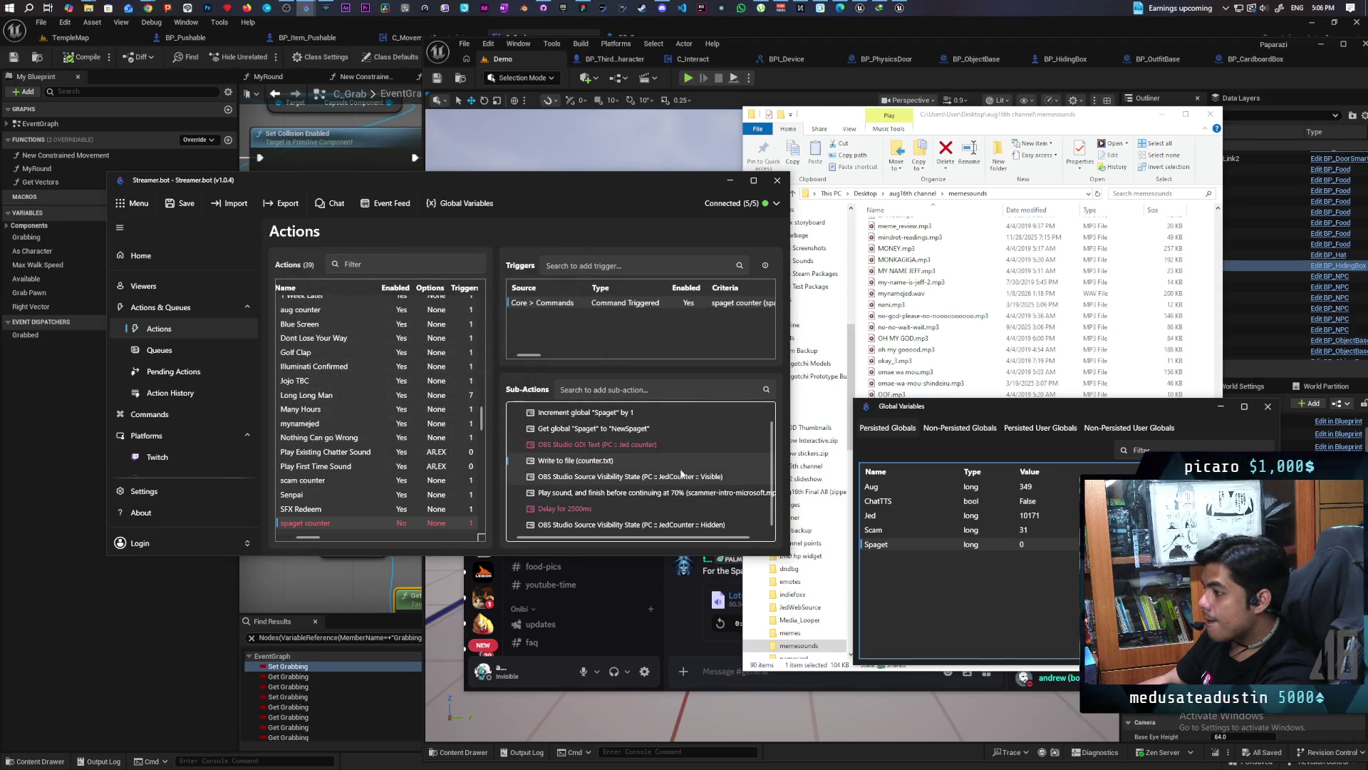
Switch the Play Sound sub-action's file to short spaget.wav
double_click(593, 497)
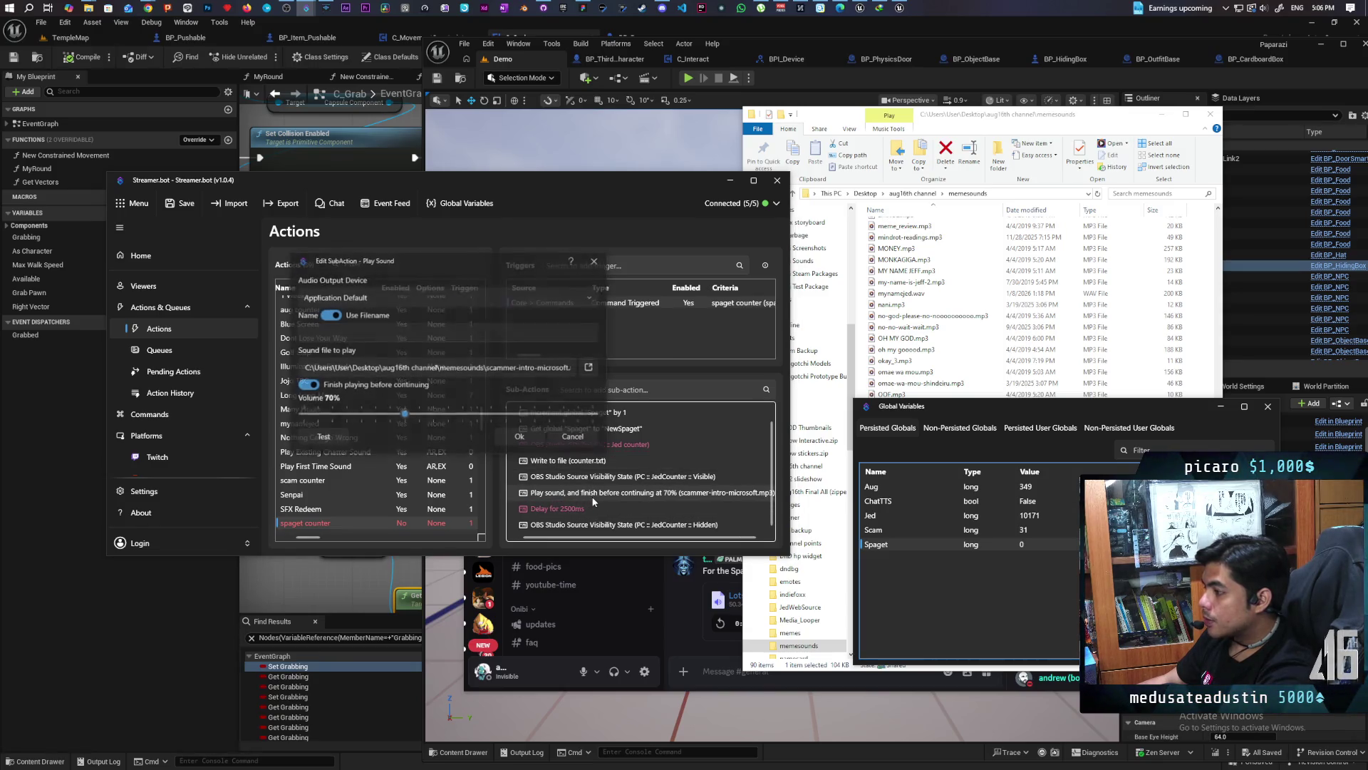
click(590, 367)
scroll(490, 498, down, 10)
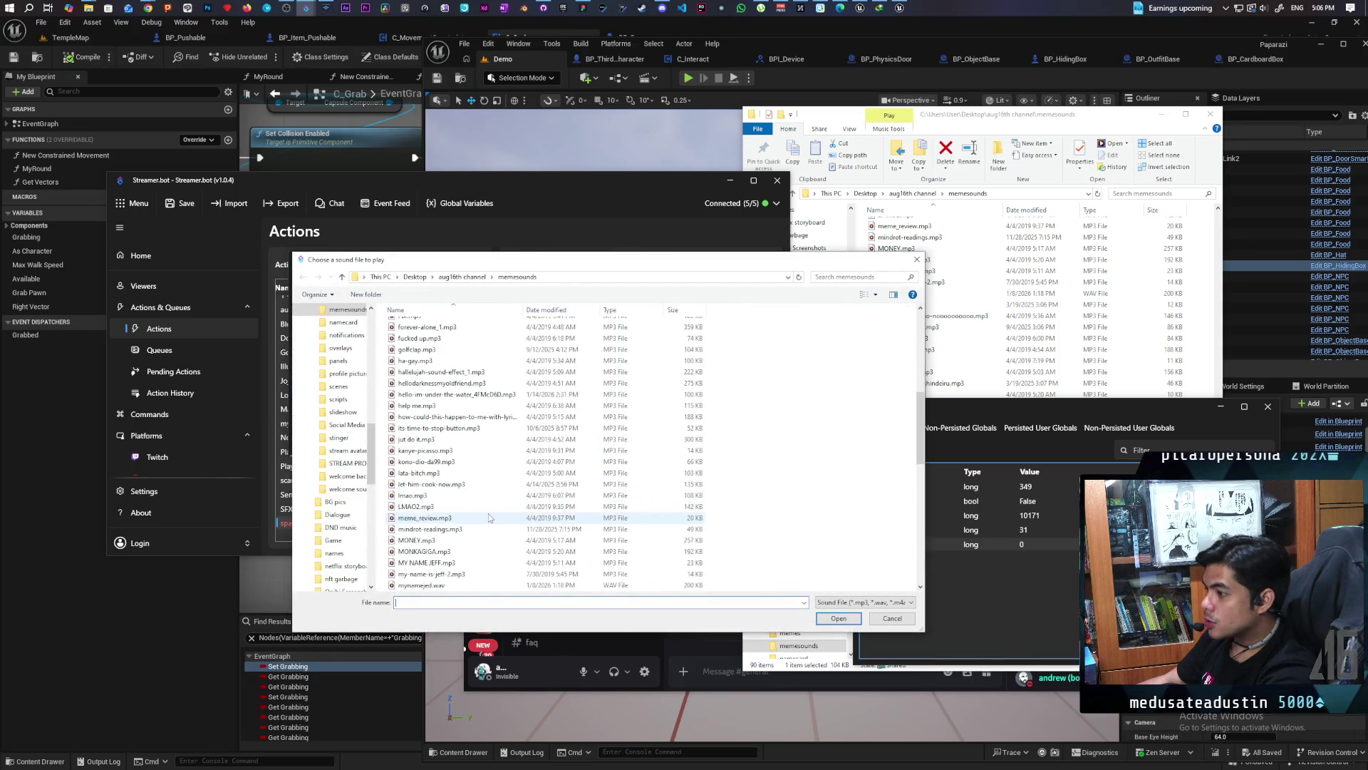
scroll(489, 518, down, 10)
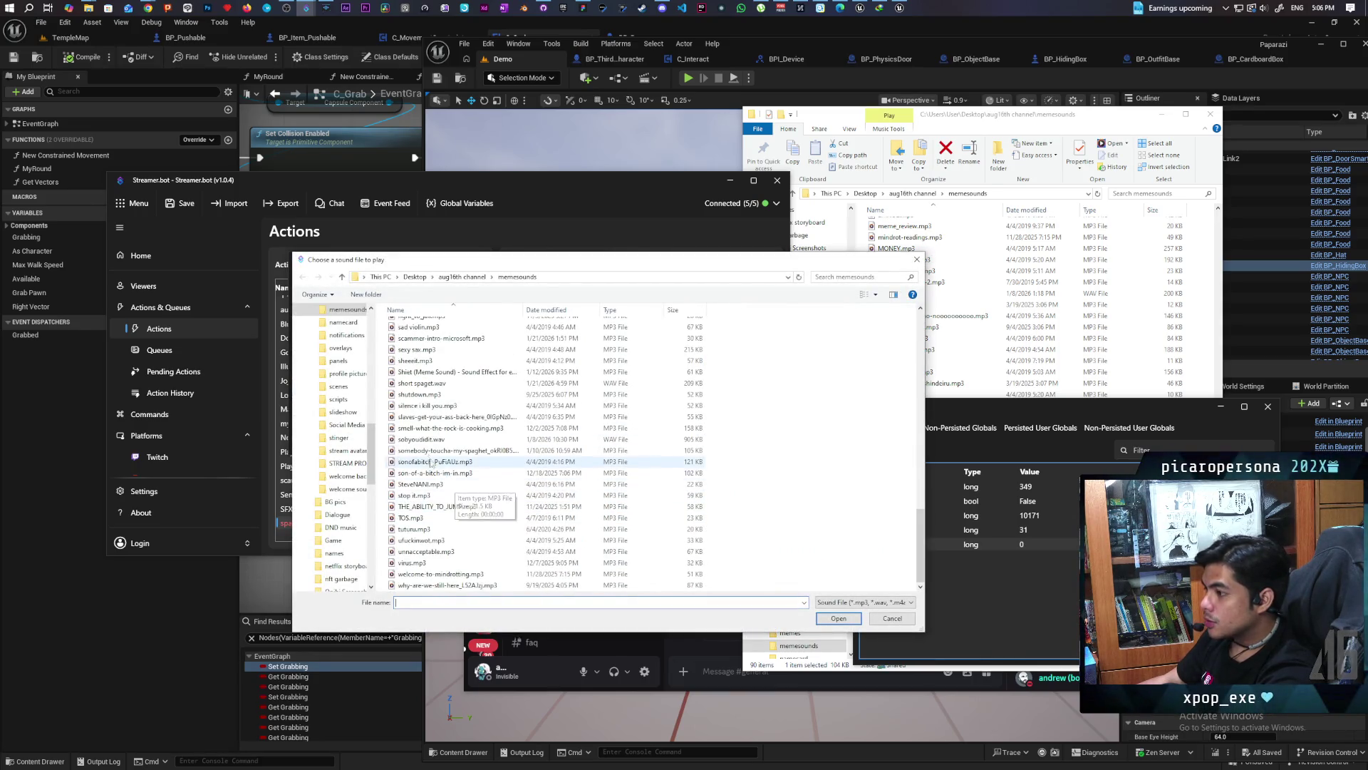
double_click(427, 383)
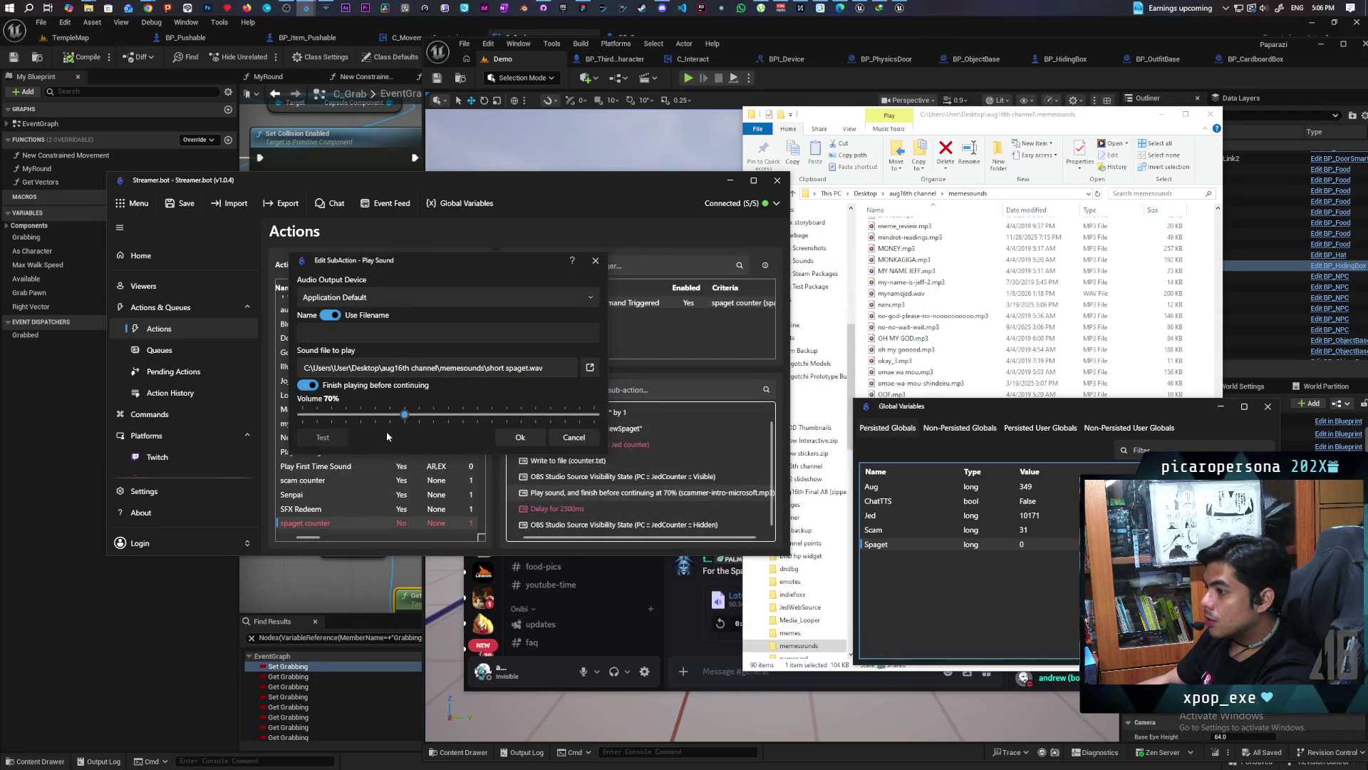
click(521, 437)
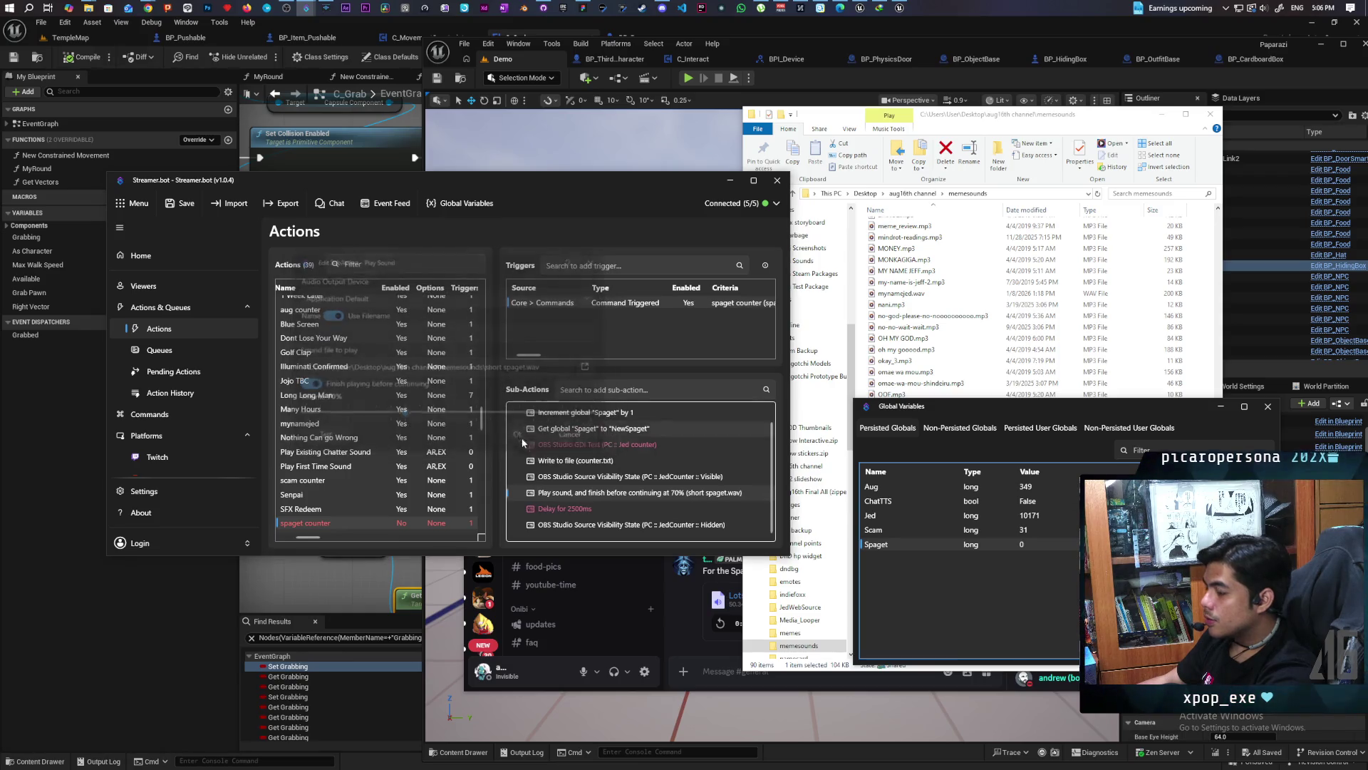
Set the Delay sub-action to 500 ms and enable it
double_click(590, 509)
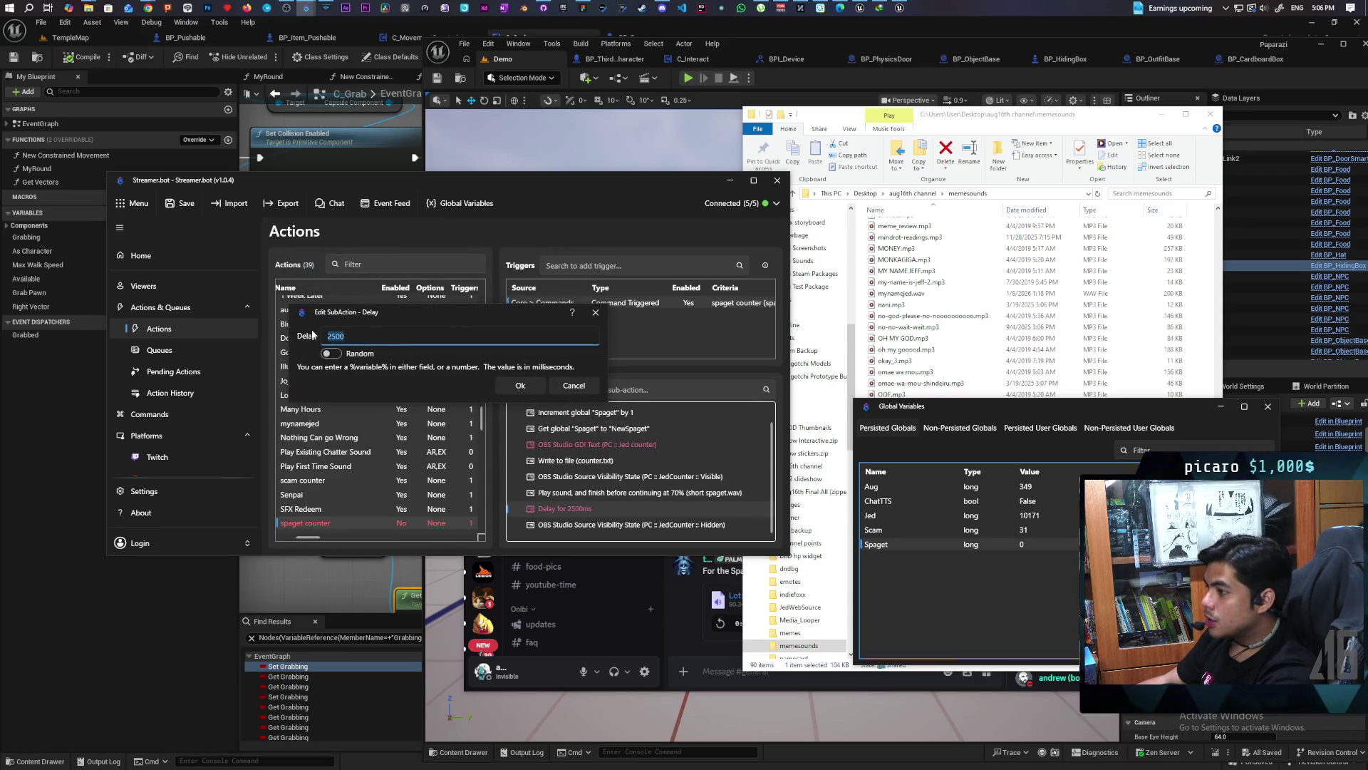
text(50)
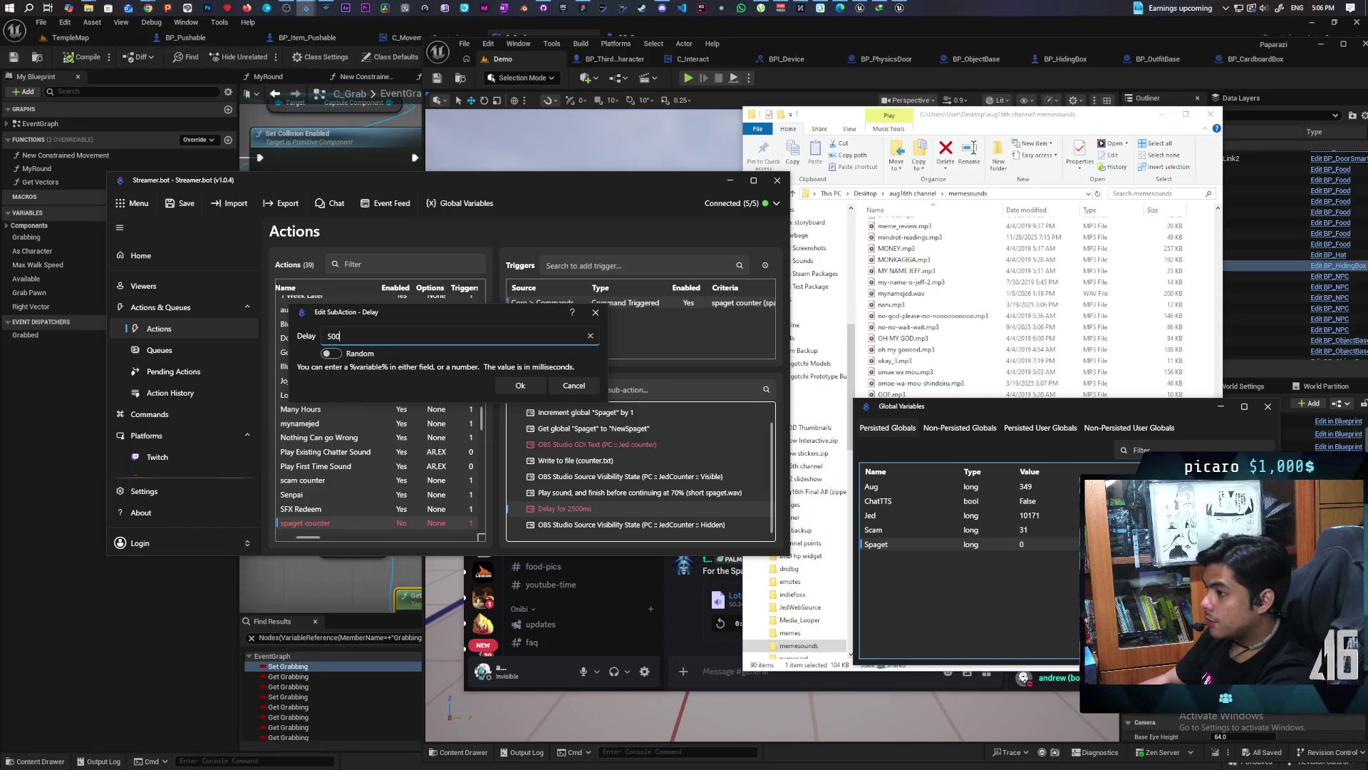
click(507, 384)
right_click(550, 507)
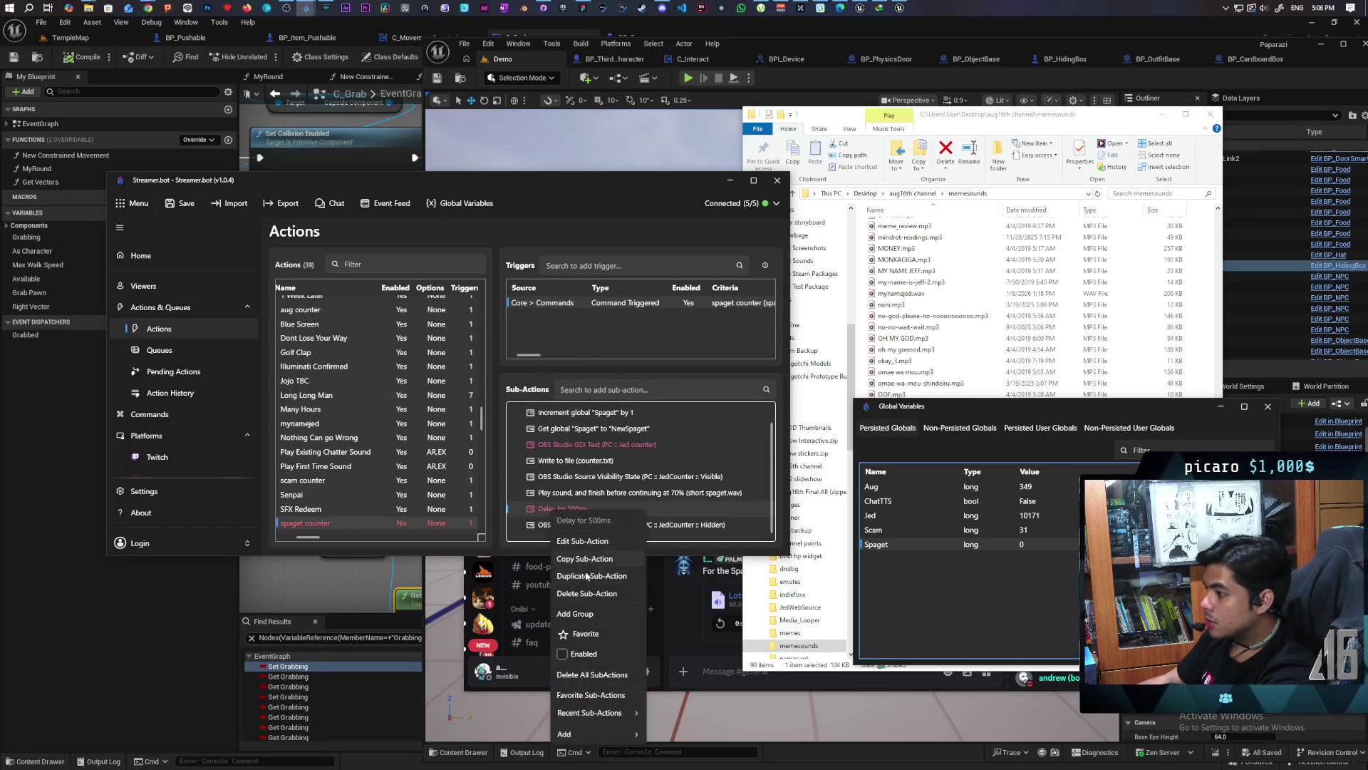
click(568, 657)
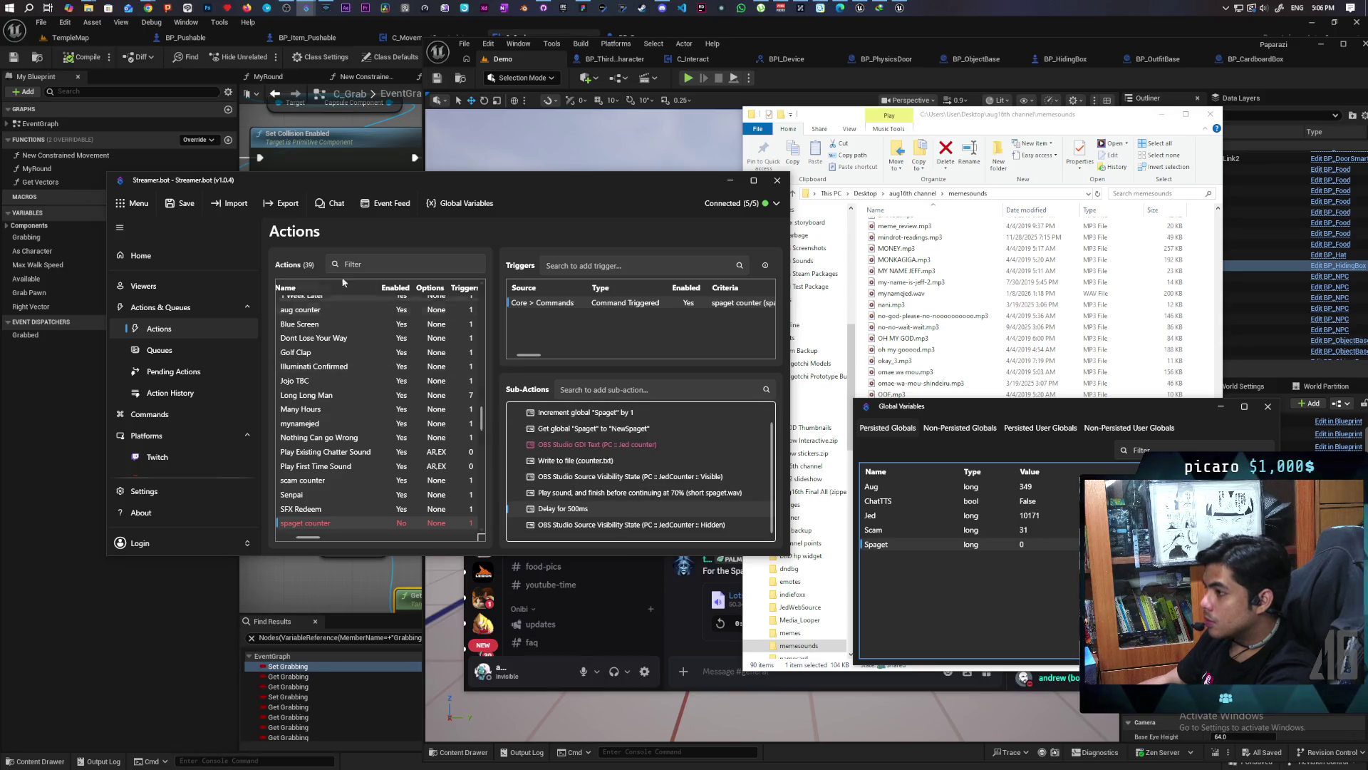
Save the settings and enable the spaget counter action
click(181, 203)
scroll(349, 466, down, 3)
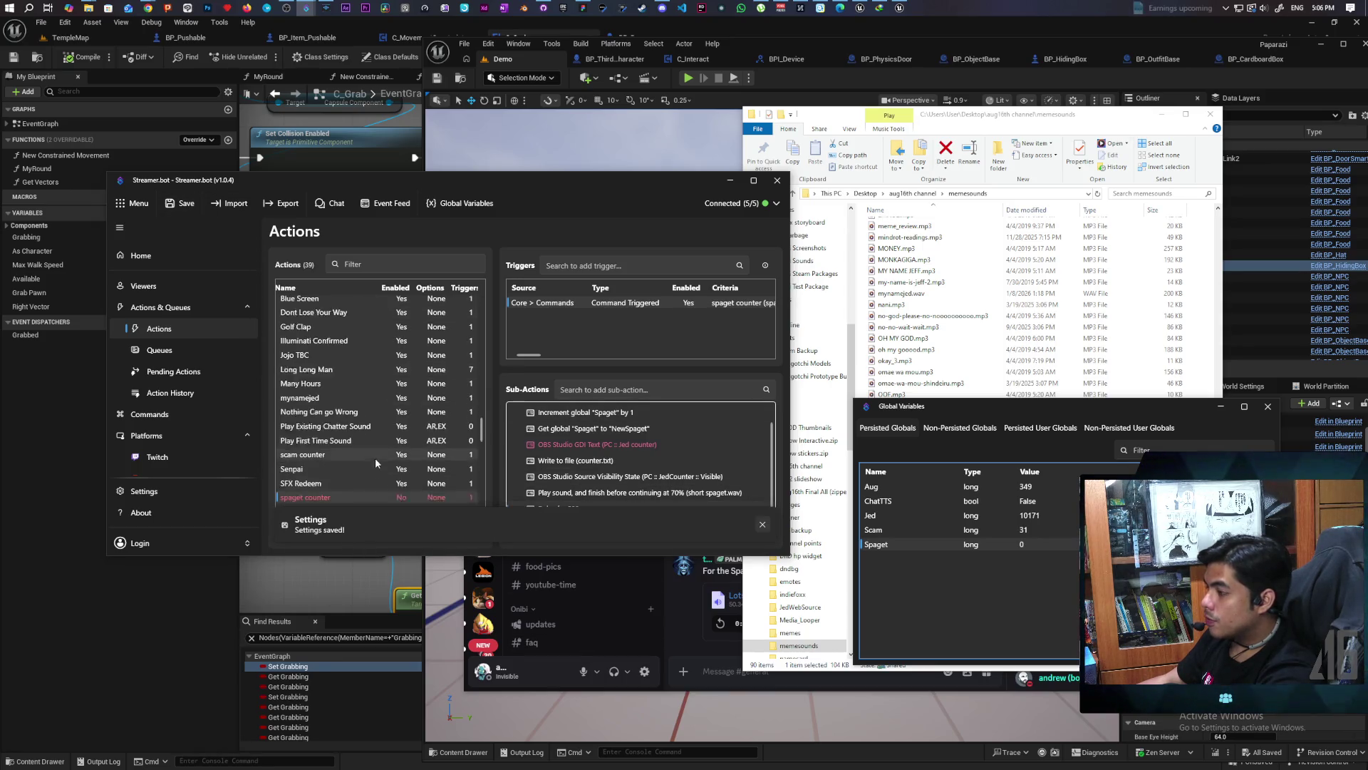
right_click(308, 472)
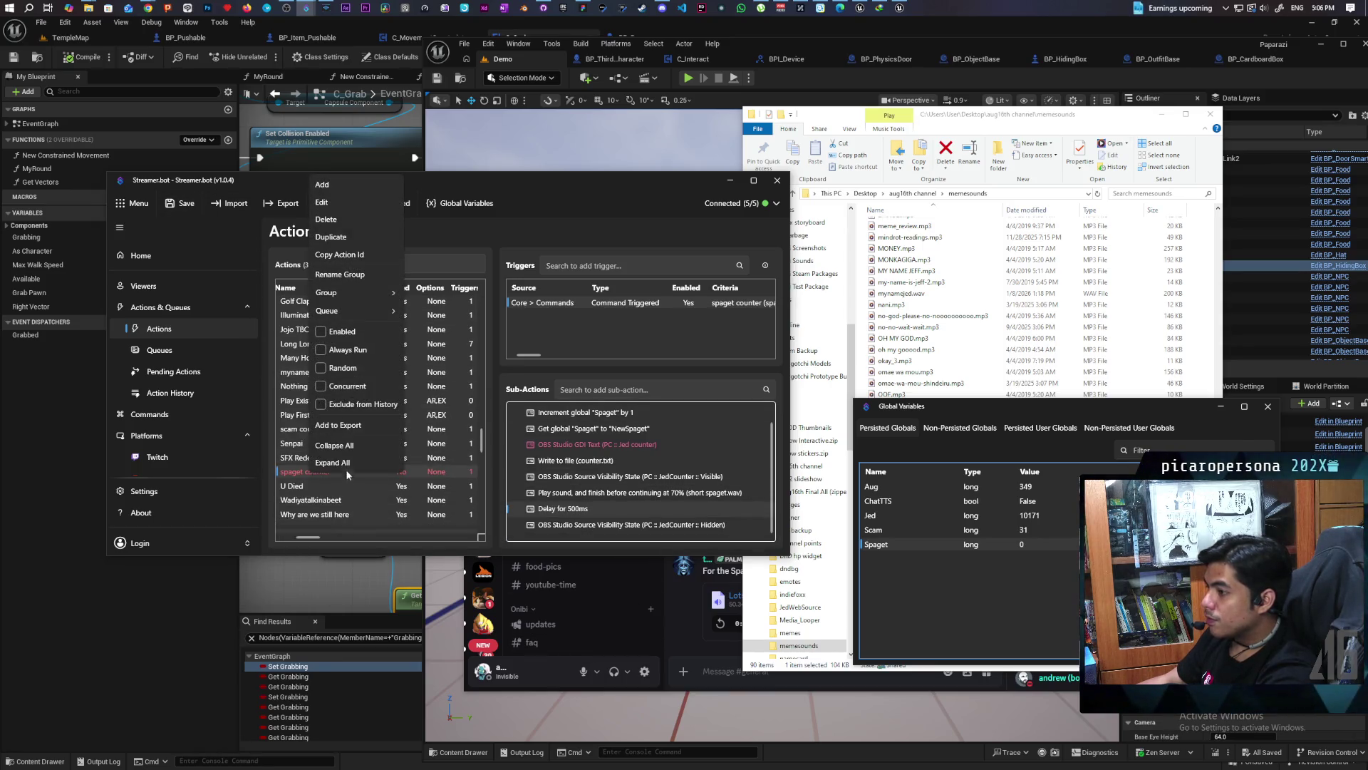
click(332, 332)
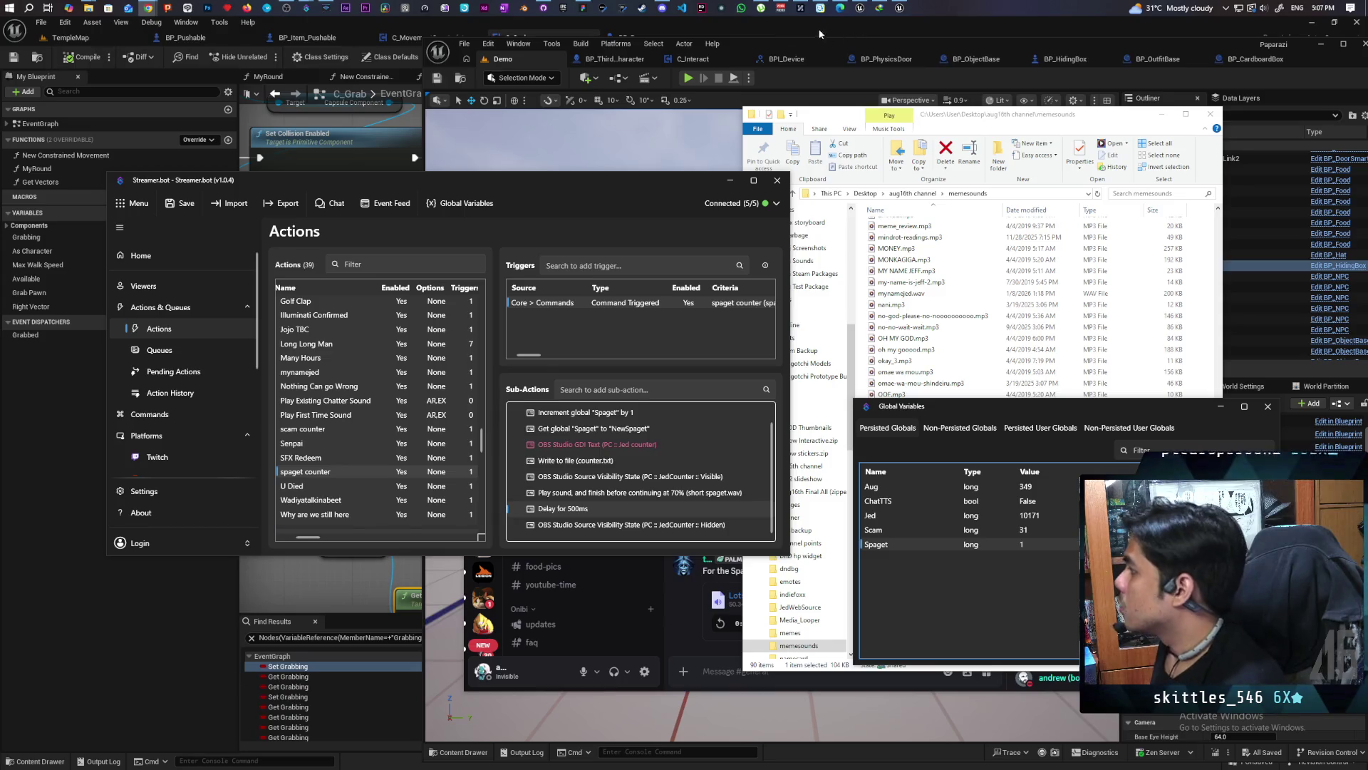
Bring the StreamElements browser window to the front
mouse_move(887, 7)
mouse_move(147, 7)
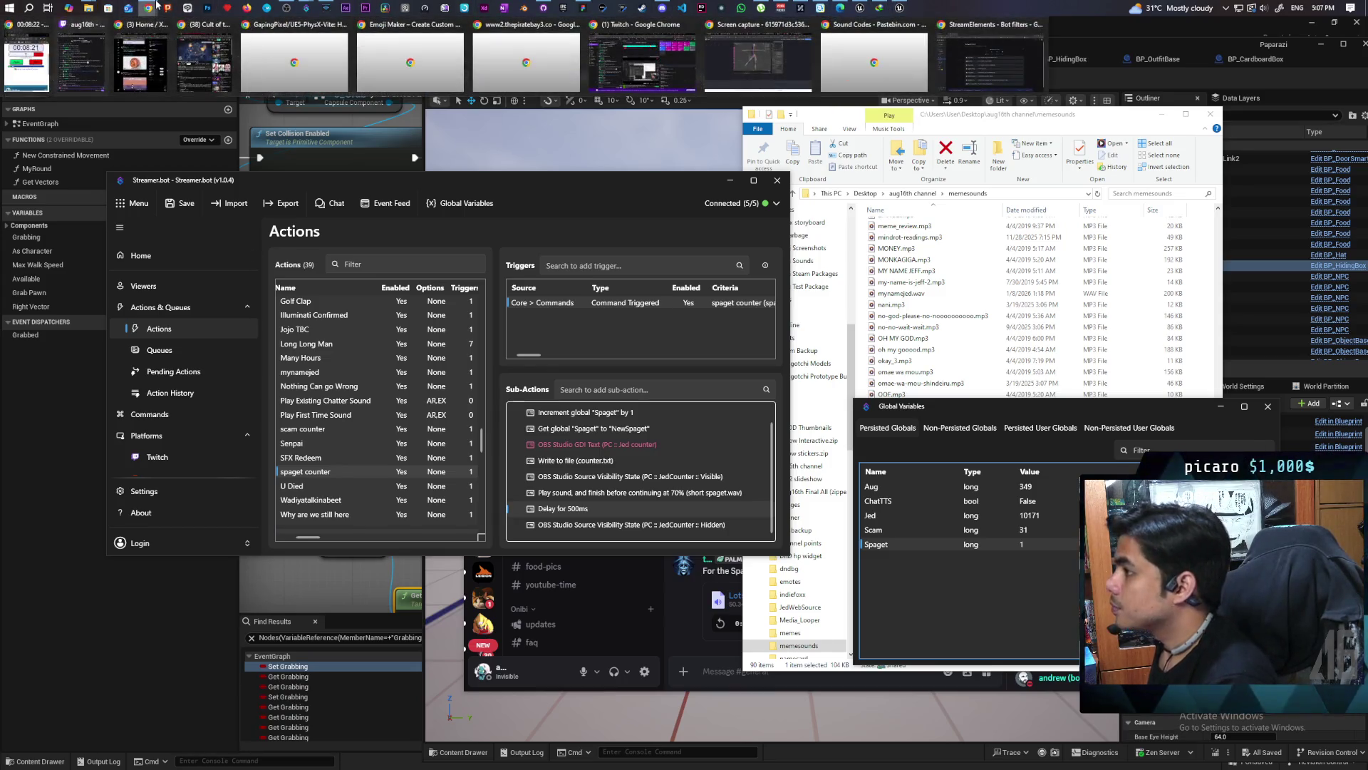
click(1011, 69)
Scroll down the spam filters and expand the One man spam protection row
scroll(638, 356, down, 1)
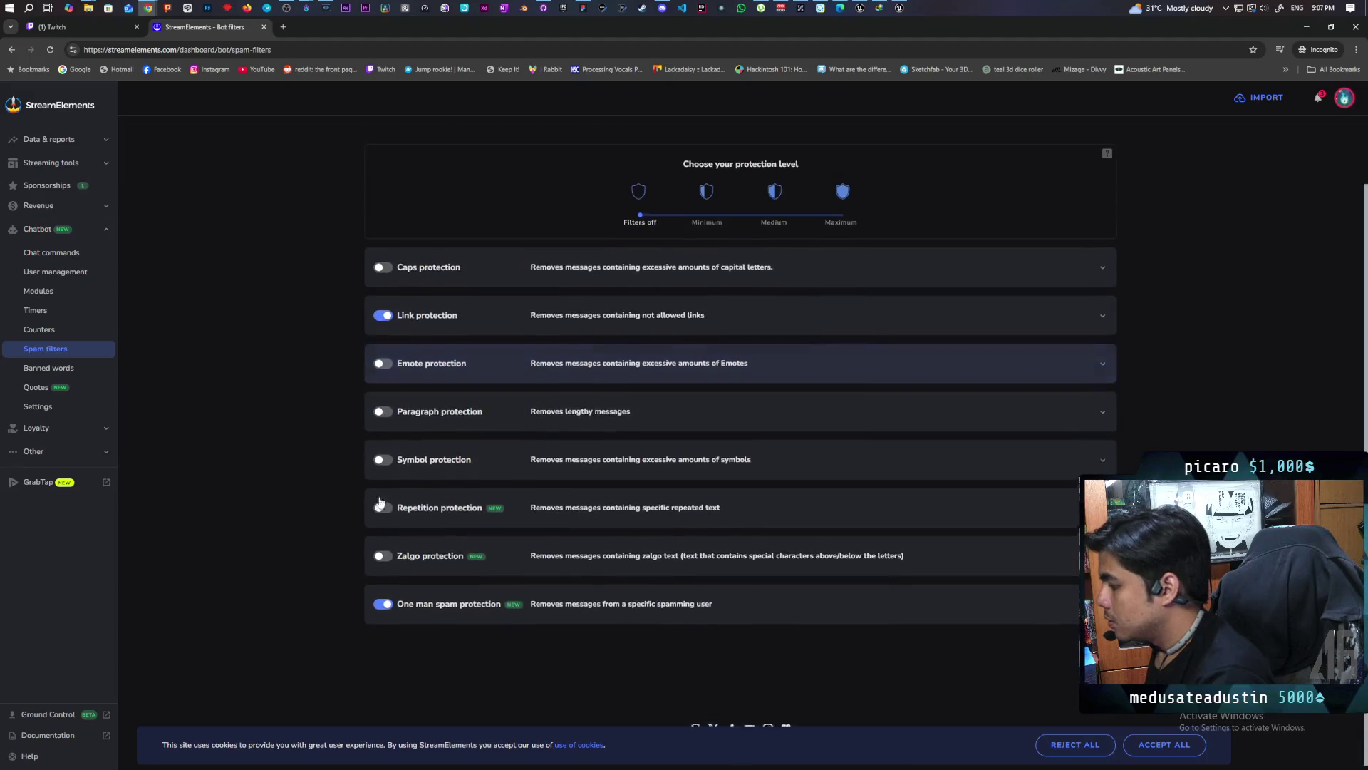
click(570, 598)
scroll(319, 493, down, 5)
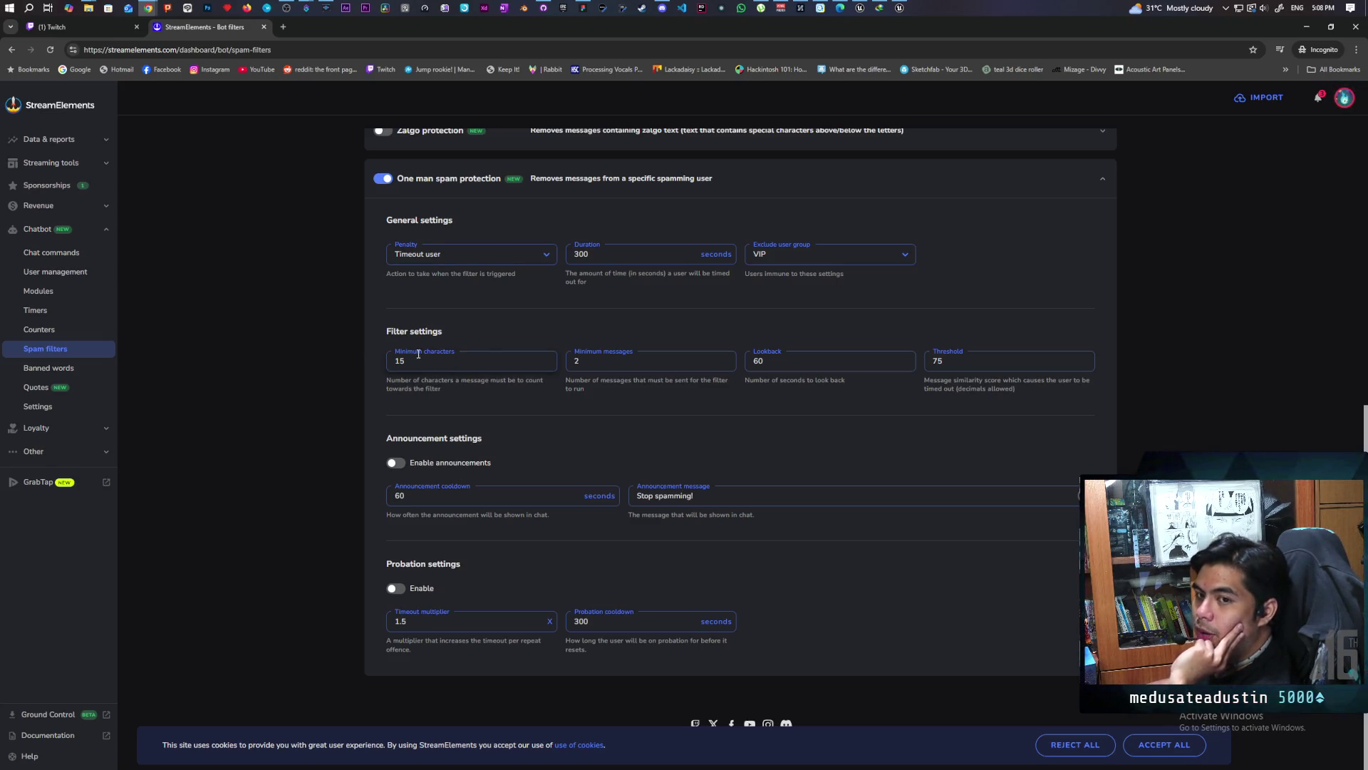
drag(413, 364, 356, 360)
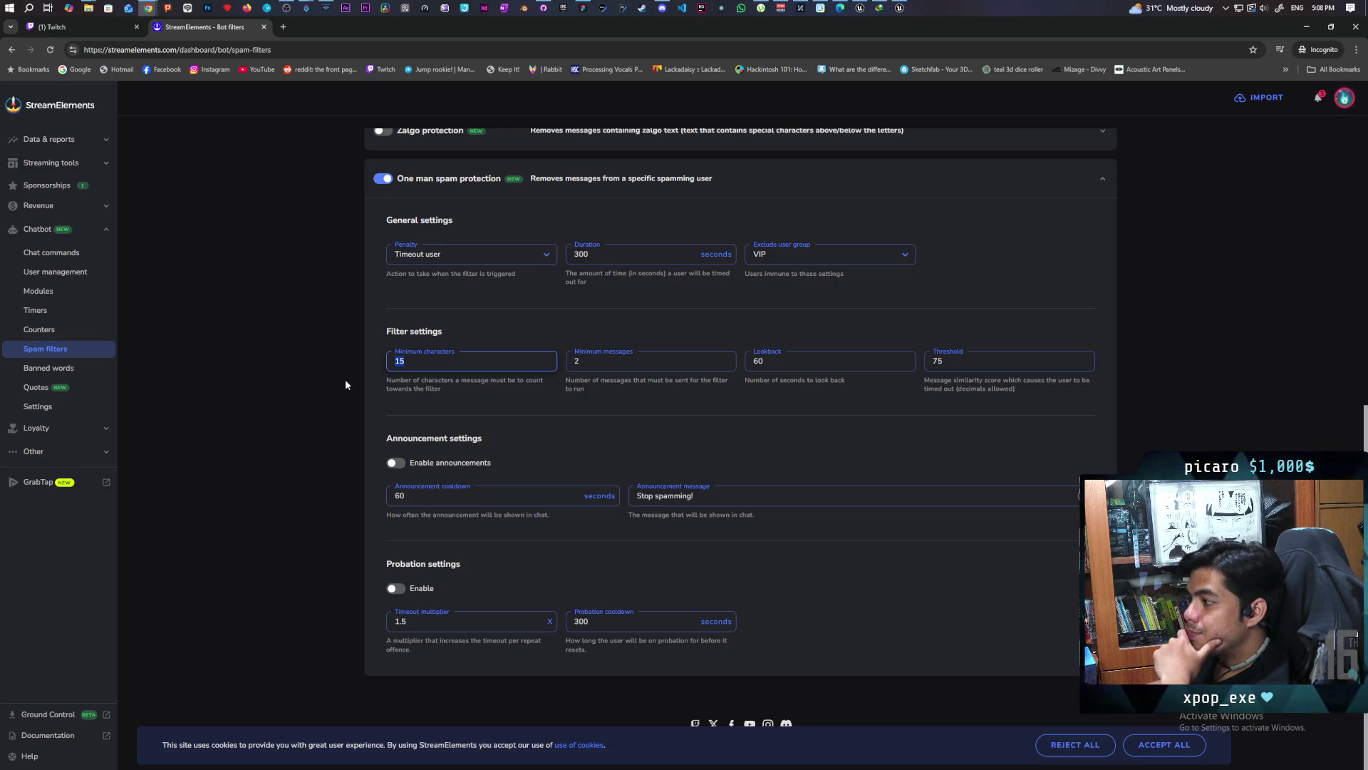
drag(389, 380, 516, 391)
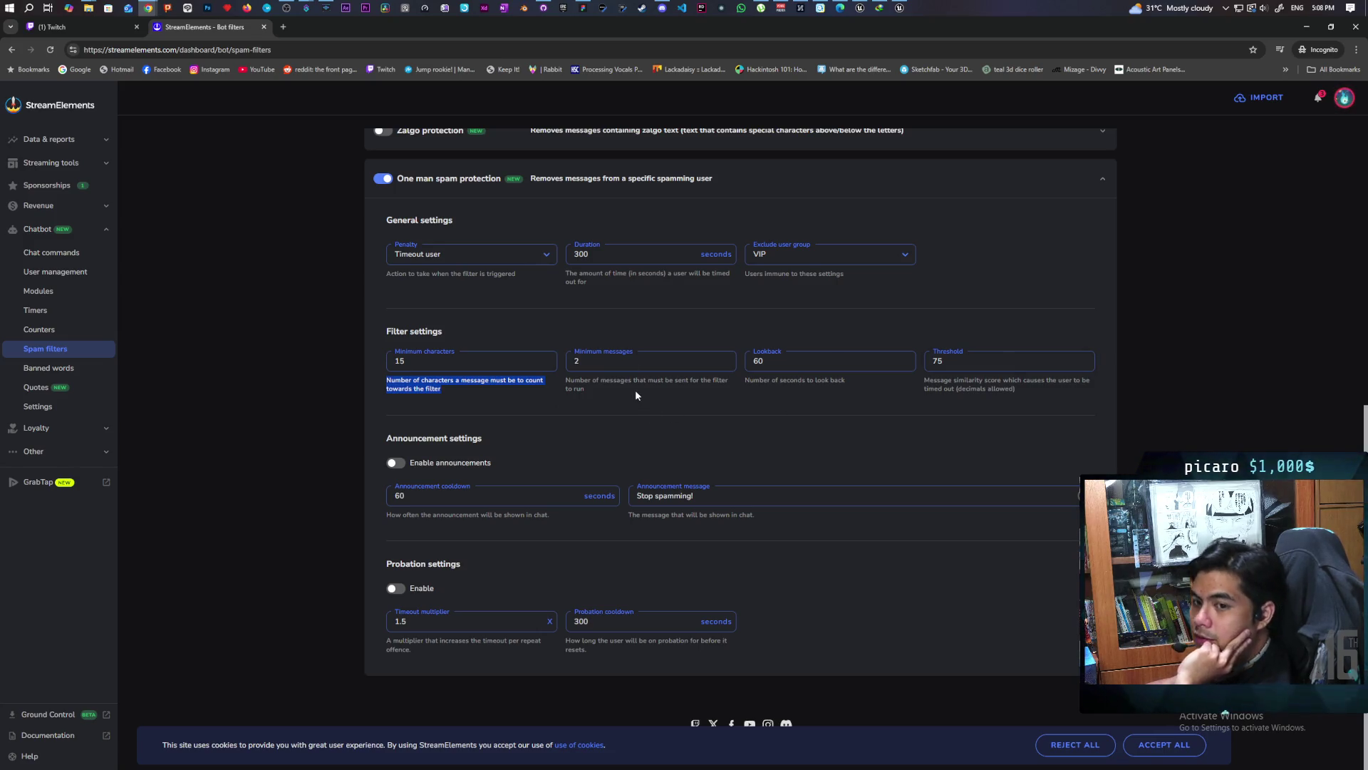
click(592, 363)
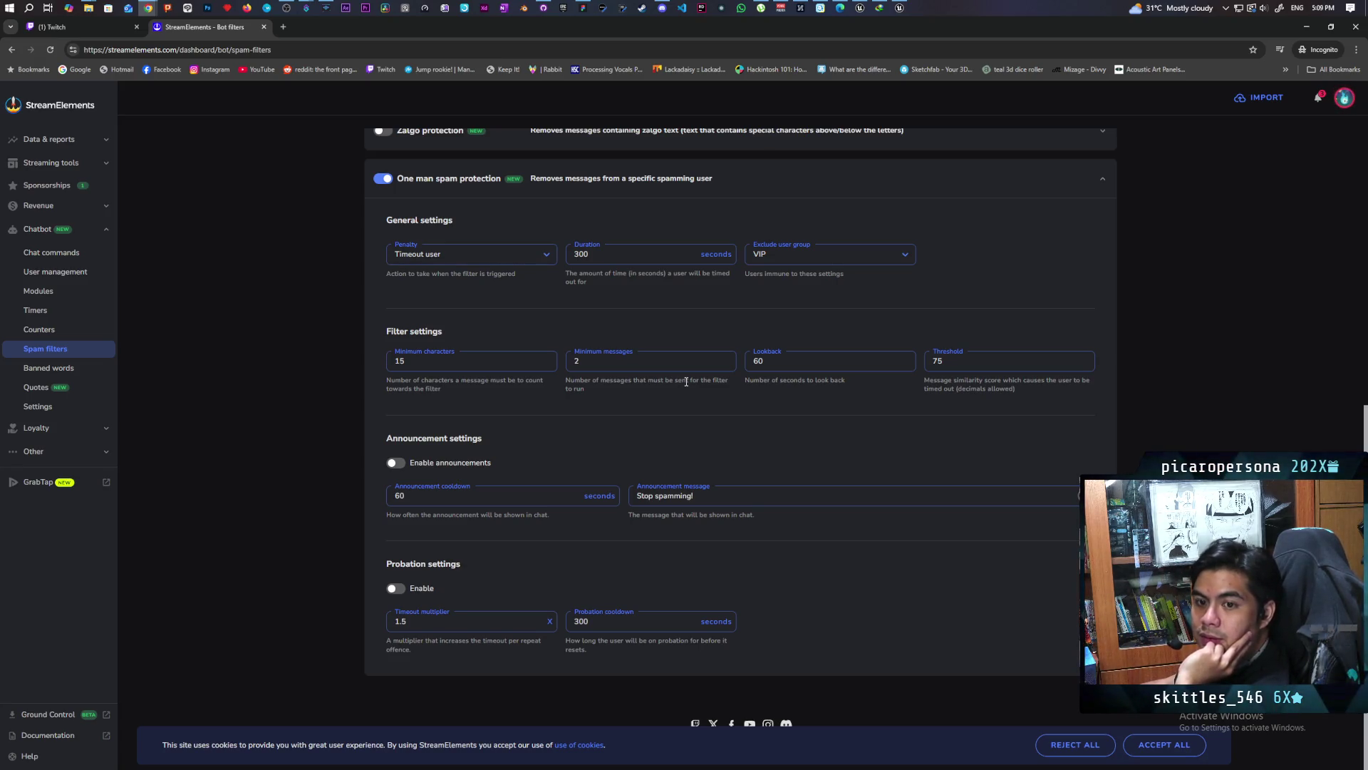
scroll(533, 587, up, 2)
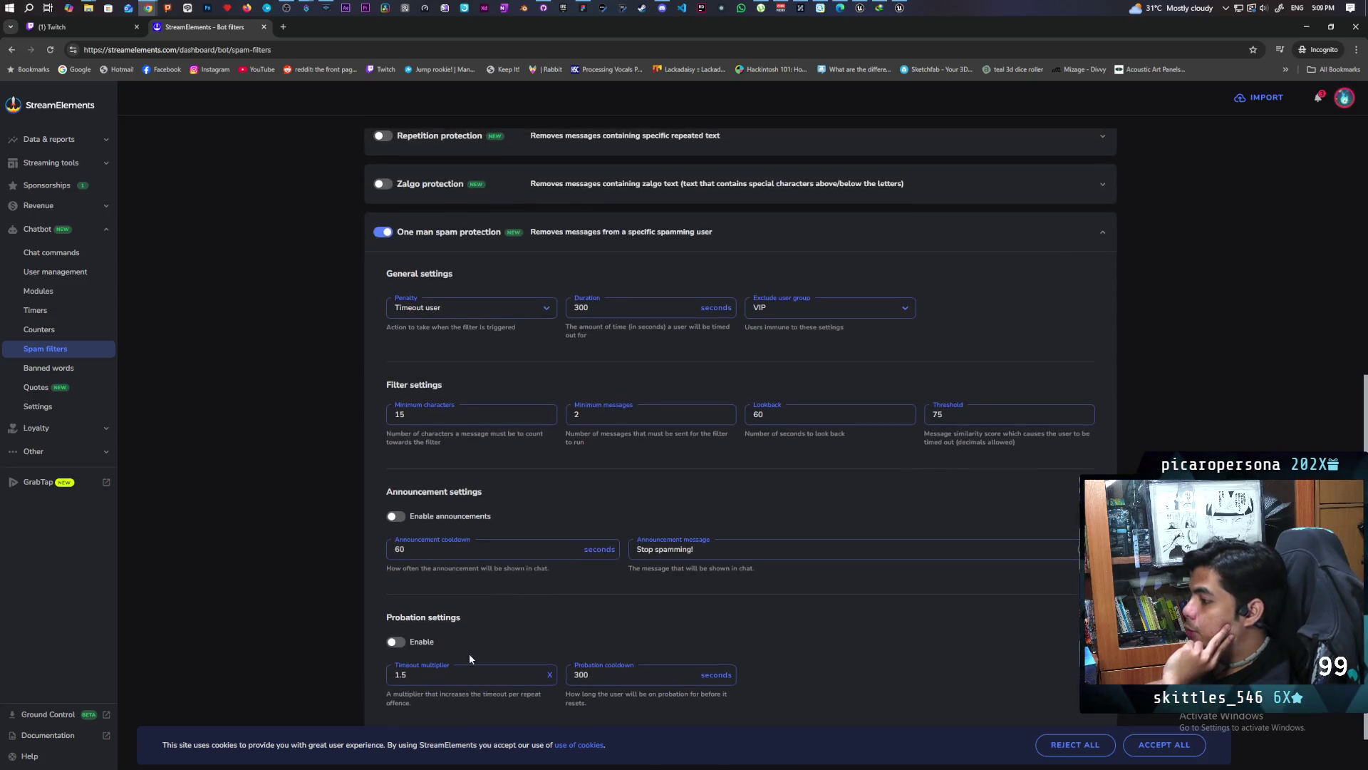
scroll(469, 653, down, 3)
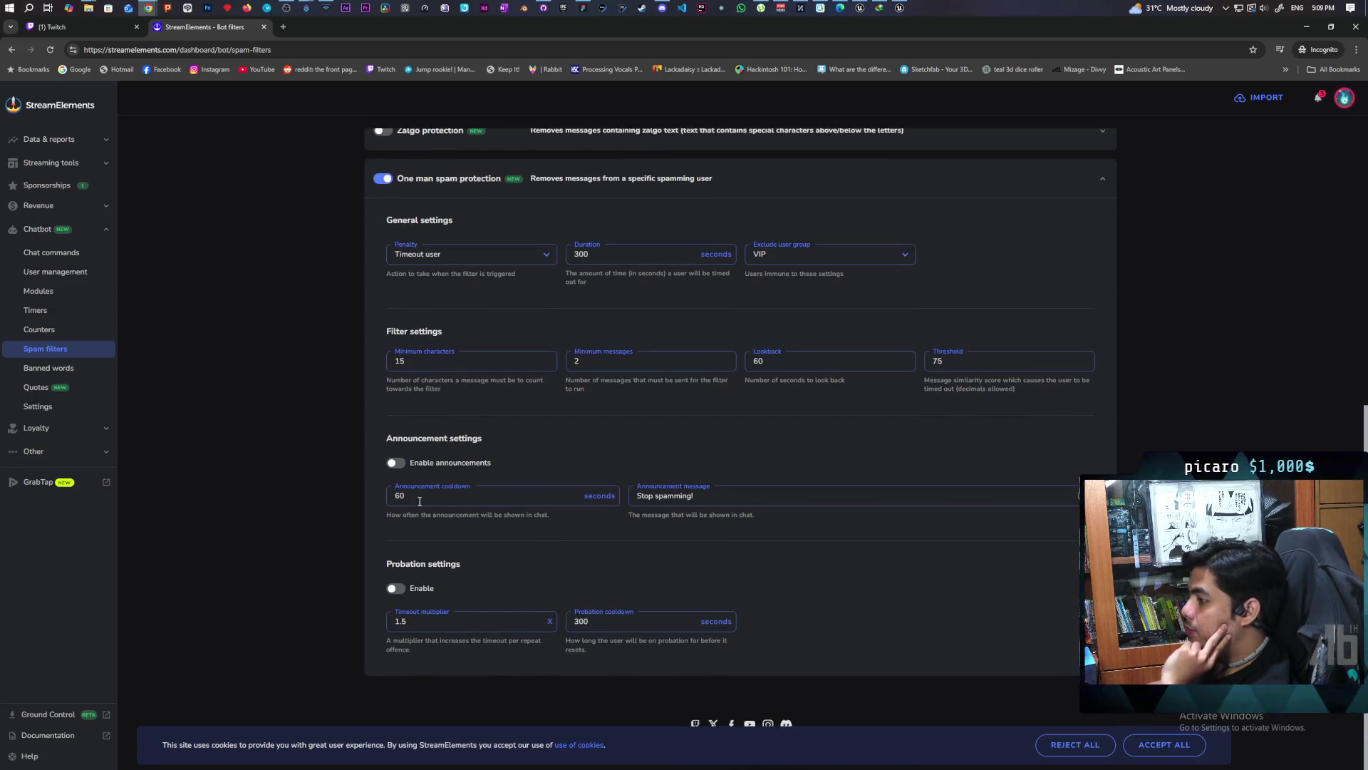
key(Tab)
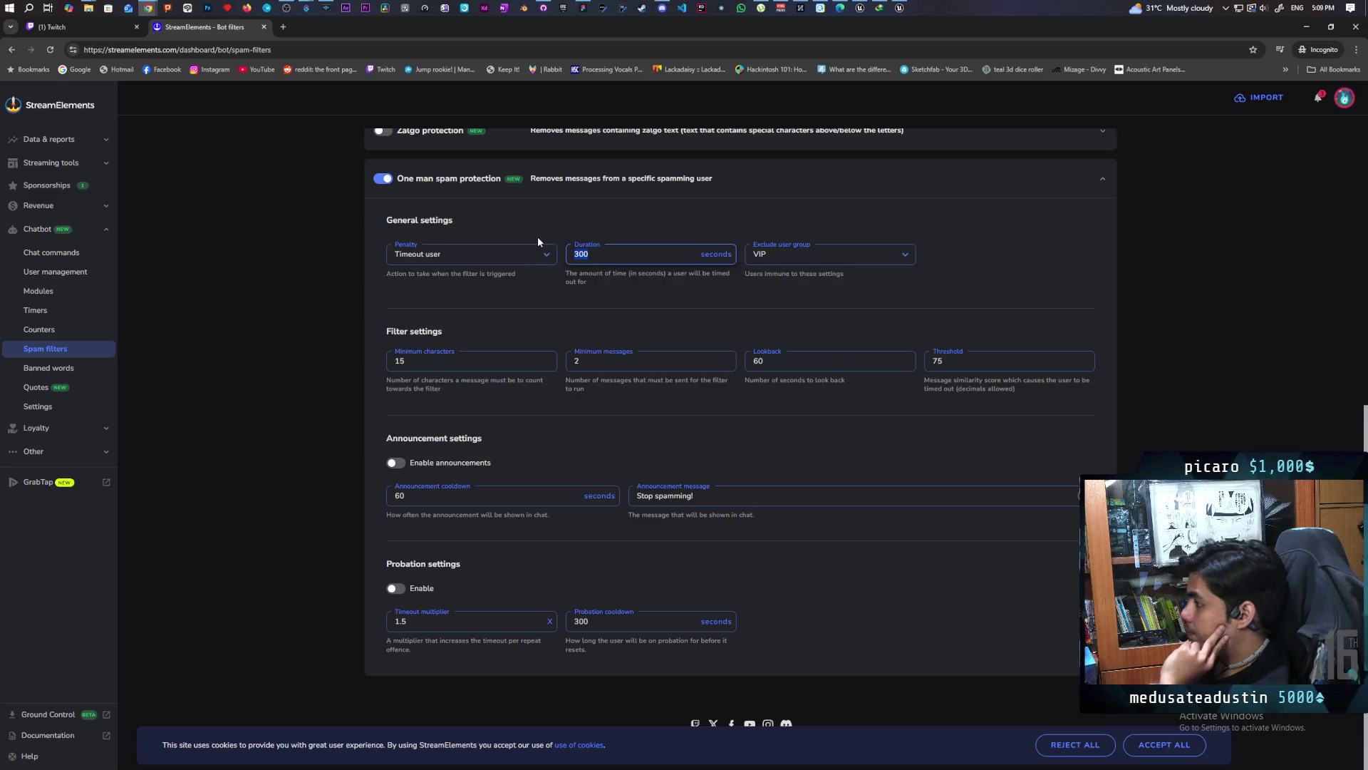
Set the One man spam protection duration to 5 seconds, then move the browser aside
text(5)
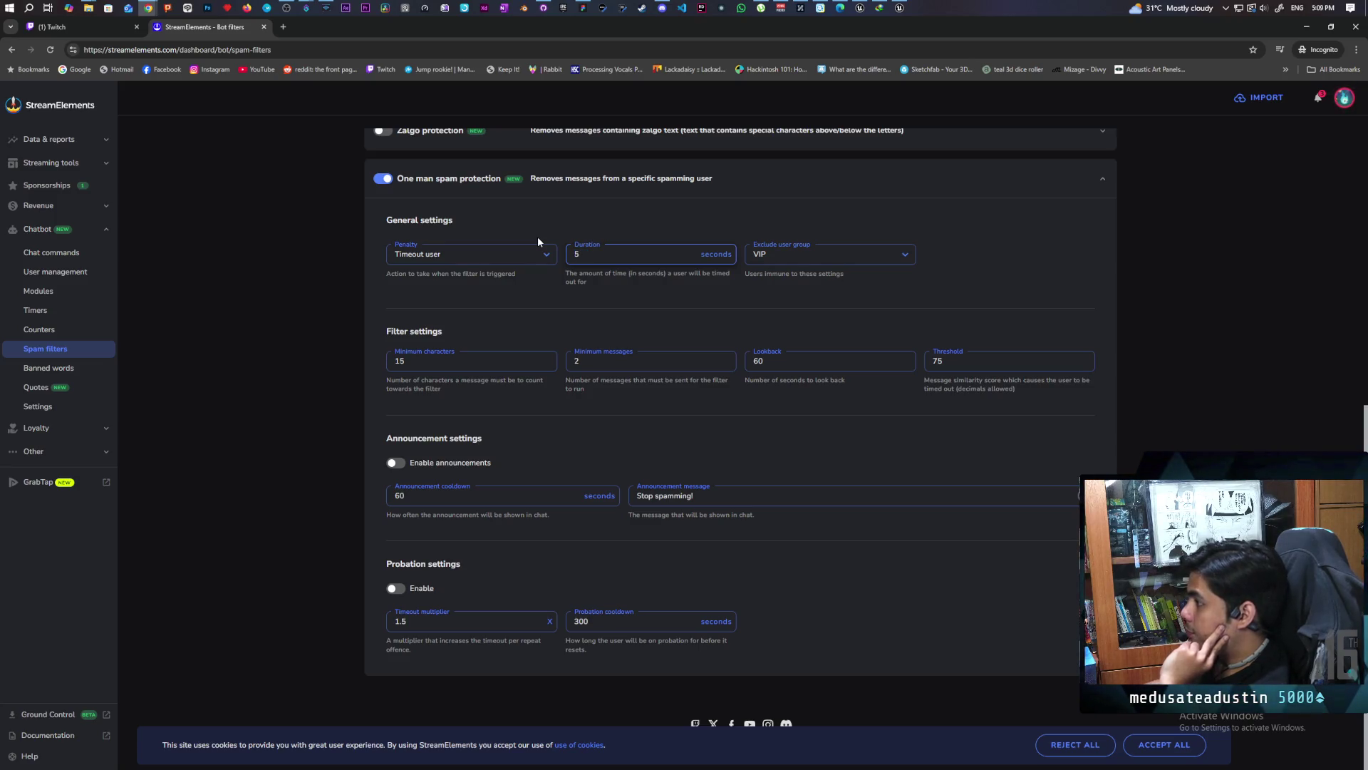
drag(537, 236, 551, 208)
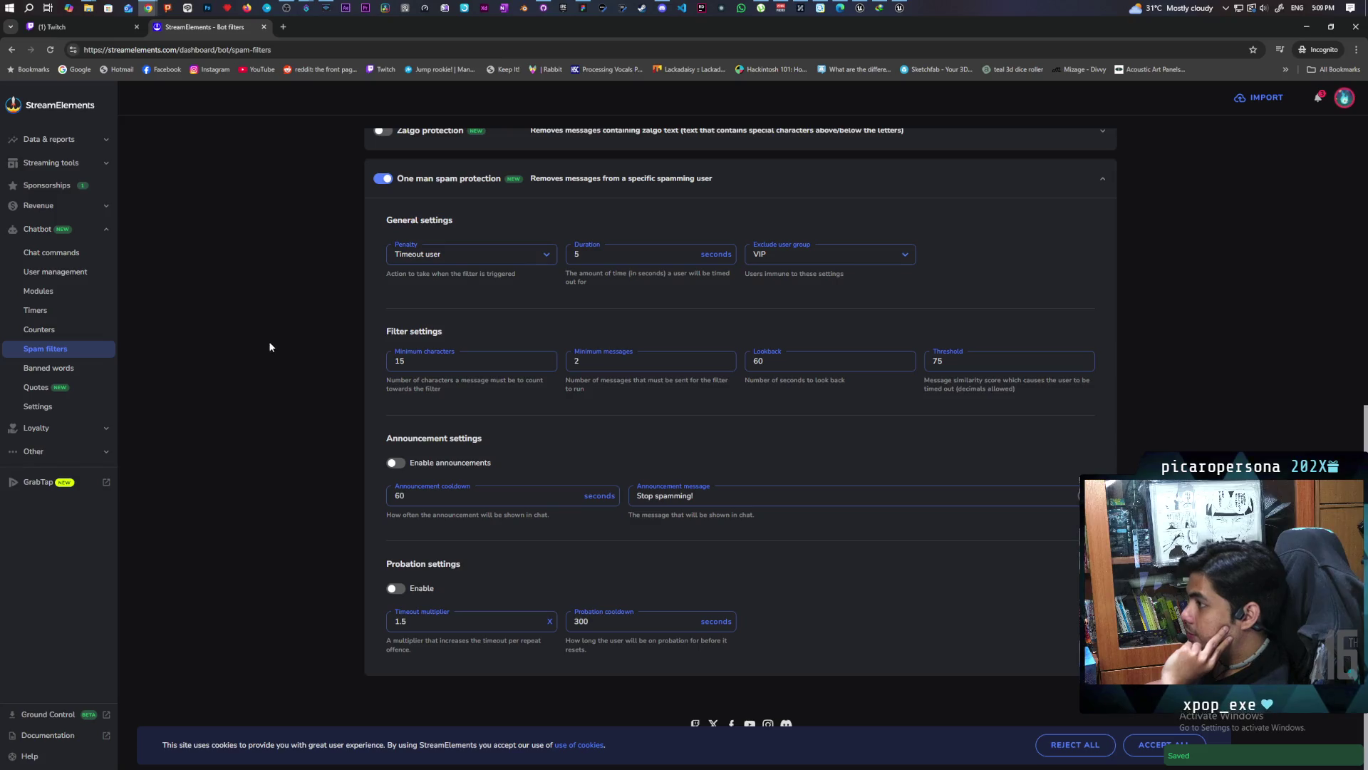
scroll(275, 347, up, 5)
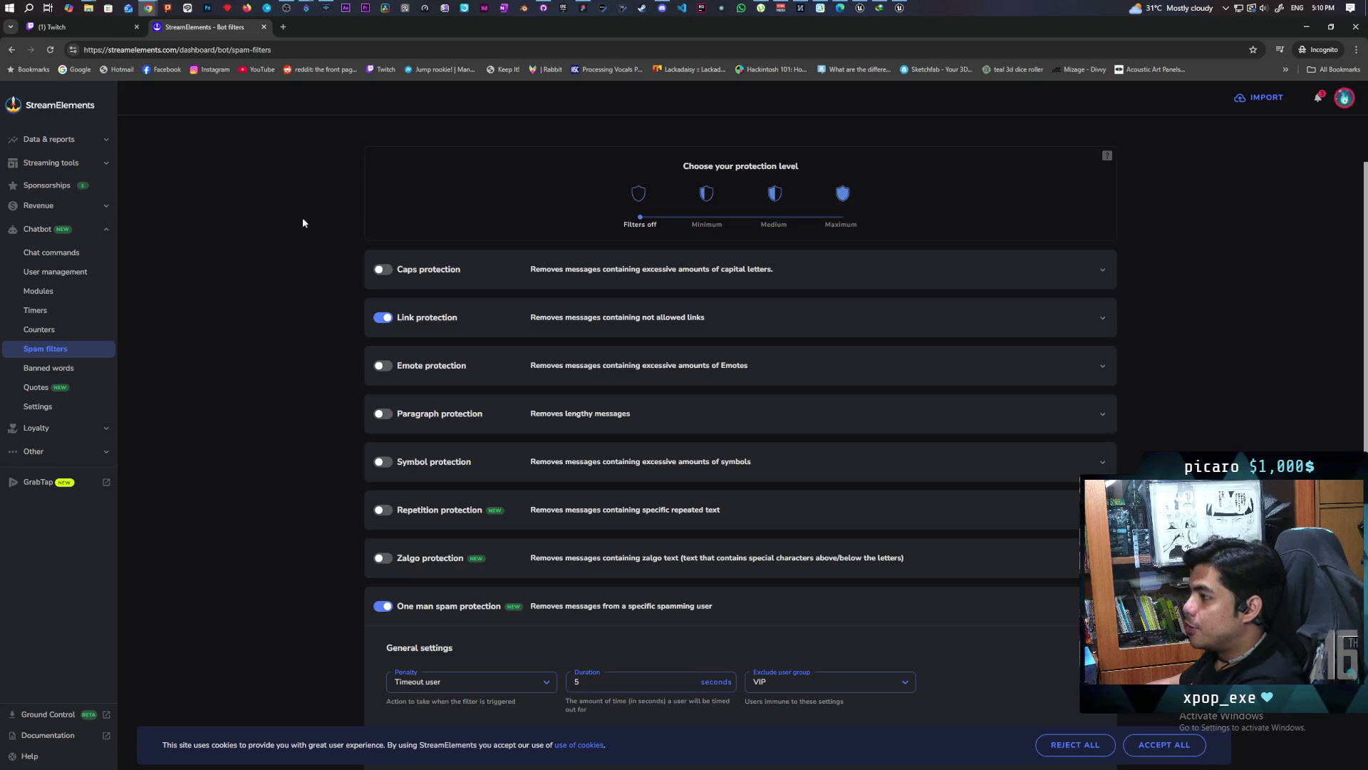
click(1306, 26)
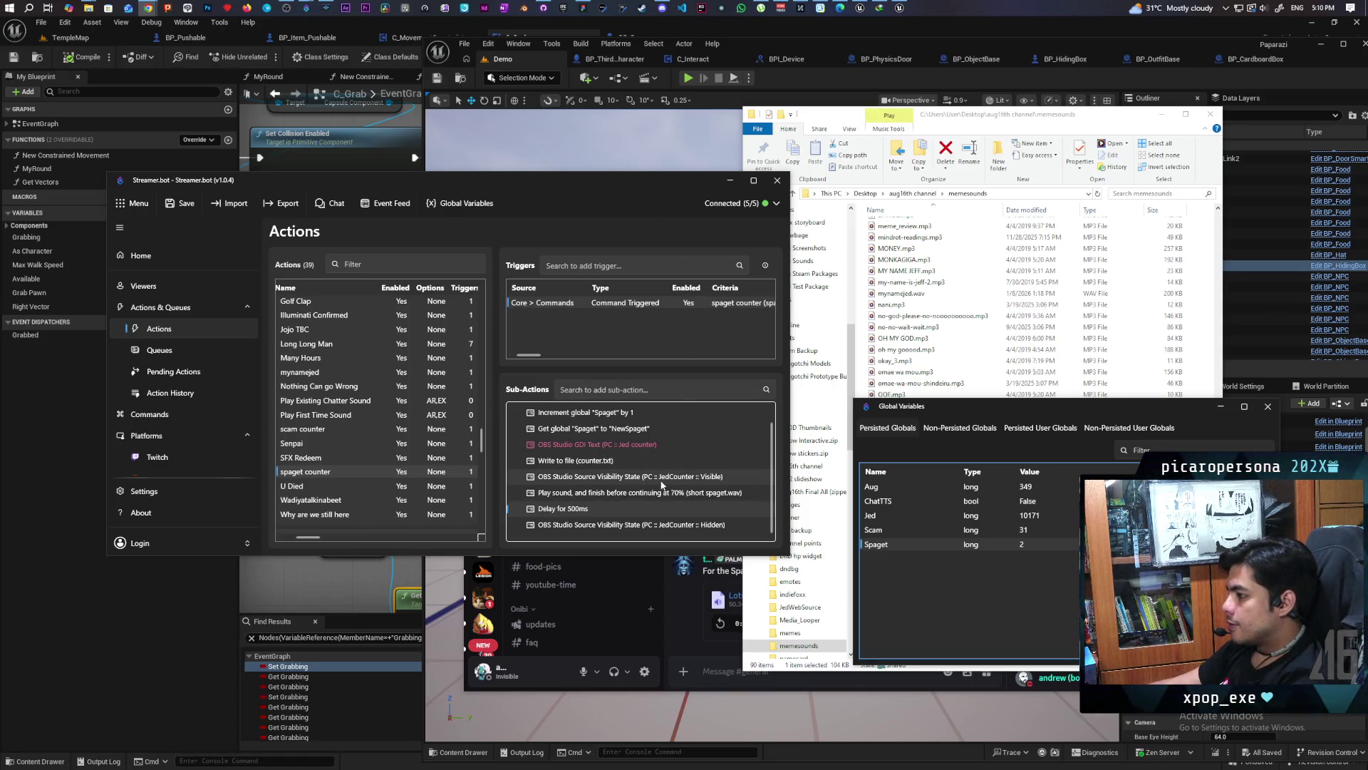
Open the spaget counter's Write to file (counter.txt) step for editing
double_click(602, 461)
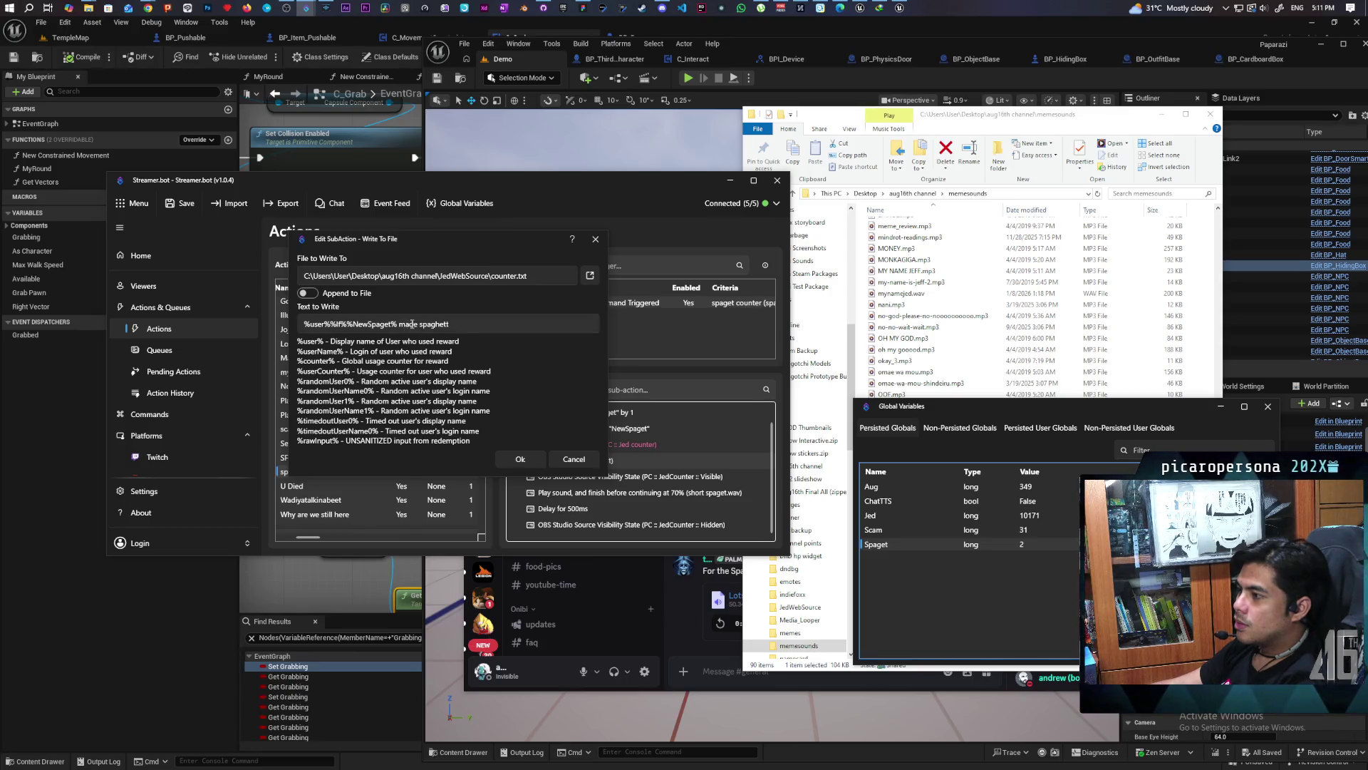
Reword the counter.txt text to end with 'spaghett made', save it, and minimize Streamer.bot
double_click(410, 325)
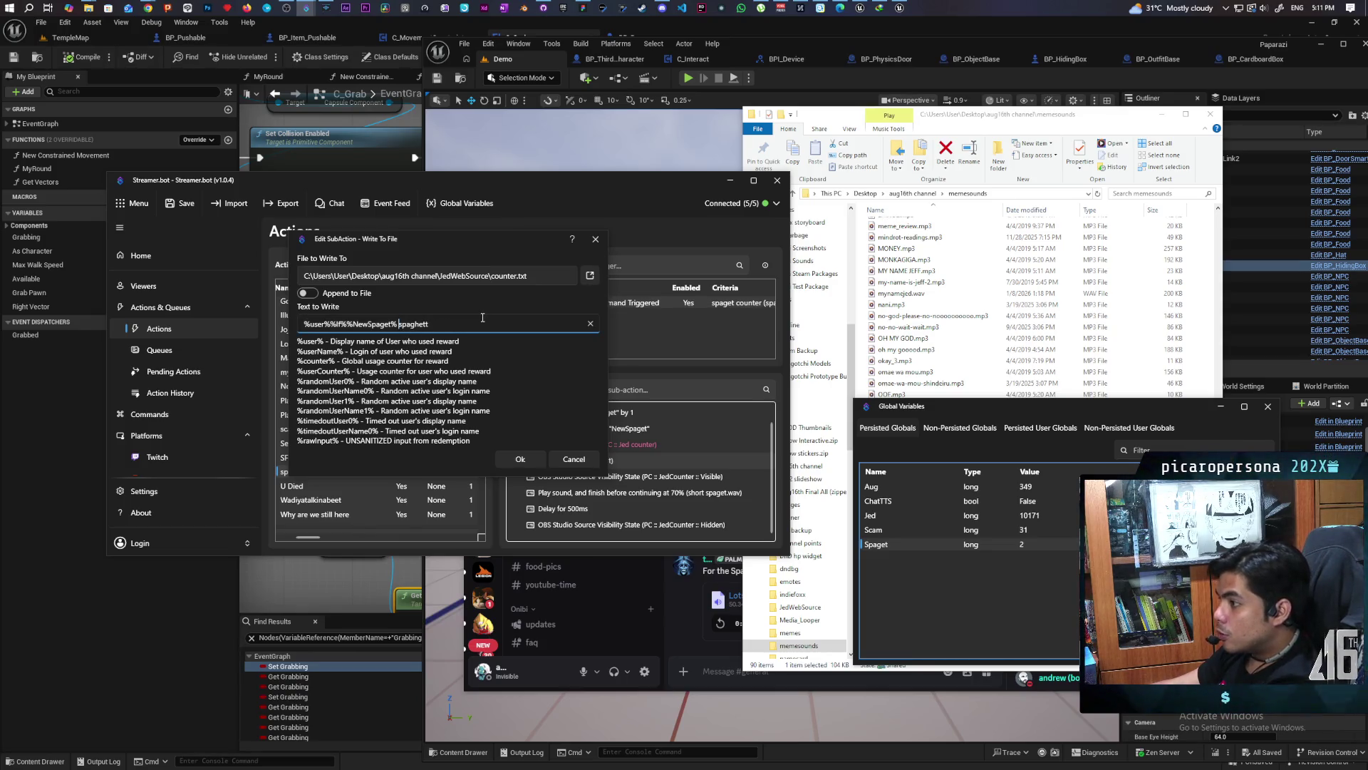
text(made)
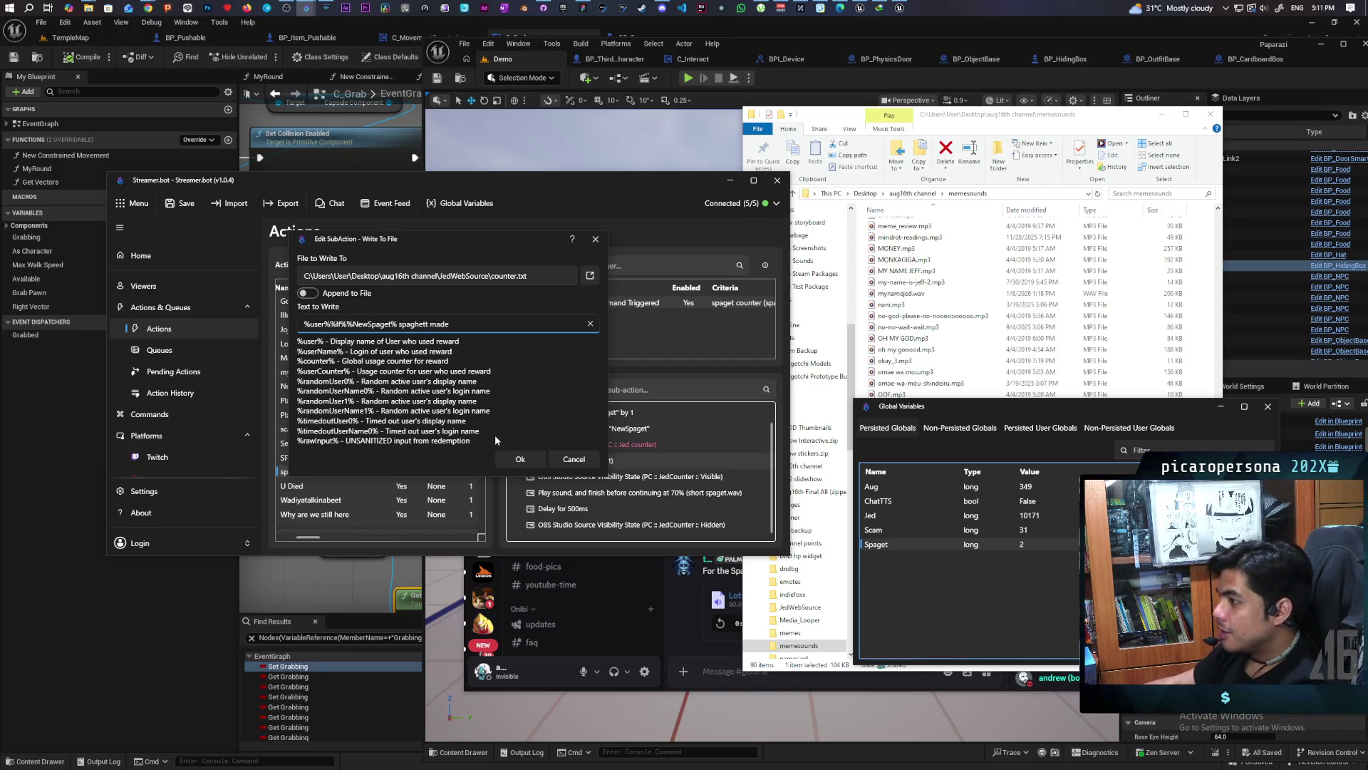
click(519, 458)
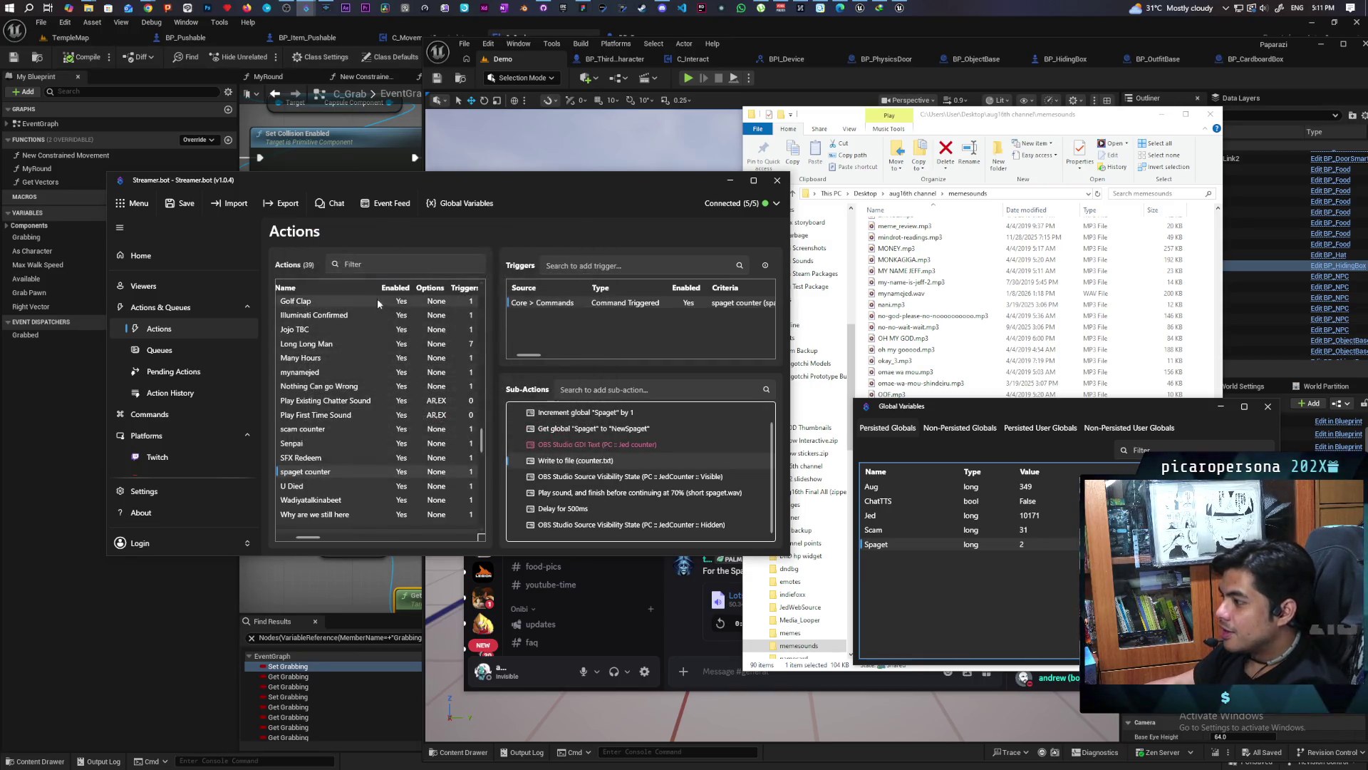
click(730, 180)
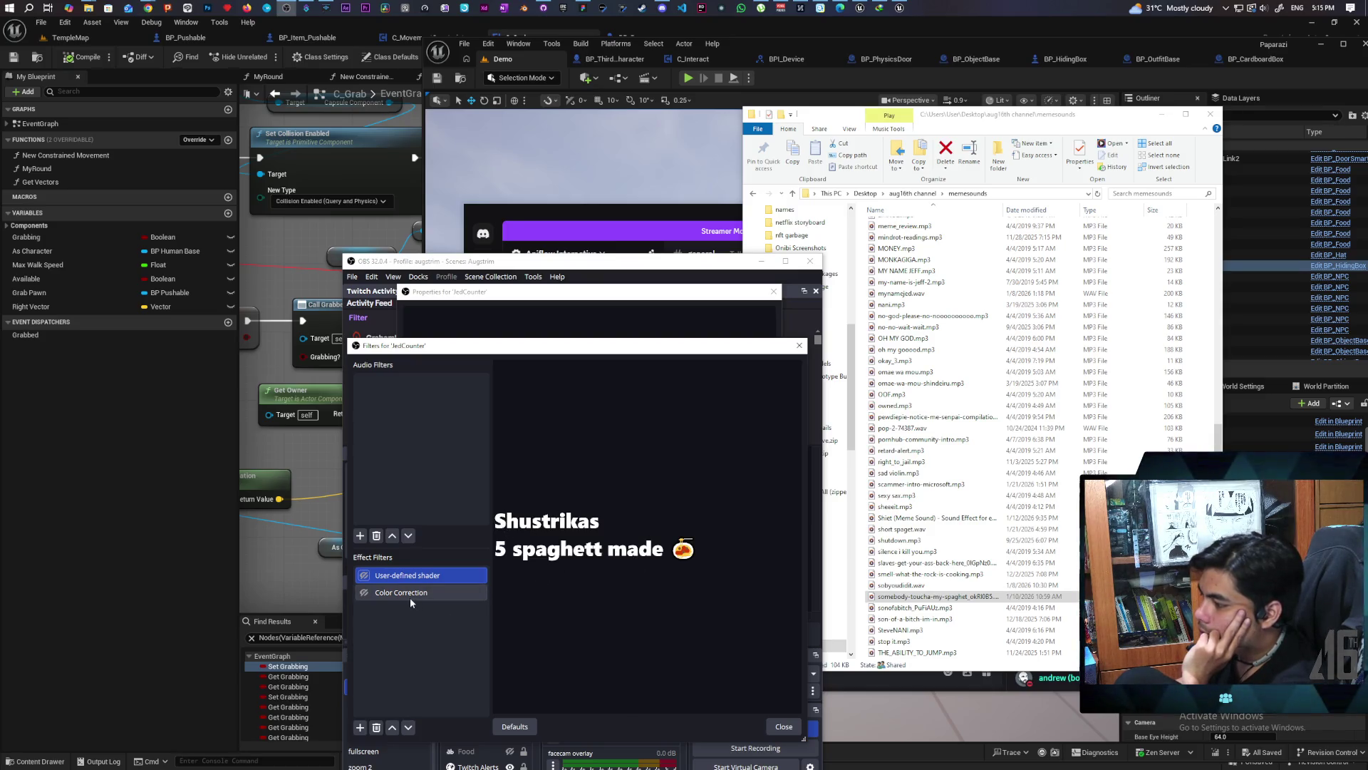
click(365, 576)
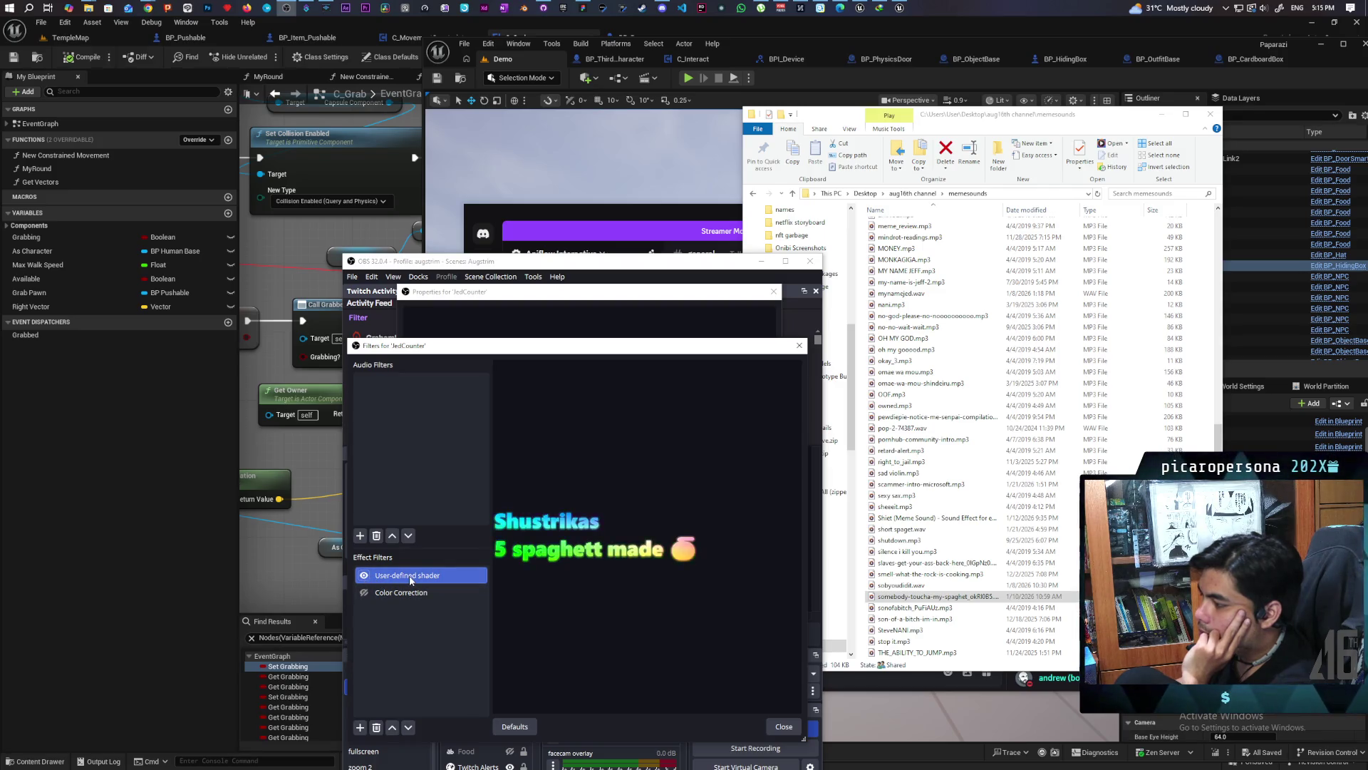
Show the JedCounter User-defined shader's settings and scroll to its color wheel properties
click(411, 578)
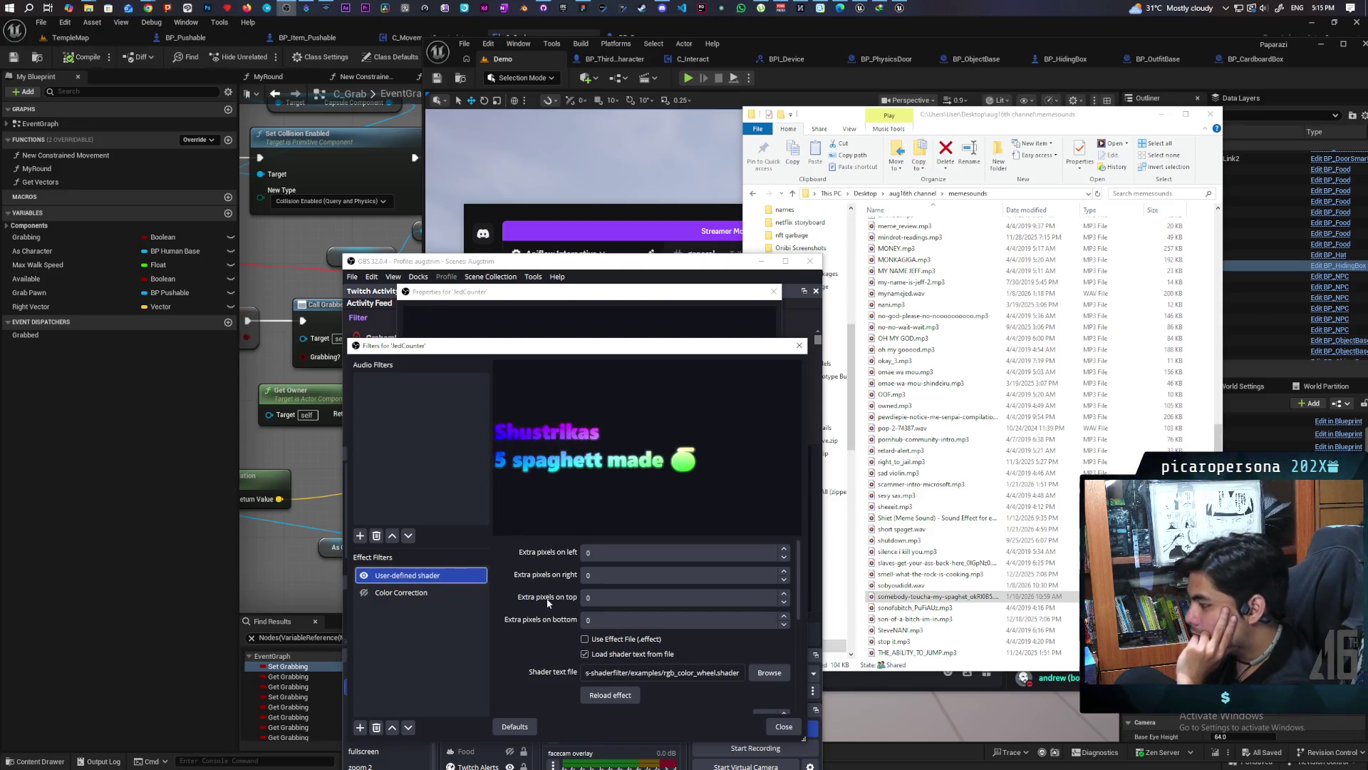
scroll(548, 603, down, 3)
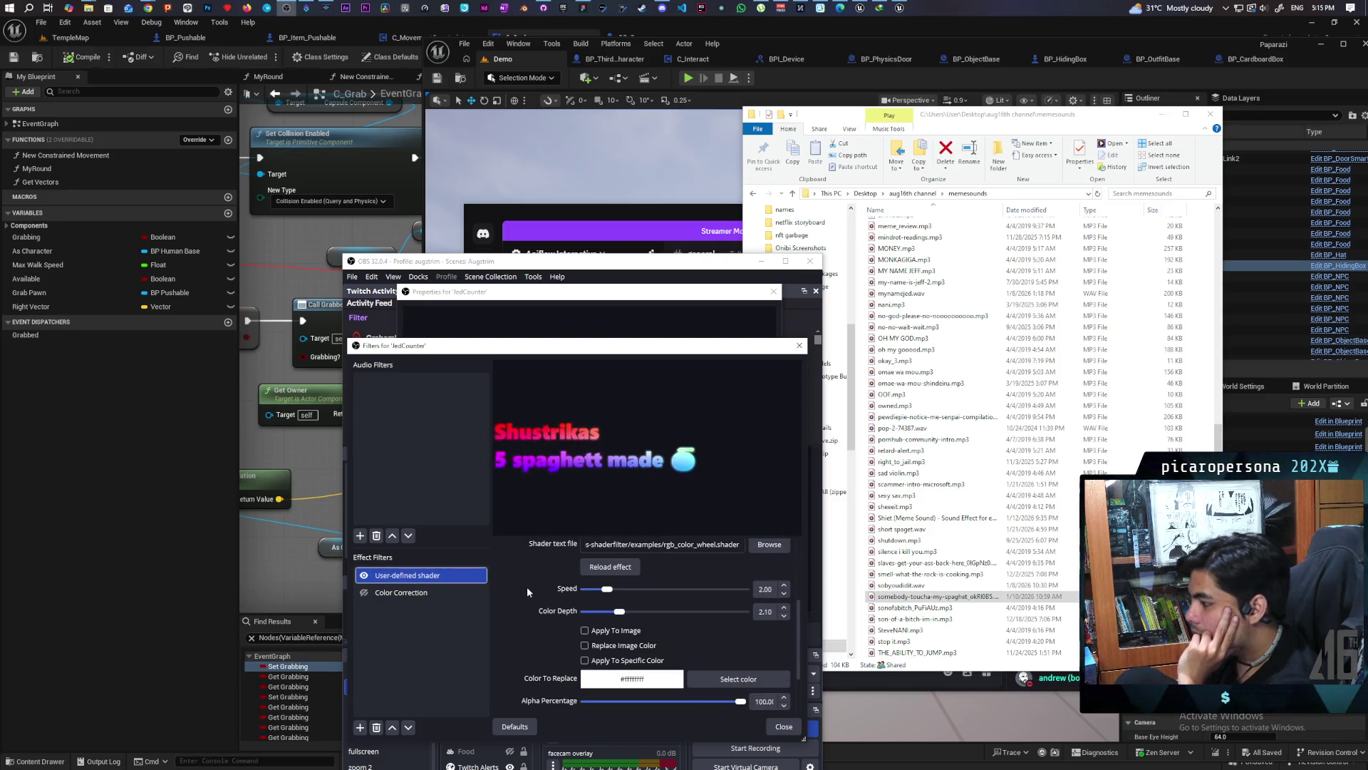
scroll(527, 589, down, 2)
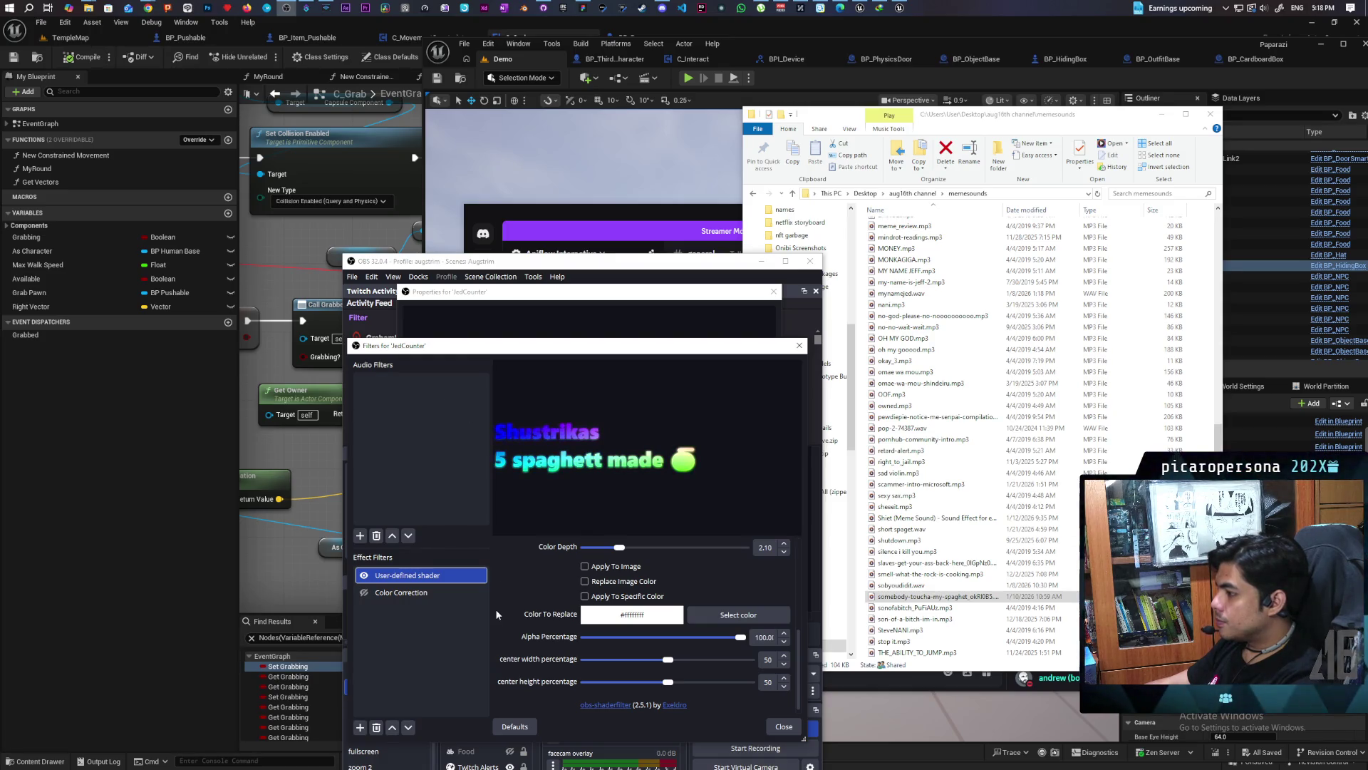
click(585, 599)
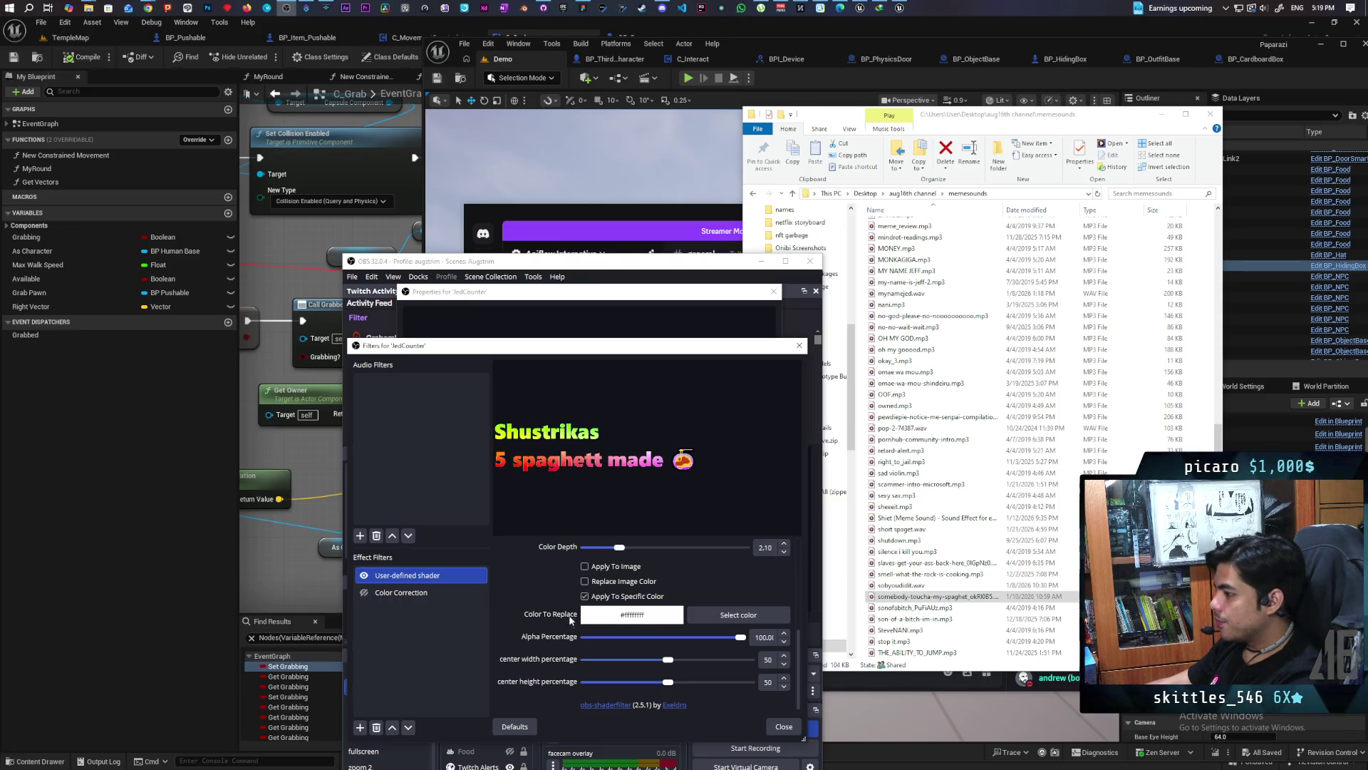
scroll(570, 663, down, 1)
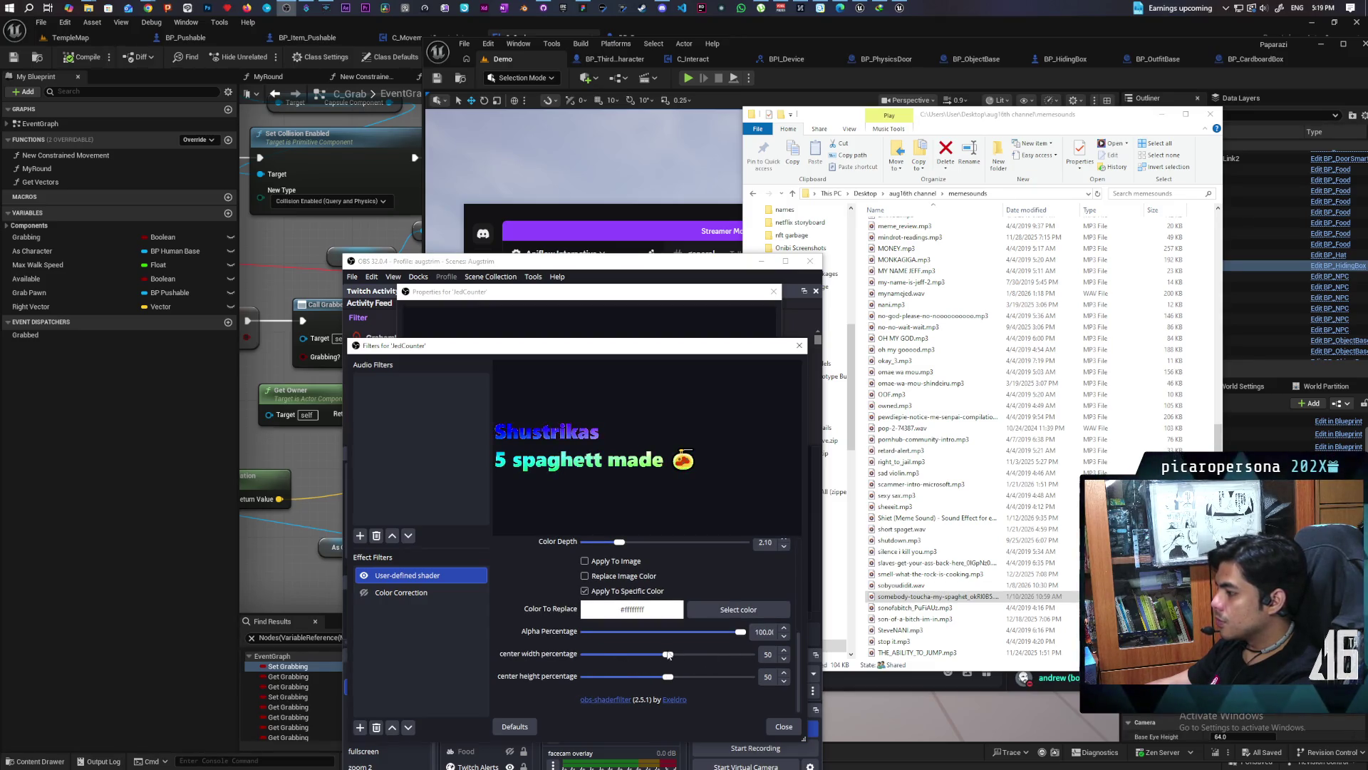
mouse_move(667, 654)
mouse_down()
mouse_move(695, 654)
mouse_move(681, 681)
mouse_move(713, 677)
mouse_up()
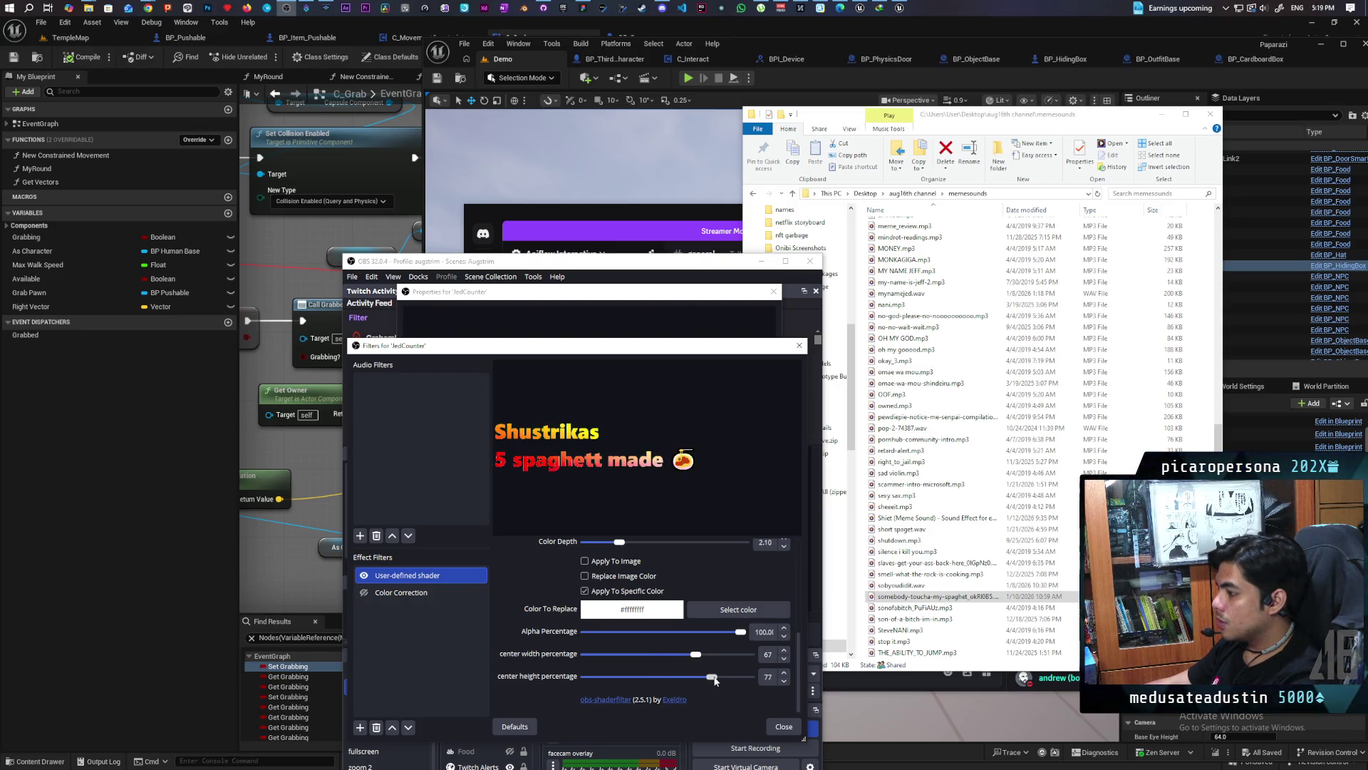
double_click(768, 654)
text(5050)
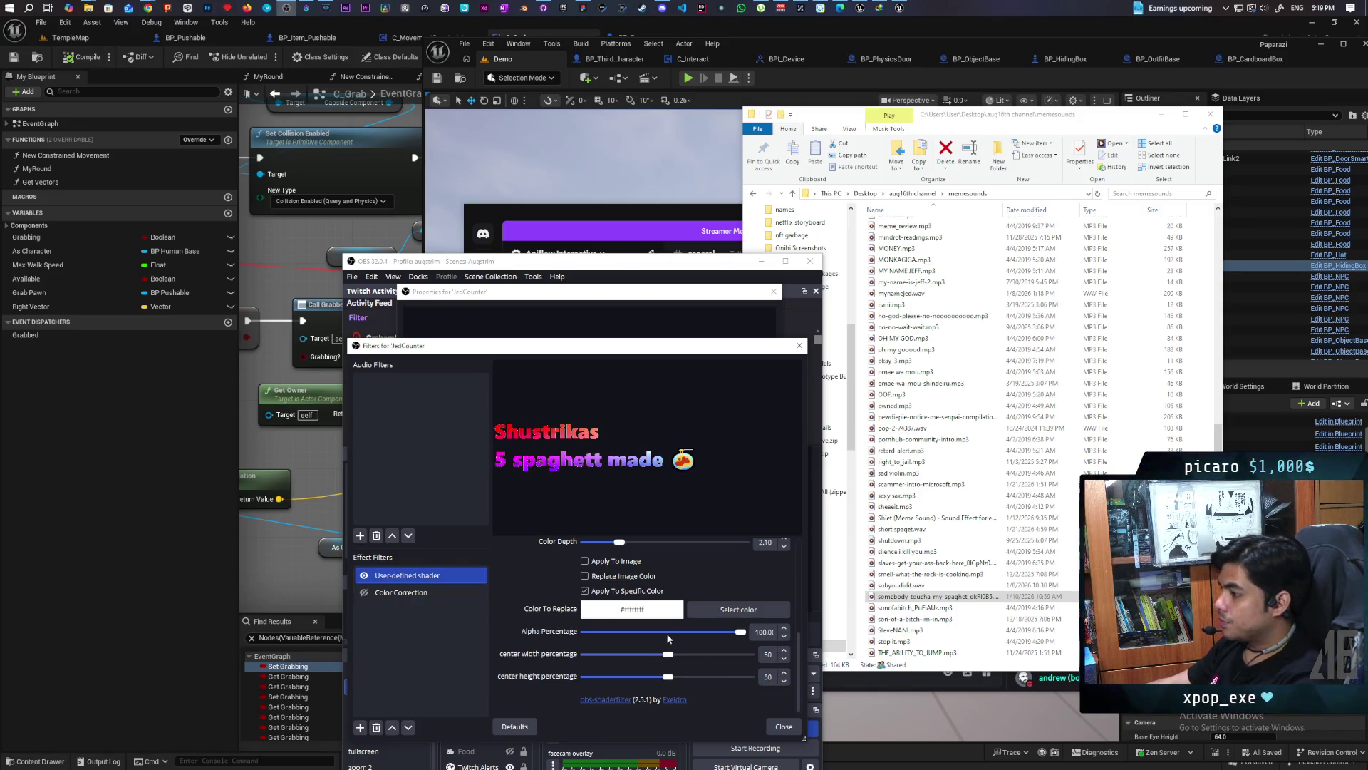
click(718, 612)
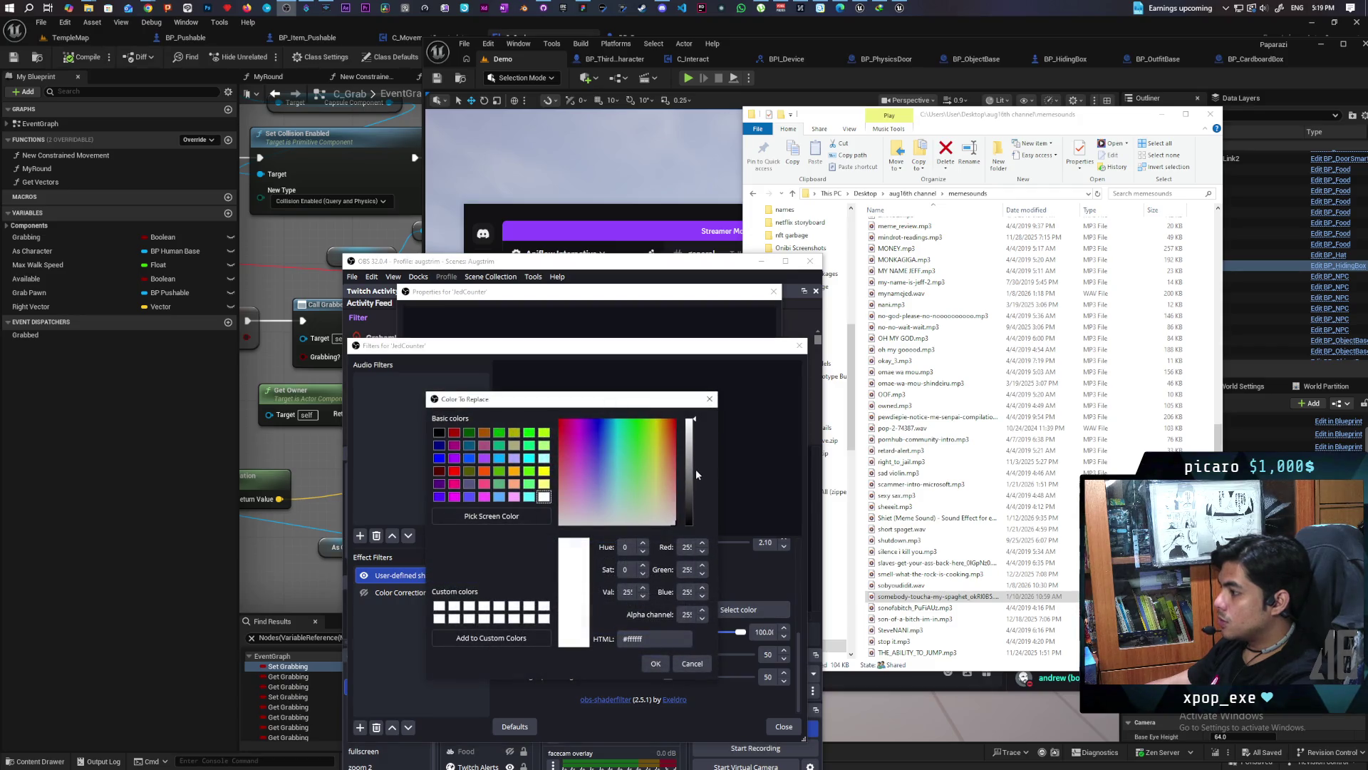
Keep white as the colour to replace, then bring up Streamer.bot's spaget counter actions
key(Escape)
click(715, 612)
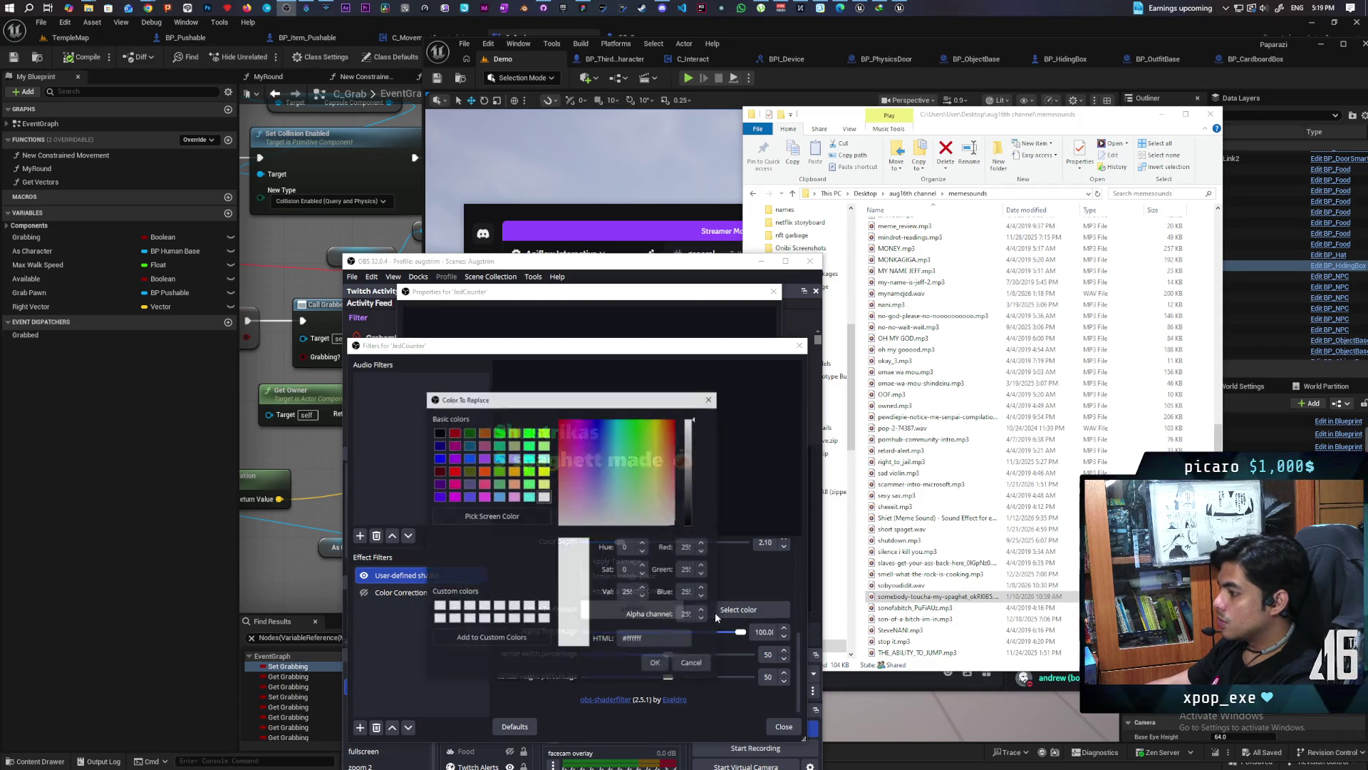
click(655, 661)
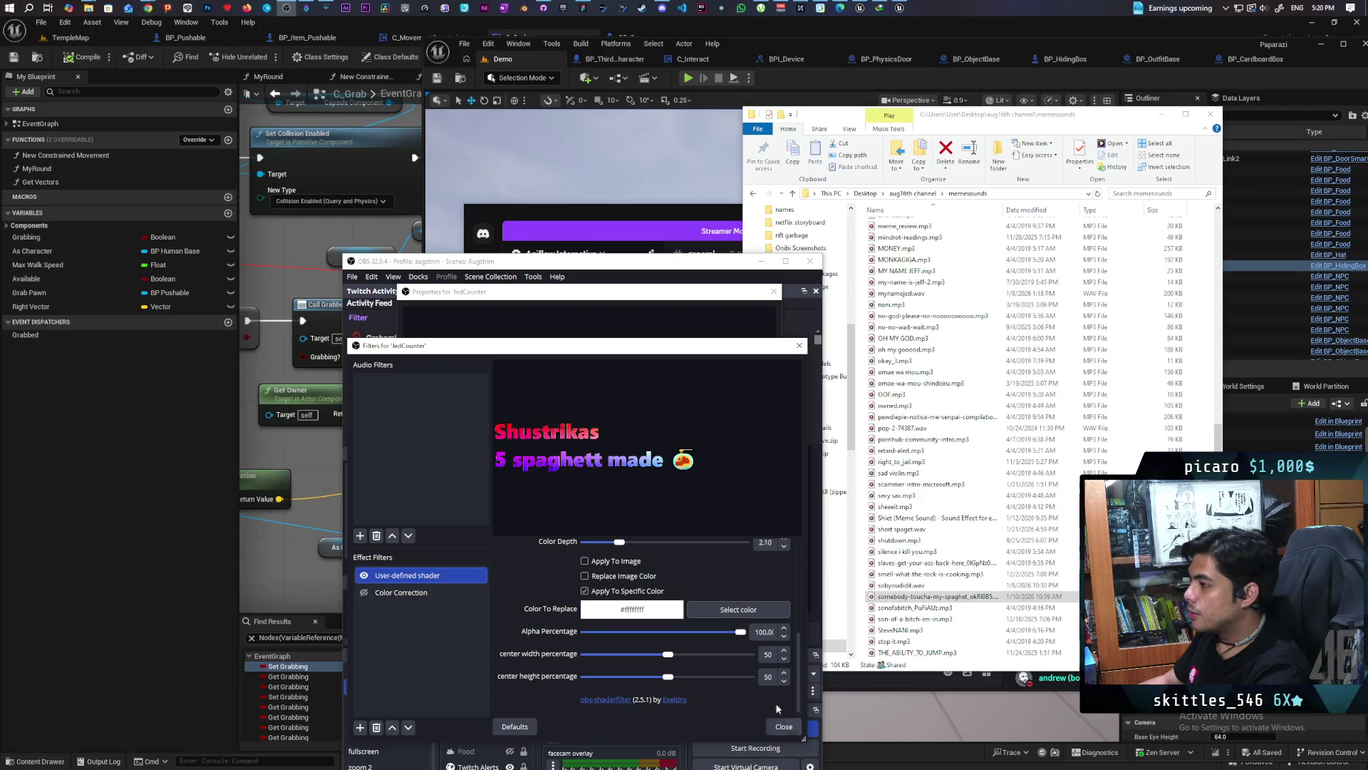
click(305, 8)
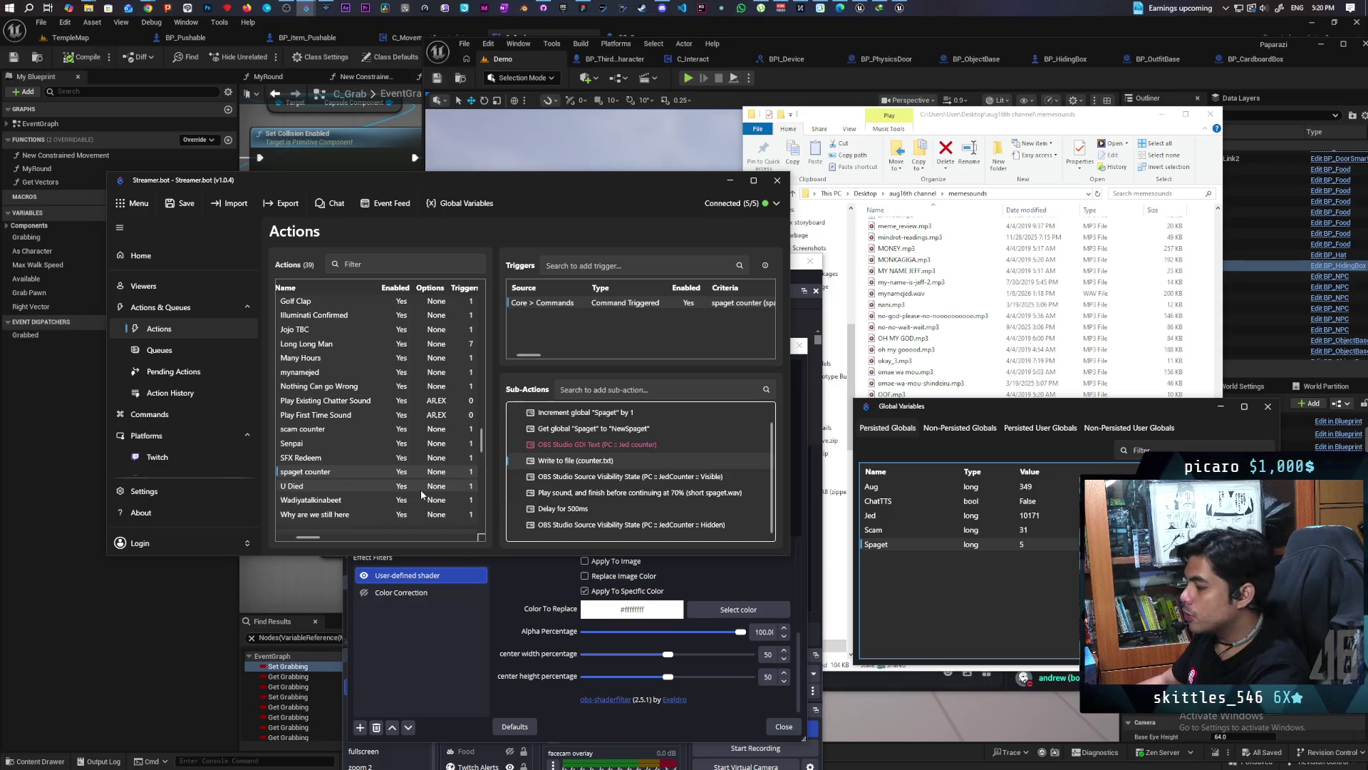
Open the spaget counter's 'Write to file (counter.txt)' sub-action for editing
double_click(567, 460)
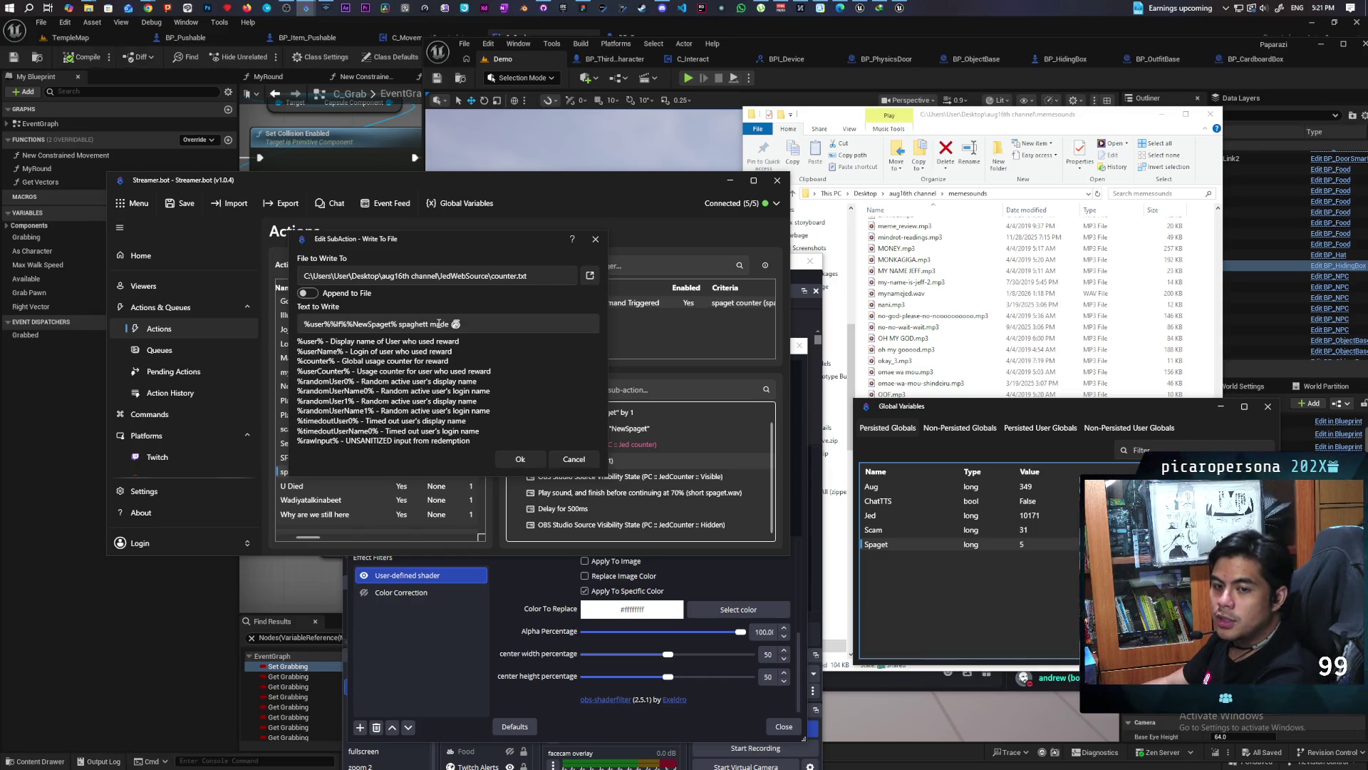
Add the closing tag '</>' right after 'spaghett made' in the counter.txt text
click(449, 324)
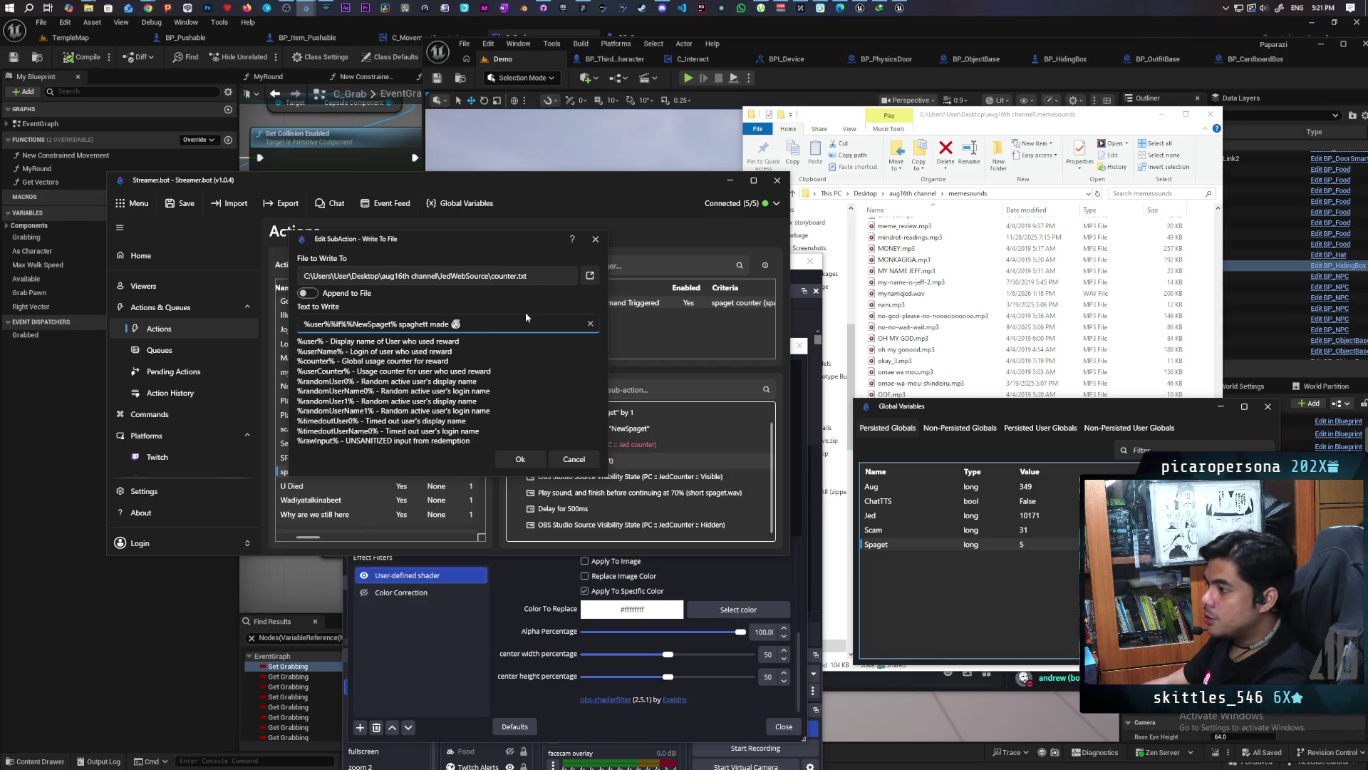
text(<>)
text(/>)
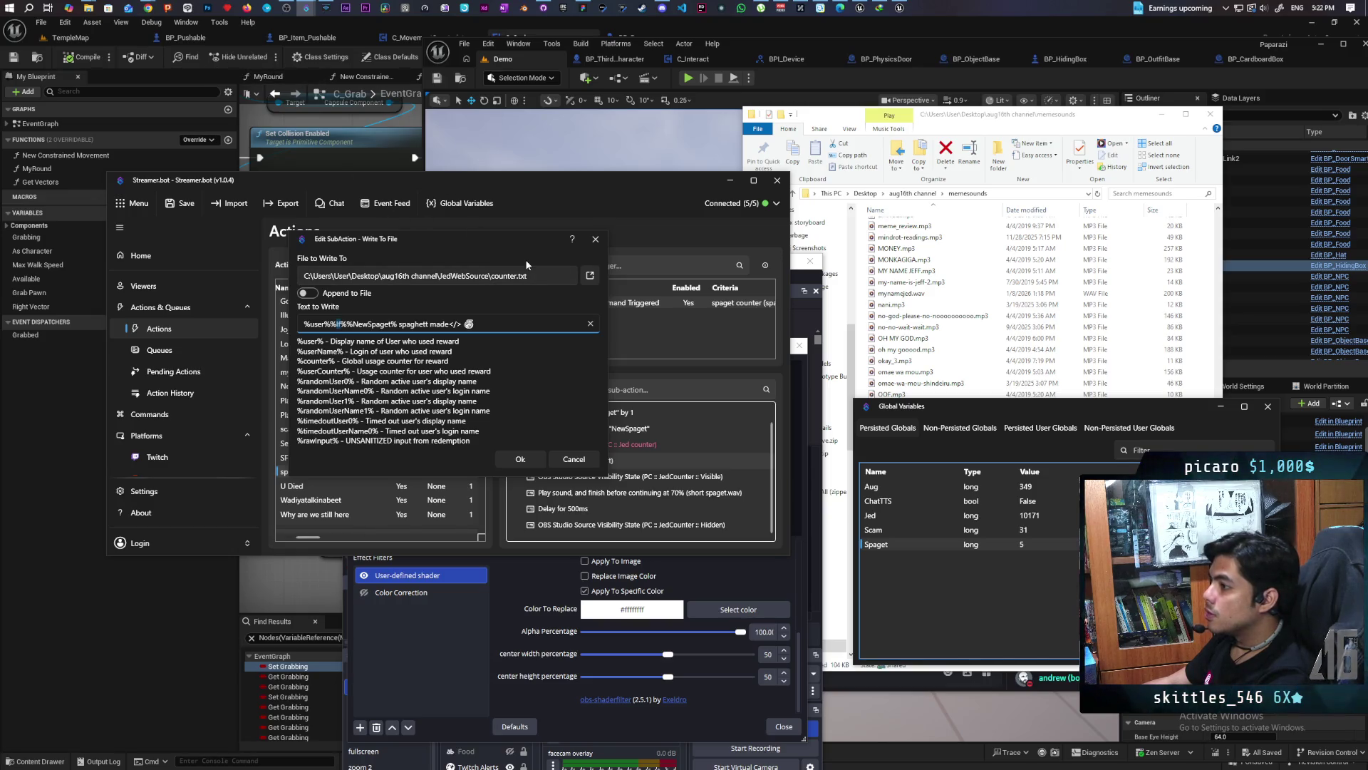
Open counter.txt in Notepad++ to inspect it, then close it
click(591, 276)
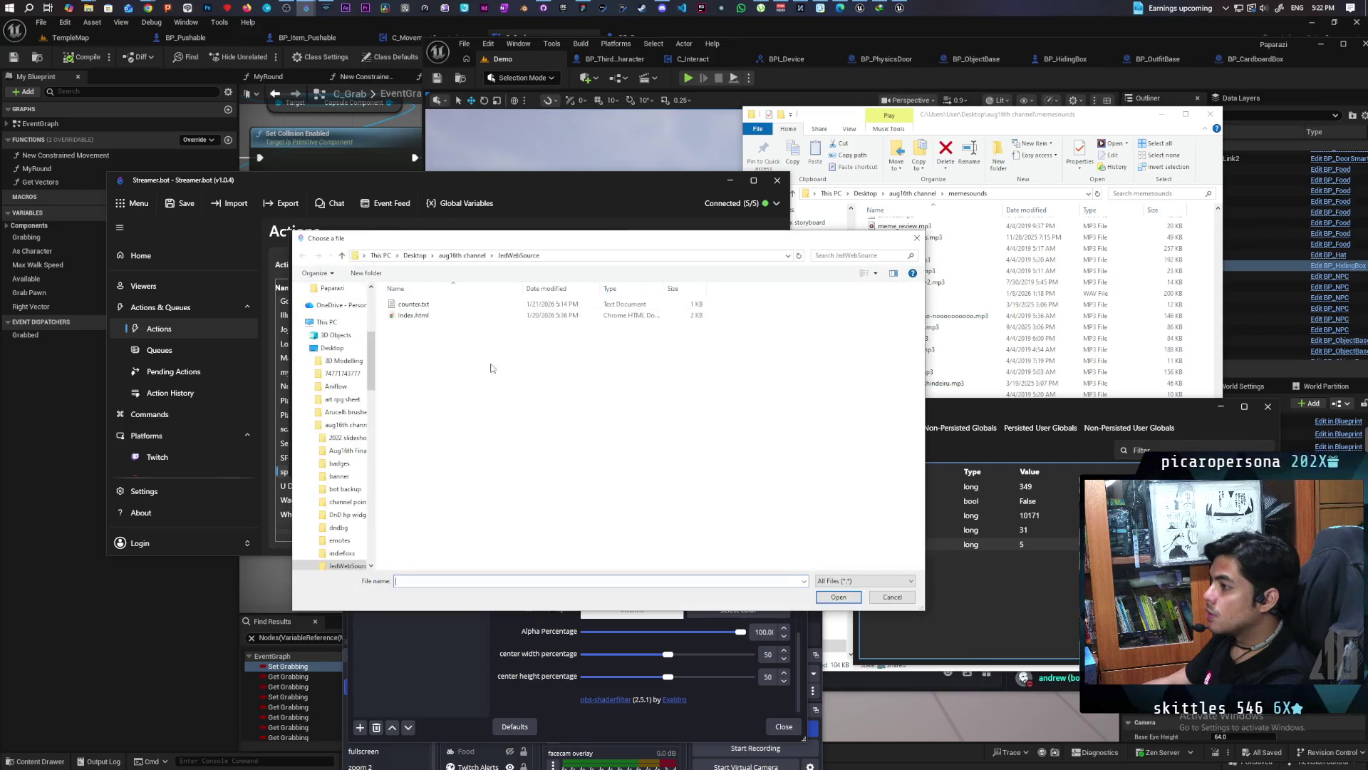
right_click(437, 305)
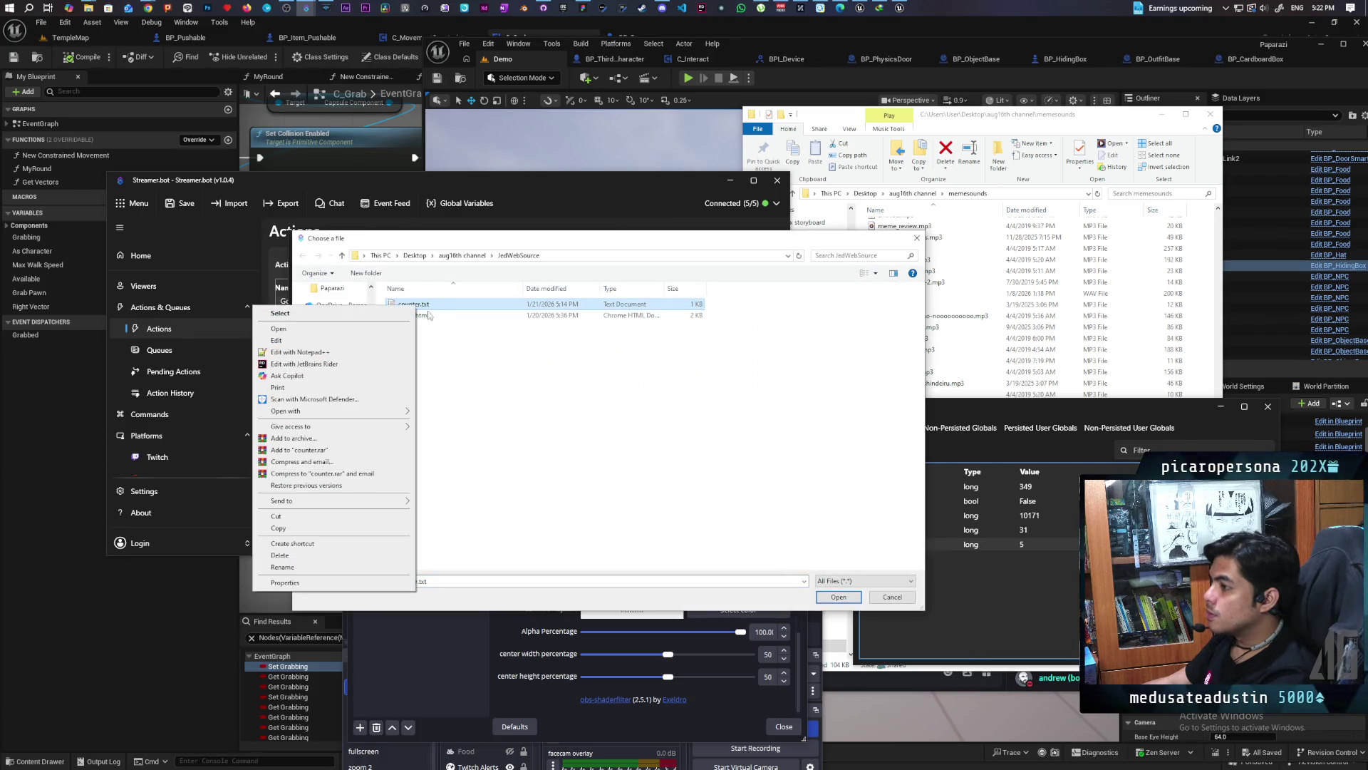
click(356, 357)
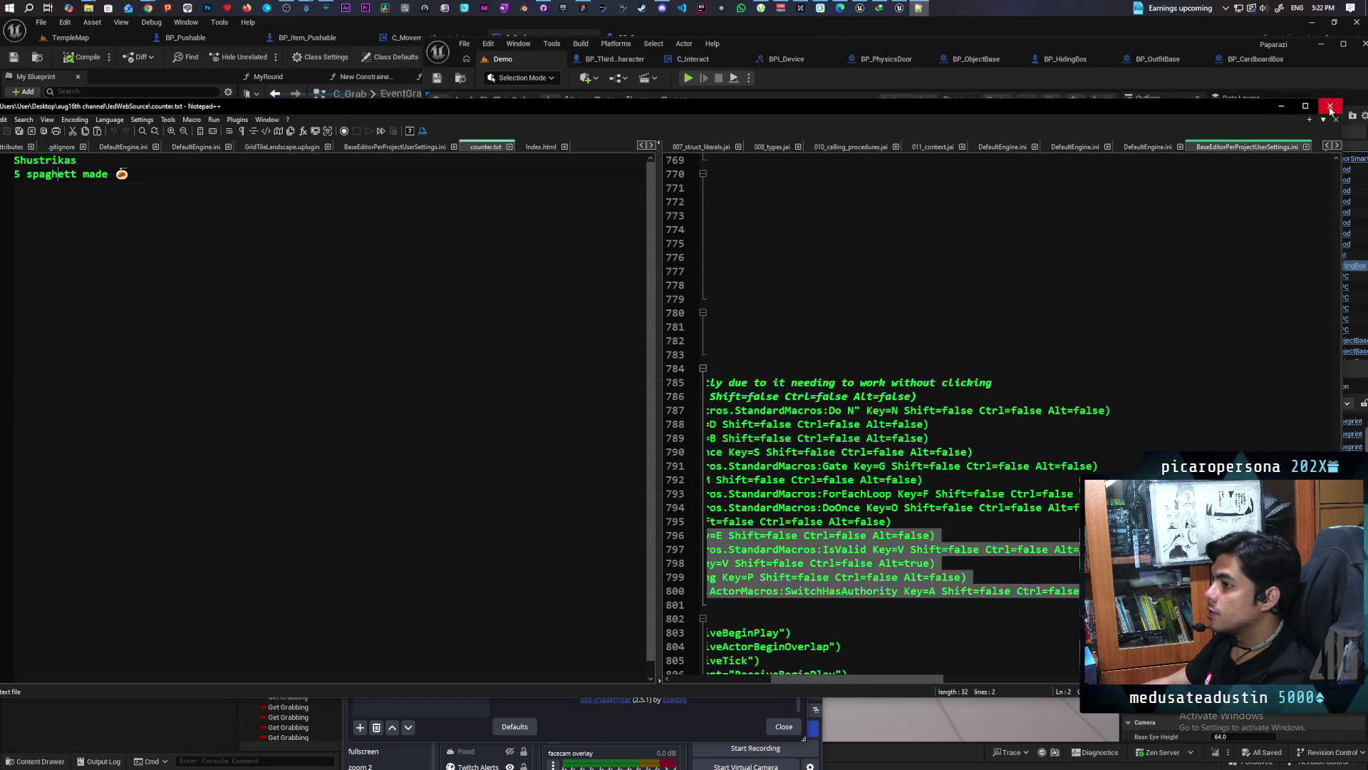
click(1330, 107)
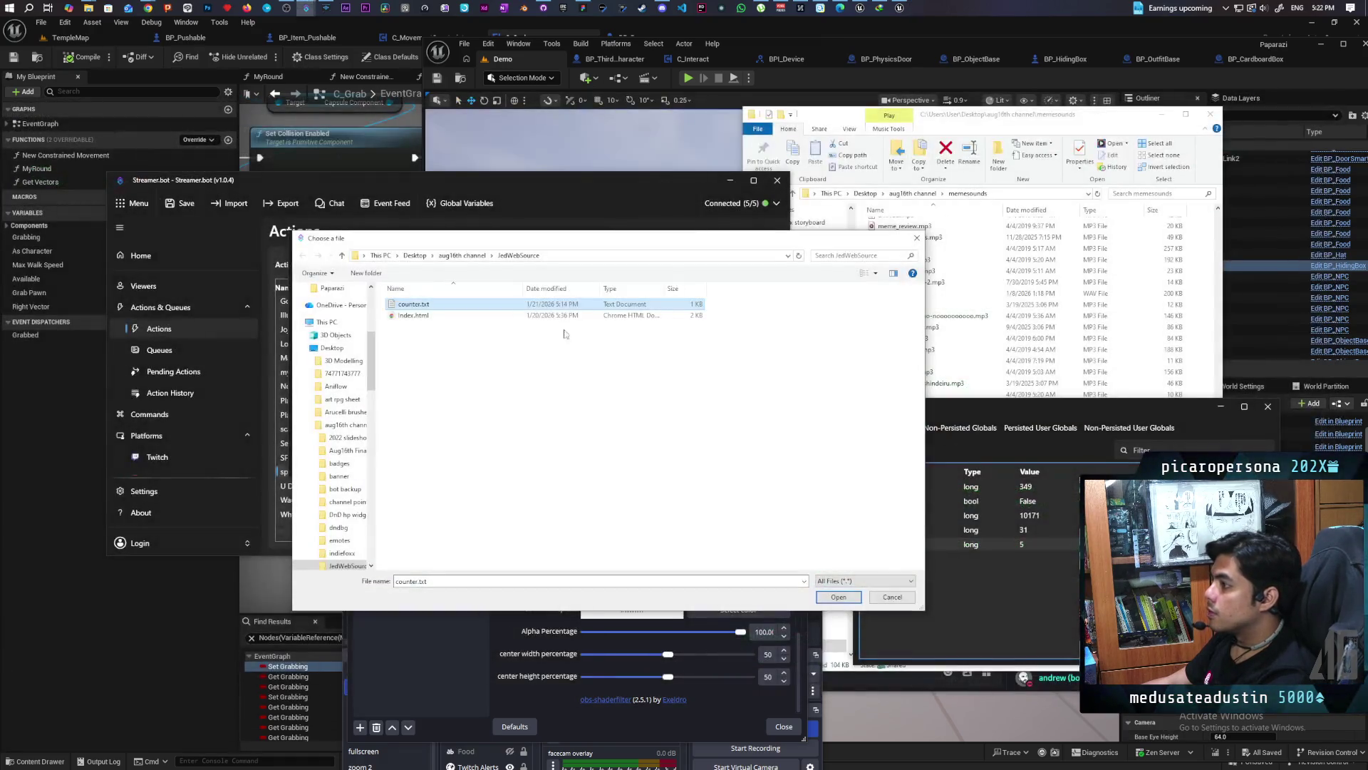
Open index.html in Notepad++ and select its polling script block
right_click(394, 317)
click(287, 352)
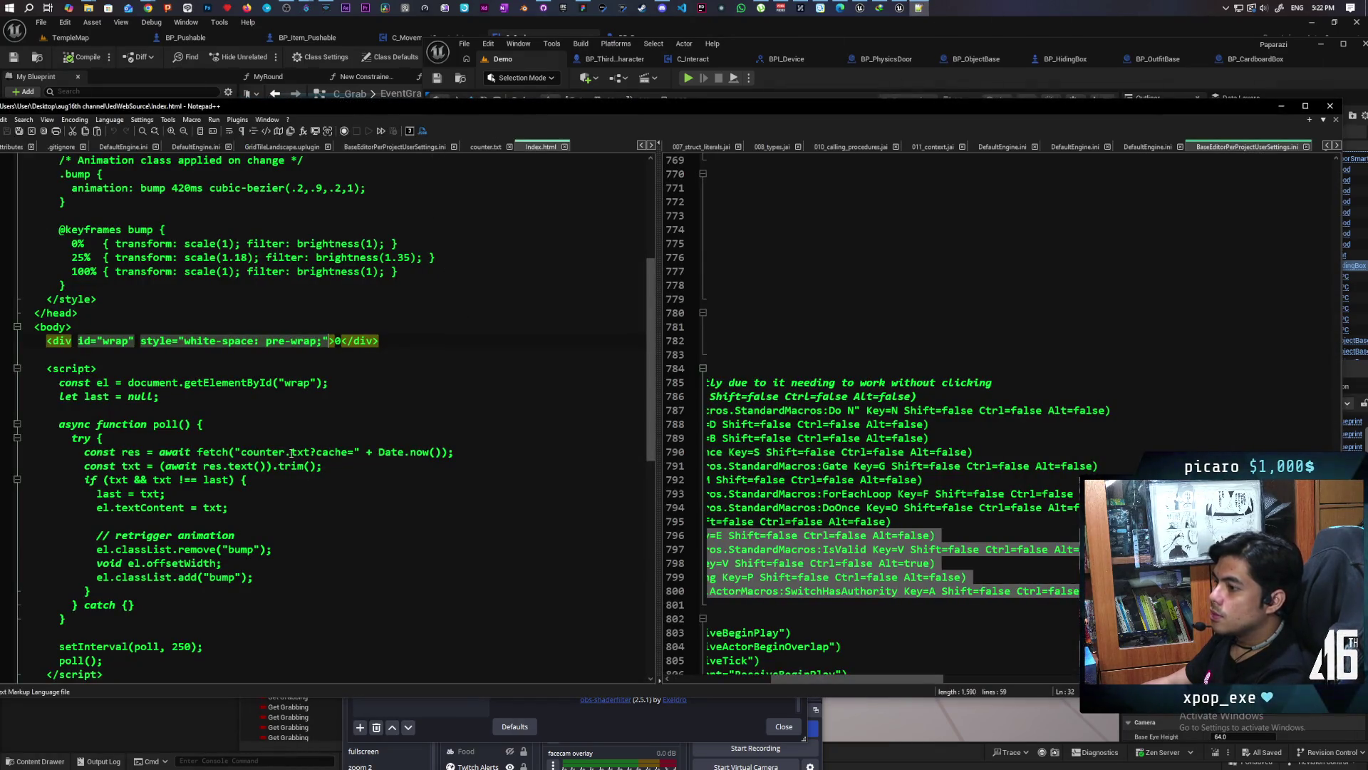
click(131, 368)
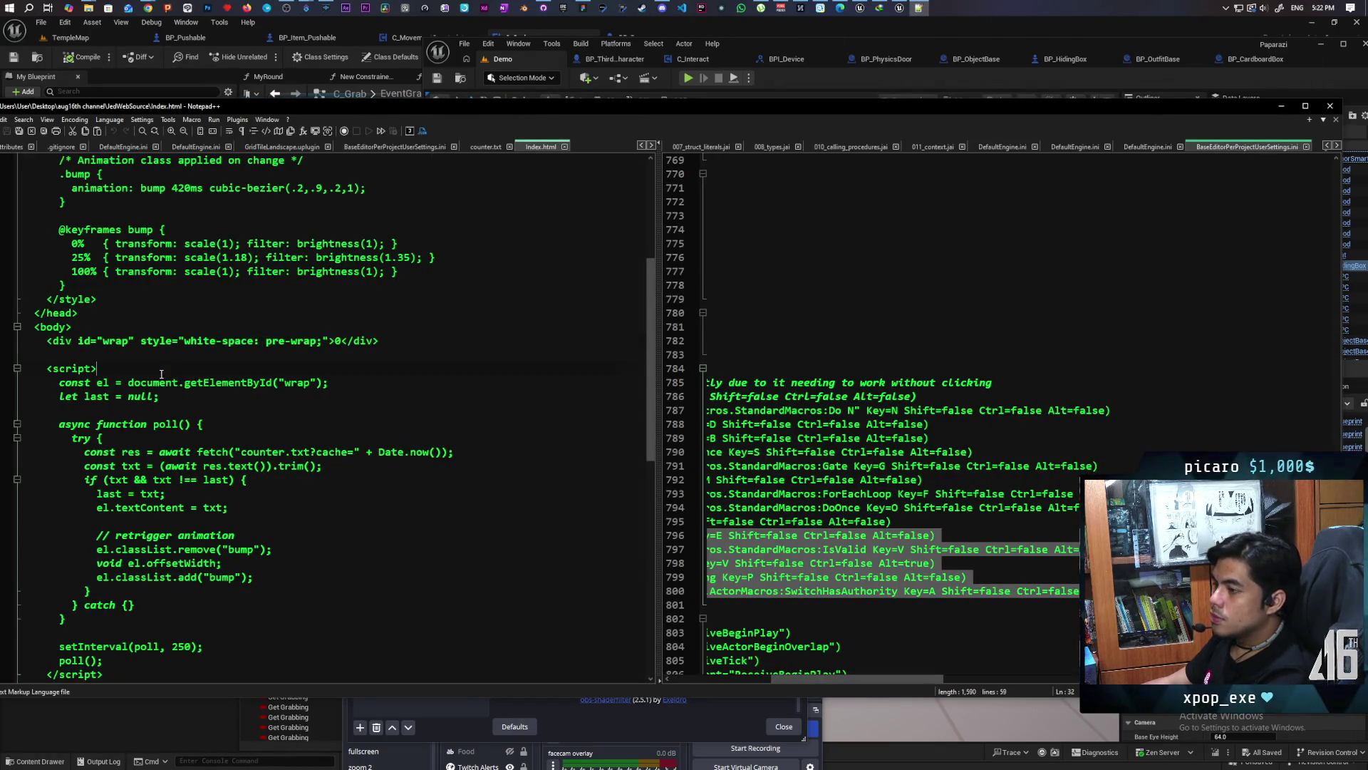
scroll(131, 400, down, 1)
mouse_move(47, 325)
mouse_down()
mouse_move(235, 439)
mouse_move(214, 645)
mouse_move(220, 631)
mouse_up()
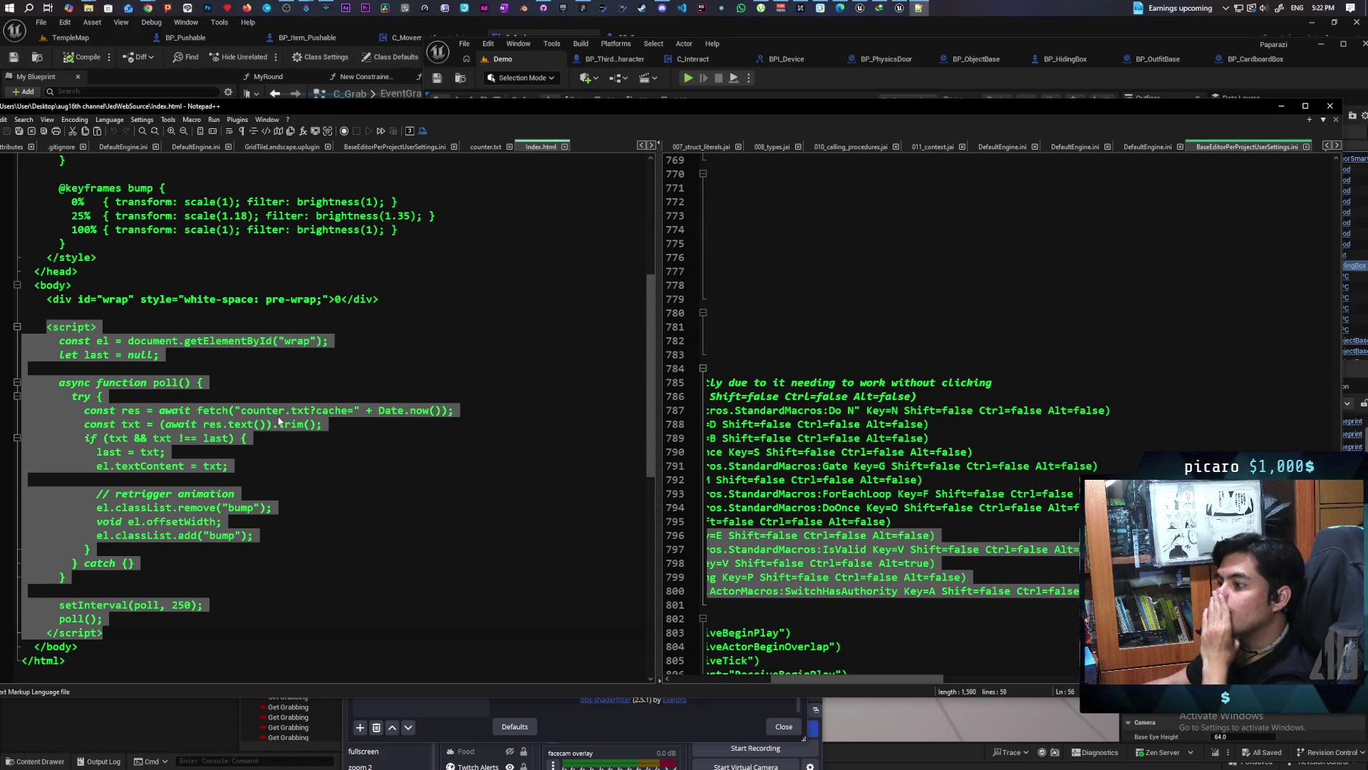
click(672, 722)
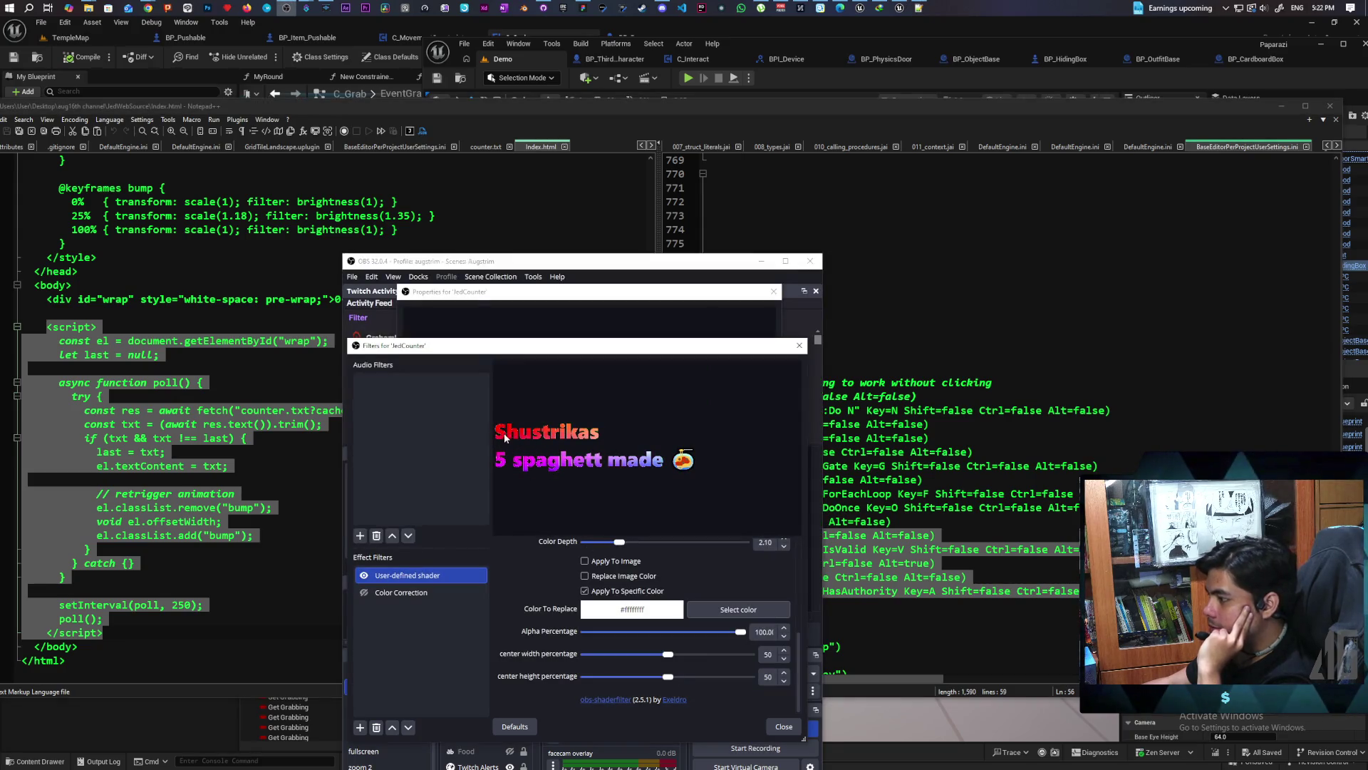
Raise the shader's Color Depth, retype it as 2, and close JedCounter's filters
scroll(553, 584, up, 1)
scroll(531, 594, up, 1)
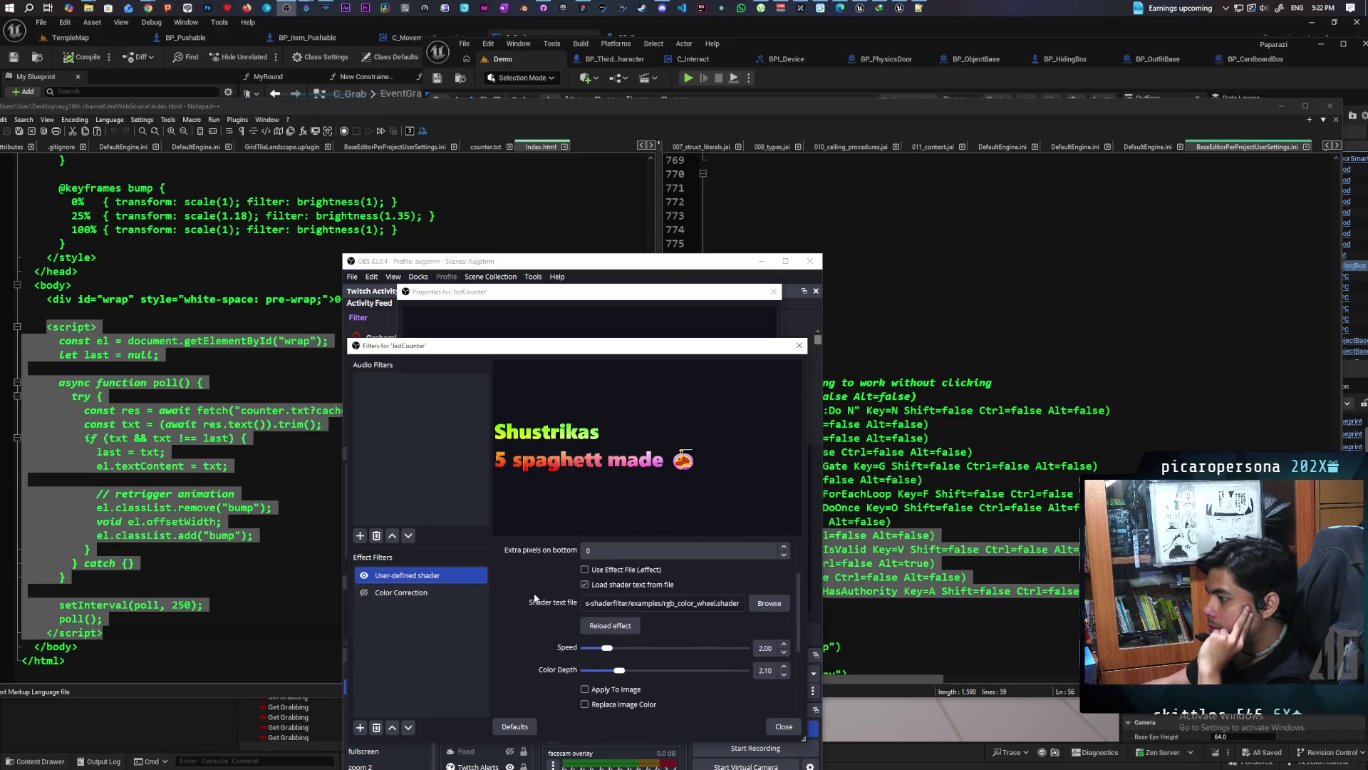
scroll(520, 588, down, 1)
mouse_move(619, 605)
mouse_down()
mouse_move(660, 607)
mouse_move(548, 612)
mouse_move(707, 624)
mouse_up()
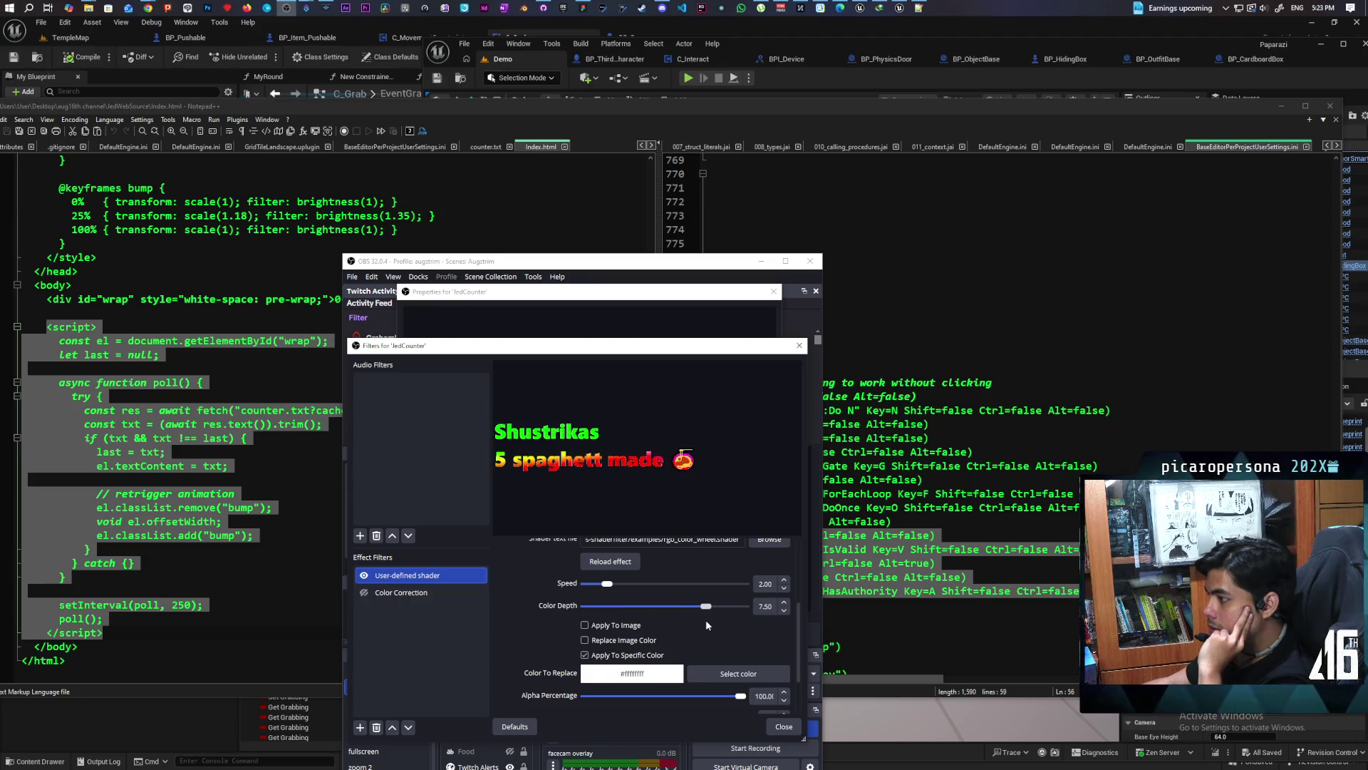
click(761, 605)
key(BackSpace)
text(2.)
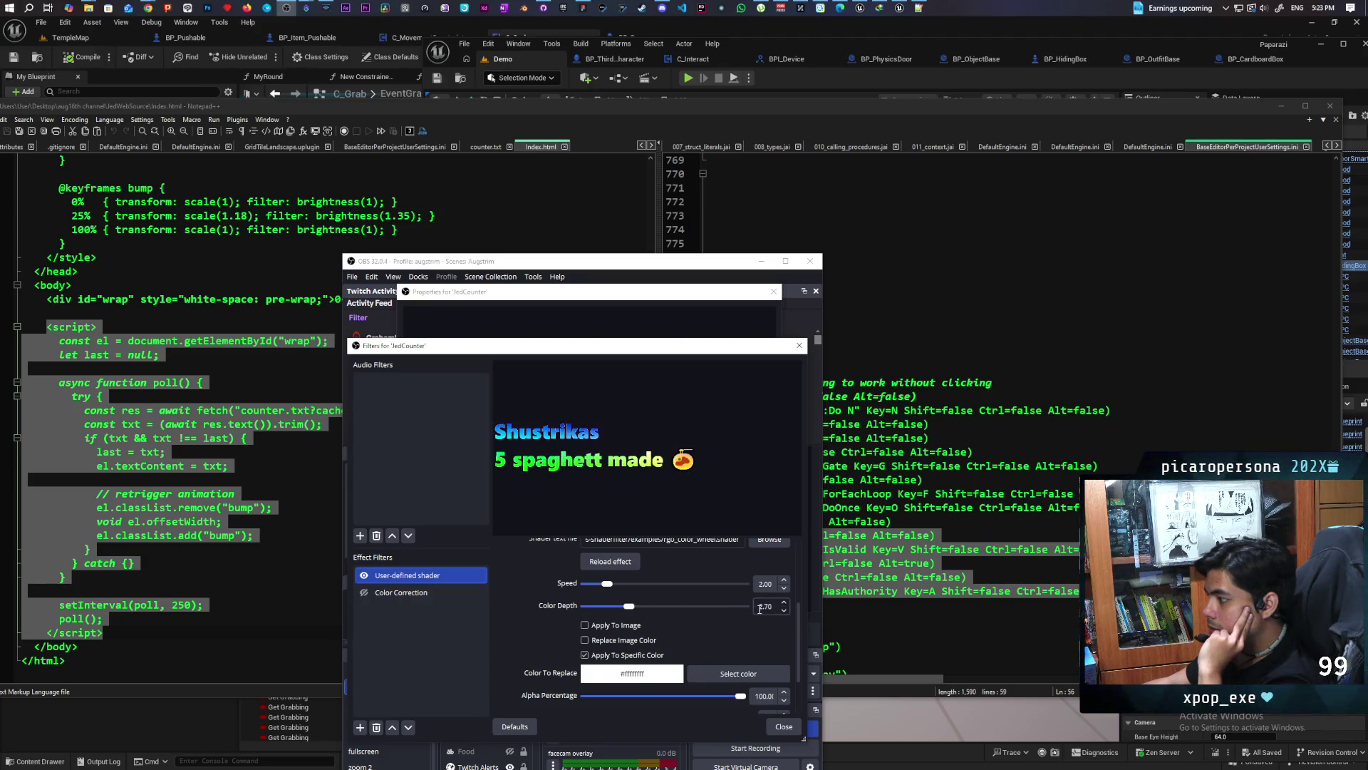
scroll(778, 606, down, 7)
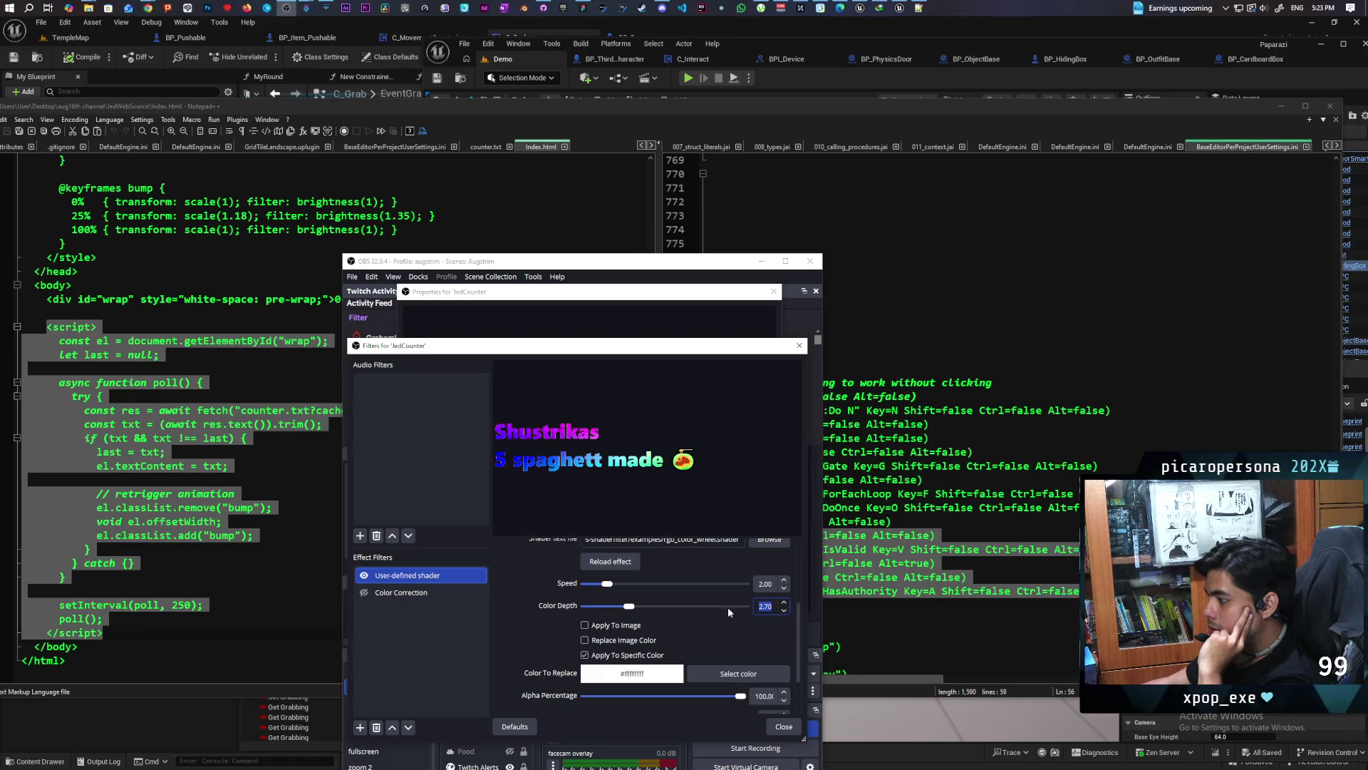
key(Escape)
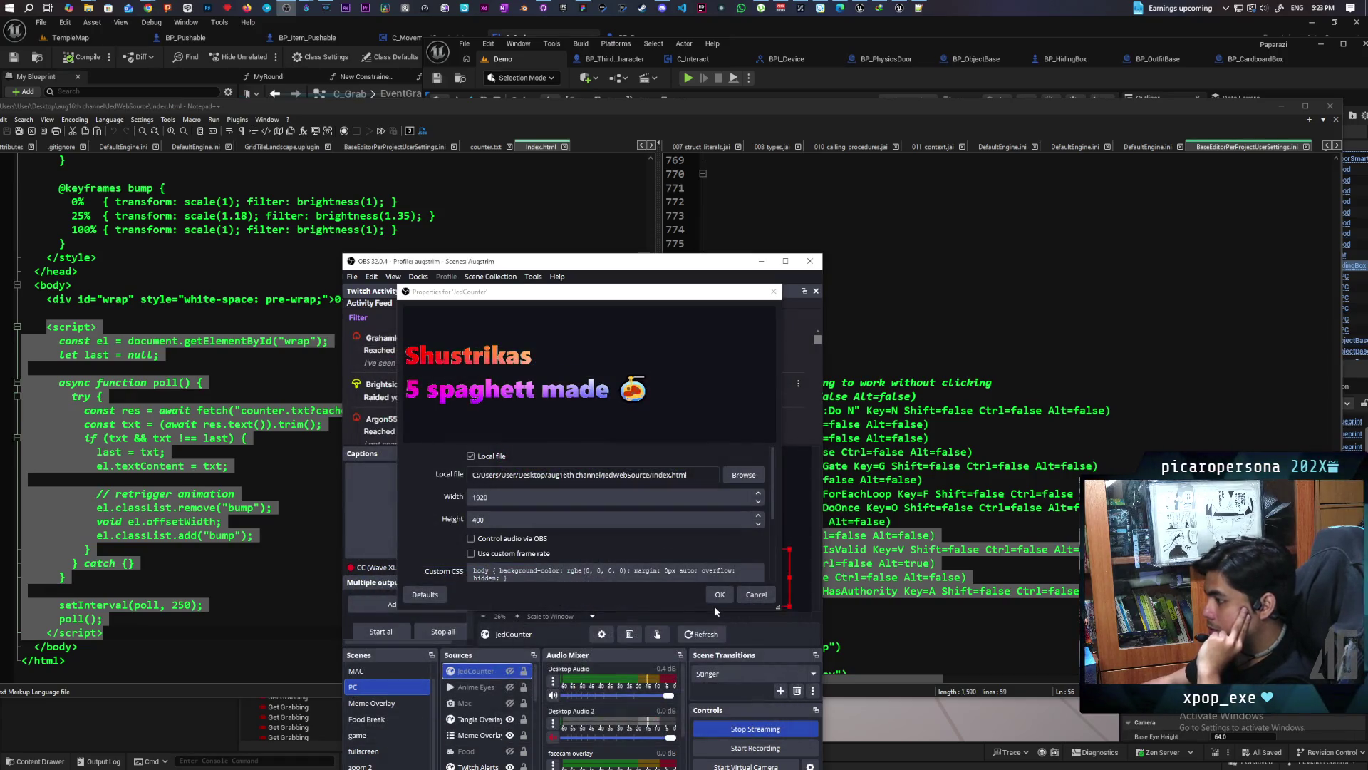
Reopen JedCounter's filters and scroll through the User-defined shader's properties
right_click(472, 670)
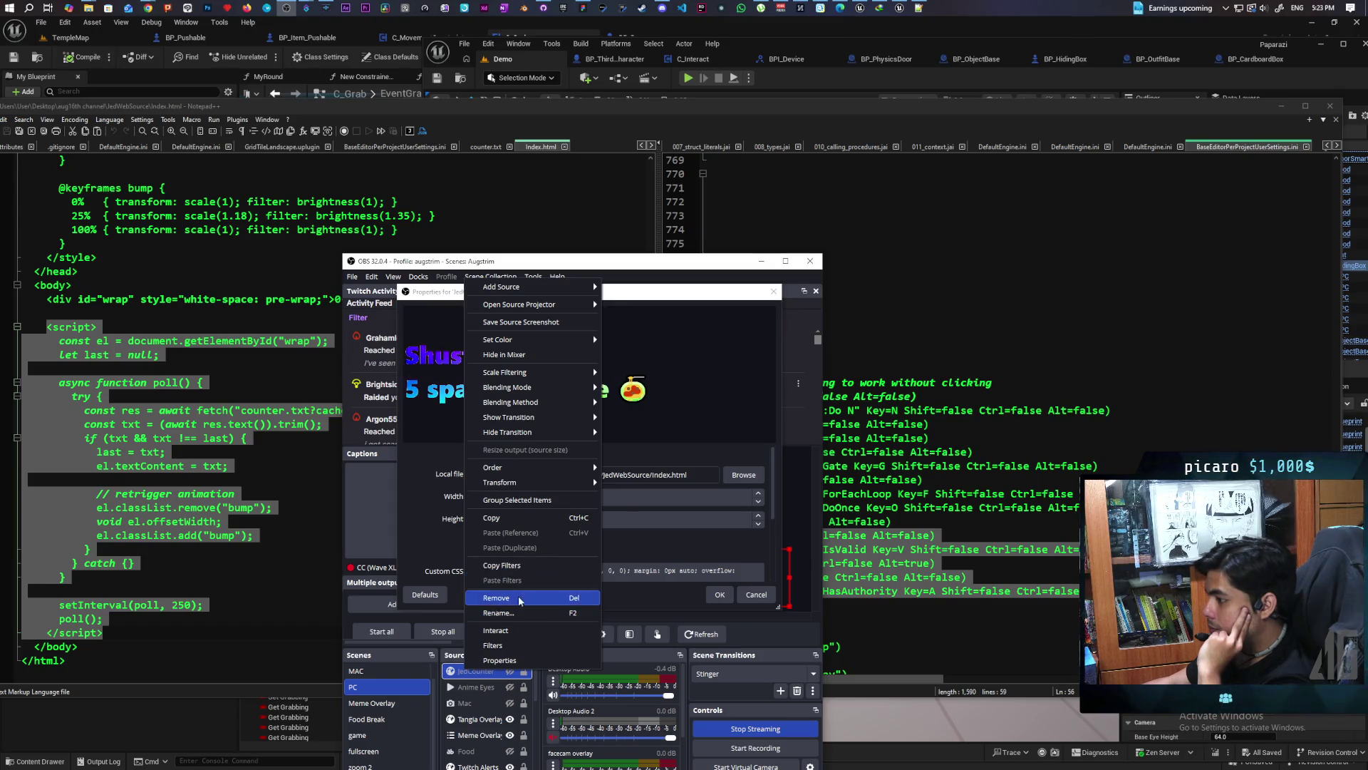
click(505, 646)
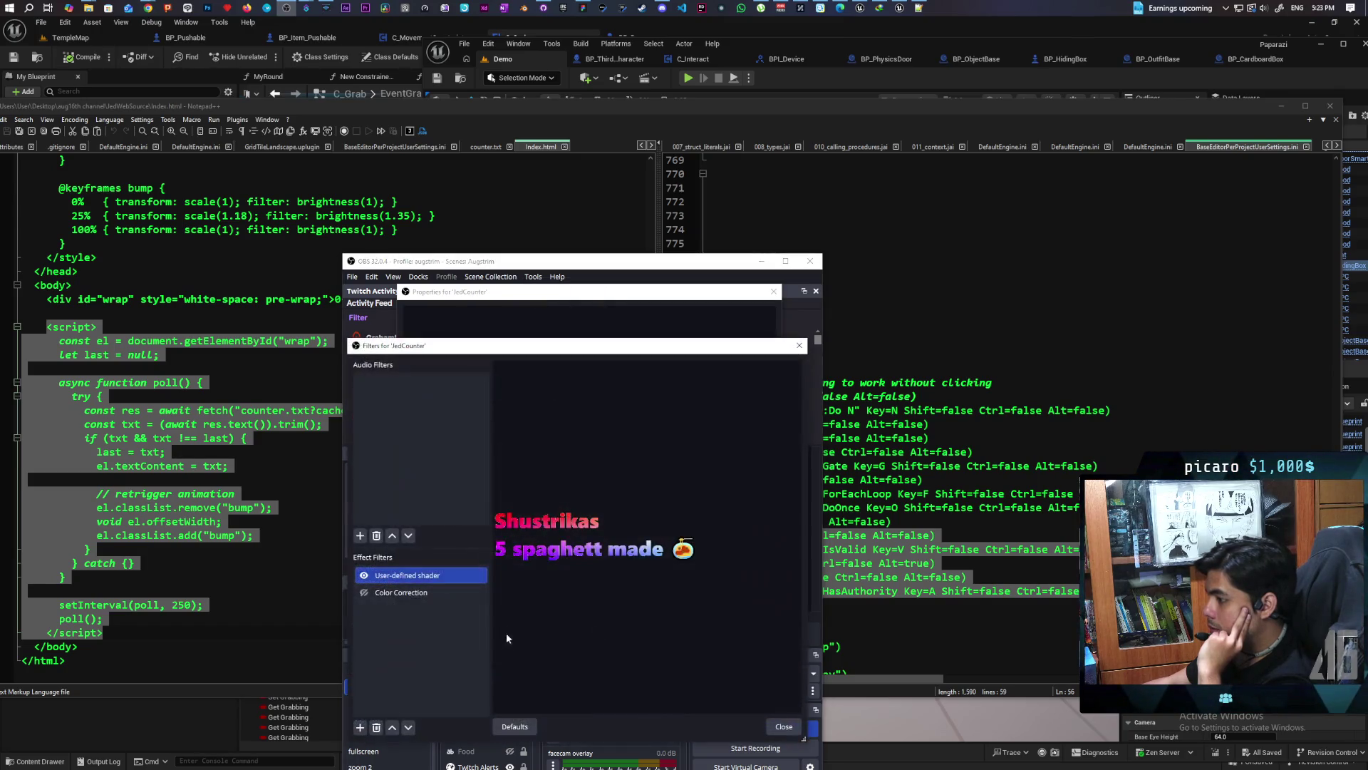
click(406, 577)
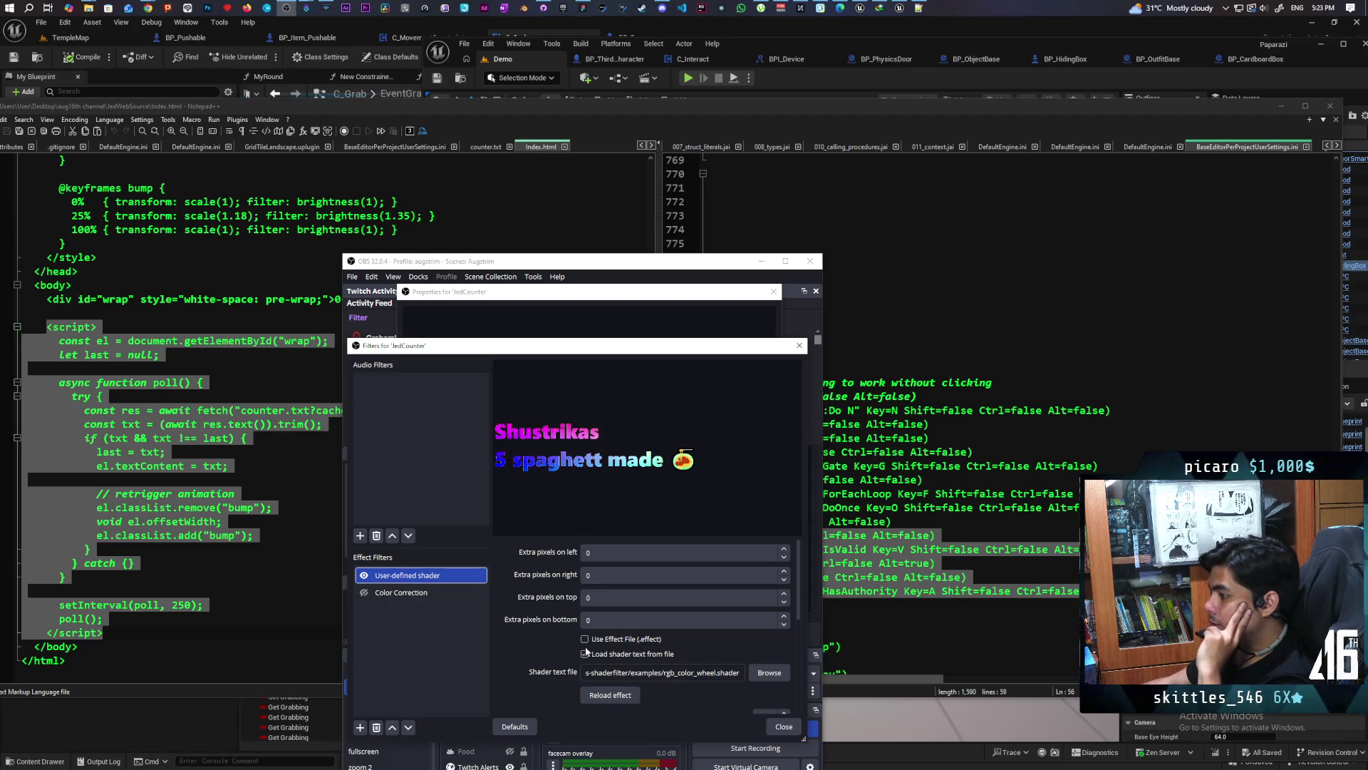
scroll(534, 640, down, 3)
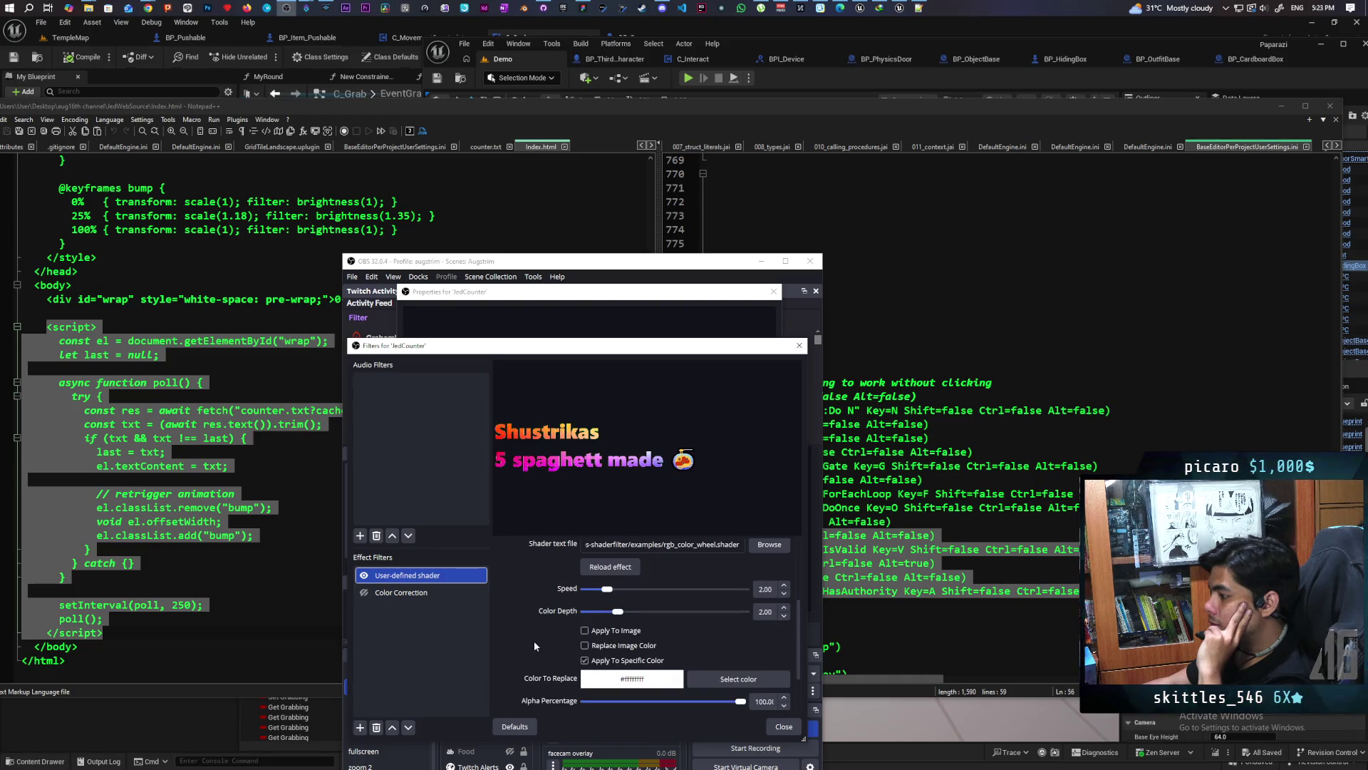
scroll(546, 600, up, 1)
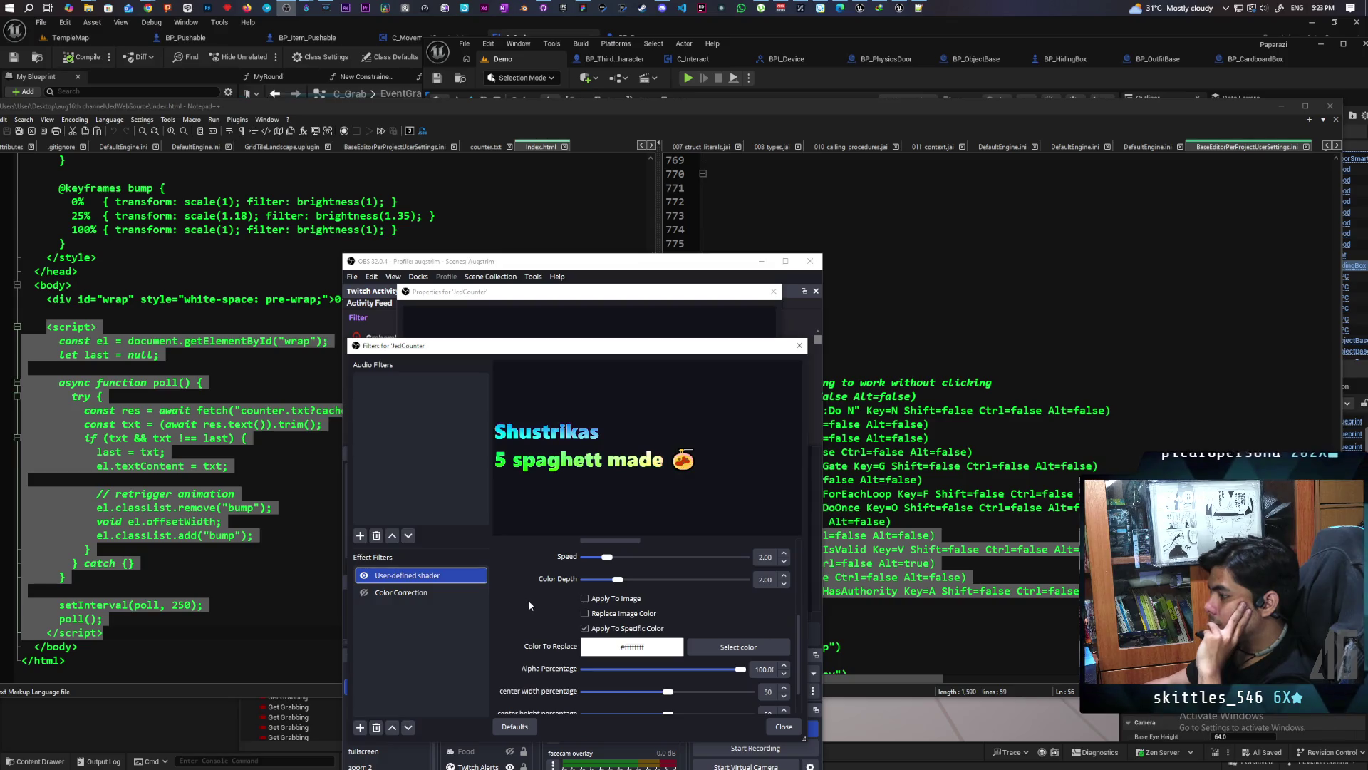
scroll(528, 600, down, 3)
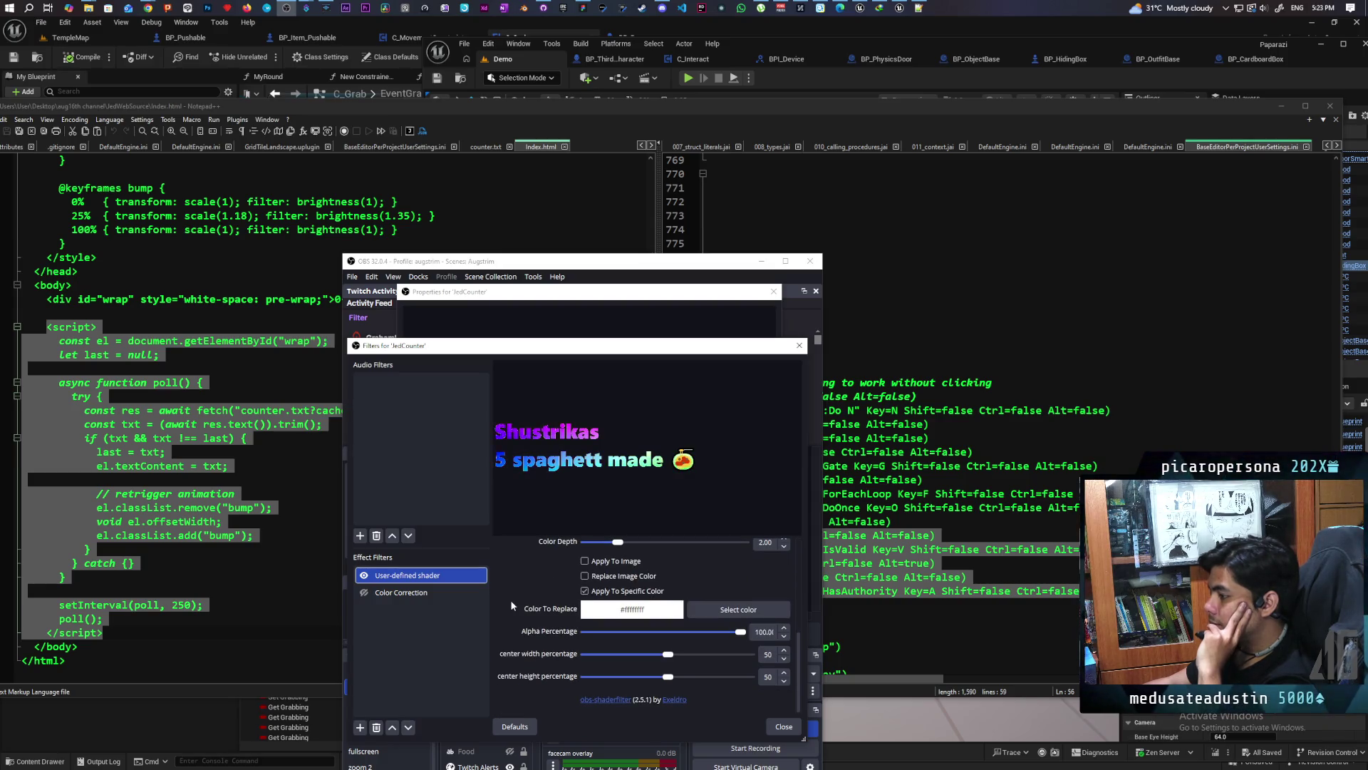
scroll(511, 605, up, 2)
scroll(511, 605, down, 1)
scroll(511, 605, up, 1)
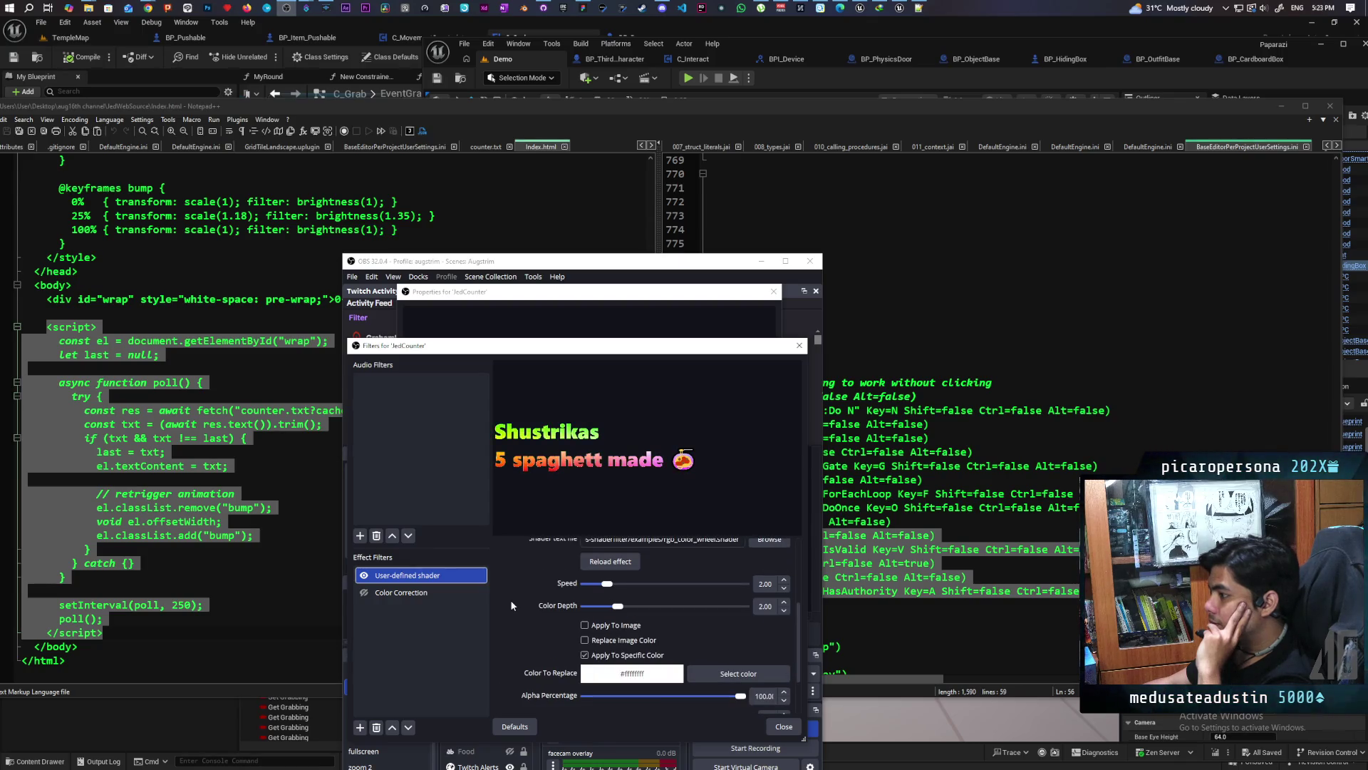
scroll(511, 605, up, 1)
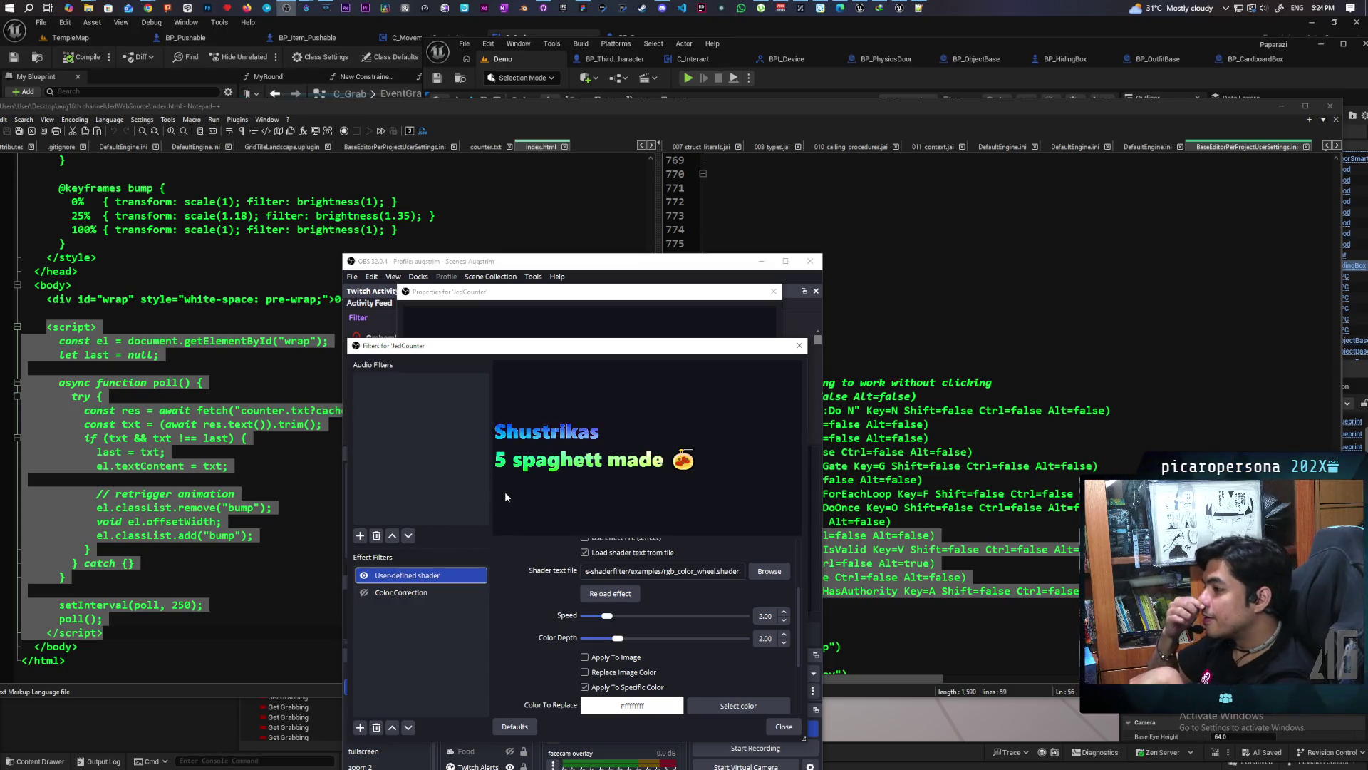
double_click(502, 108)
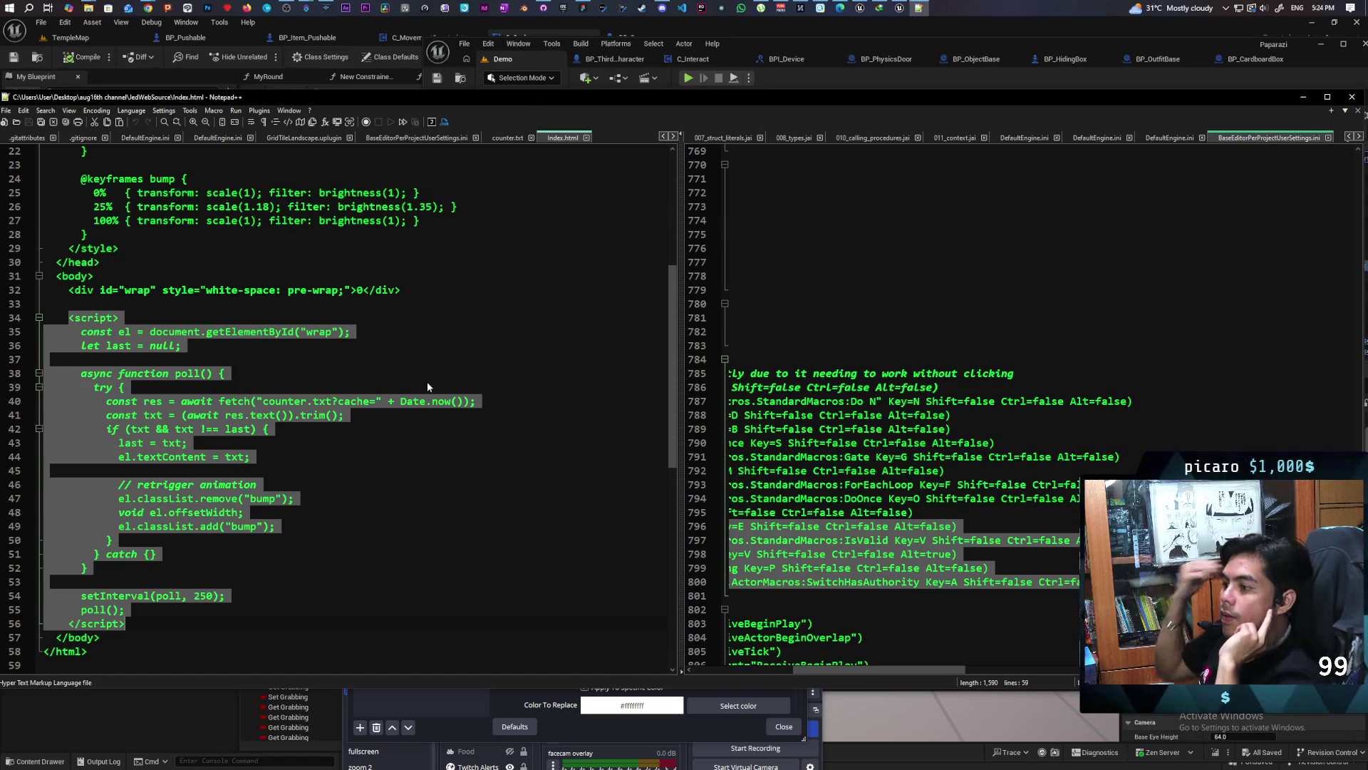
Select the txt assignment on line 41 of the script
click(234, 415)
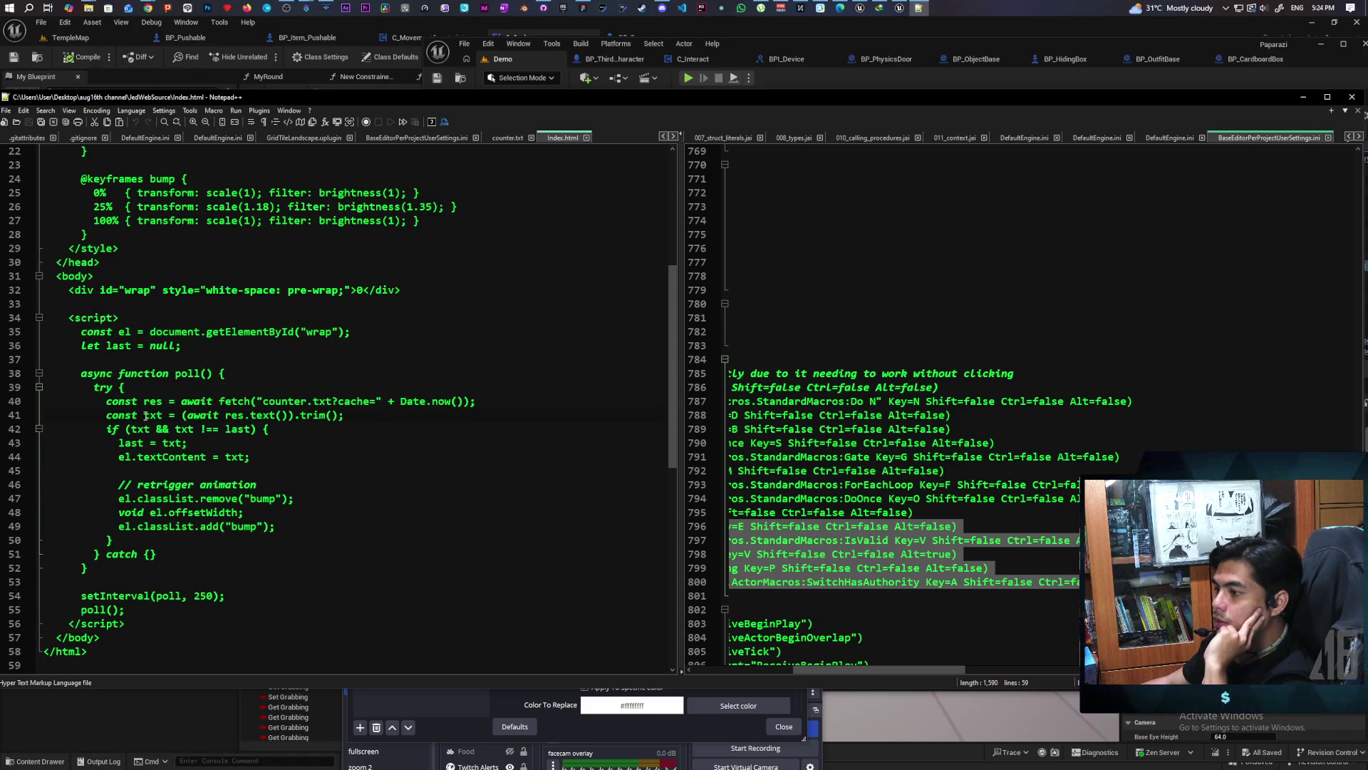
double_click(160, 414)
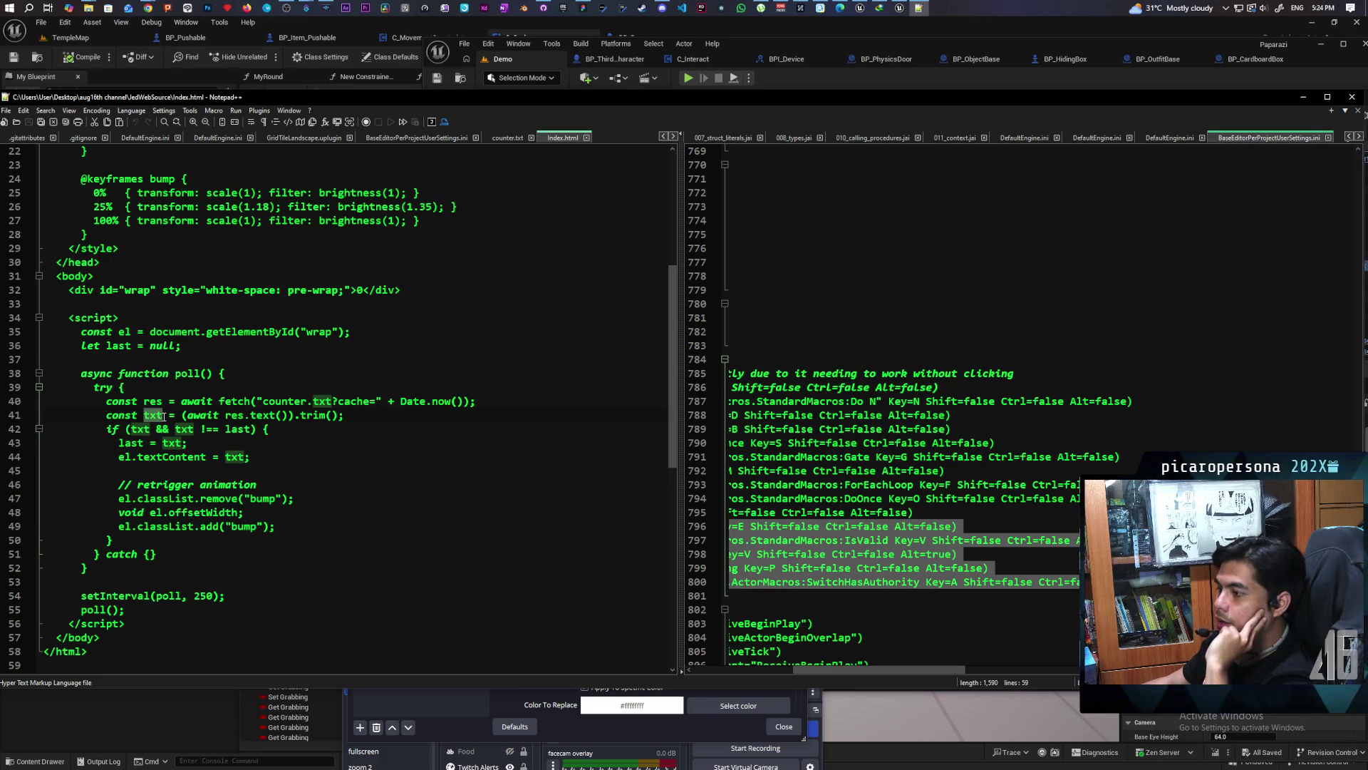
shift+click(348, 417)
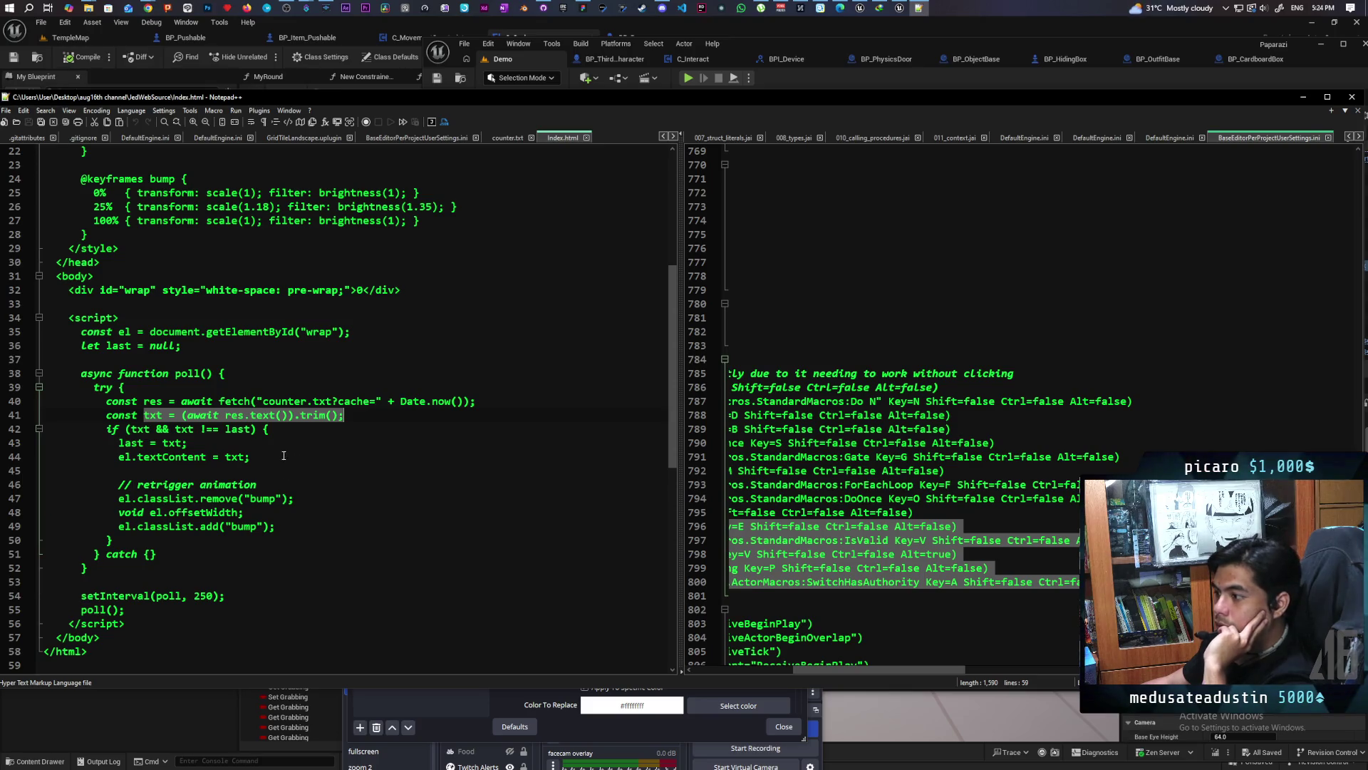
Replace textContent with innerHTML on line 44 and save index.html
double_click(171, 457)
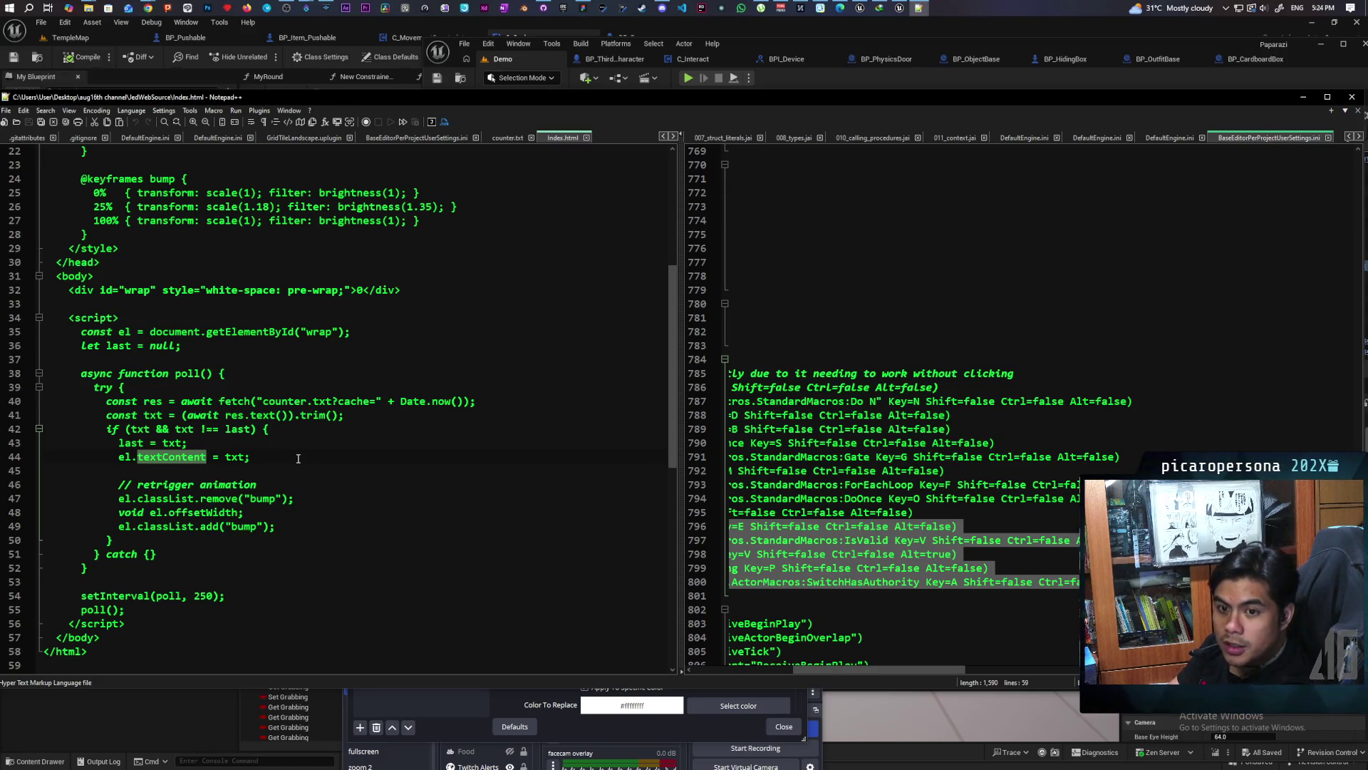
text(inner)
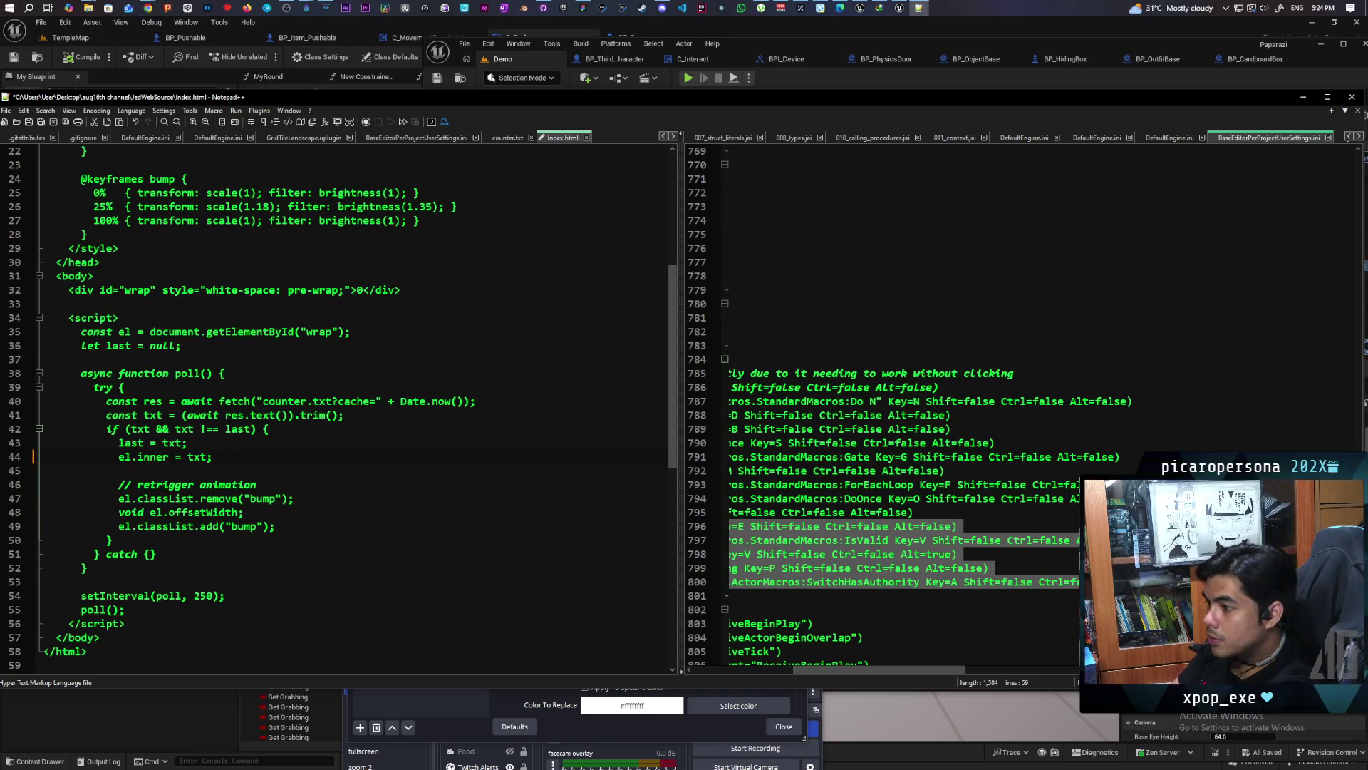
text(HTML)
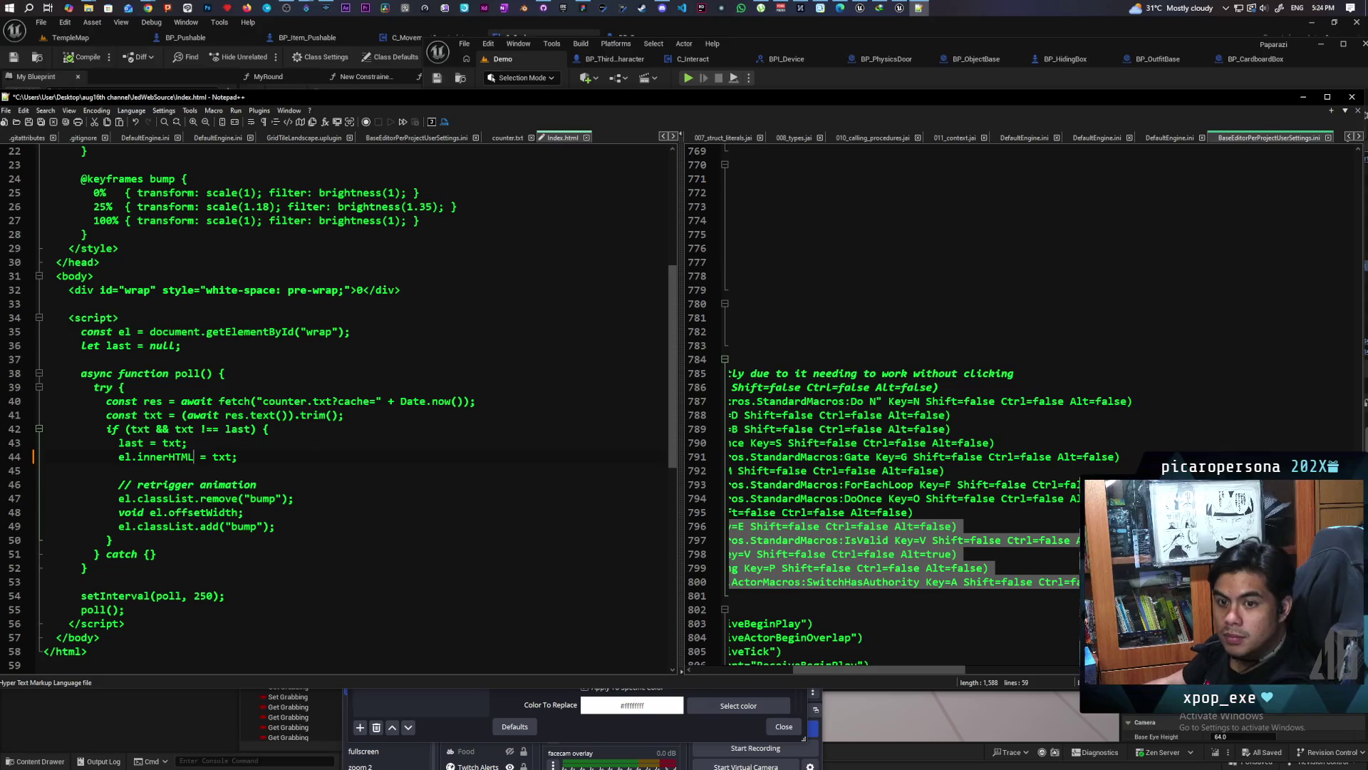
click(251, 459)
key(ctrl+s)
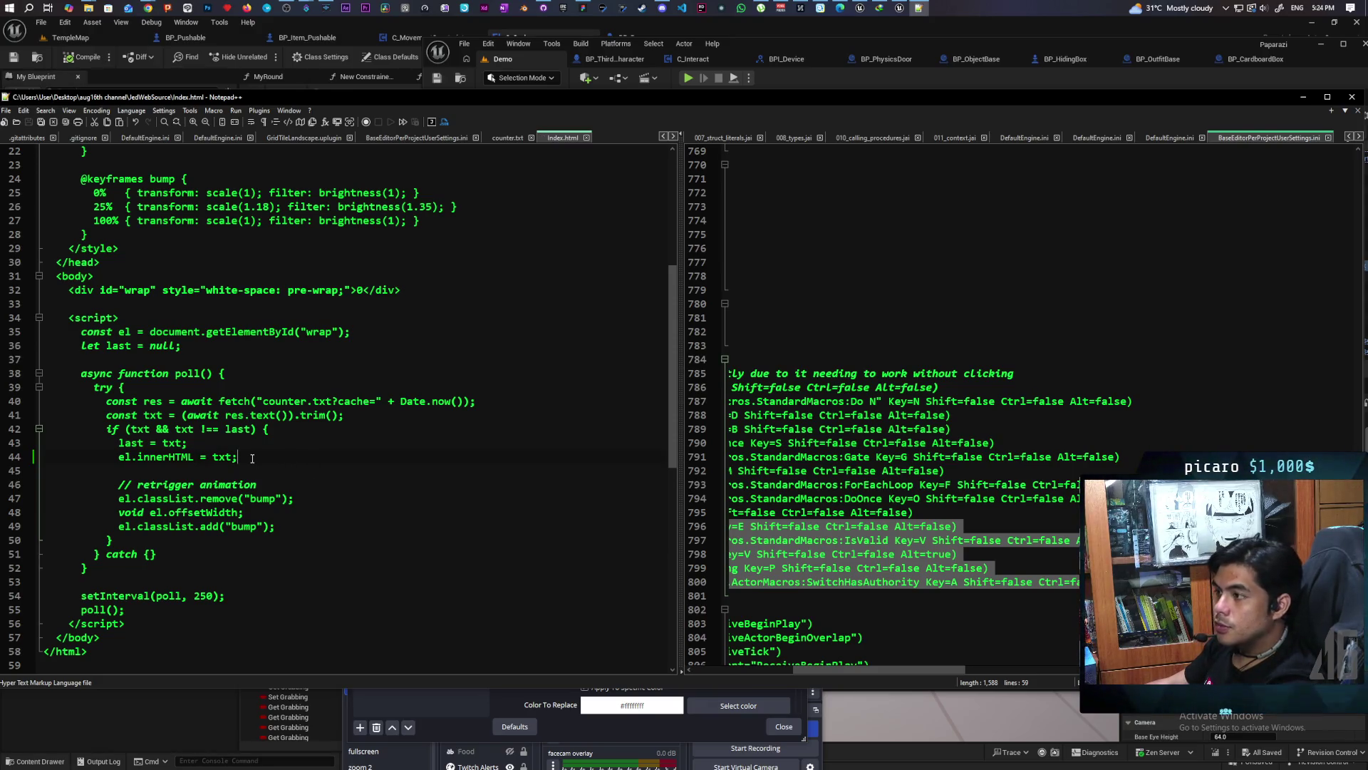
click(547, 725)
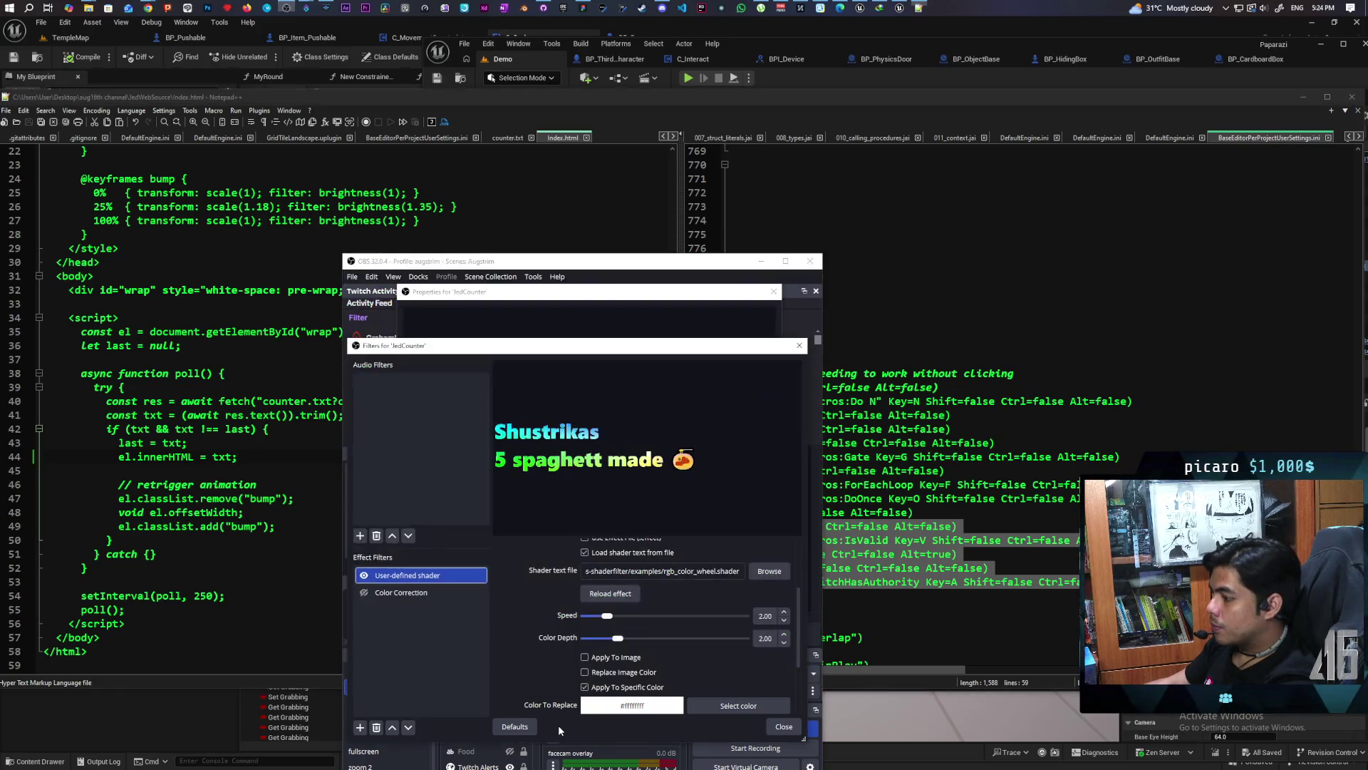
Bring the JedCounter properties dialog forward to view its '5 spaghett made' preview
click(499, 314)
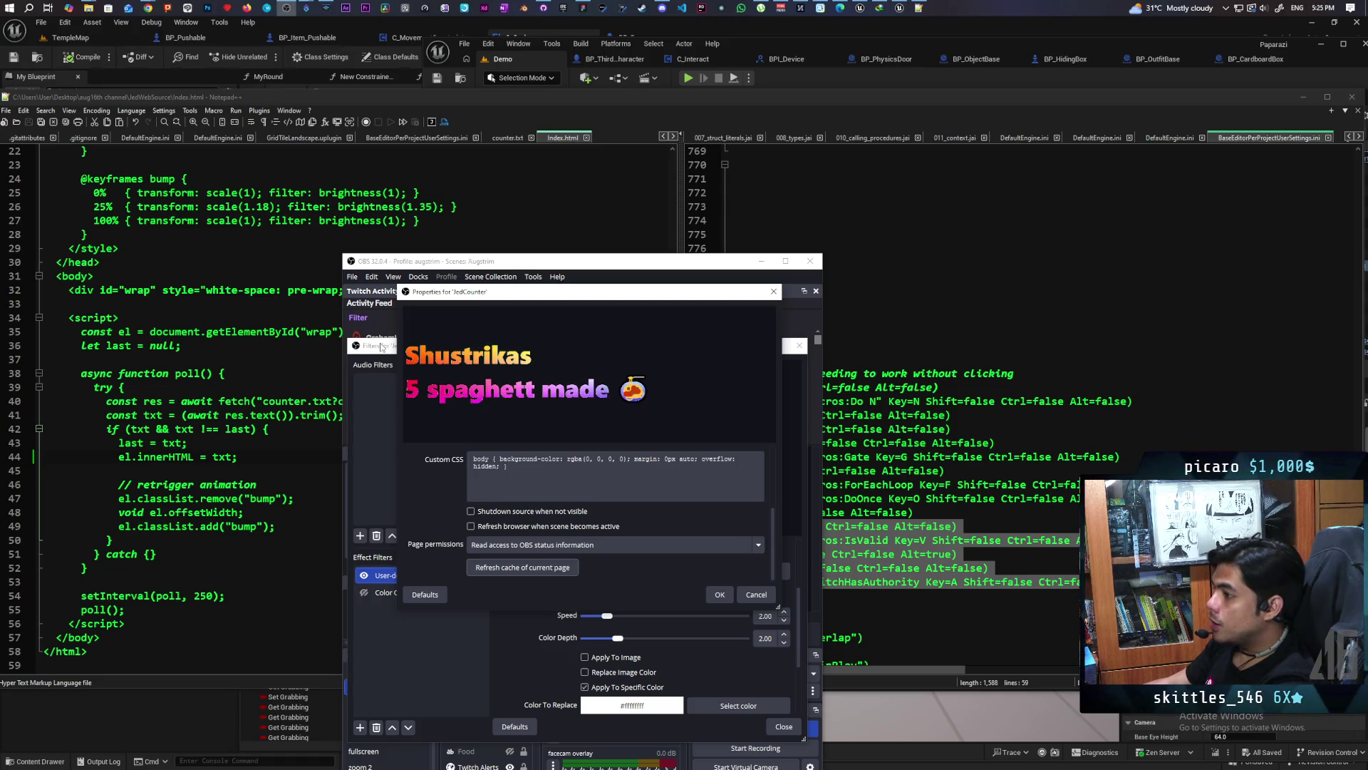
Back in Streamer.bot, dismiss the file chooser and prefix the counter.txt text with '<>'
mouse_move(307, 8)
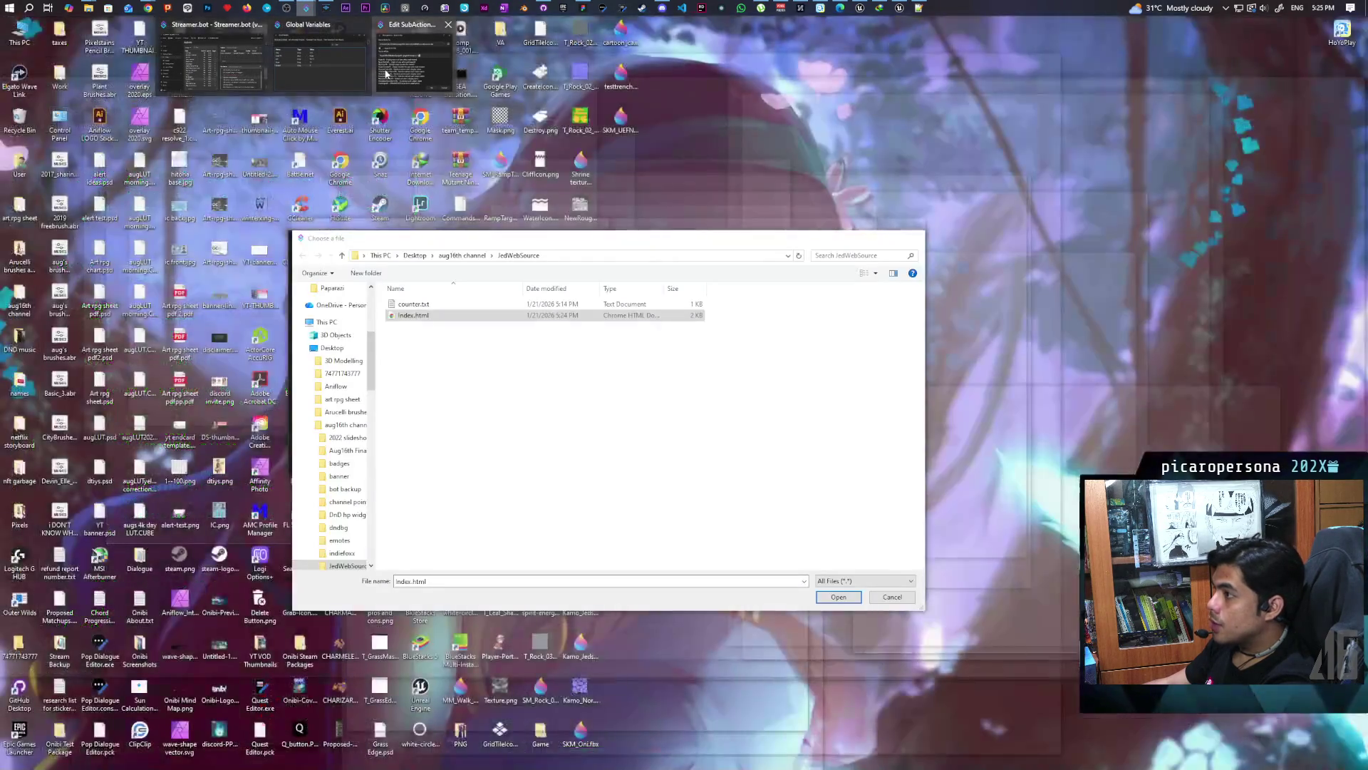
click(417, 57)
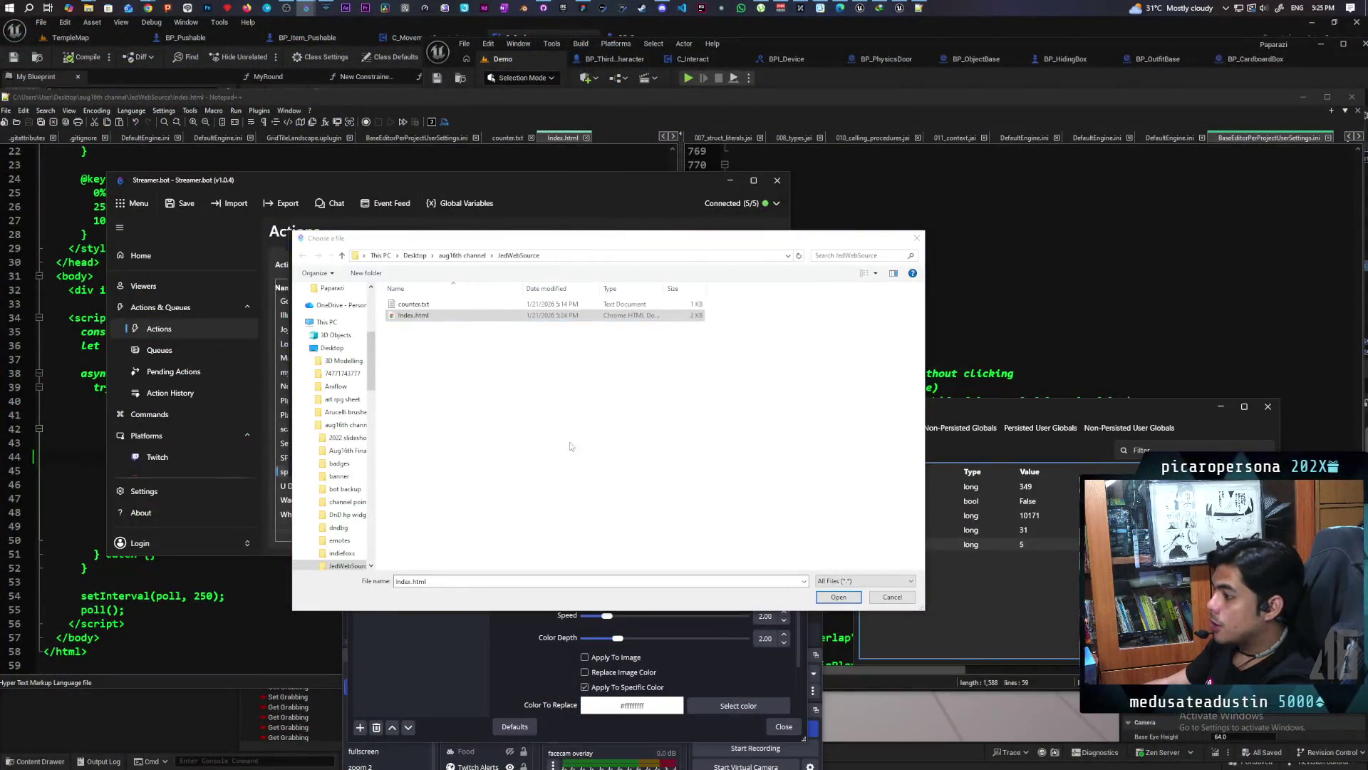
click(914, 239)
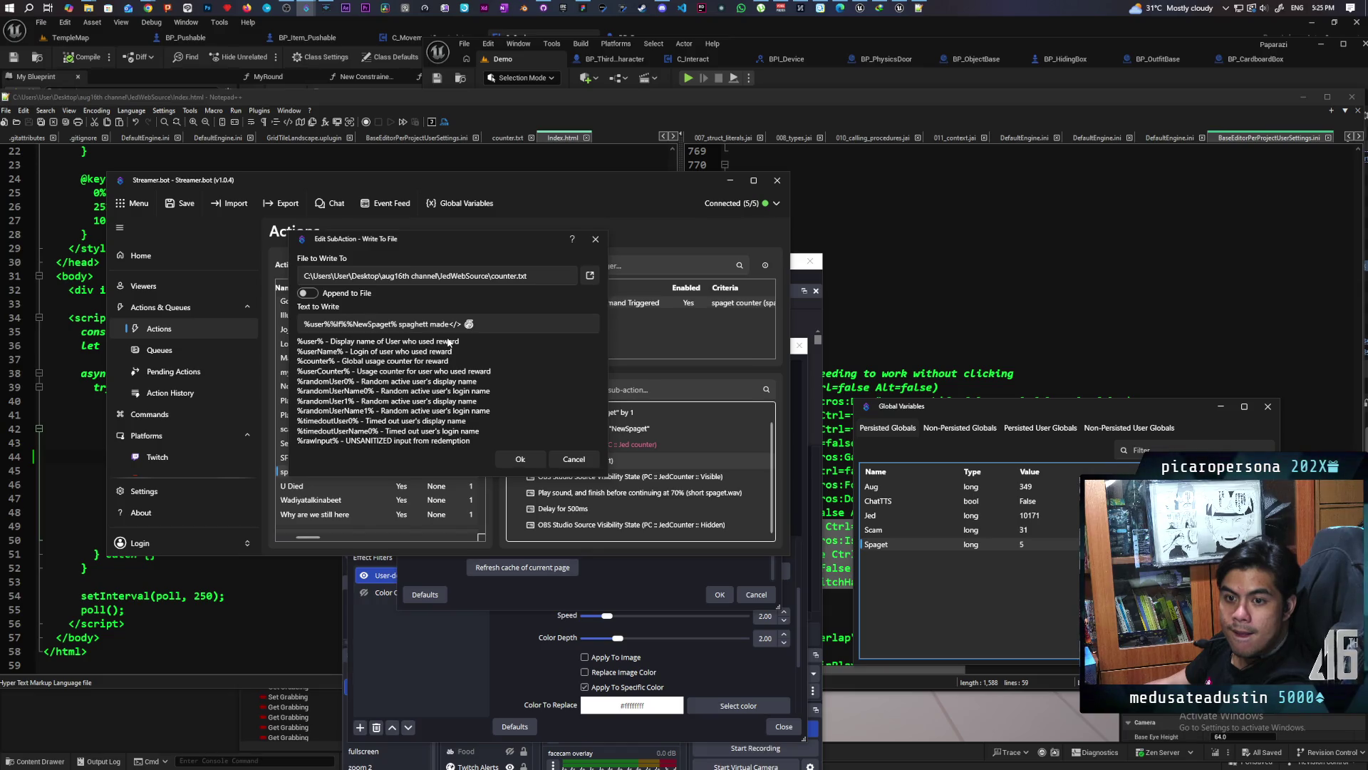
click(302, 322)
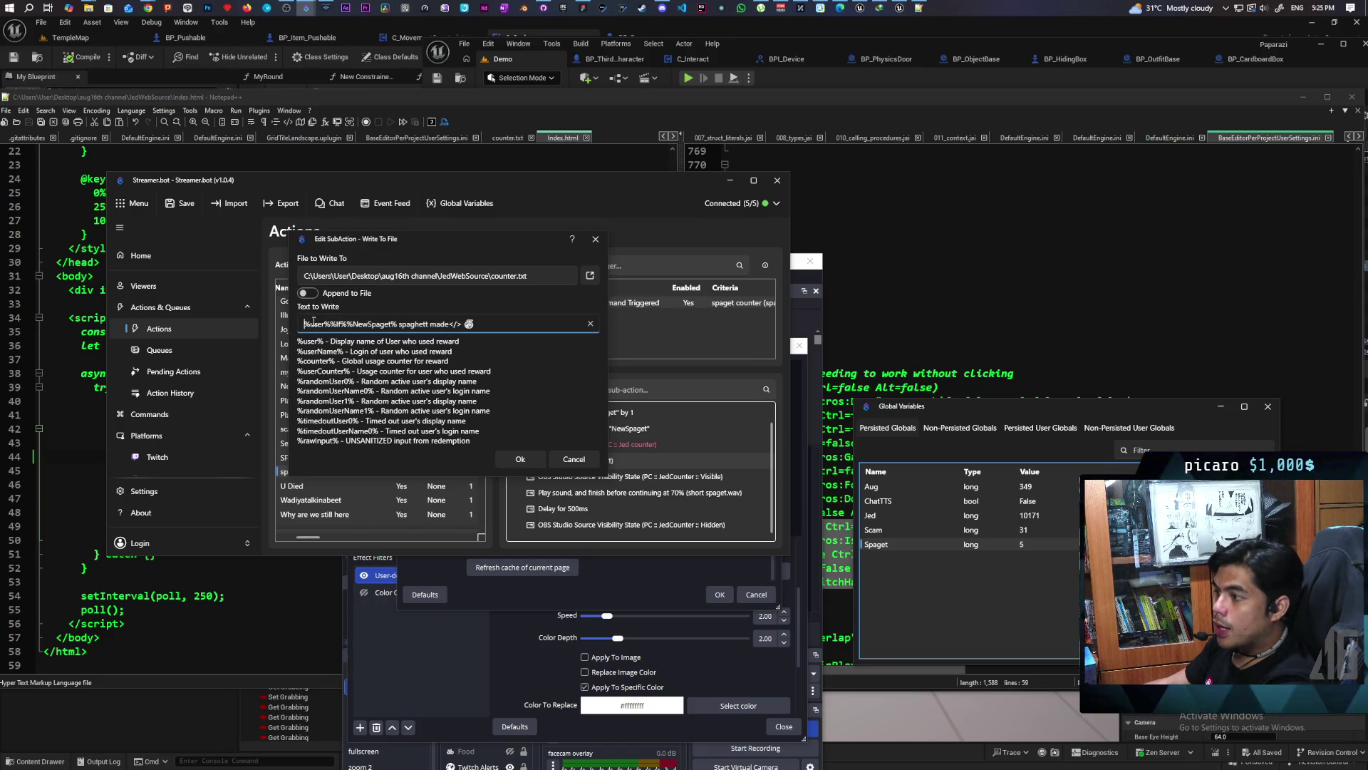
text(<>)
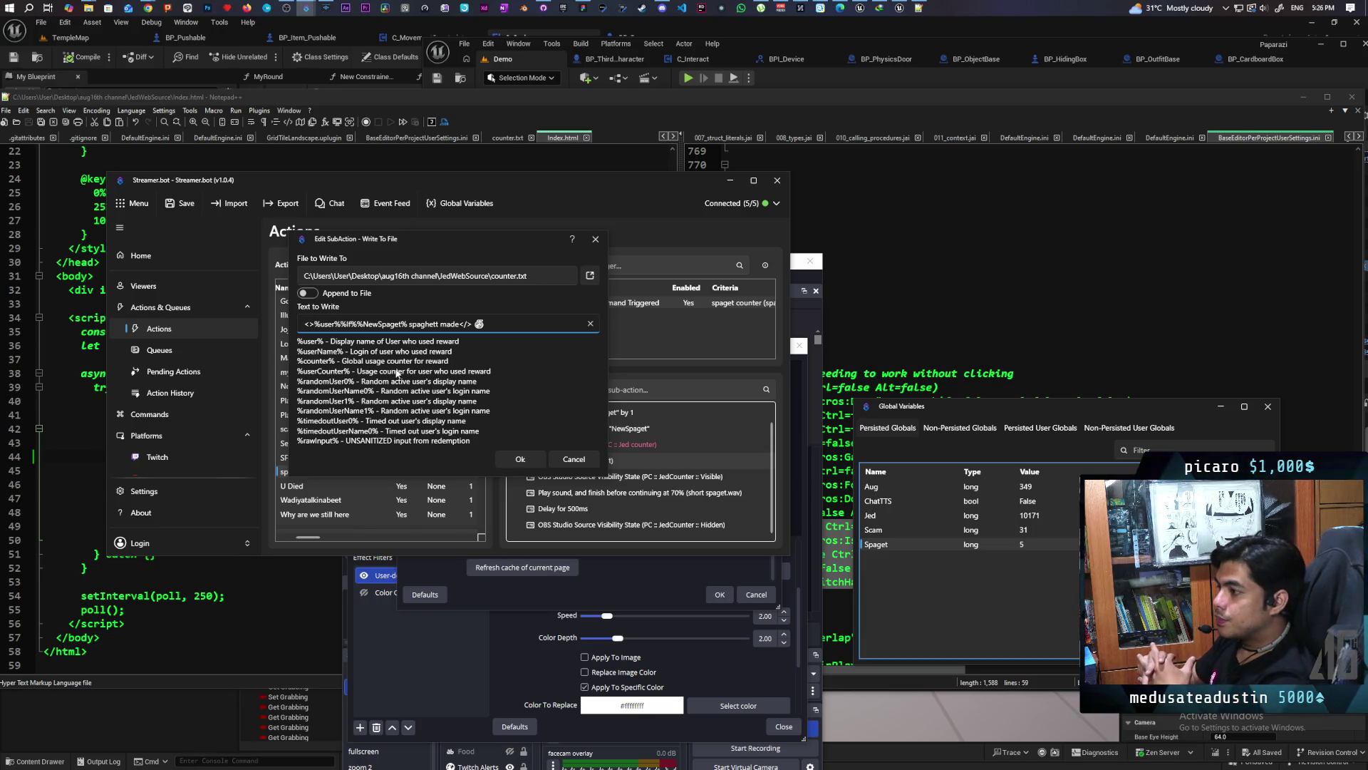
Set the JedCounter shader filter's Color To Replace to bright green (#00ff00)
click(524, 673)
scroll(522, 663, down, 2)
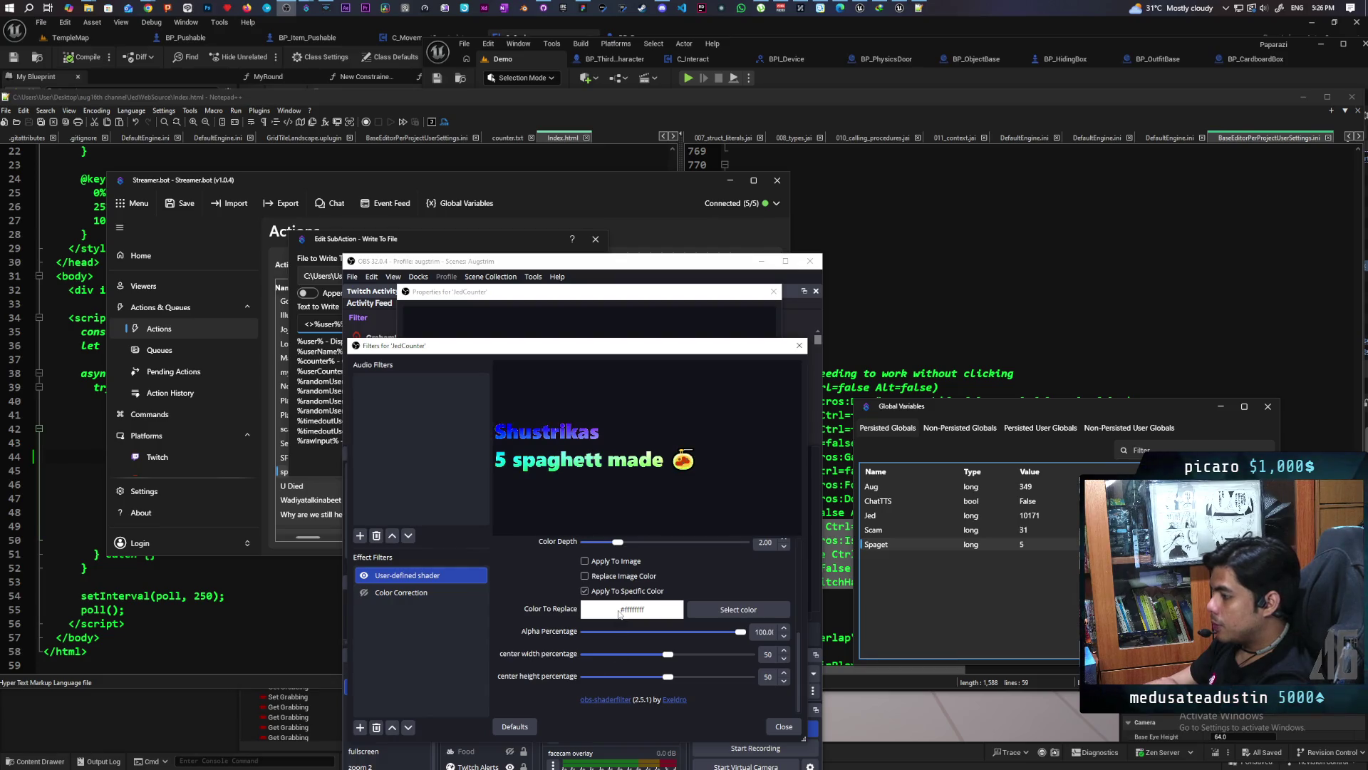
click(716, 612)
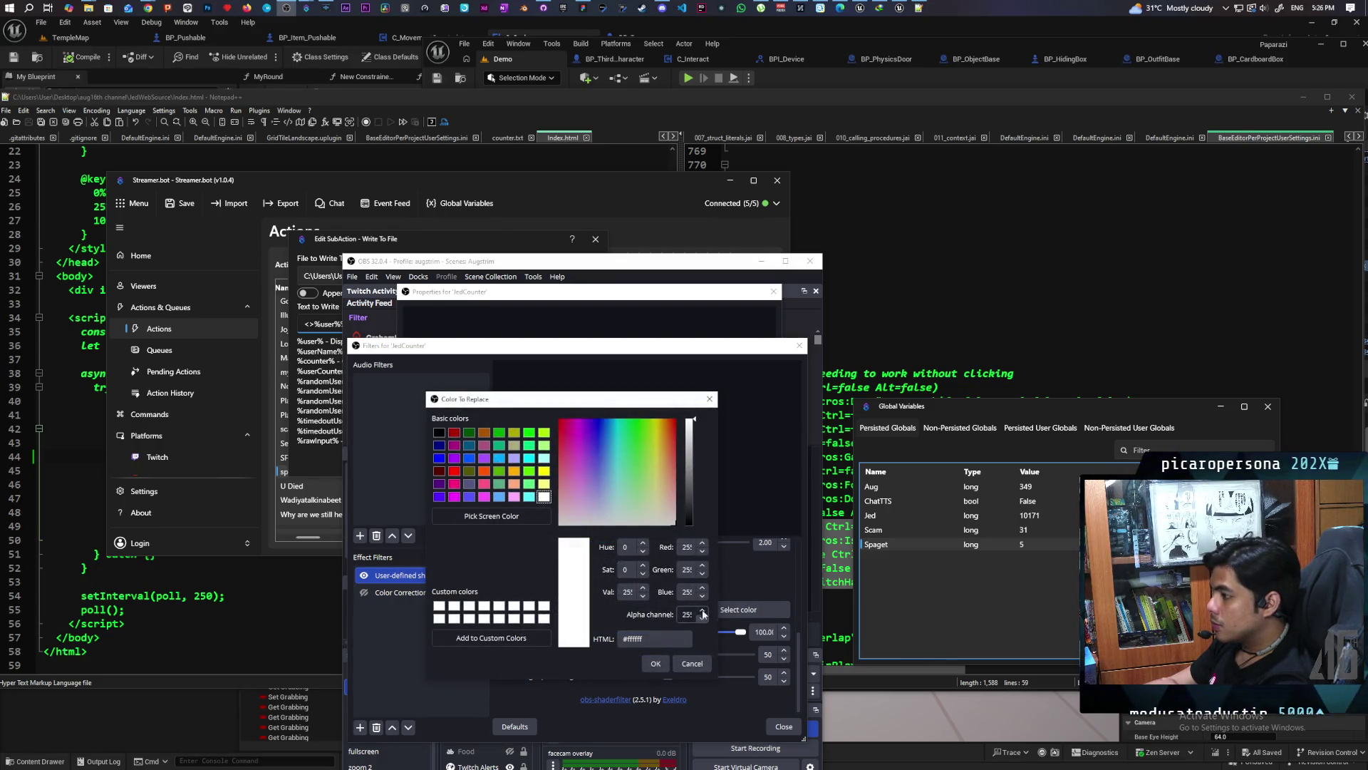
click(531, 434)
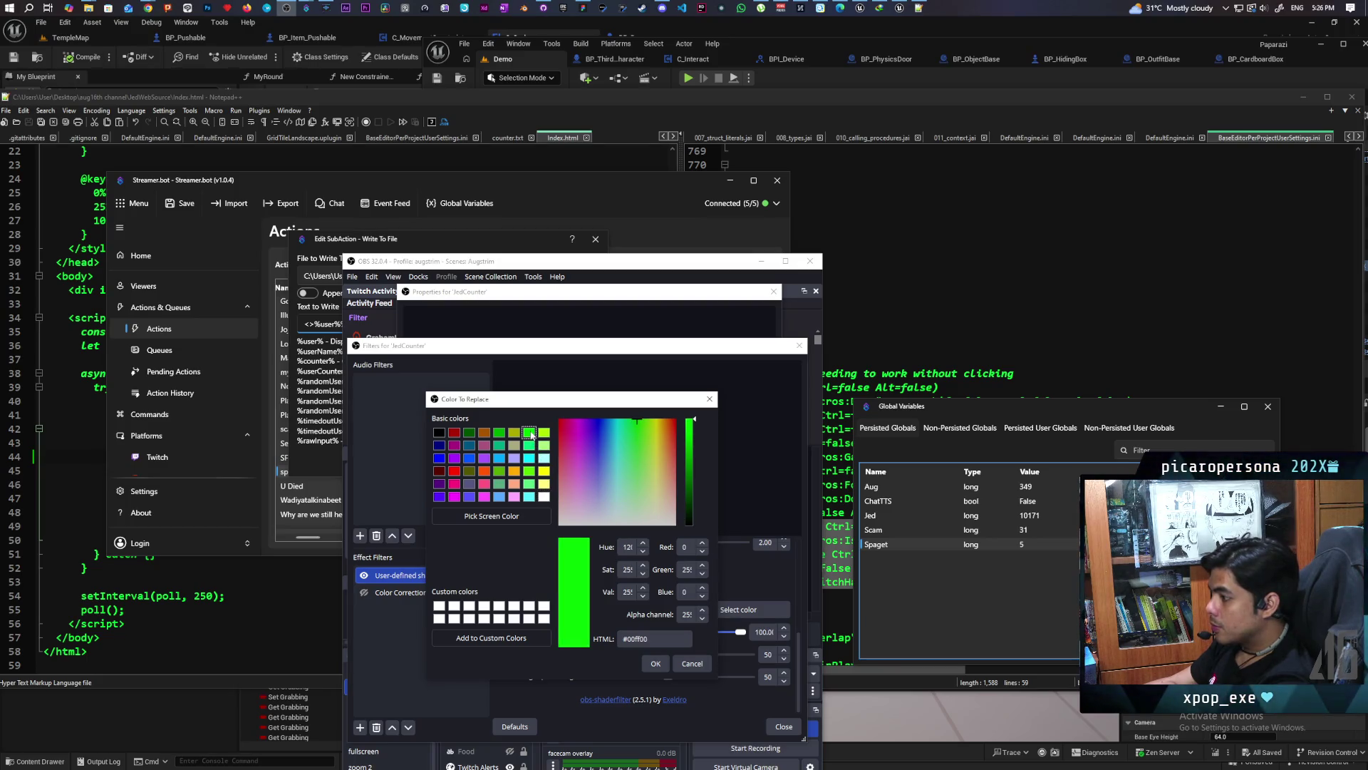
click(634, 640)
key(ctrl+a)
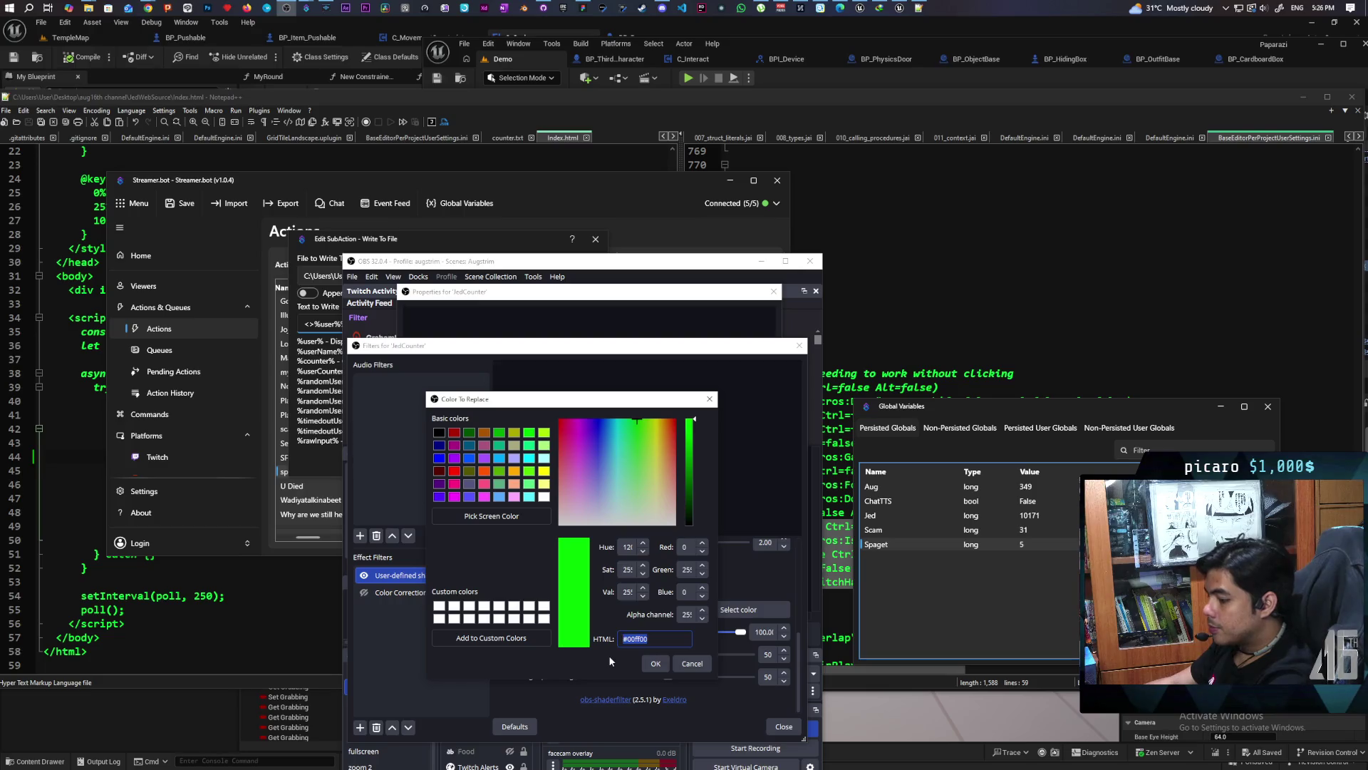
click(649, 663)
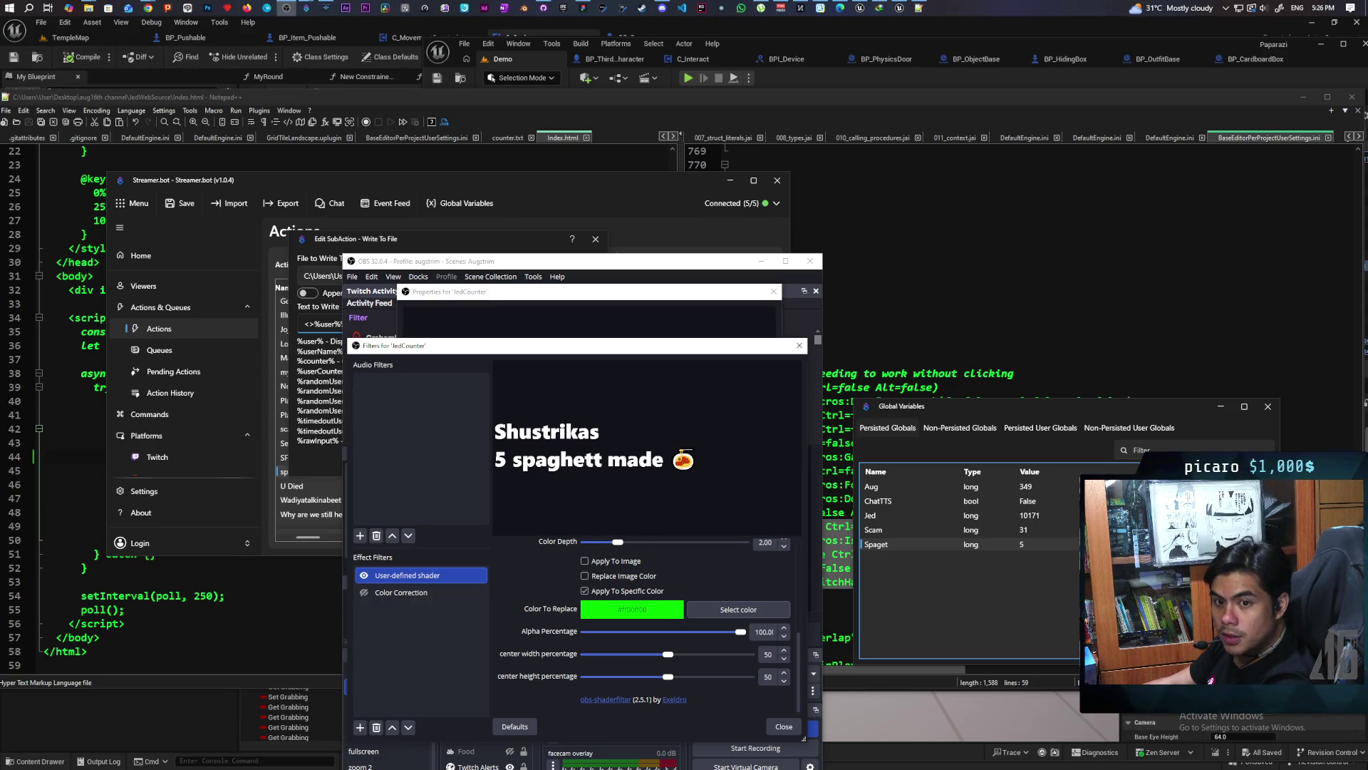
key(alt+Tab)
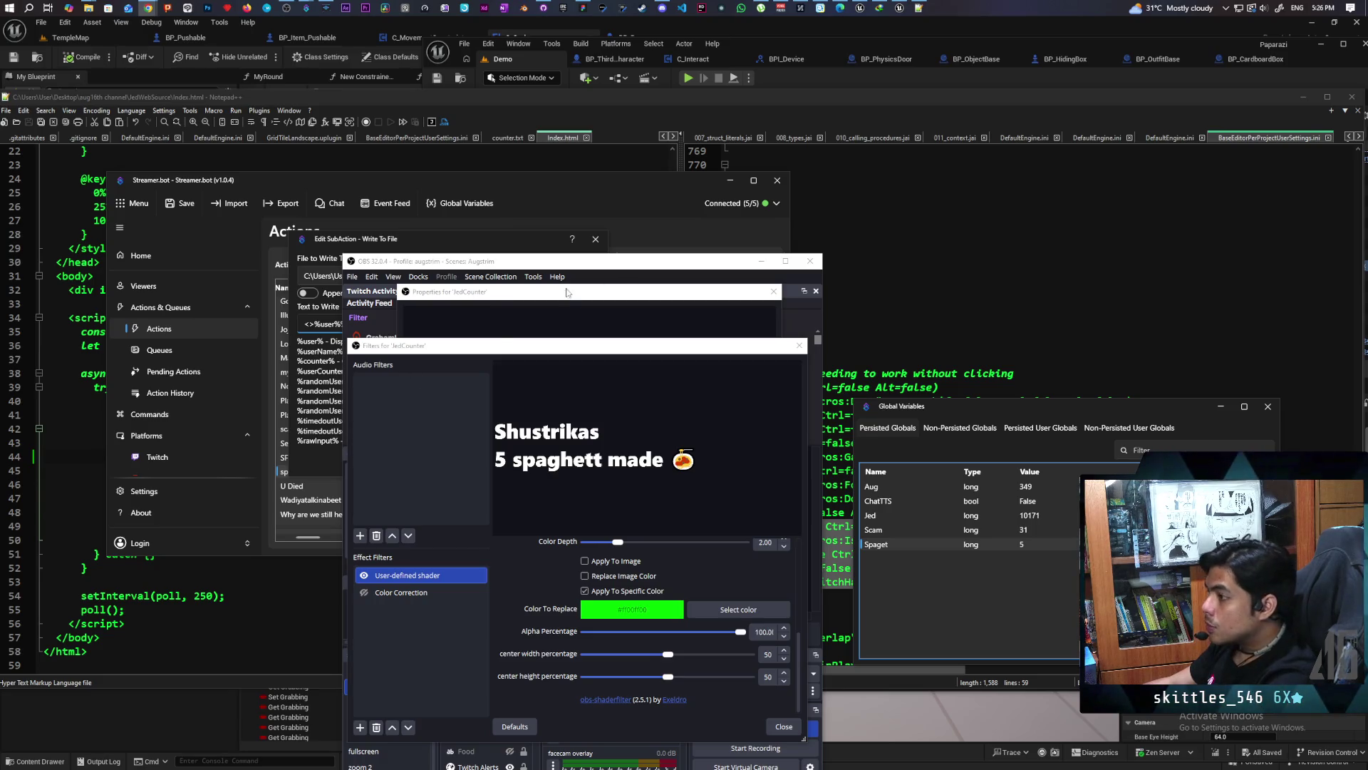
Wrap the counter.txt text in <span style="color: #ff00ff00"> … </span> and save the sub-action
click(425, 249)
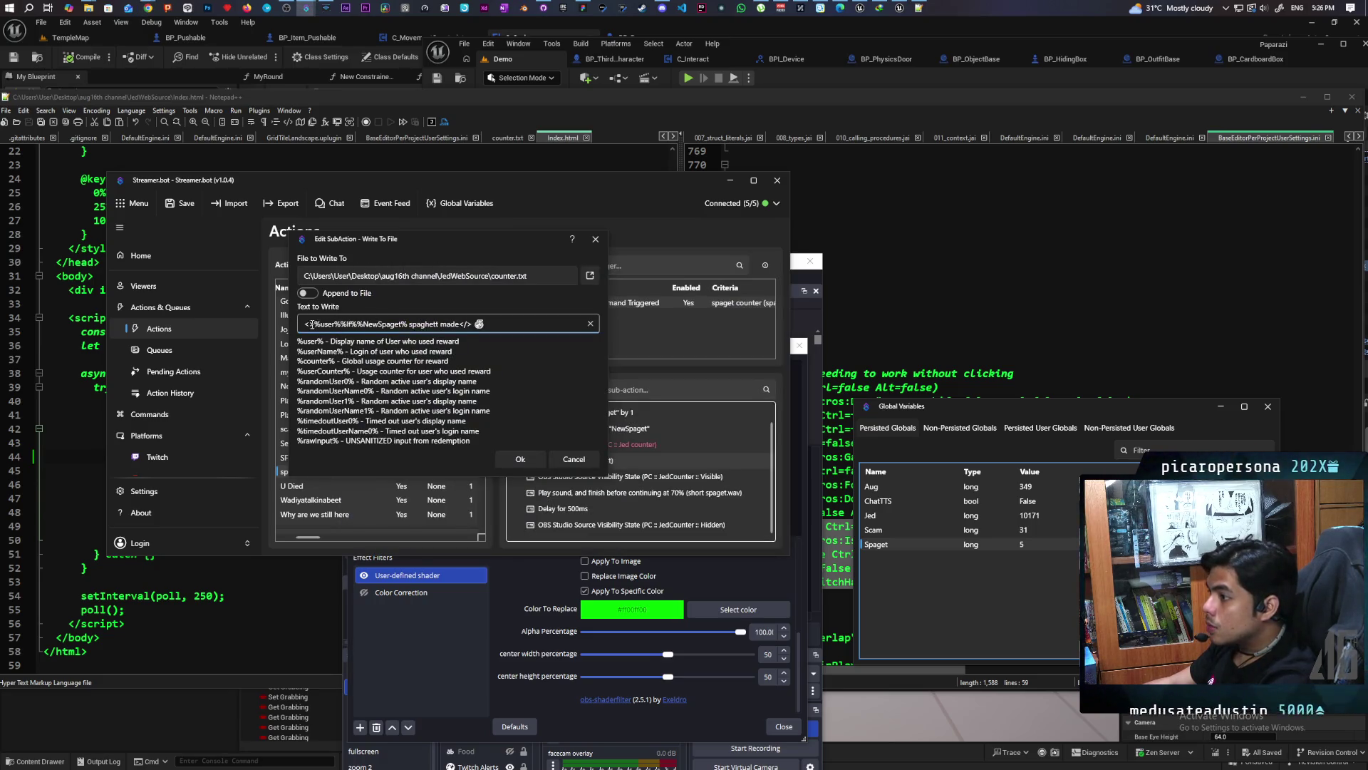
text(span style="color: #ff0011")
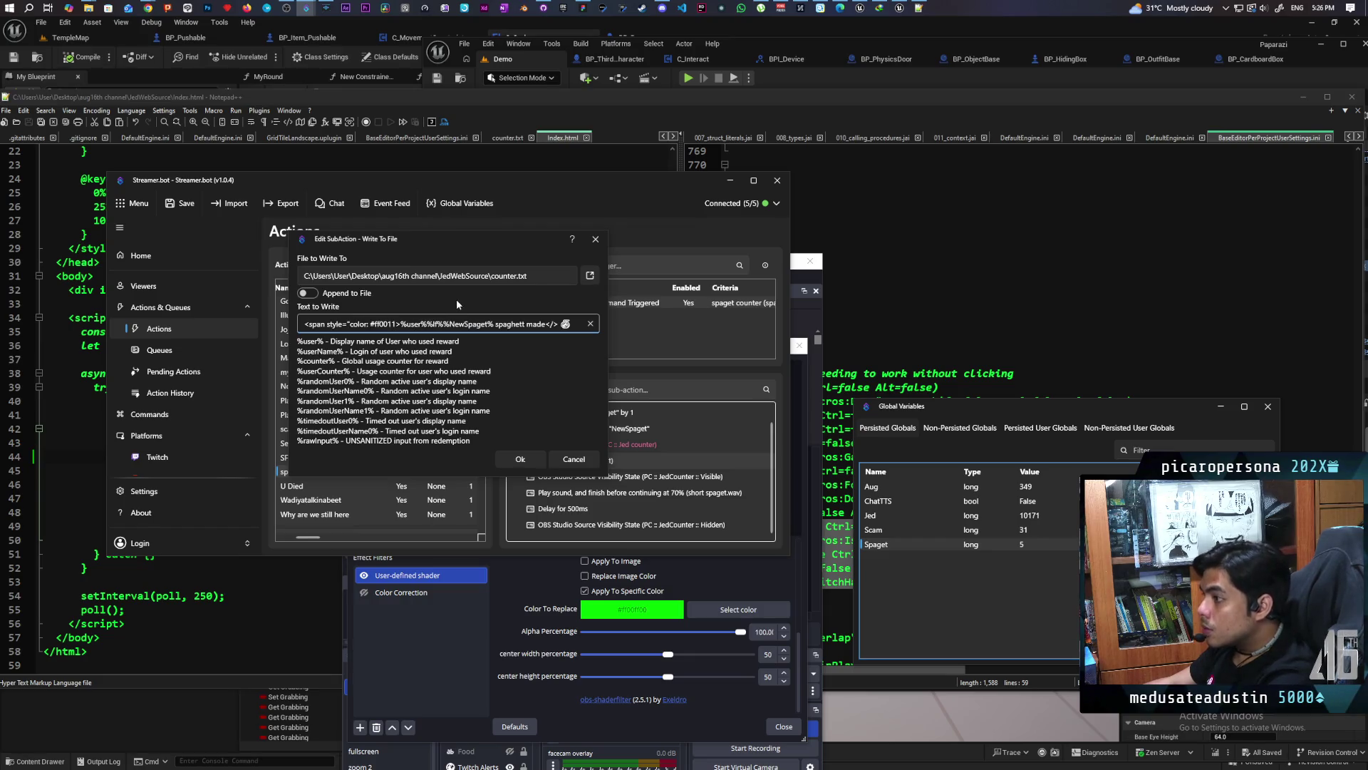
text(")
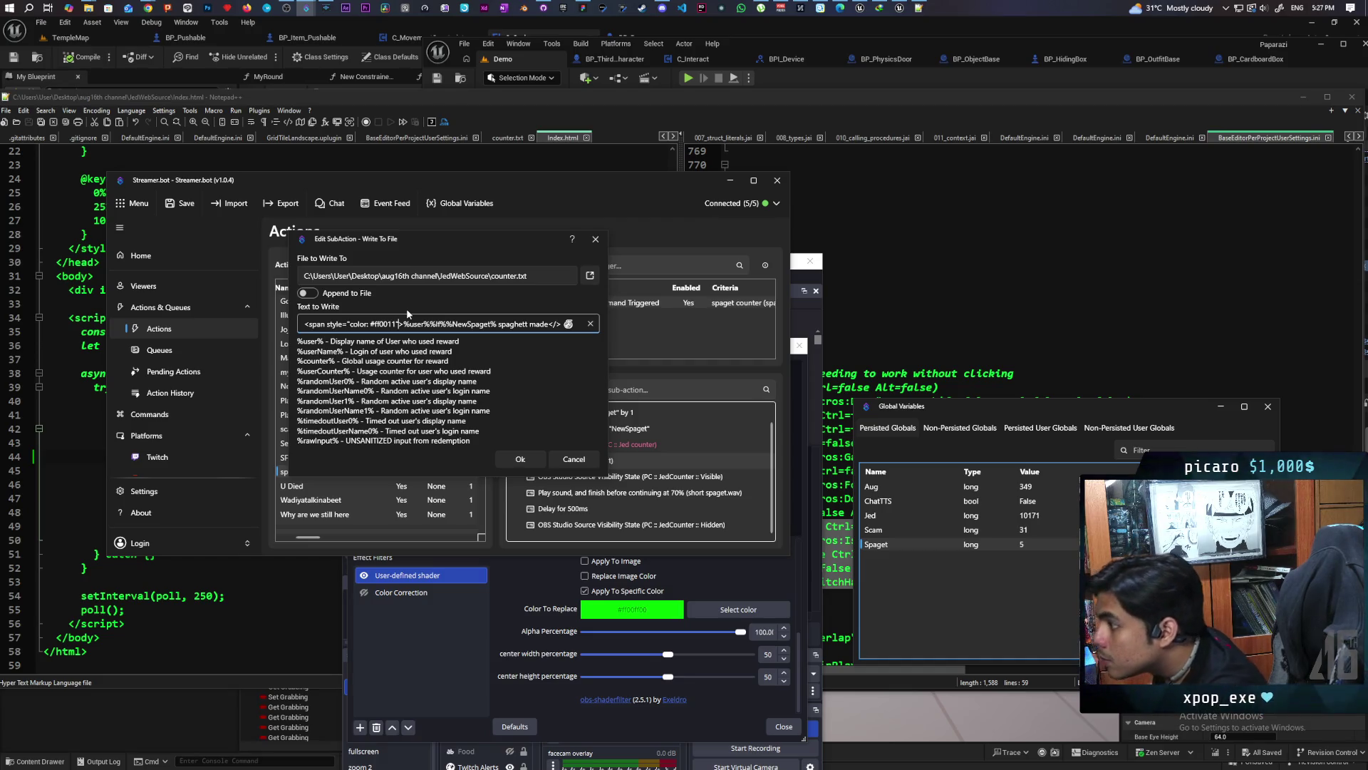
key(BackSpace)
key(BackSpace)
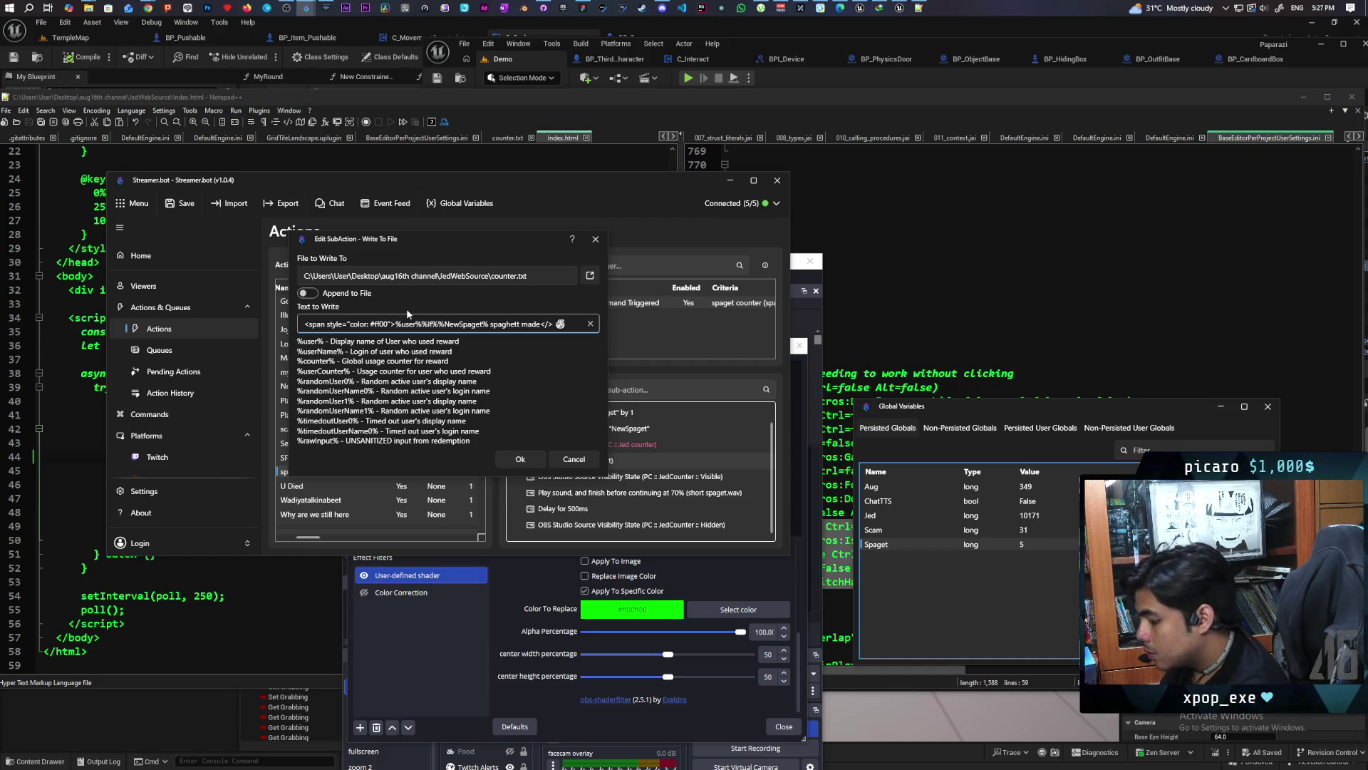
text(ff)
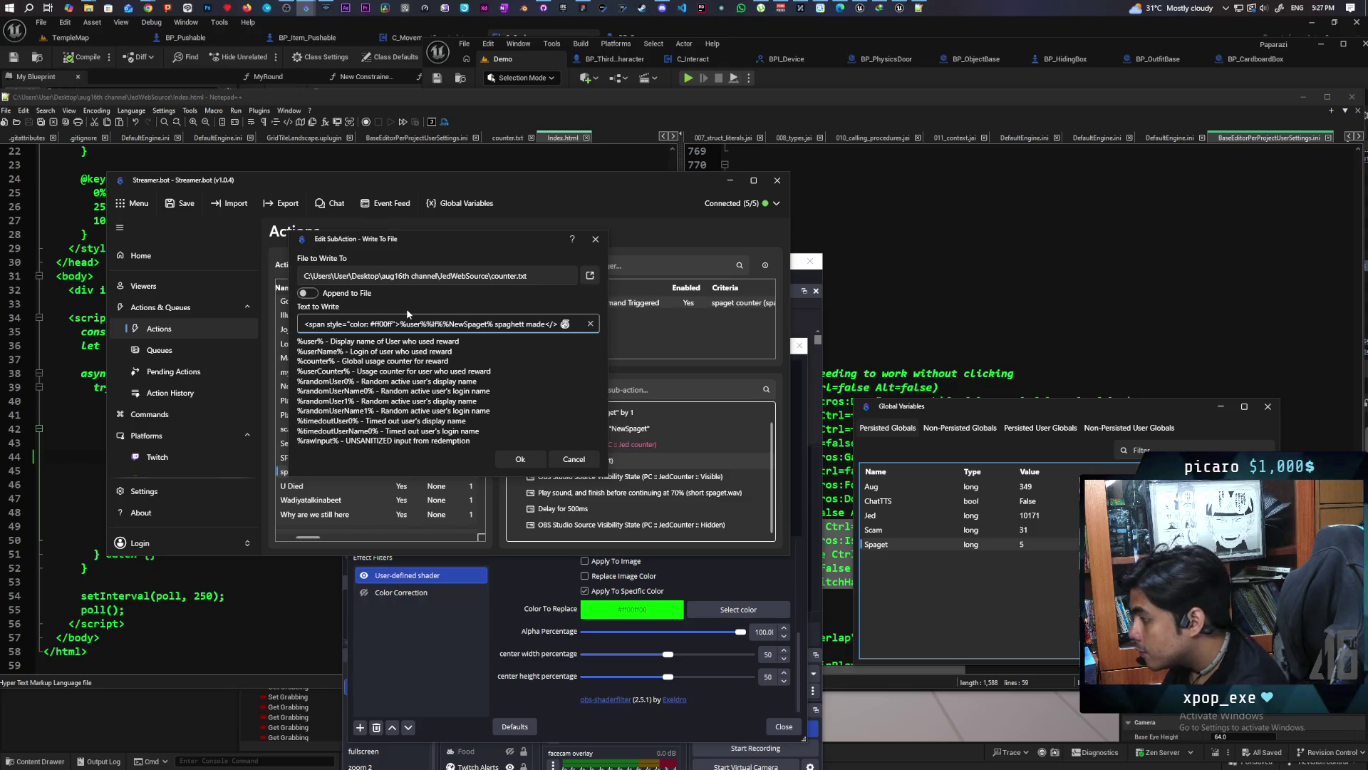
text(00)
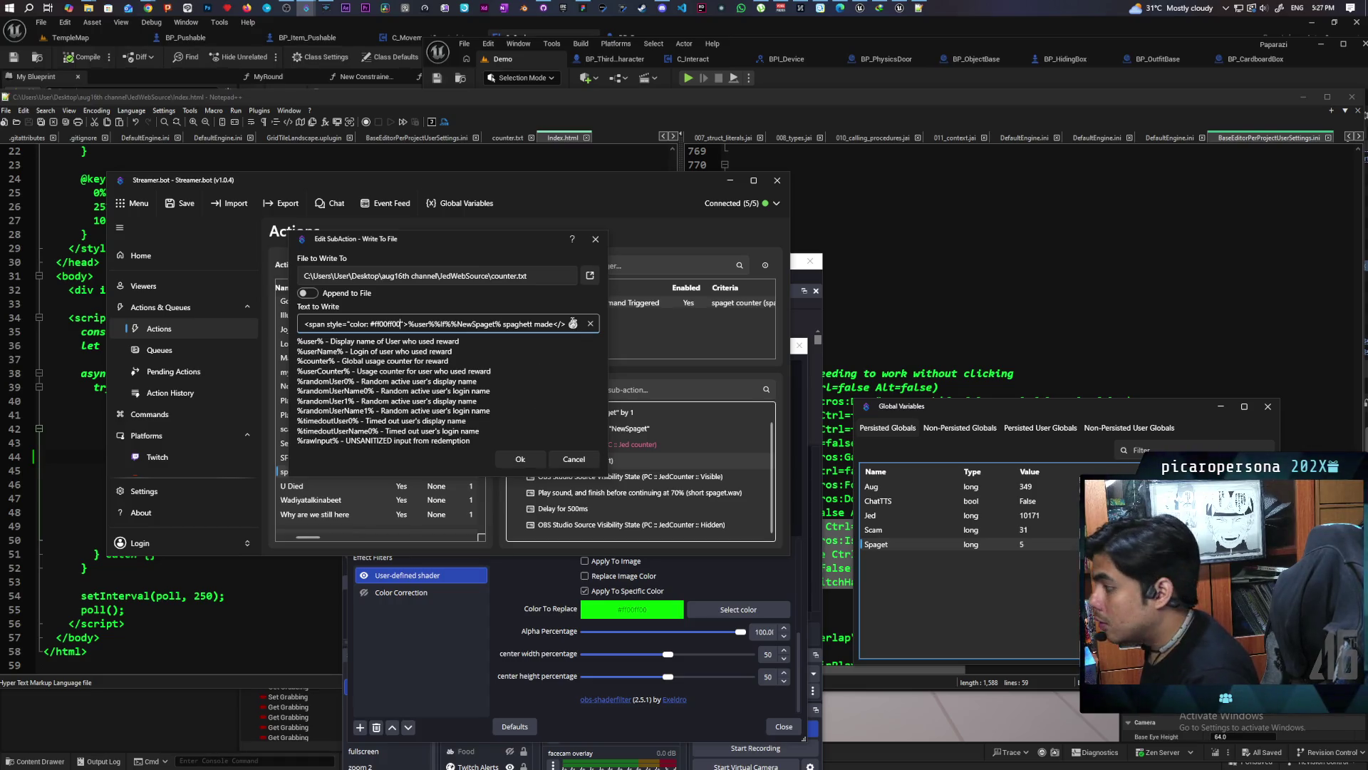
click(562, 324)
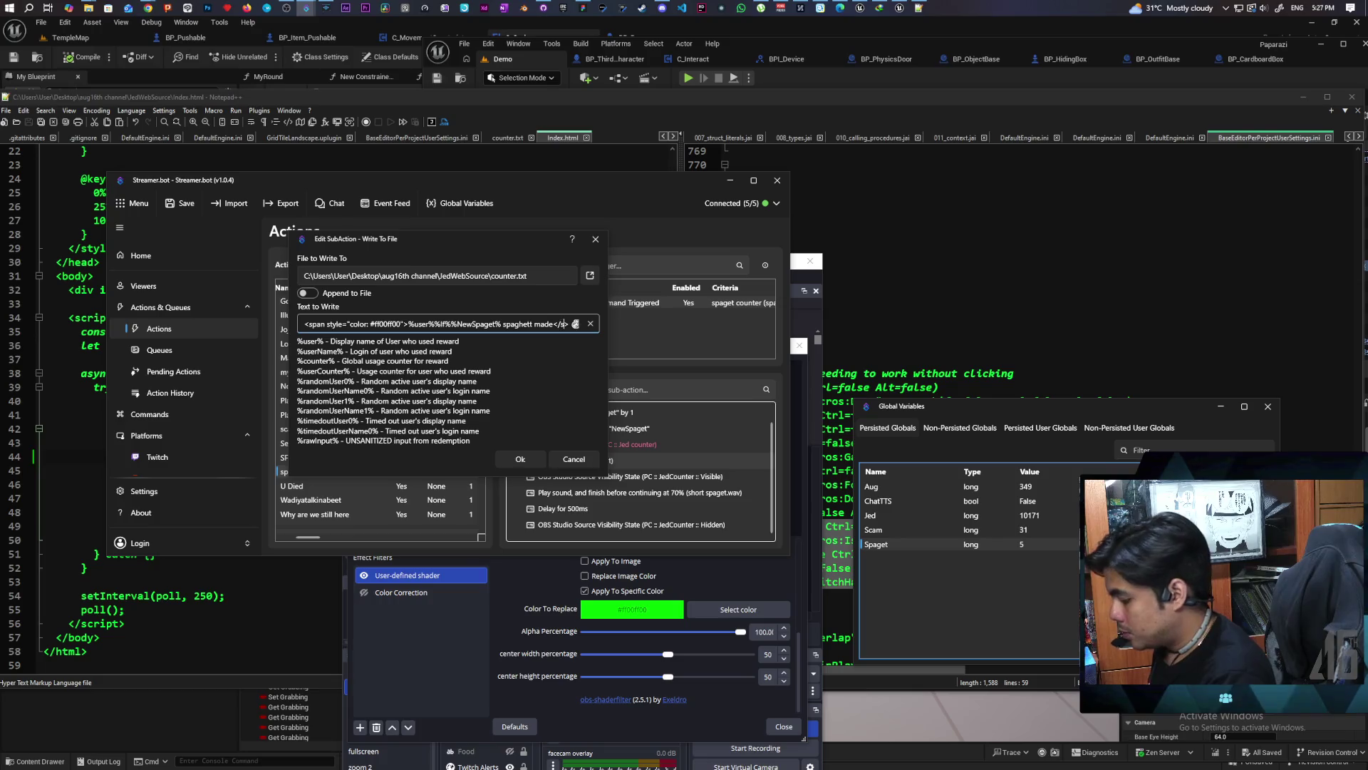
text(span>)
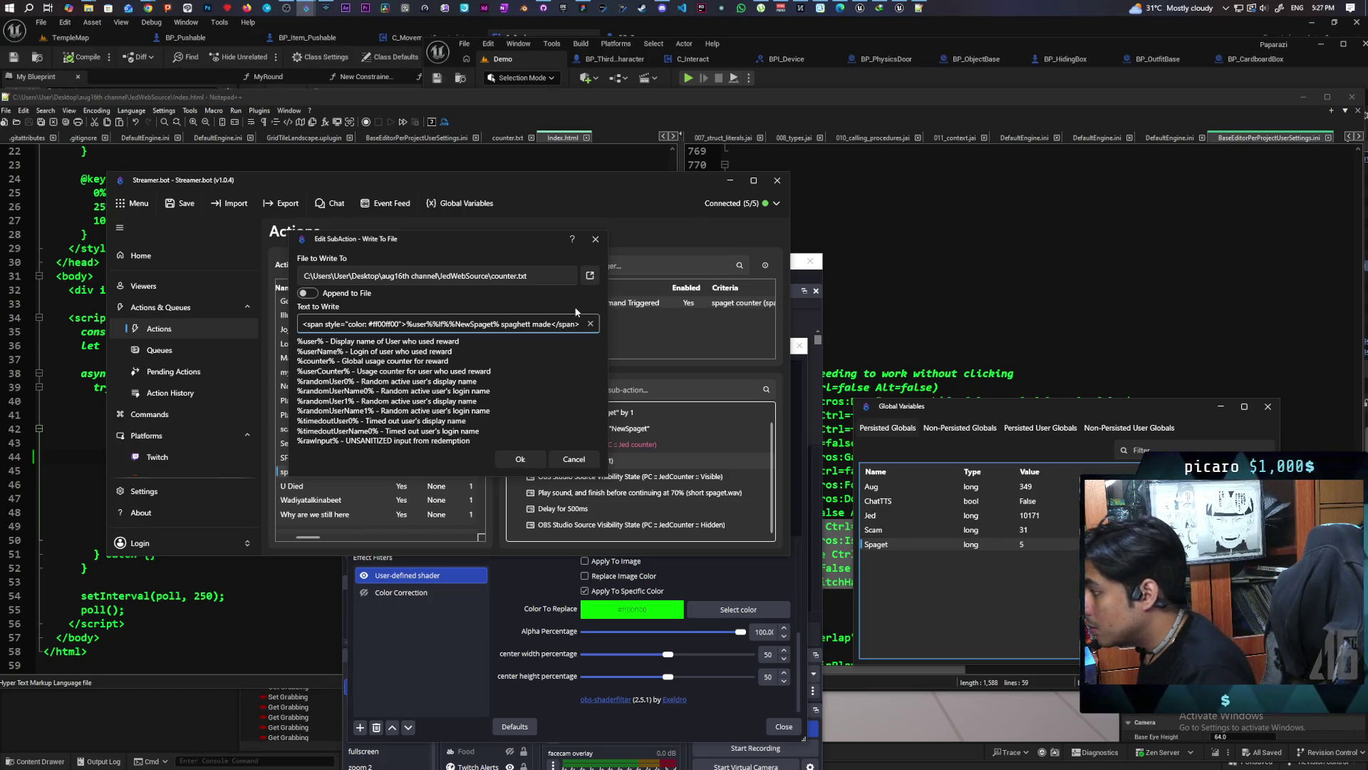
click(521, 460)
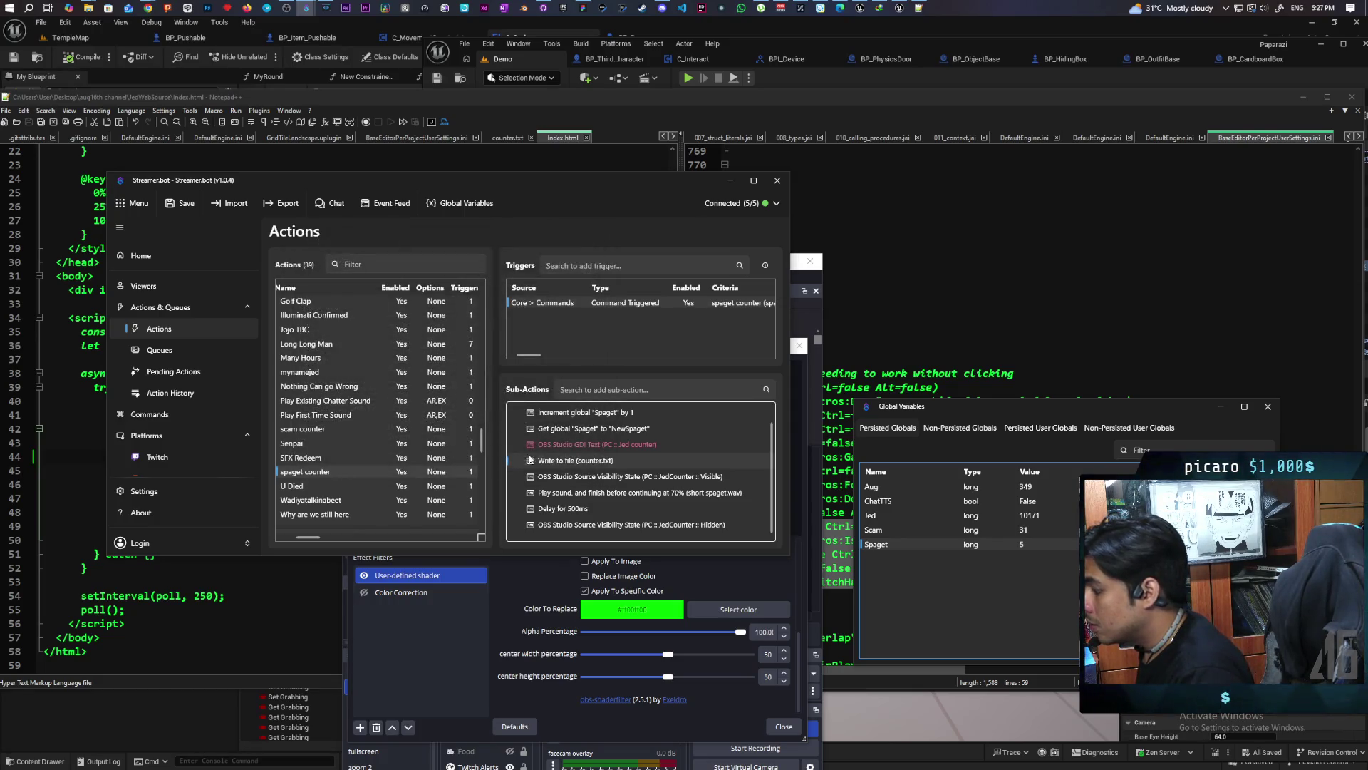
Test-fire the command trigger so Spaget reaches 6, check the OBS preview, then reopen Write to file
right_click(554, 304)
click(572, 314)
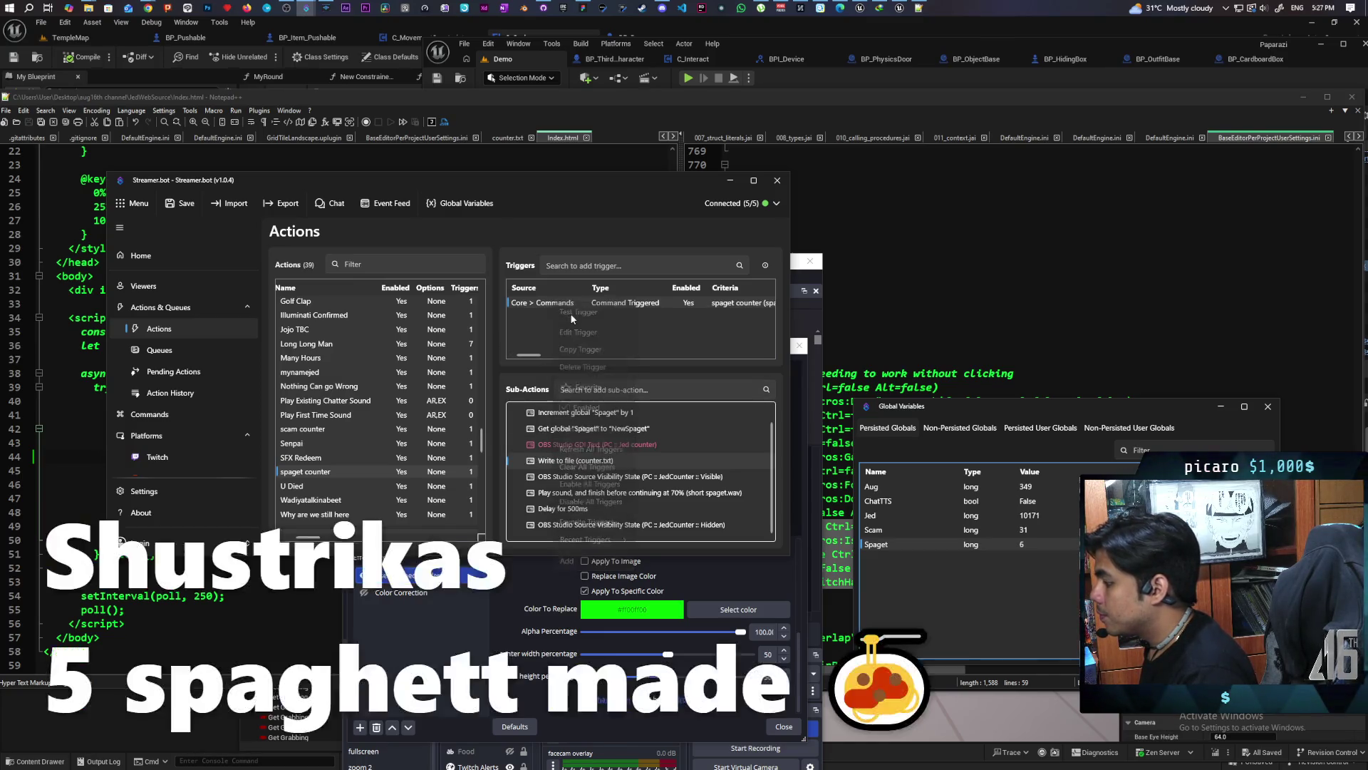
click(531, 570)
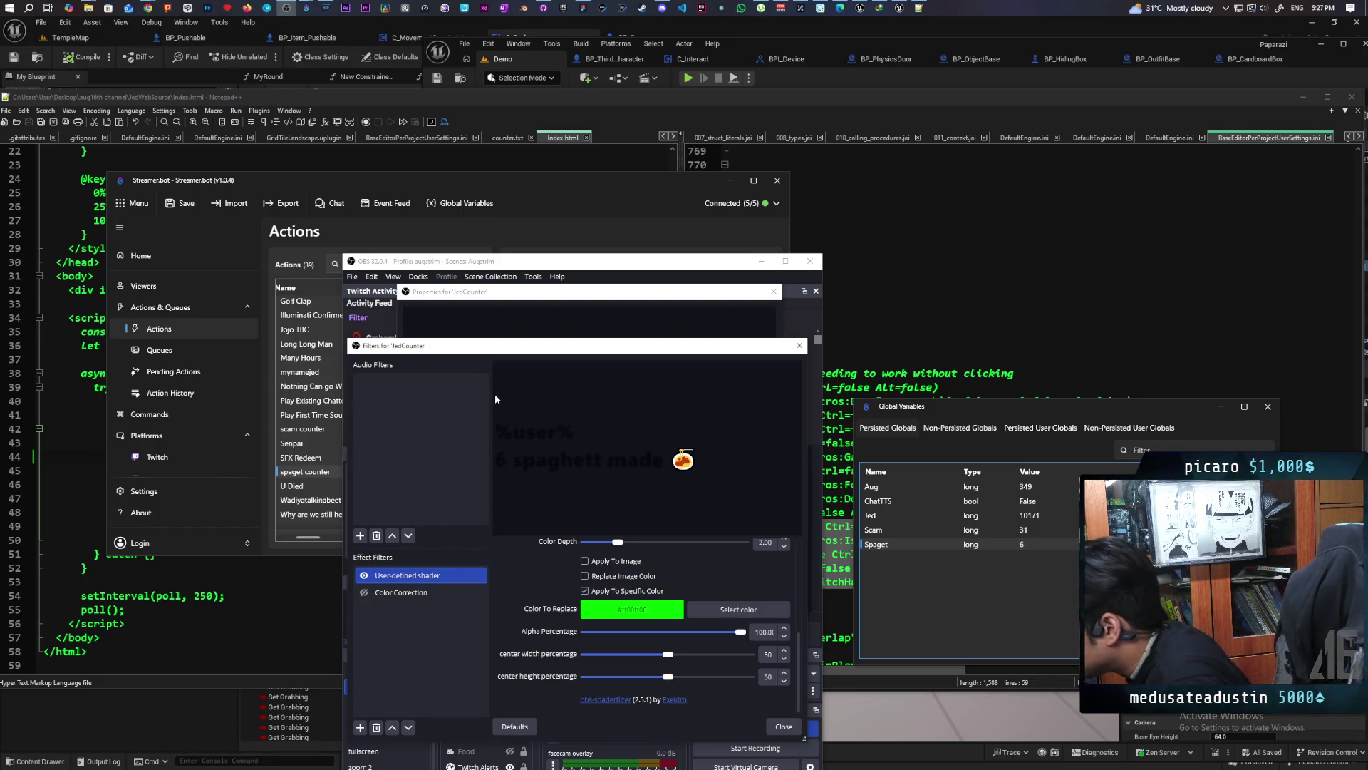
click(476, 292)
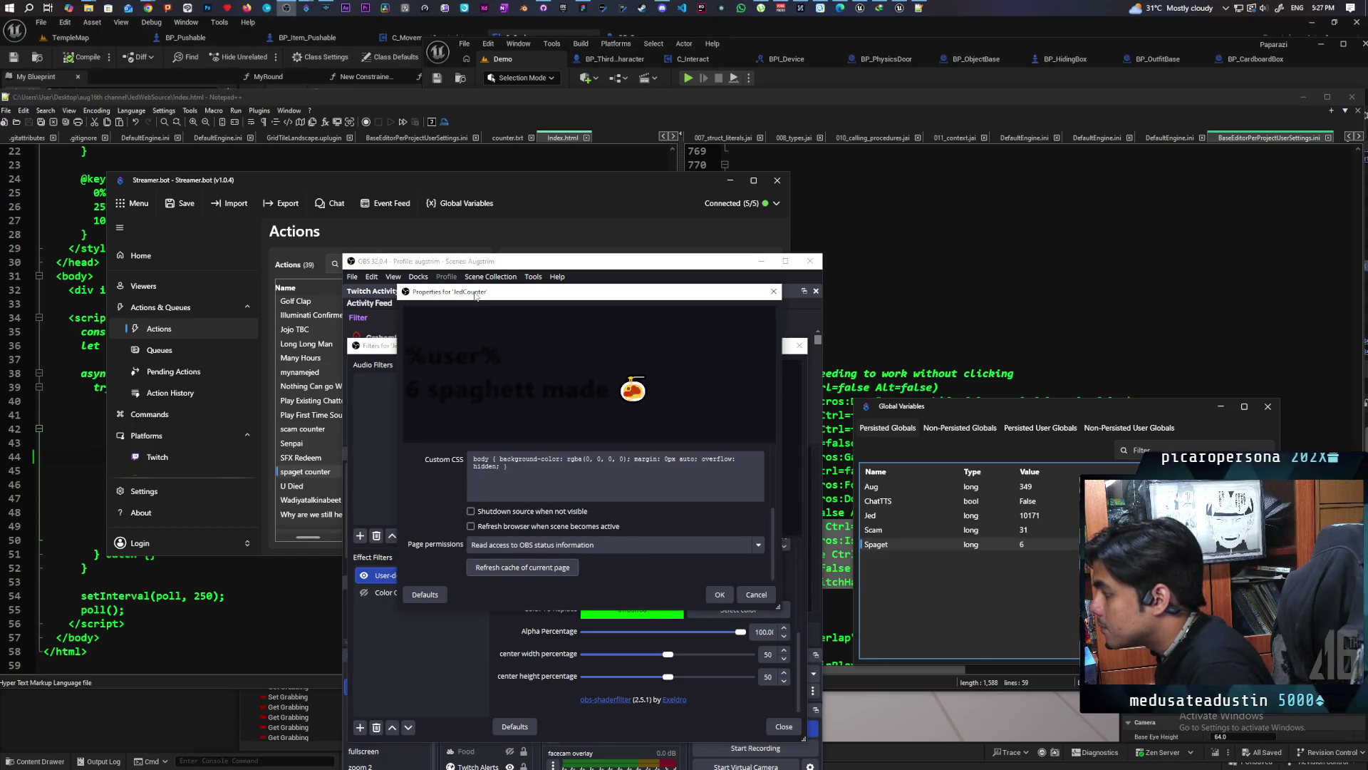
click(560, 195)
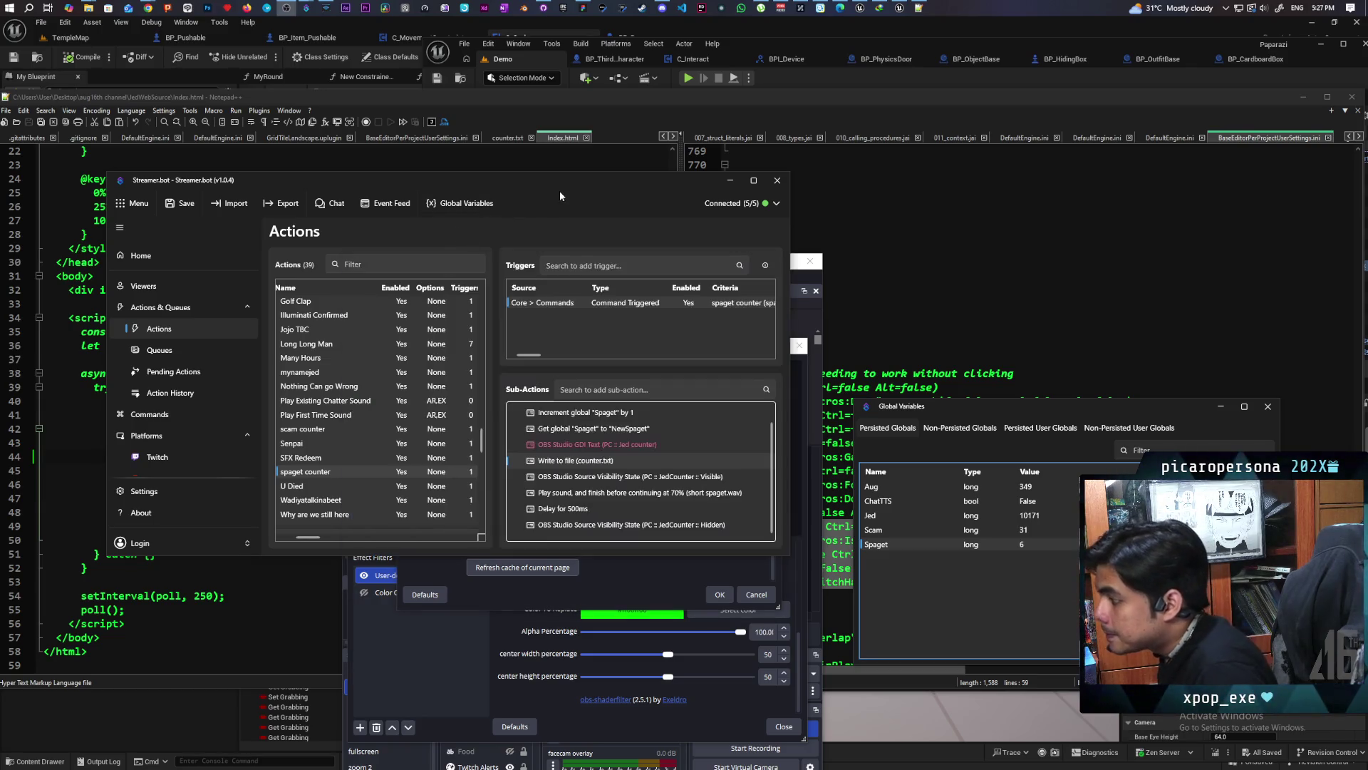
double_click(563, 462)
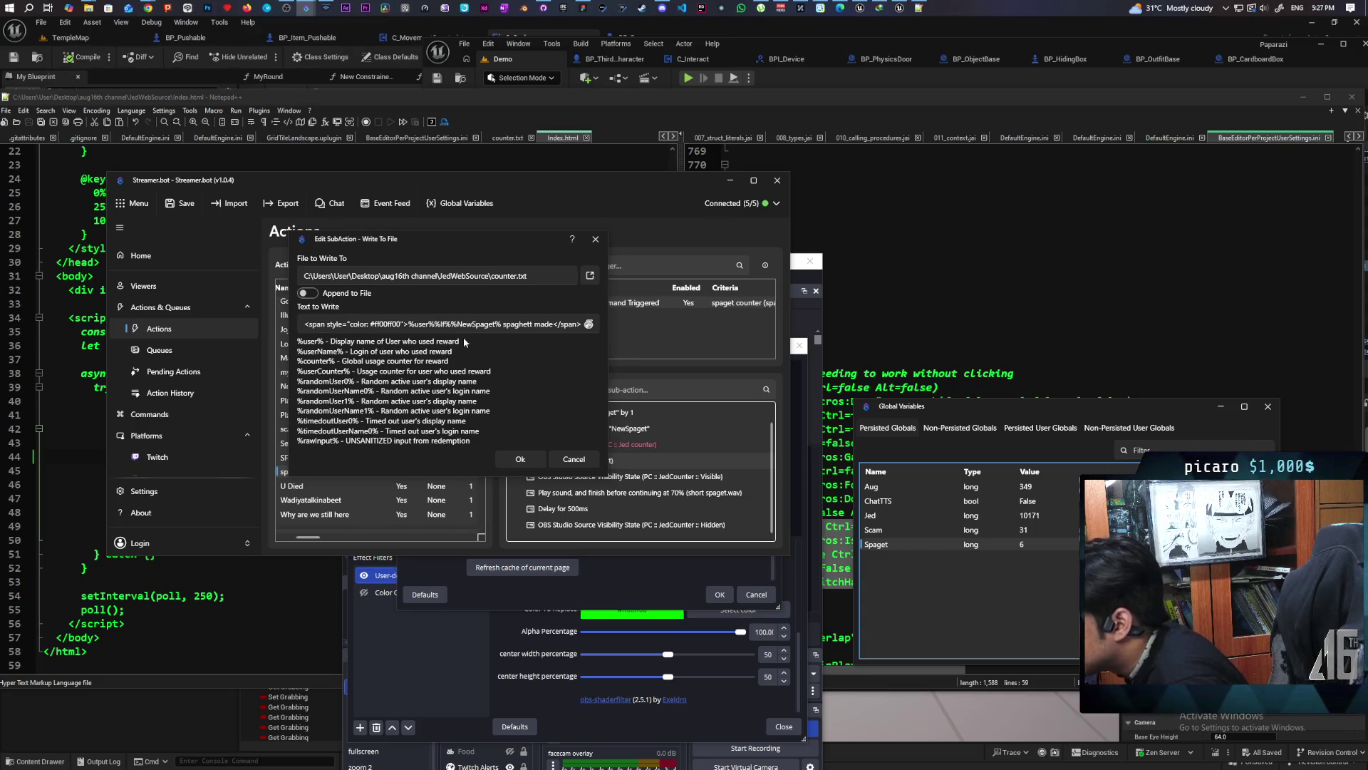
Trim the span colour to #ff0000 and test-fire the trigger, showing '7 spaghett made' in red
click(409, 323)
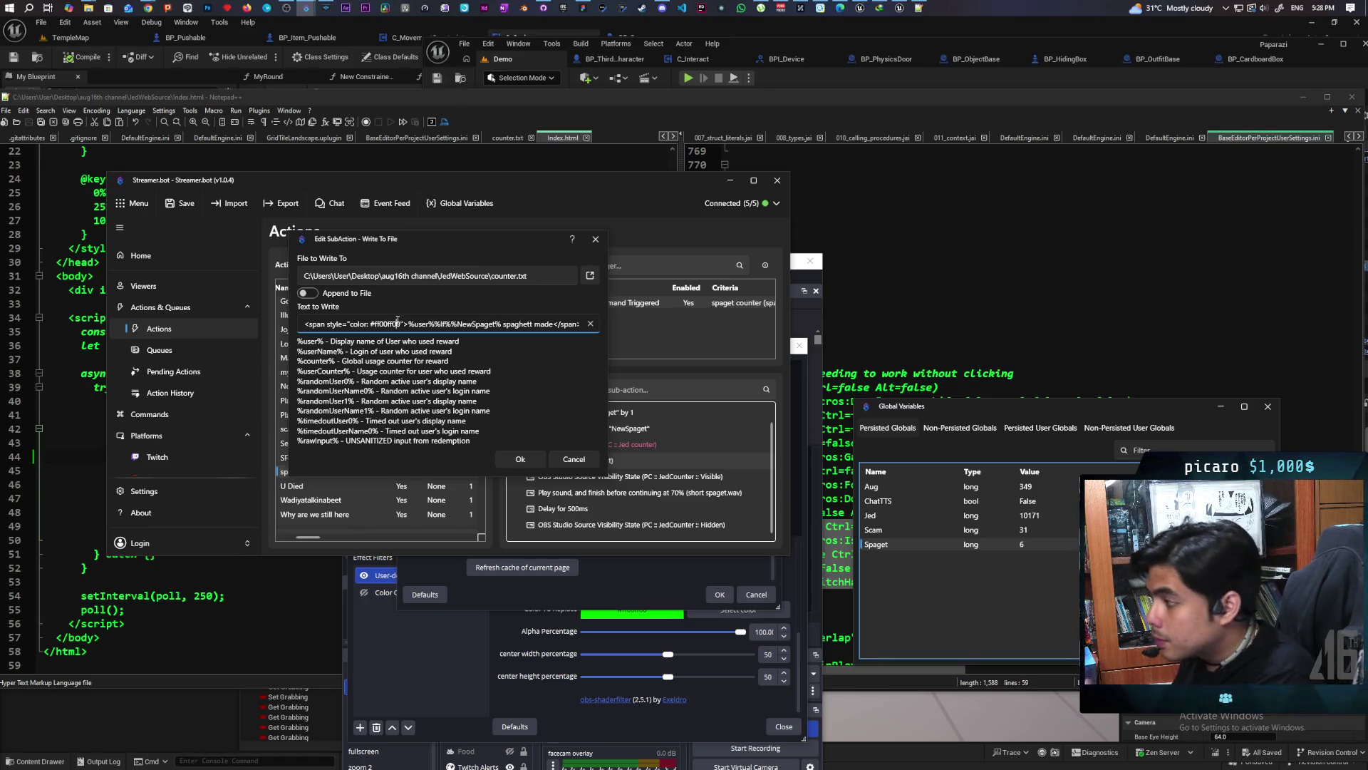
key(BackSpace)
key(BackSpace)
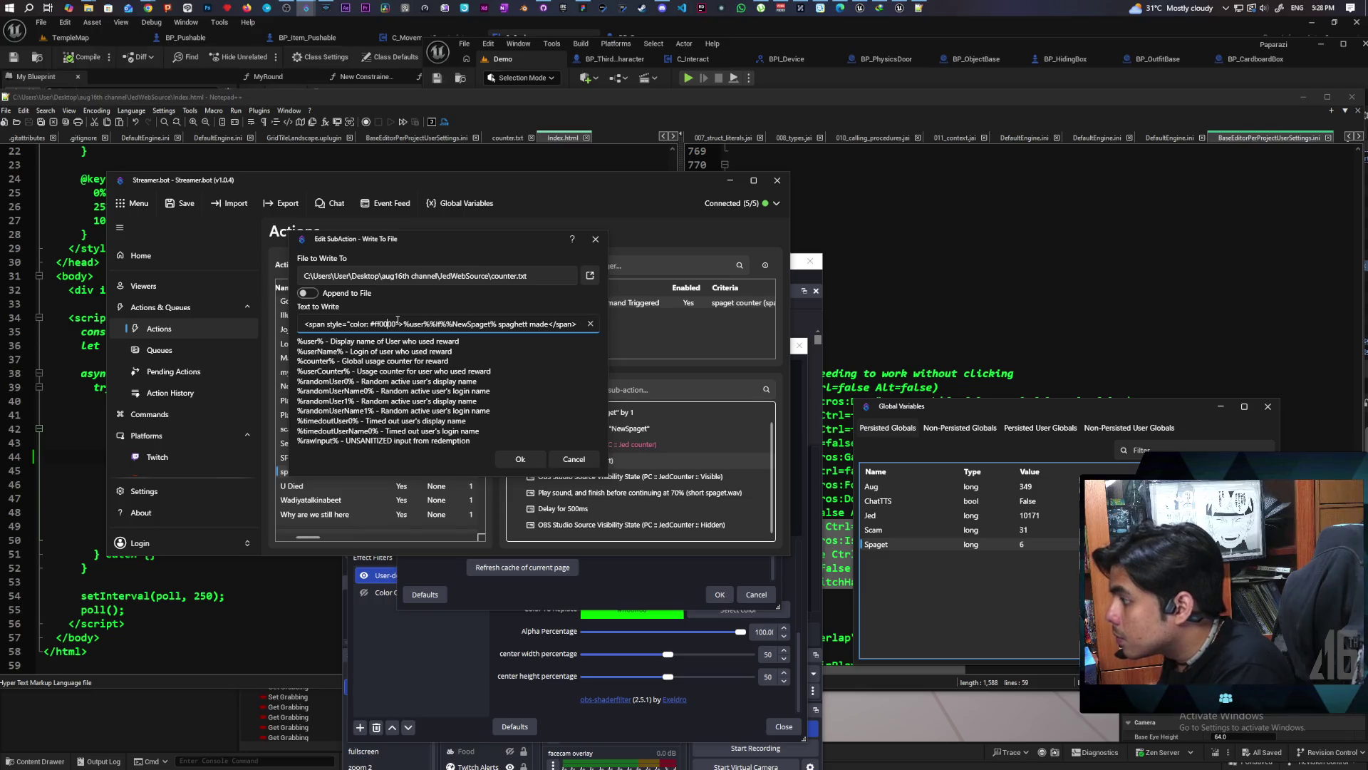
click(515, 461)
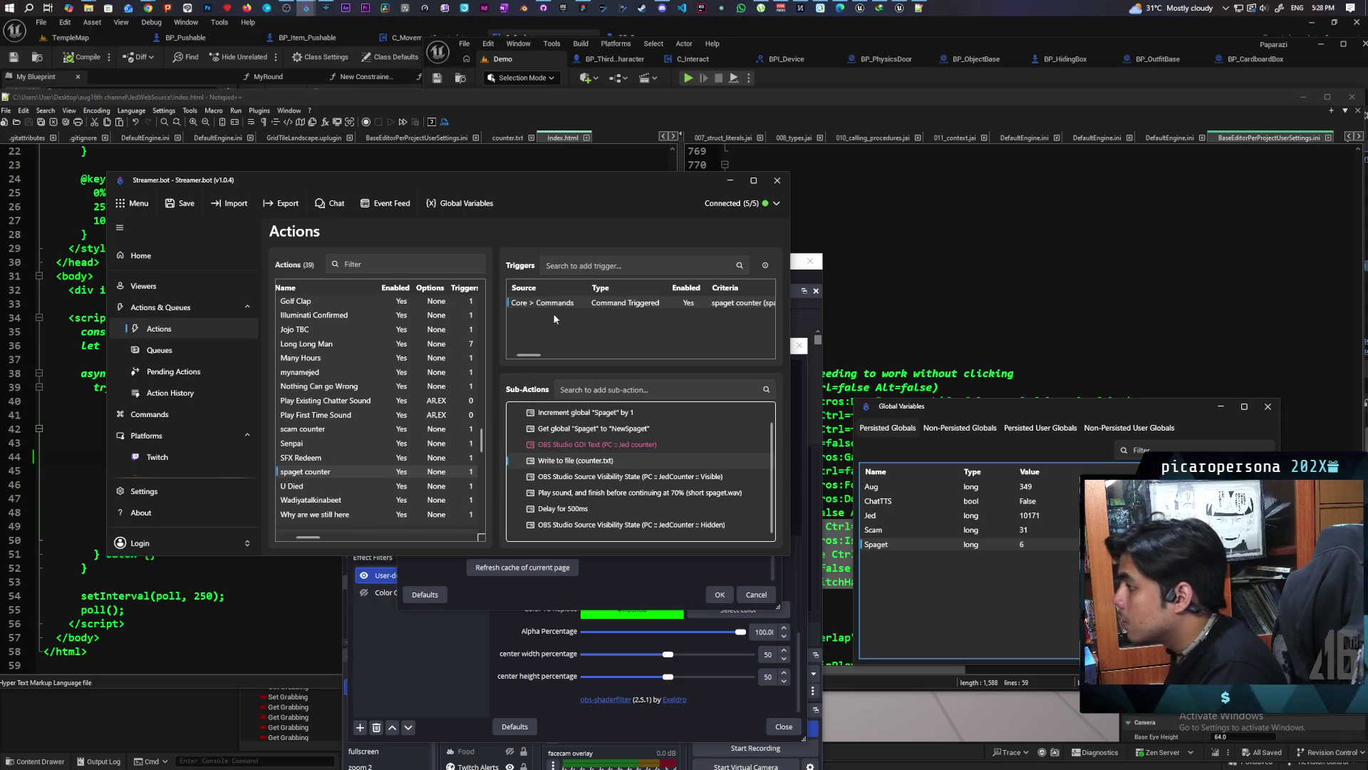
right_click(562, 305)
click(593, 319)
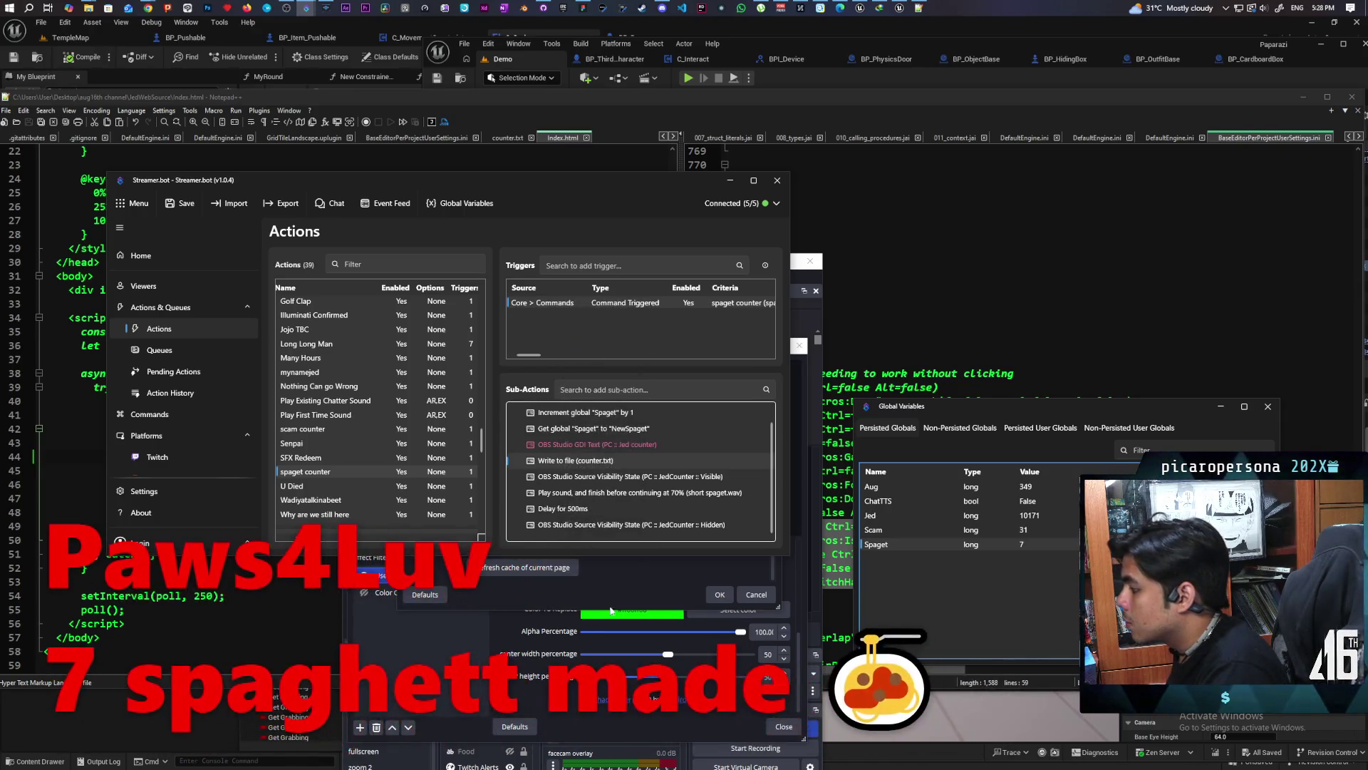
click(497, 628)
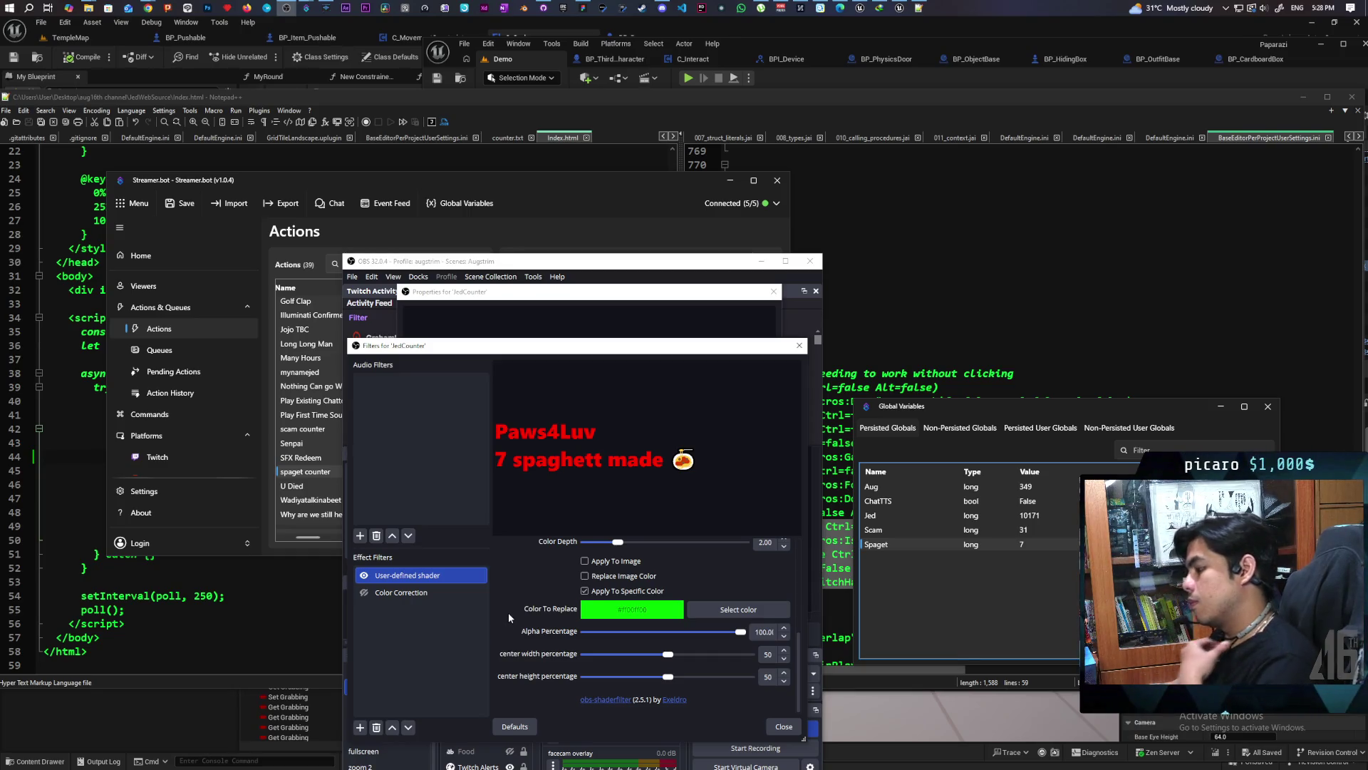
click(491, 295)
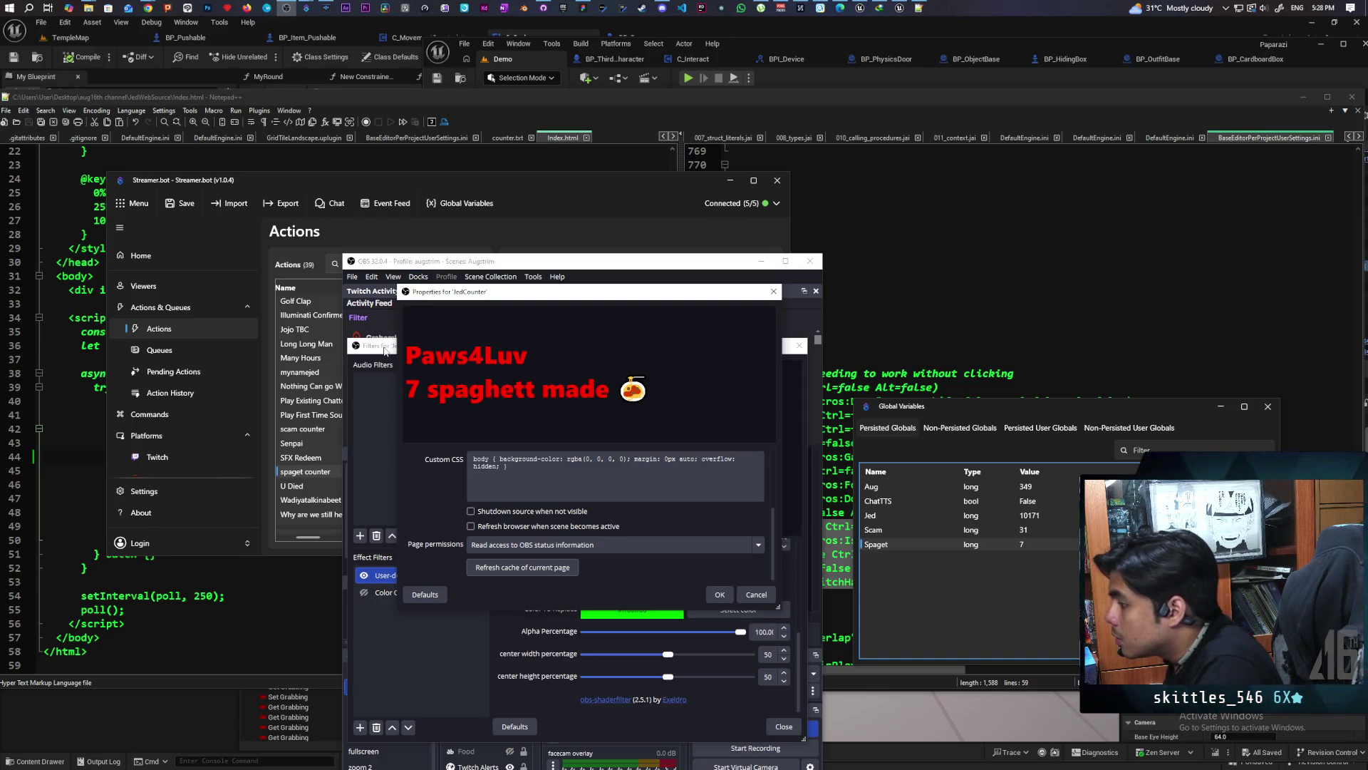
After checking OBS, change the Write to file span colour to #00ff00 and confirm
click(409, 262)
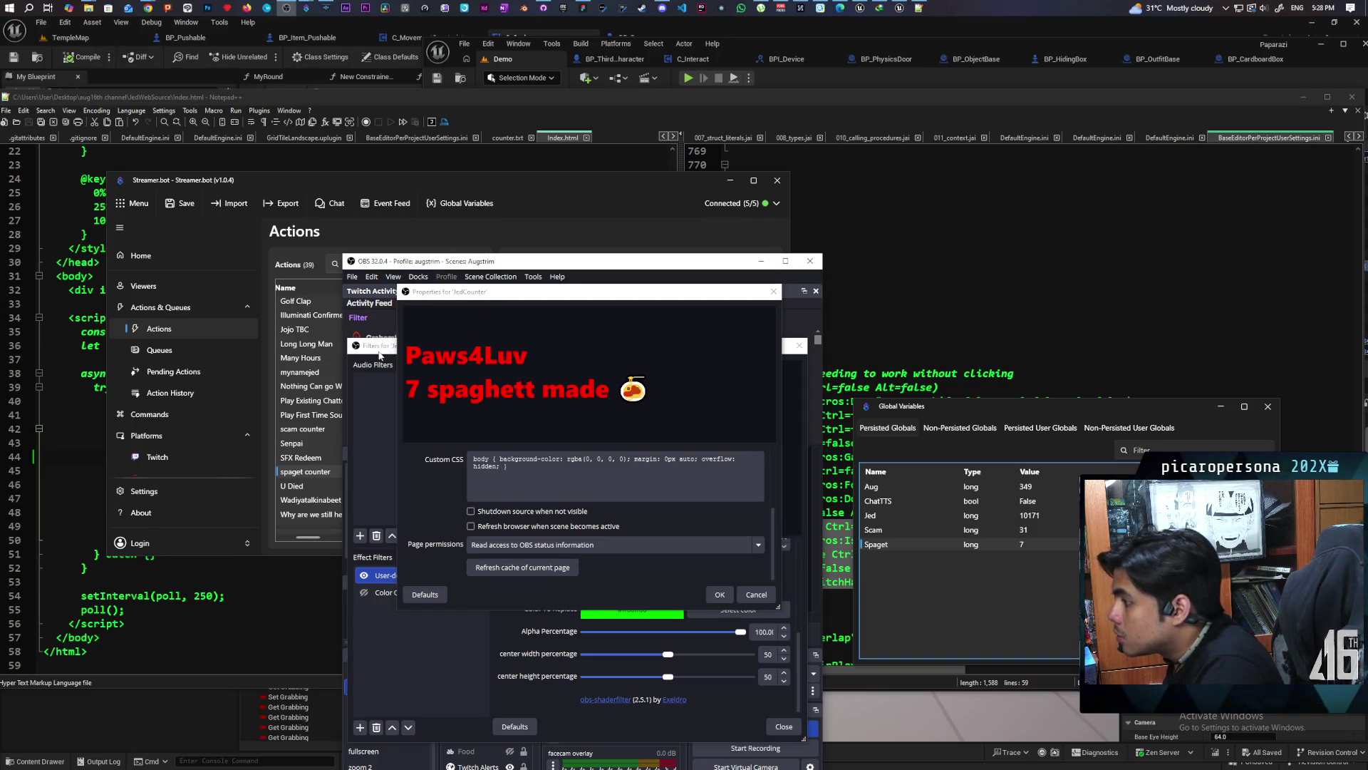
click(502, 193)
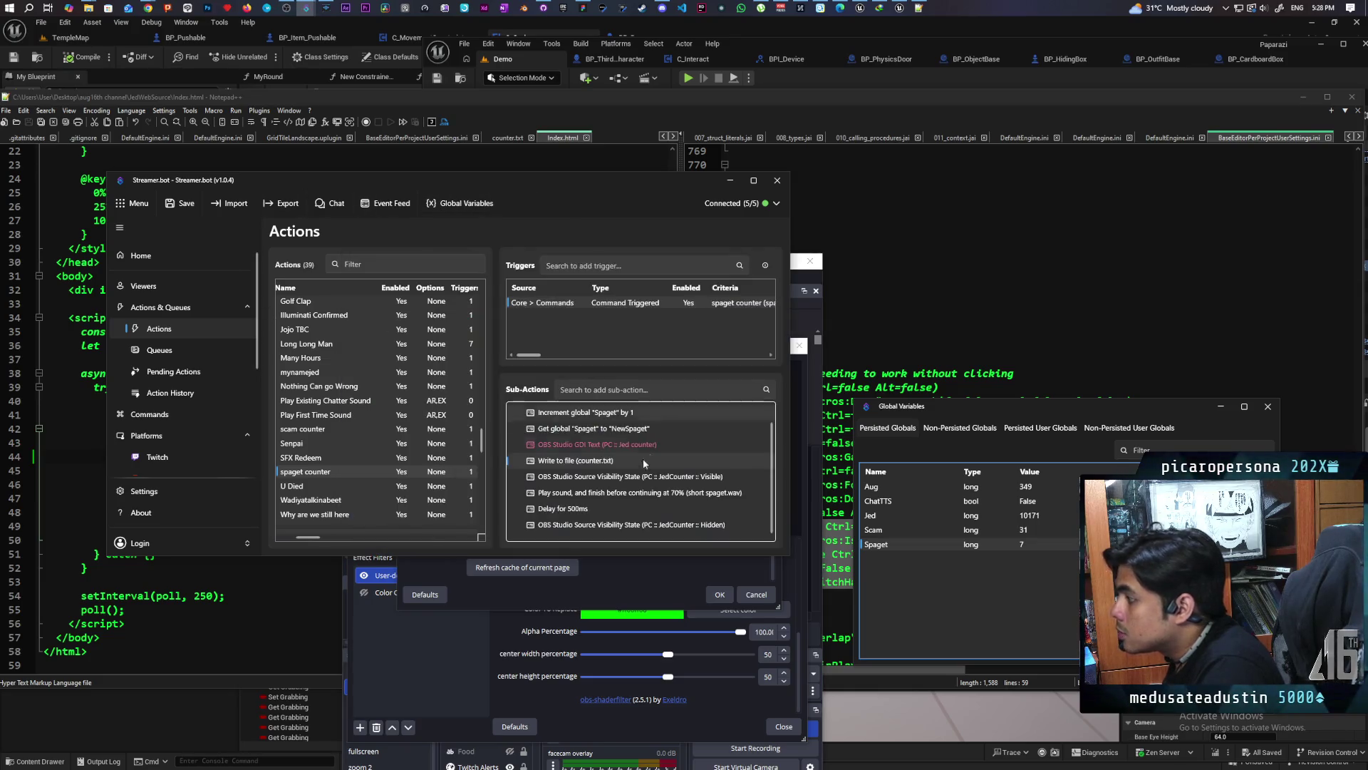
double_click(643, 459)
drag(379, 322, 391, 316)
text(00)
key(BackSpace)
key(BackSpace)
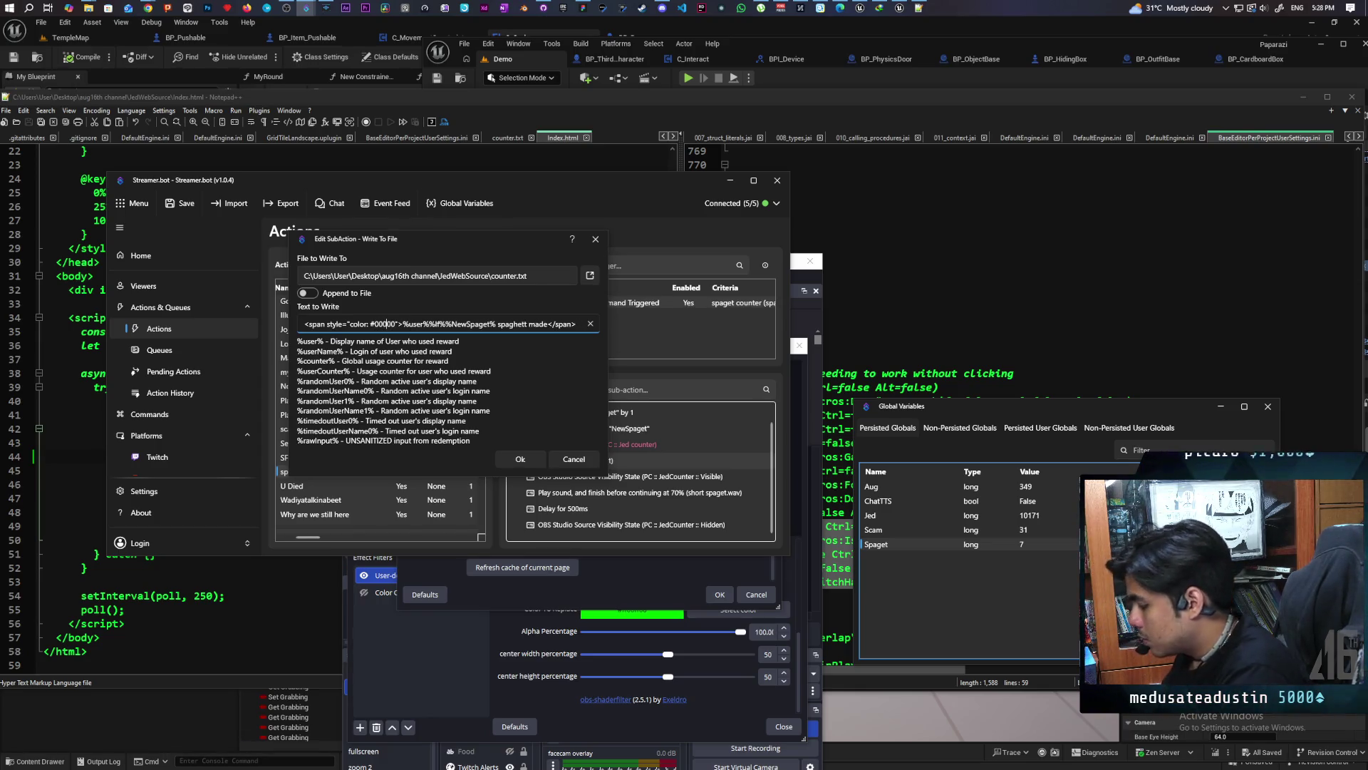
text(ff)
click(515, 456)
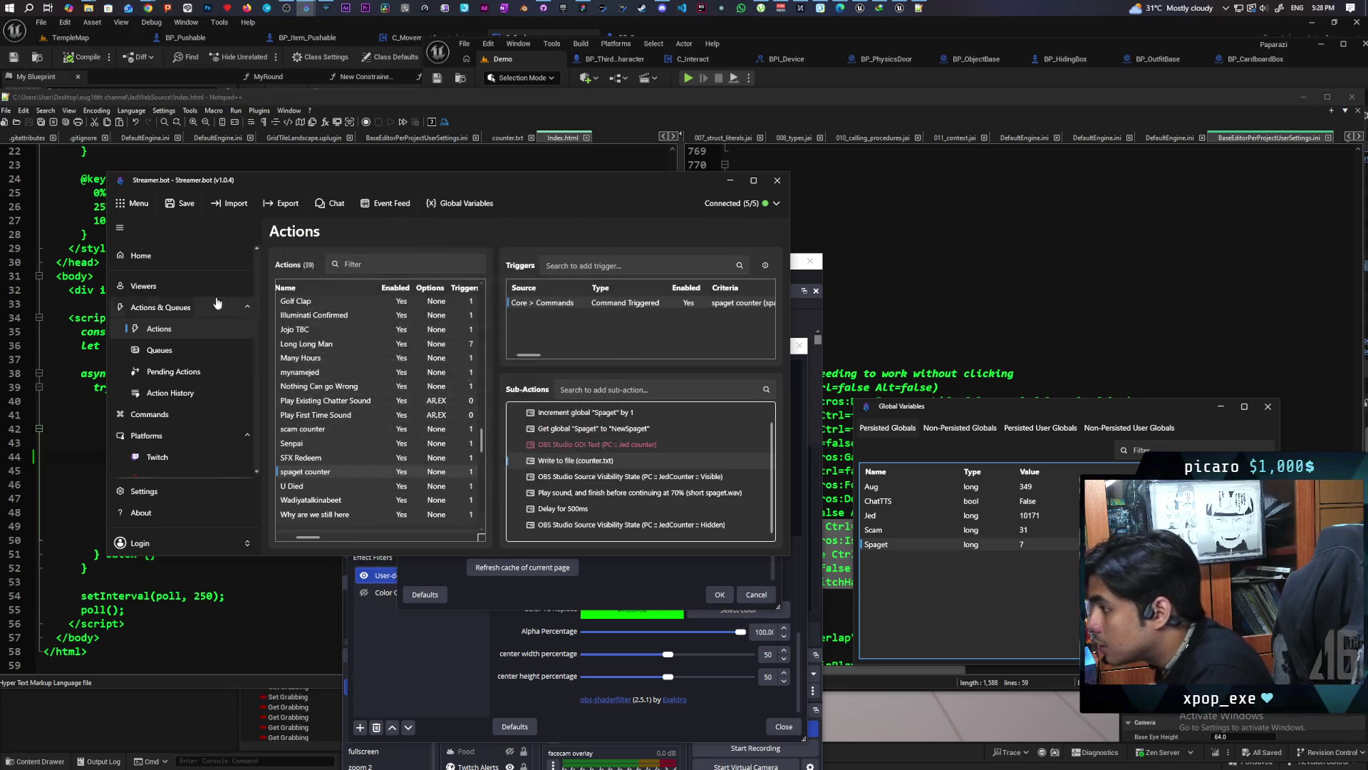
Save the action and test-fire the trigger so OBS shows '8 spaghett made' in green
click(180, 203)
right_click(539, 302)
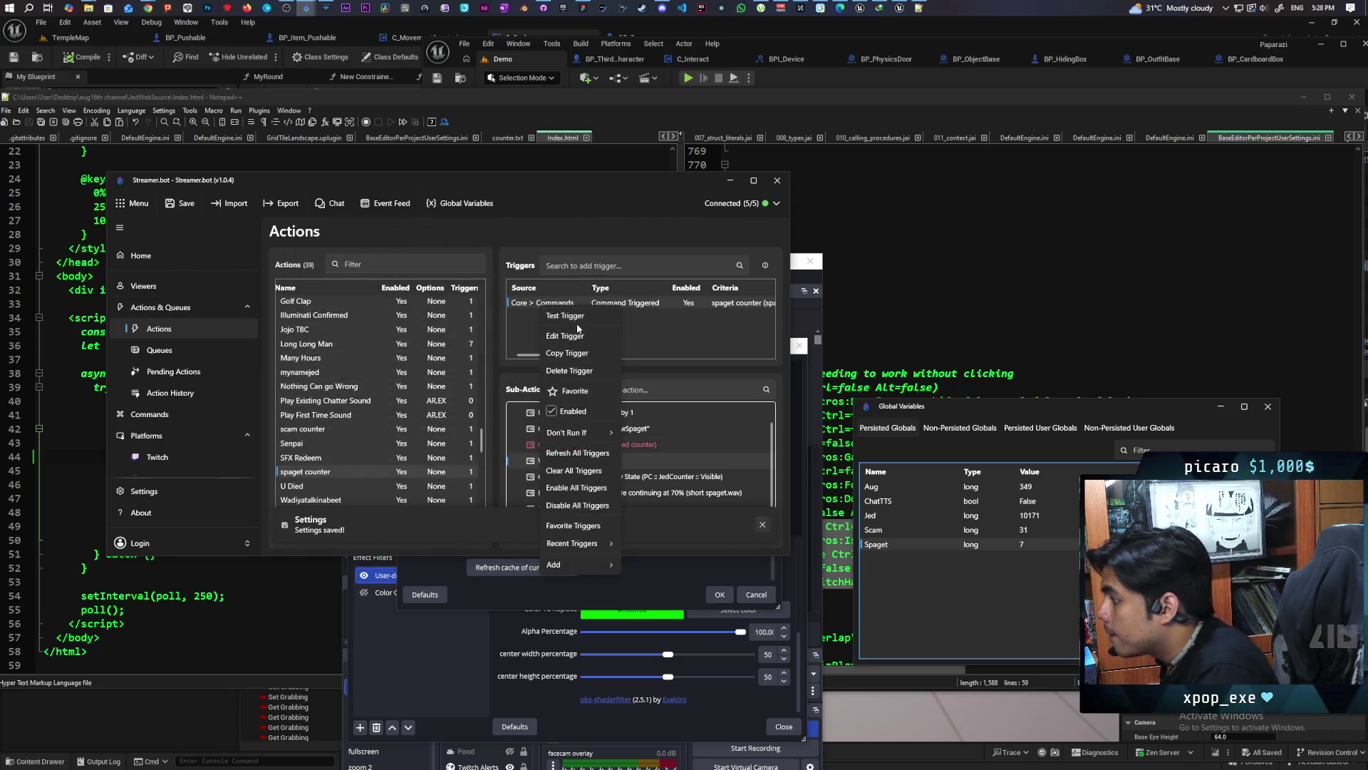
click(591, 506)
click(508, 625)
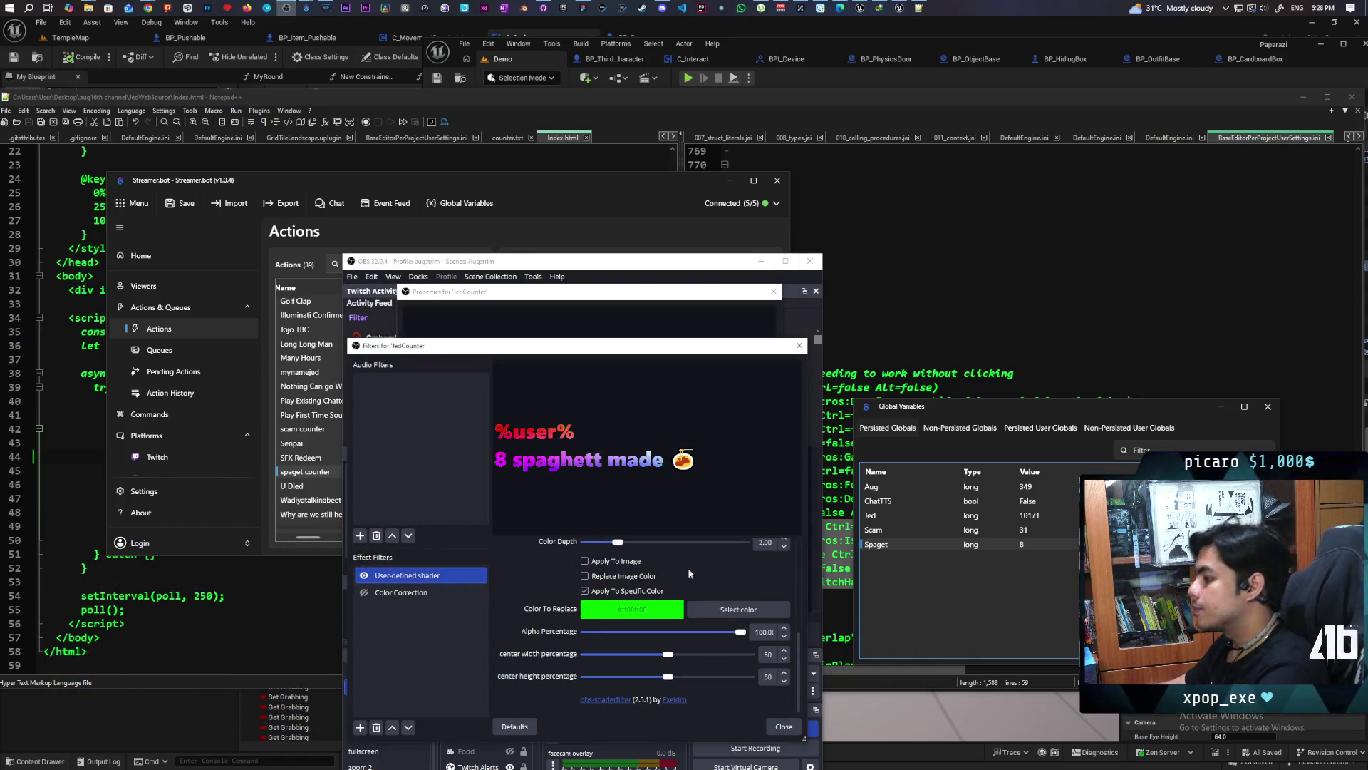
Inspect the shader's Color To Replace, then close the filters and properties windows and minimise OBS
click(734, 609)
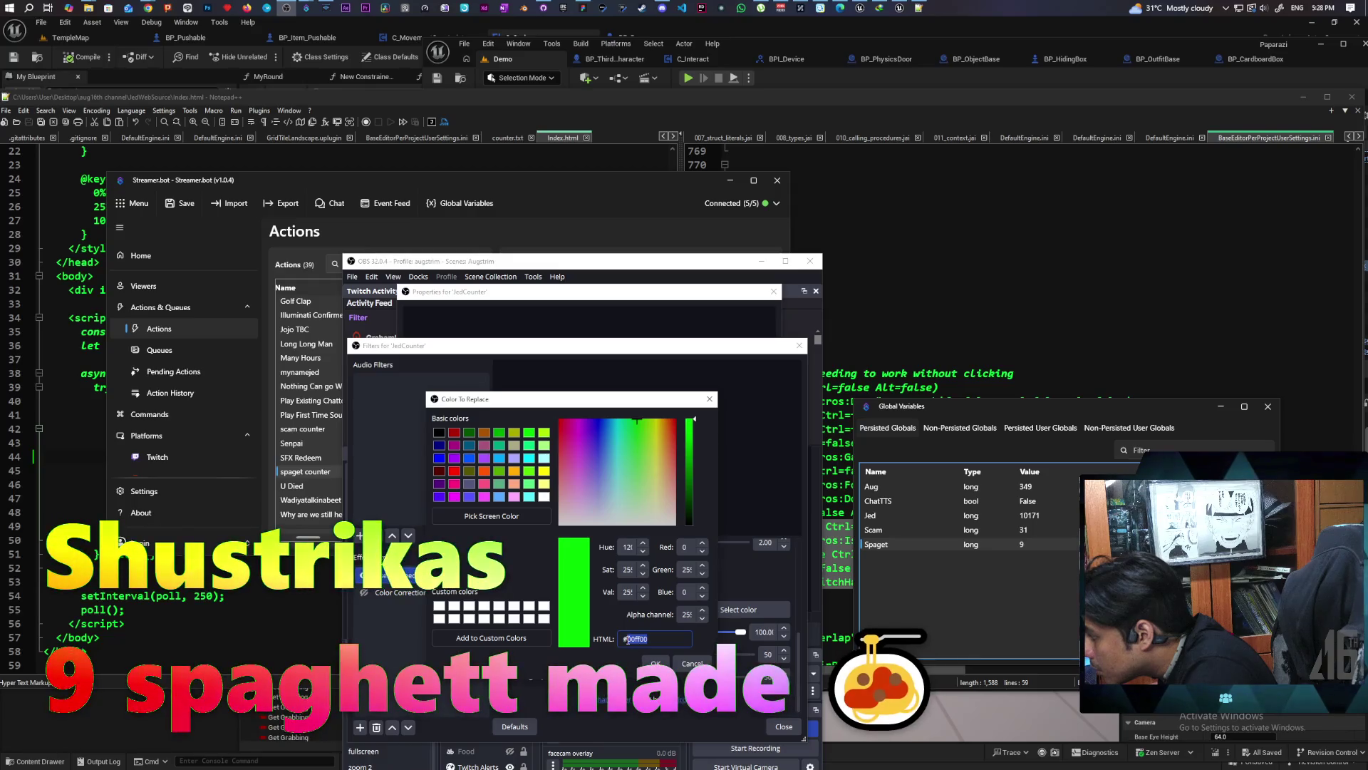
key(Return)
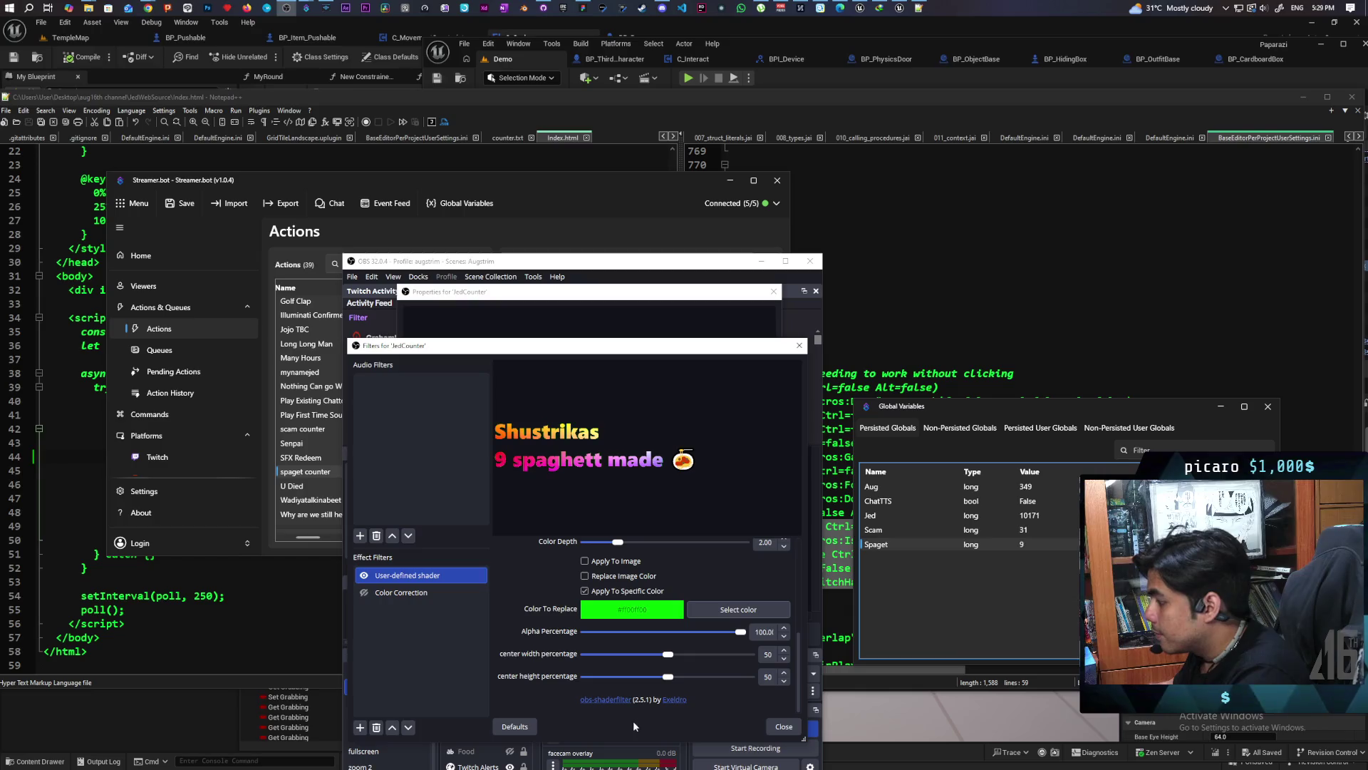
click(783, 727)
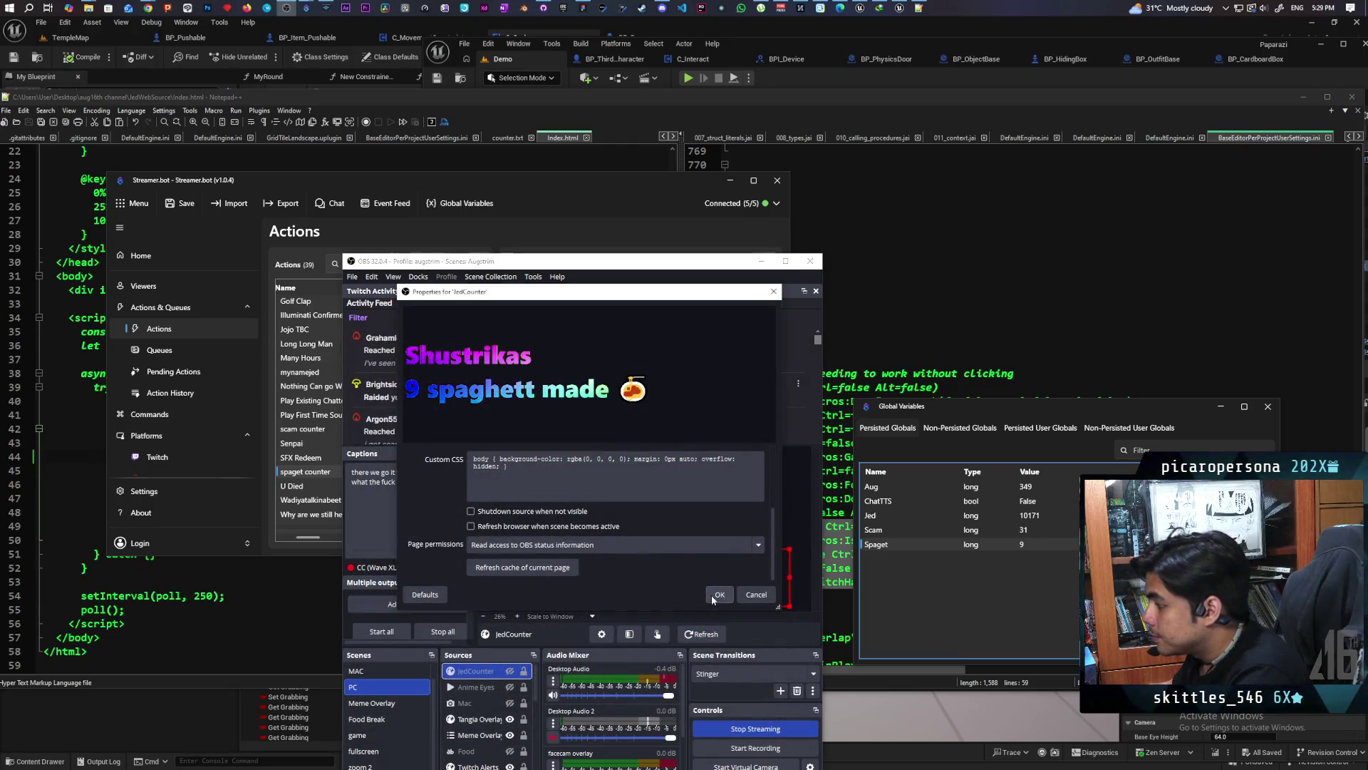
click(713, 595)
click(761, 260)
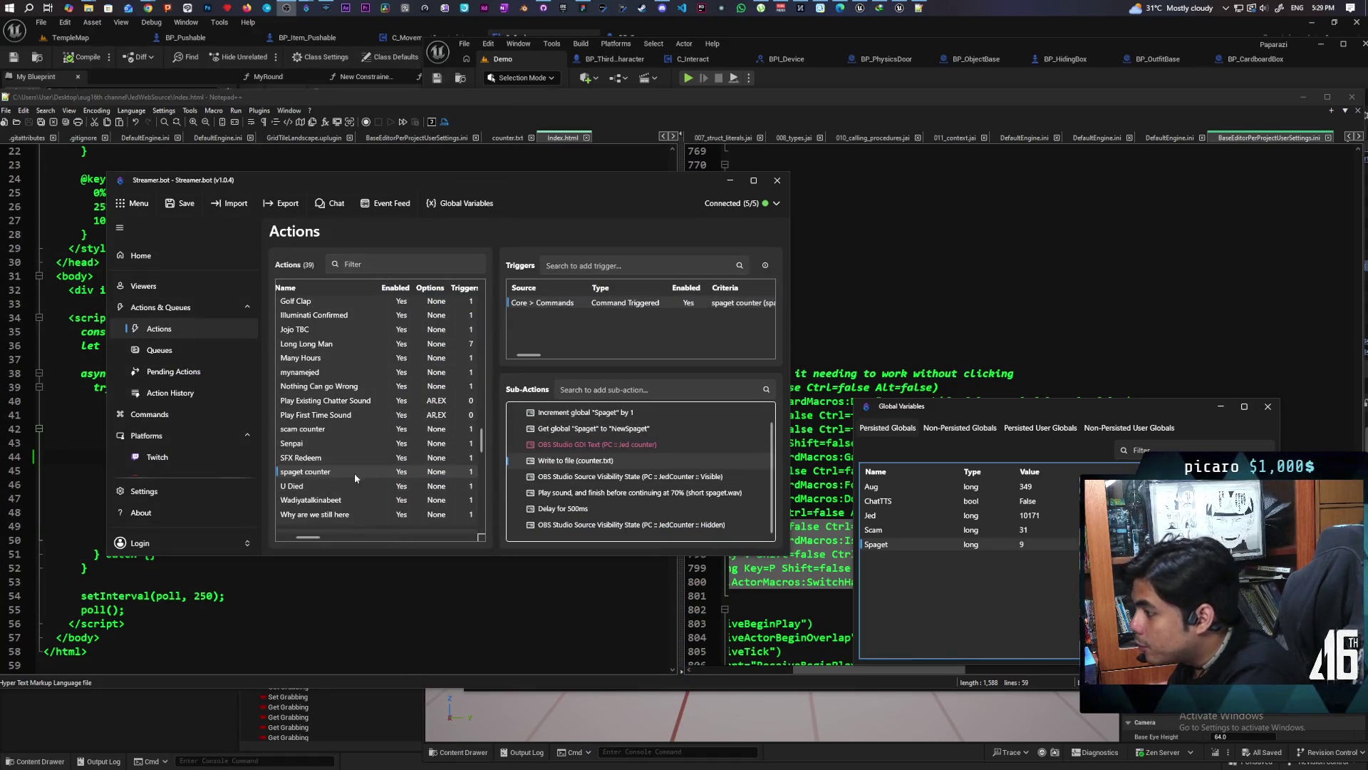
Set the spaget counter action's group to 'COunter'
scroll(353, 427, up, 3)
scroll(354, 428, down, 3)
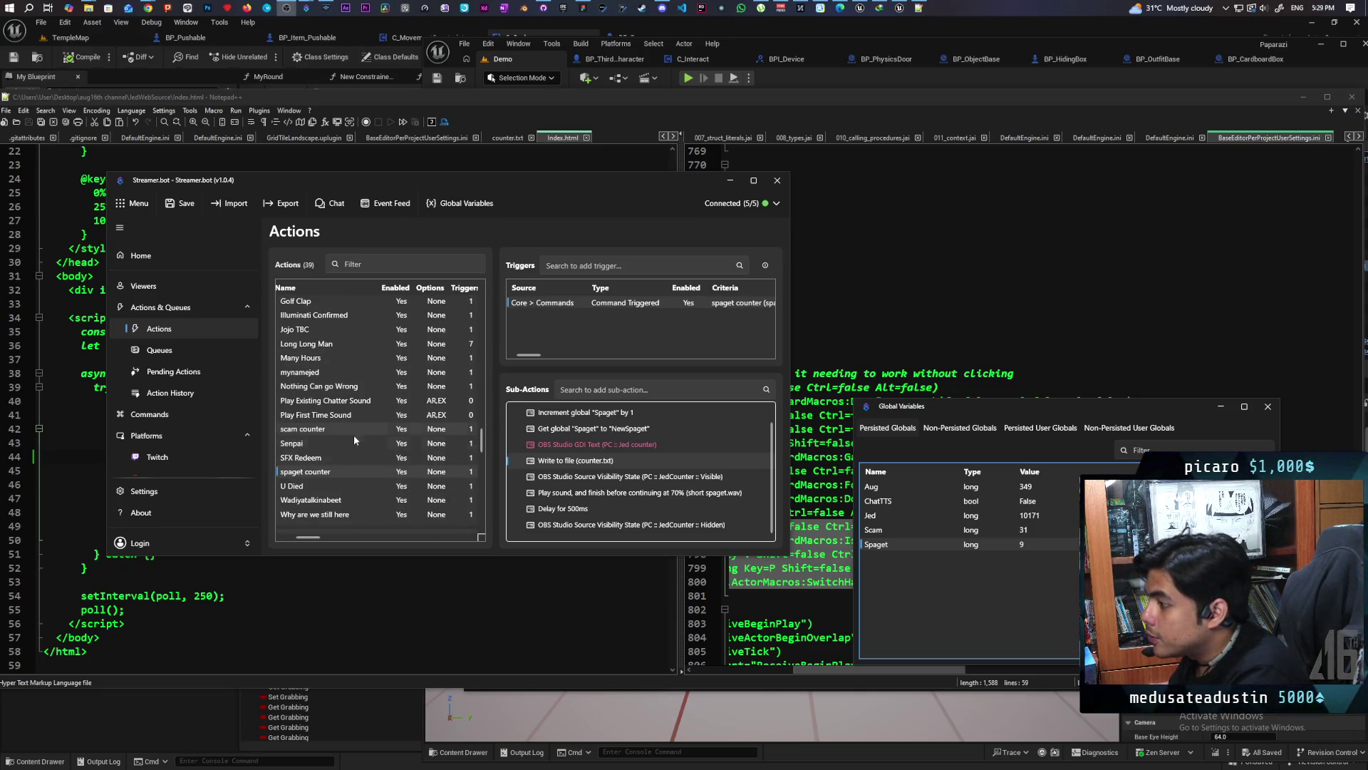
double_click(311, 474)
click(322, 326)
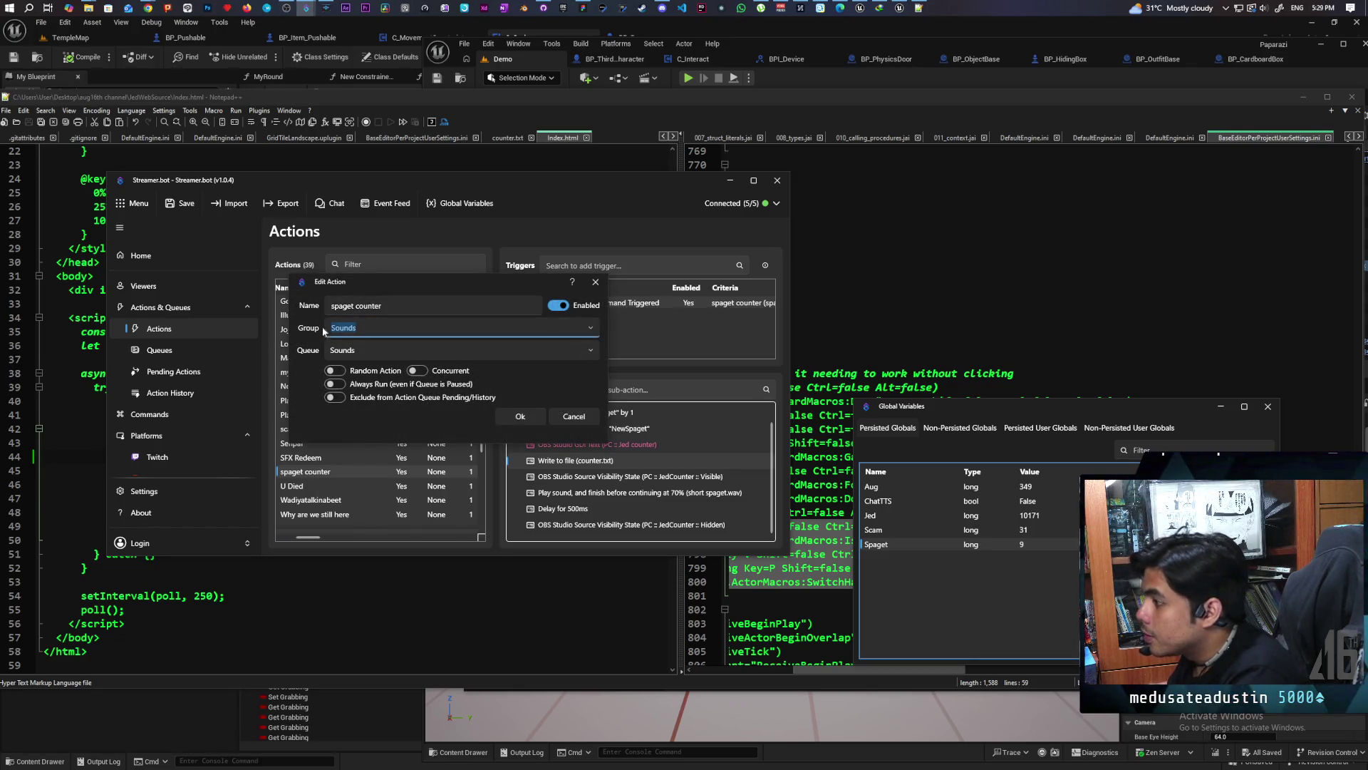
text(COu)
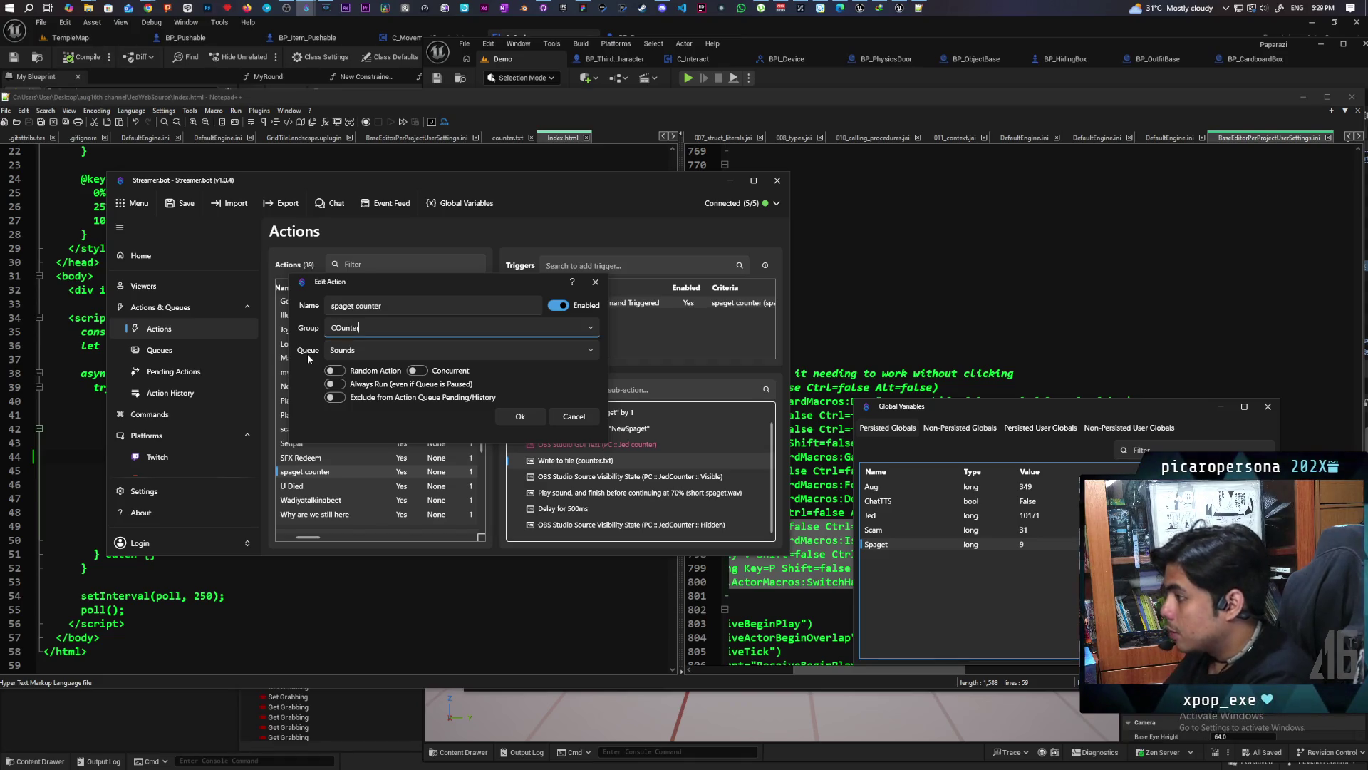
text(nter)
key(Return)
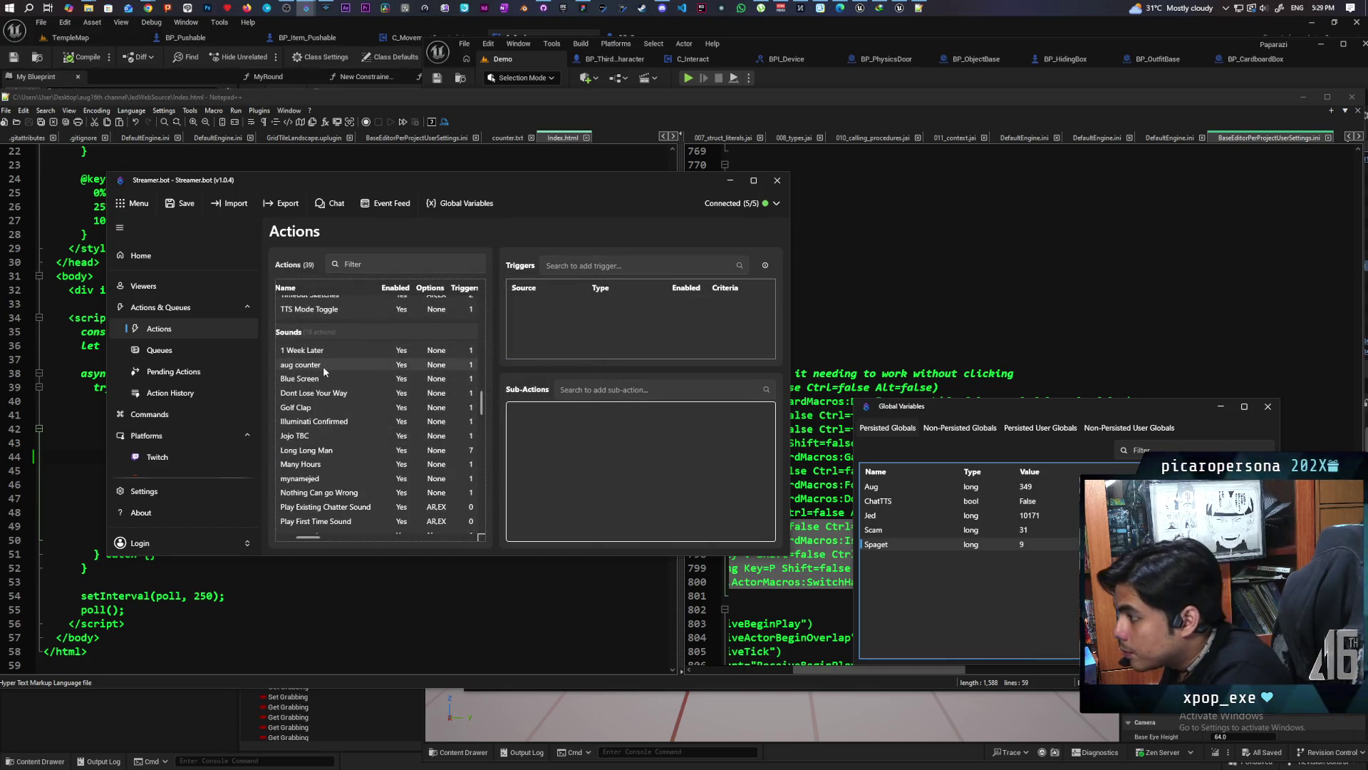
Move the mynamejed and scam counter actions into the Counters group
double_click(323, 366)
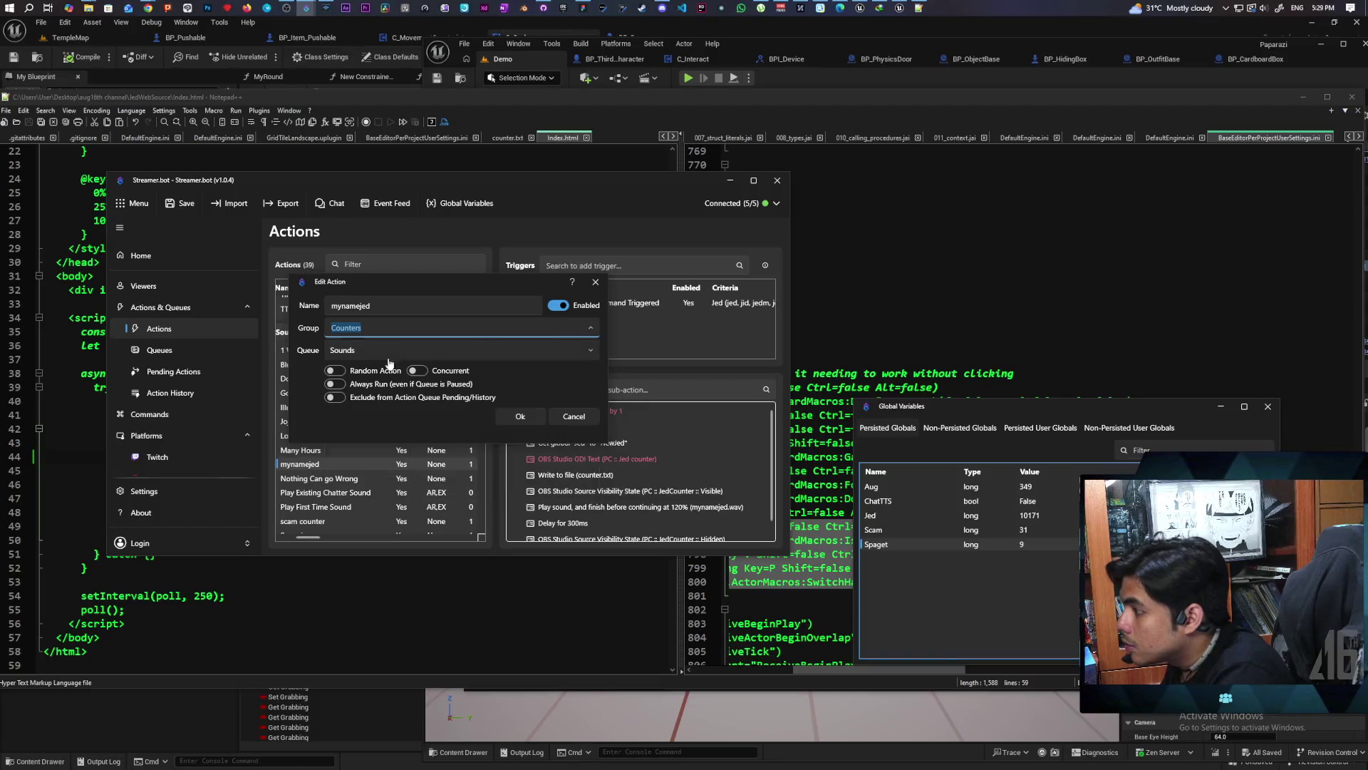
click(519, 417)
scroll(349, 471, down, 2)
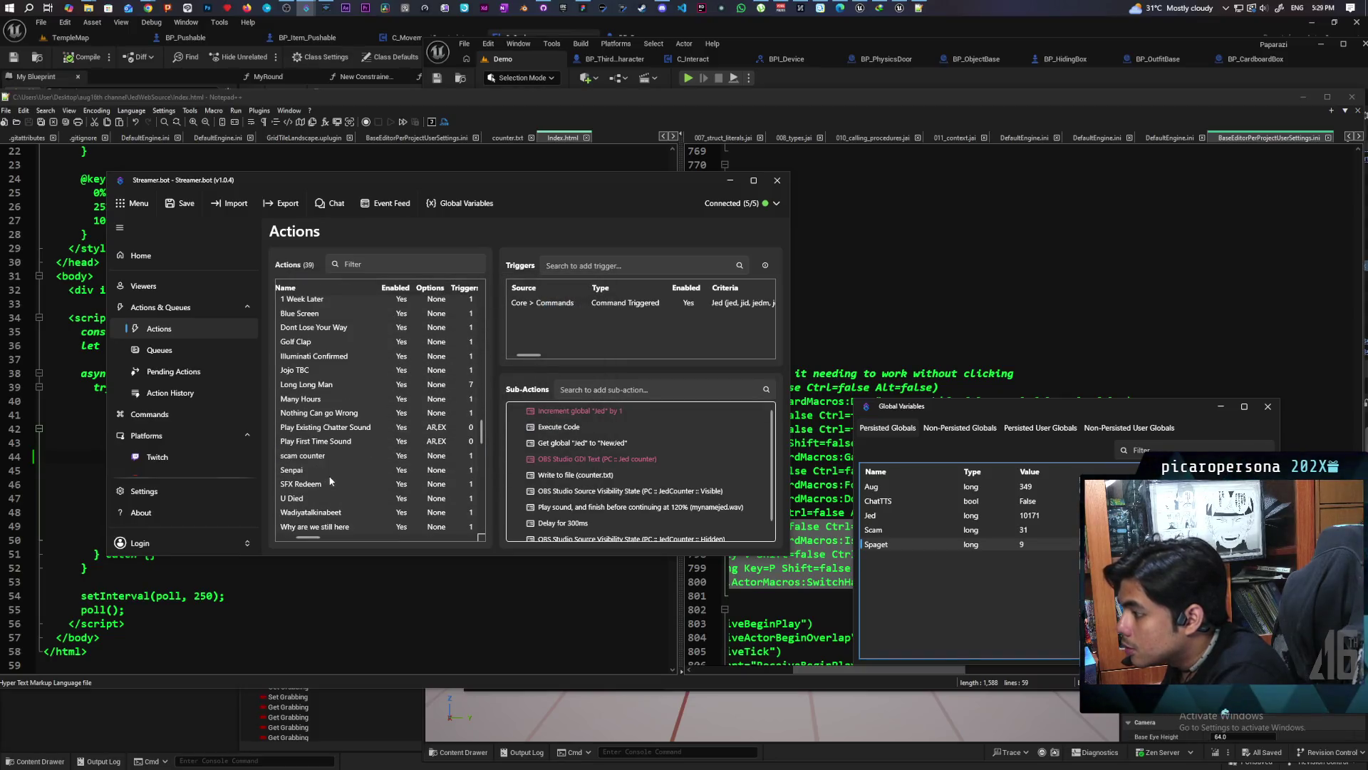
double_click(303, 455)
click(590, 329)
click(499, 355)
click(520, 416)
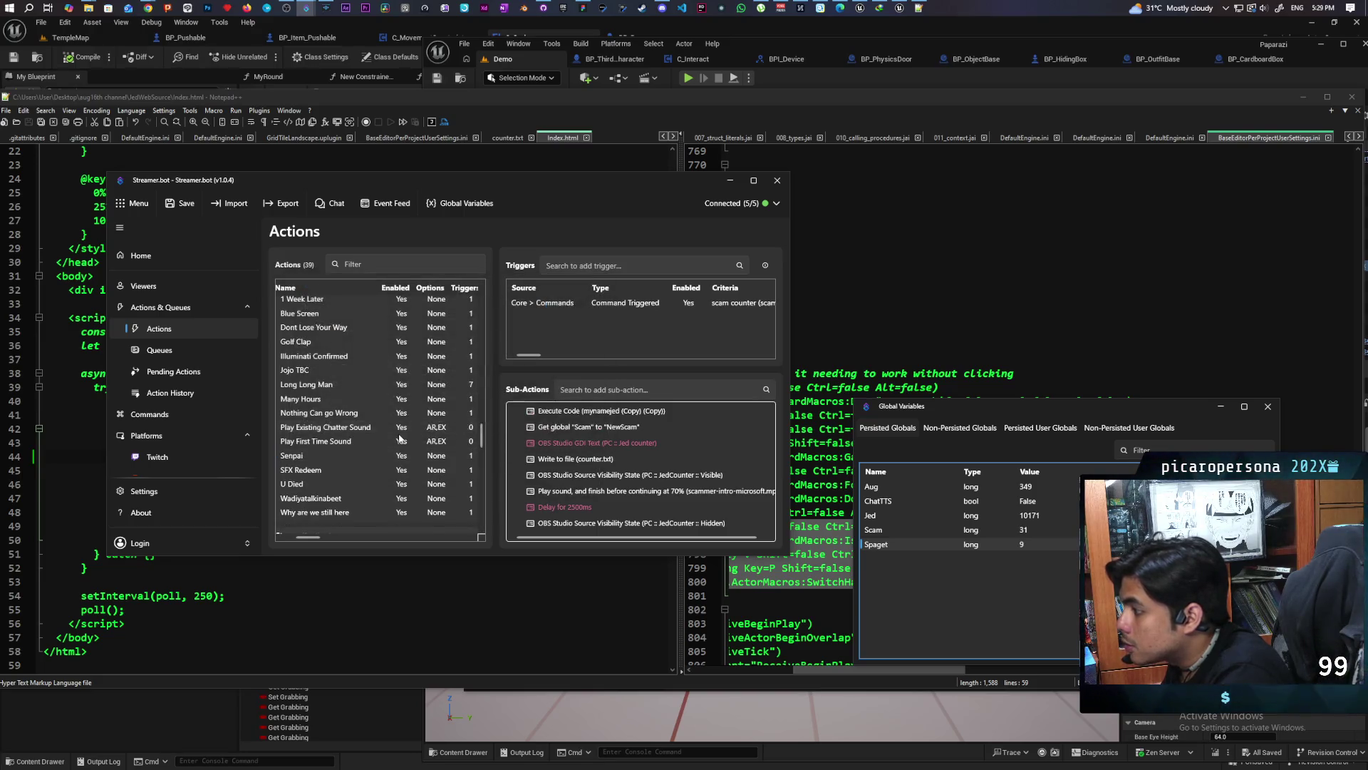
Expand the Counters group and select spaget counter to show its sub-actions
scroll(399, 437, down, 5)
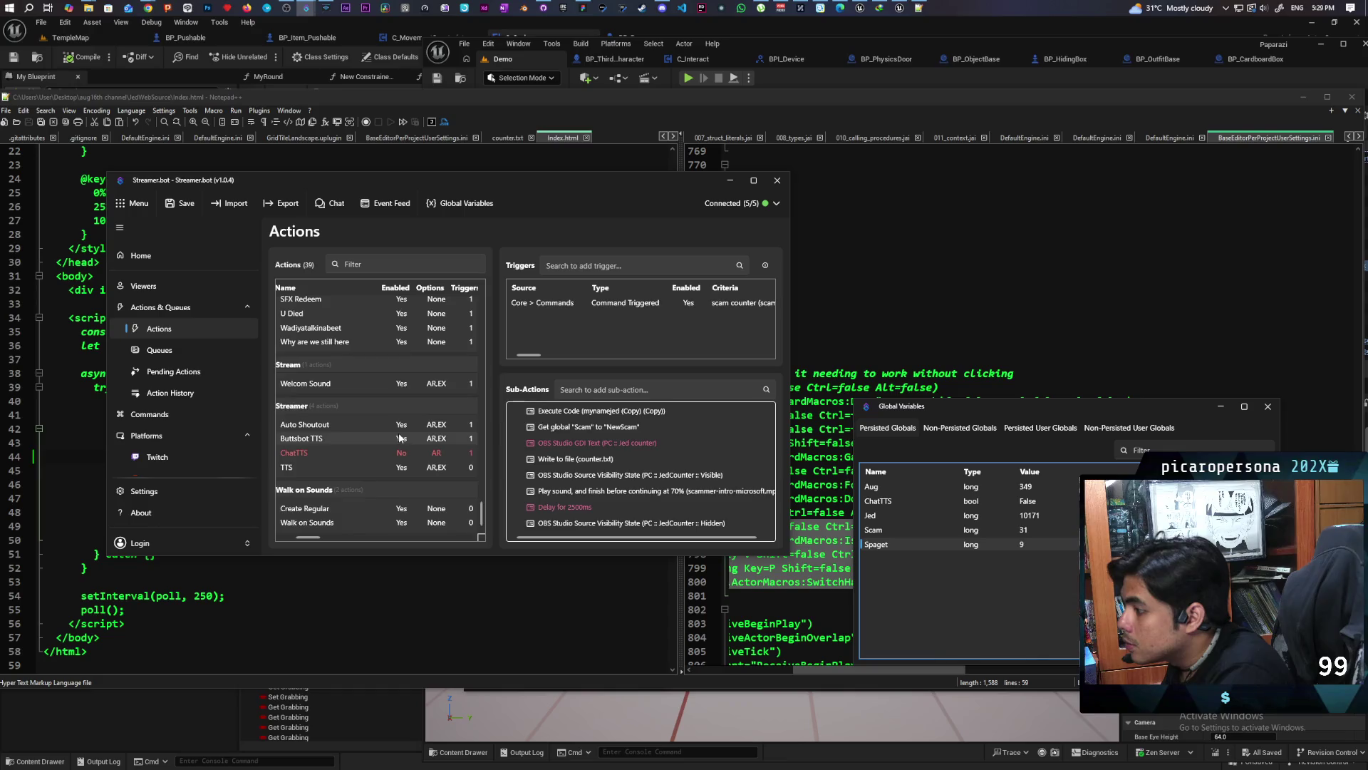
scroll(399, 437, up, 8)
scroll(399, 438, up, 3)
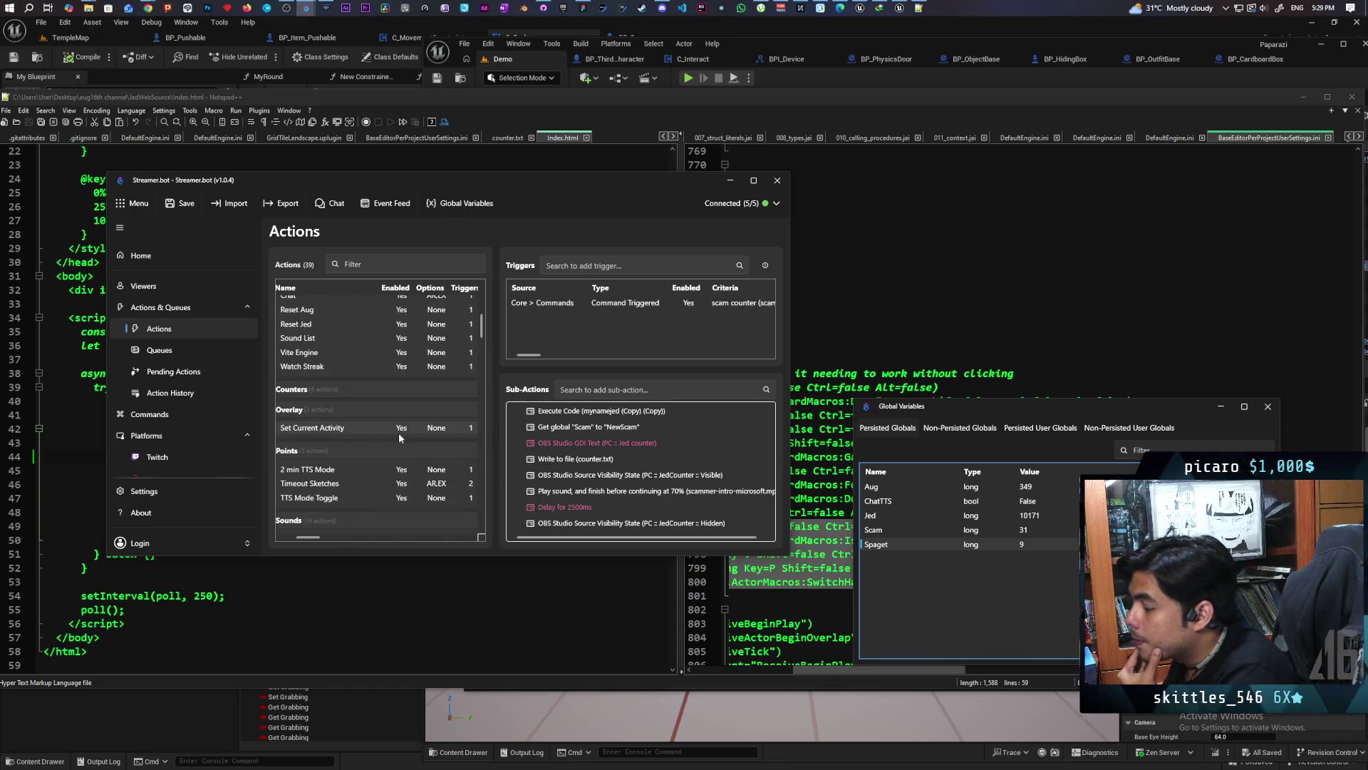
click(306, 390)
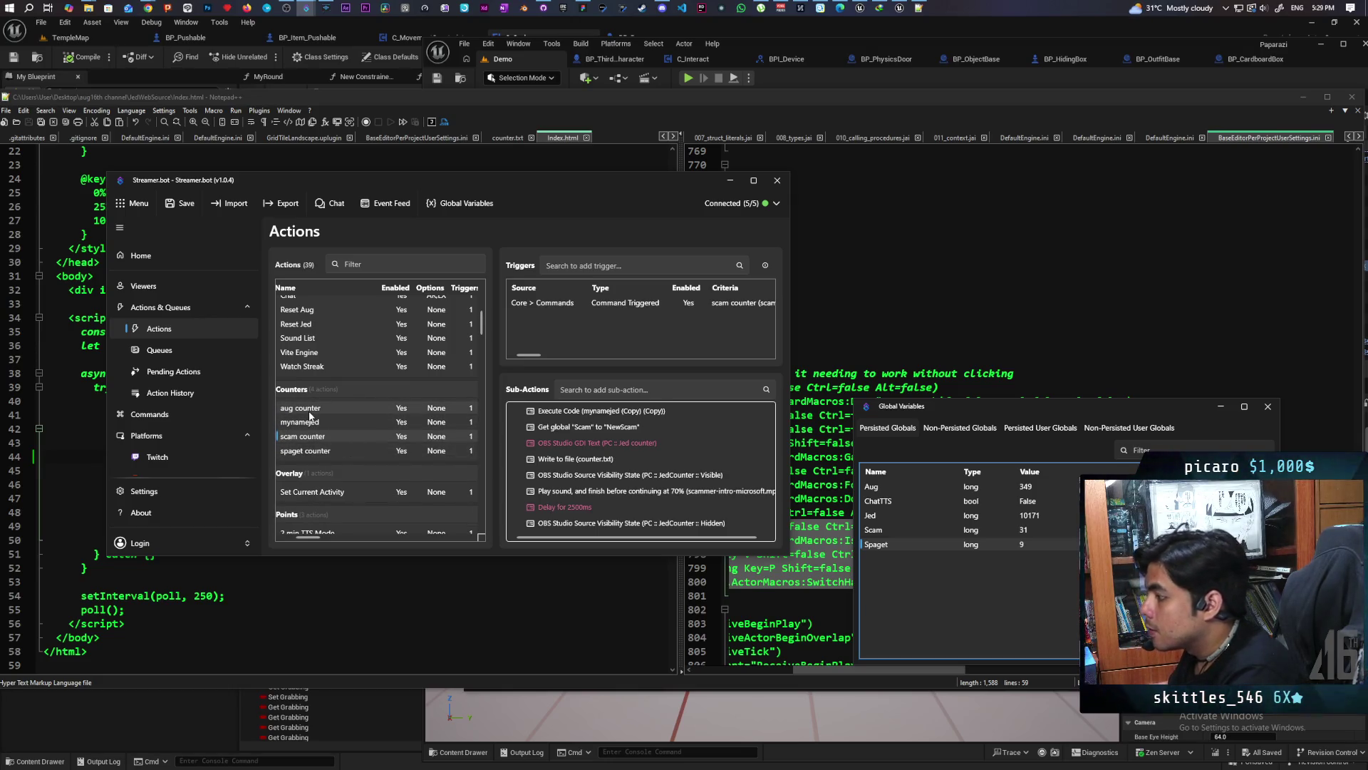
click(305, 450)
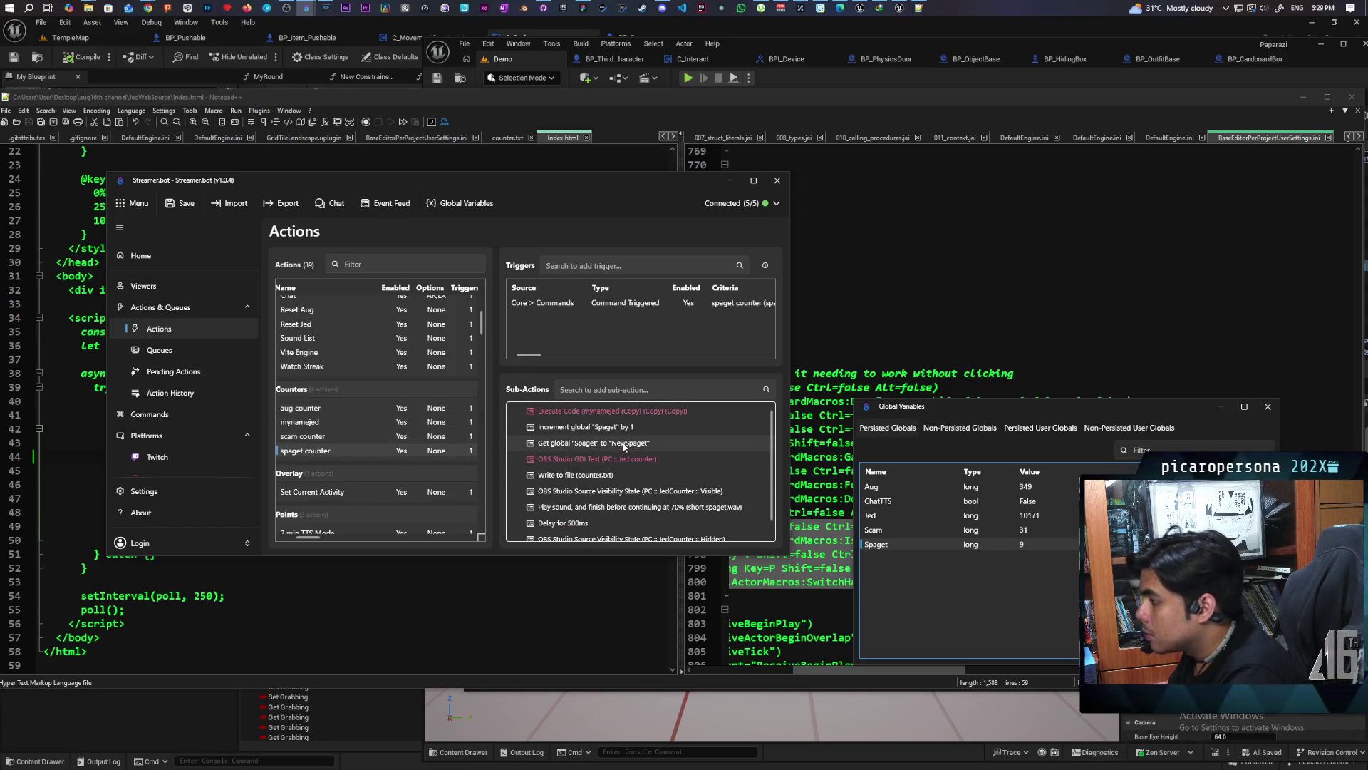
Copy the green #00ff00 span opening tag from the spaget counter's Write To File text
double_click(576, 475)
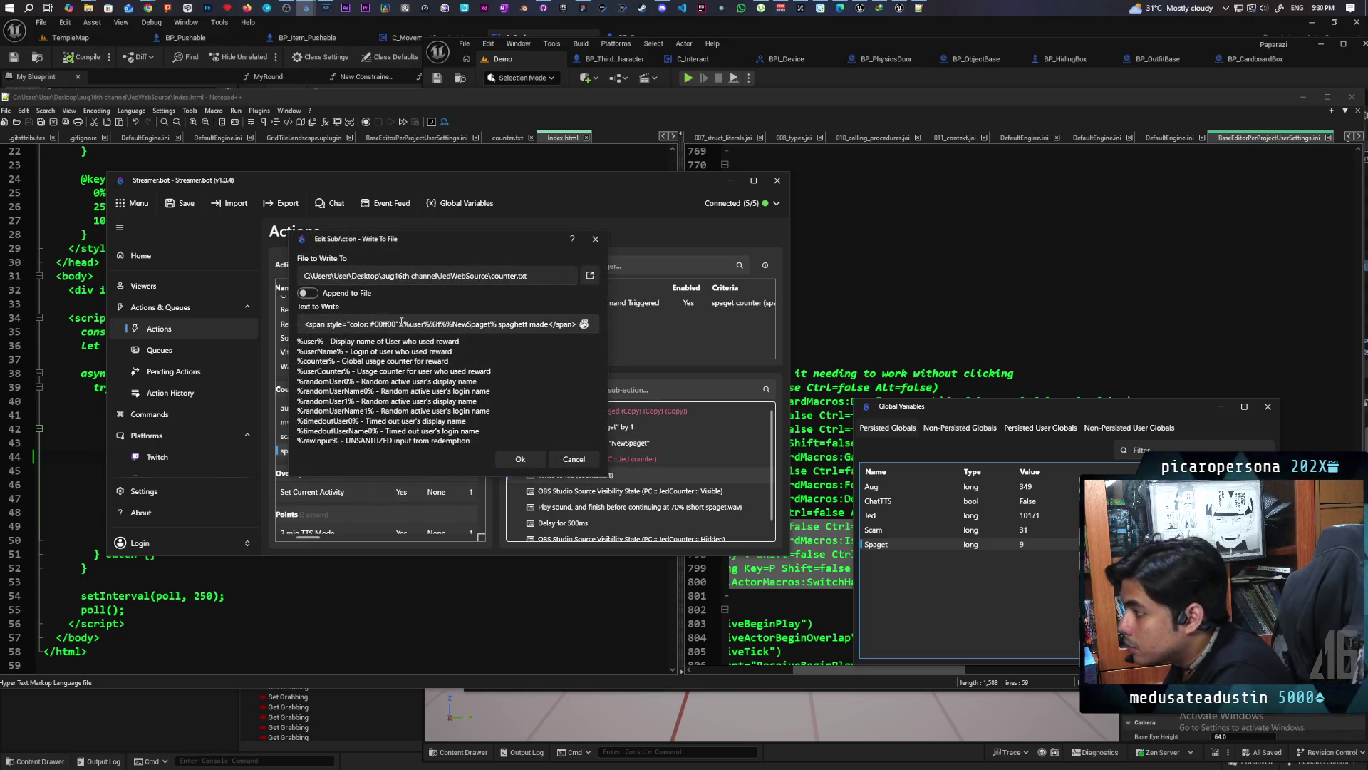
drag(404, 324, 305, 324)
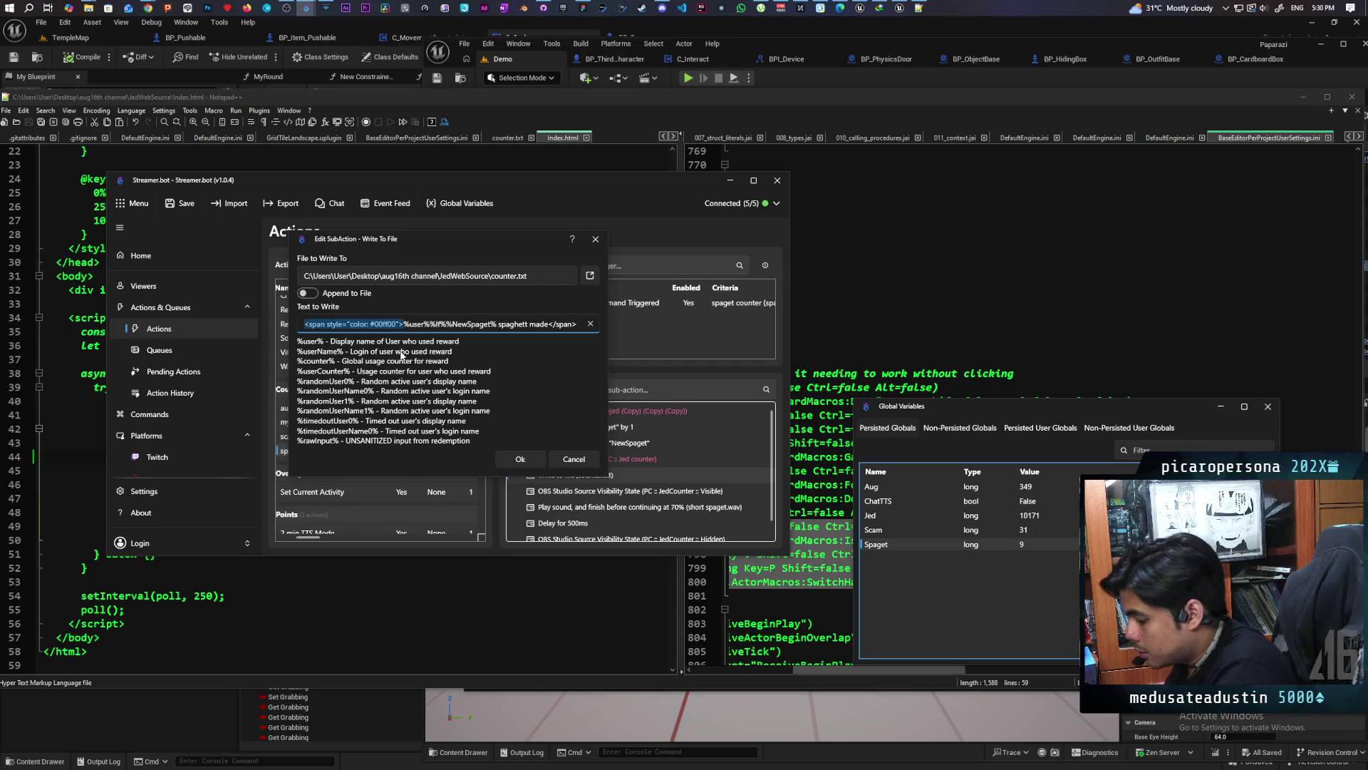
click(521, 459)
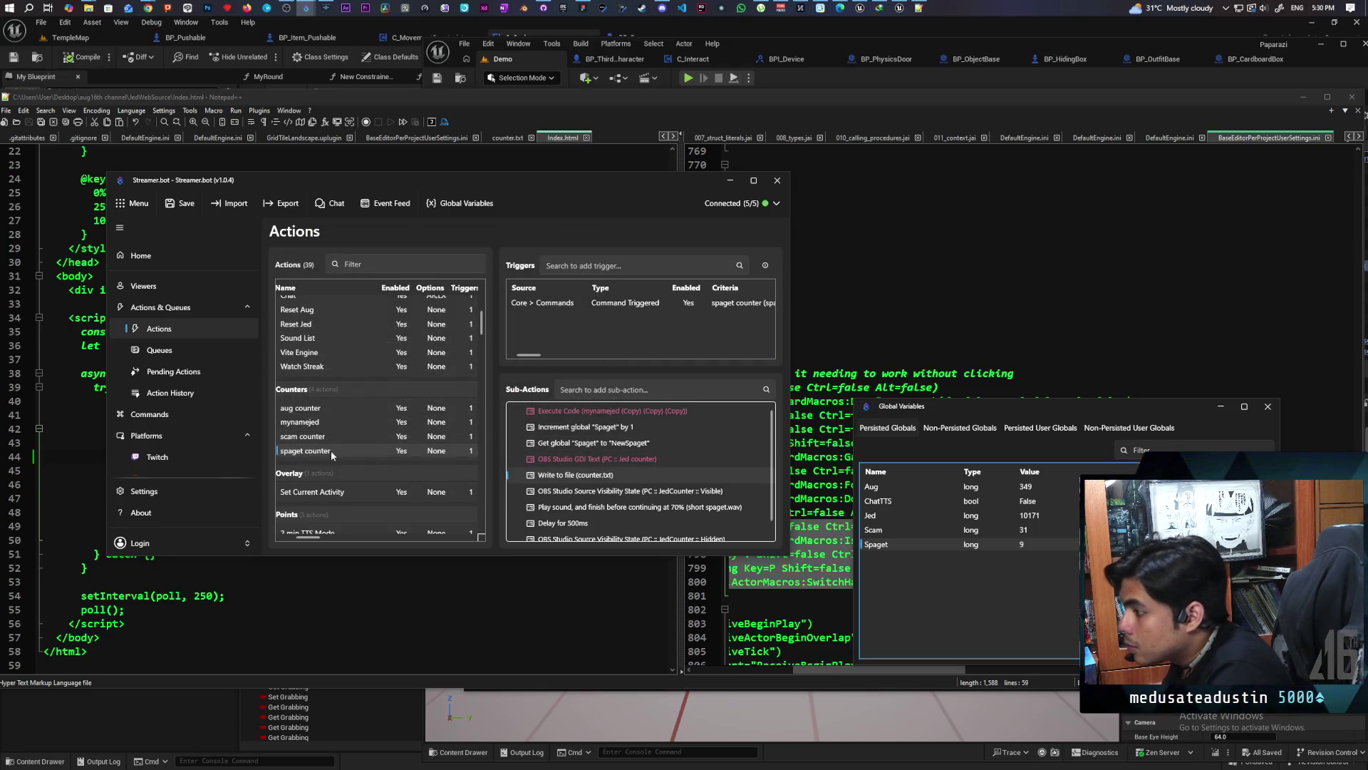
Paste the span tag before the scam counter's file text and close it with </span>
click(329, 436)
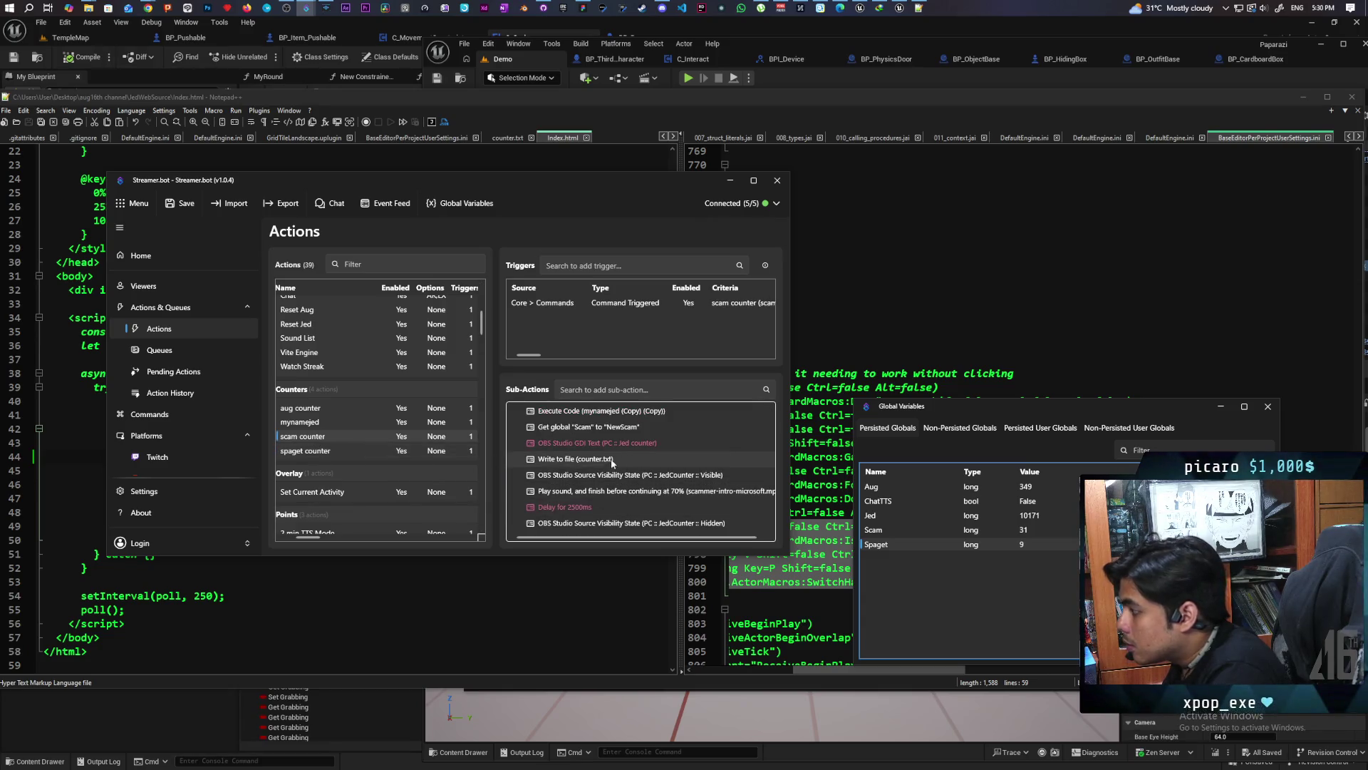
double_click(610, 459)
click(303, 325)
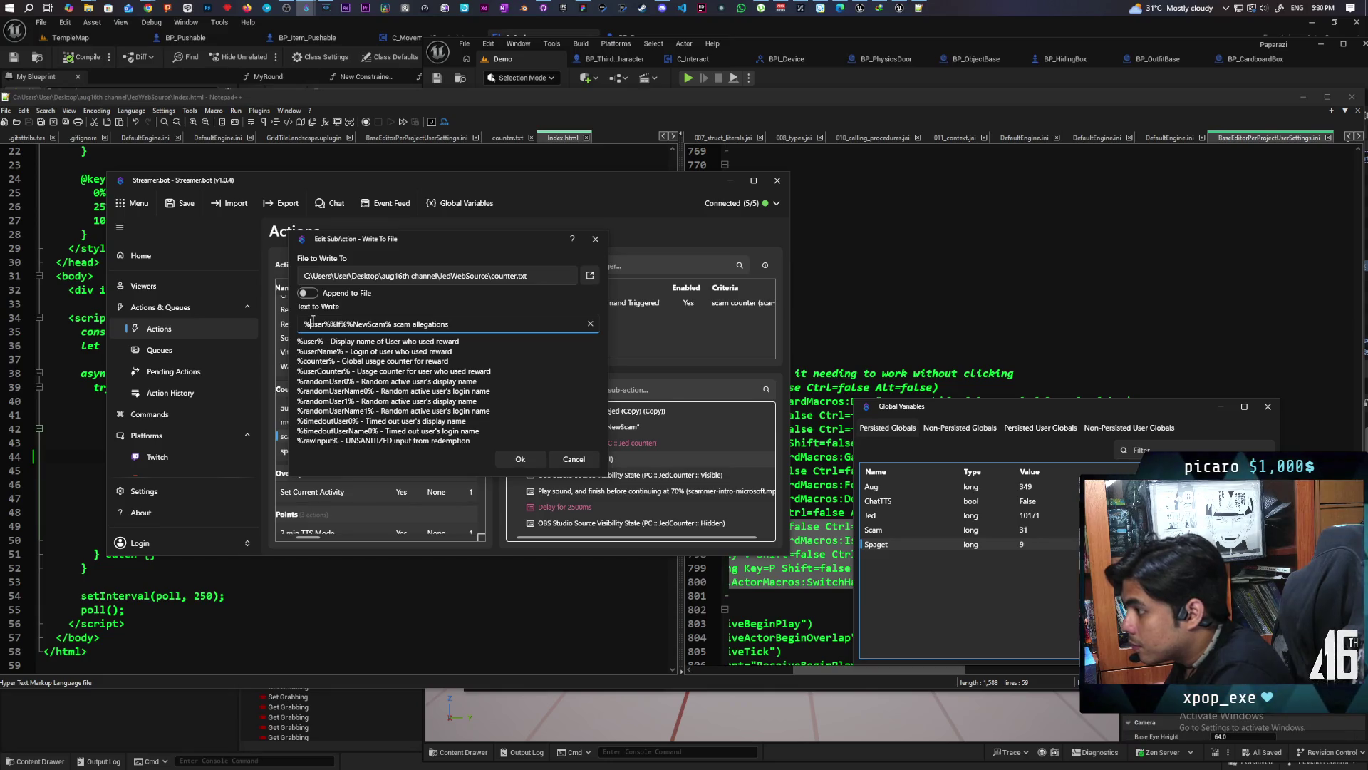
text(<span style="color: #00ff00">)
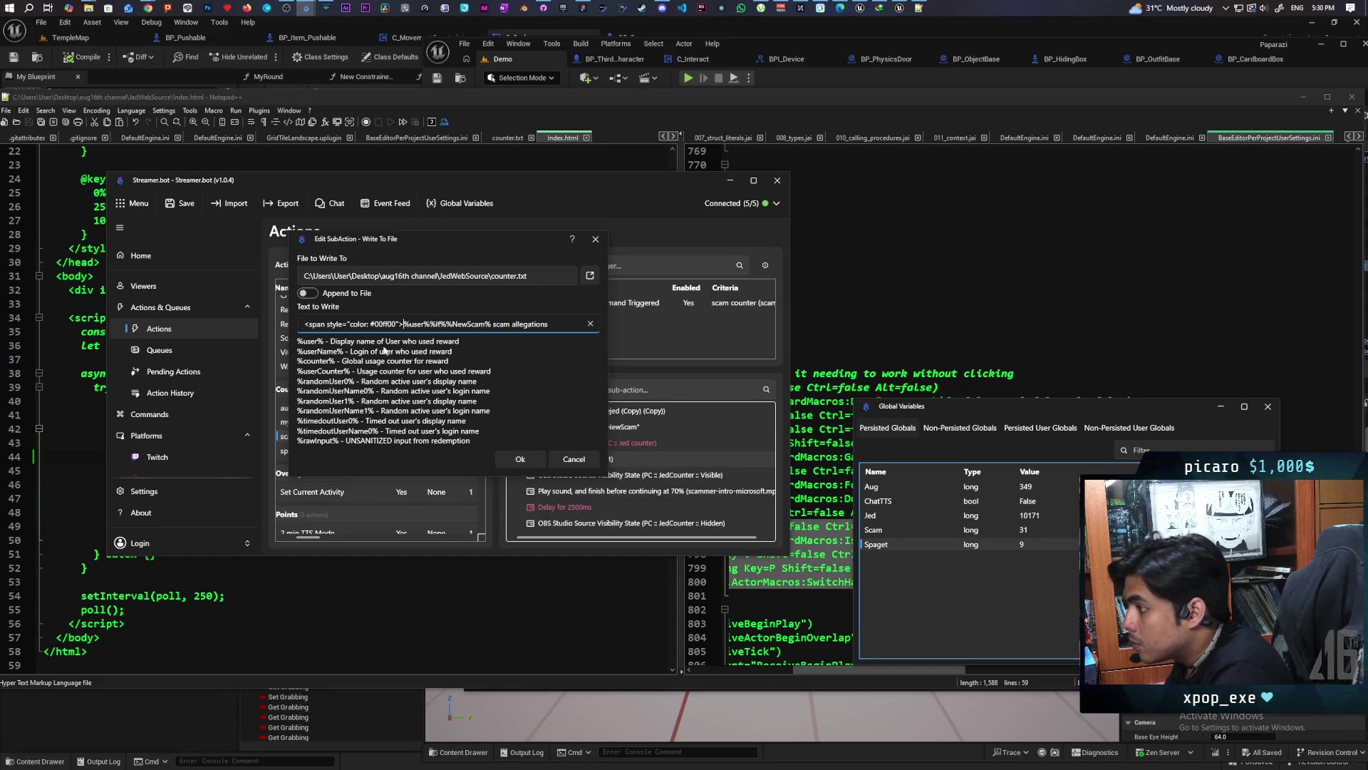
click(553, 325)
text(span>)
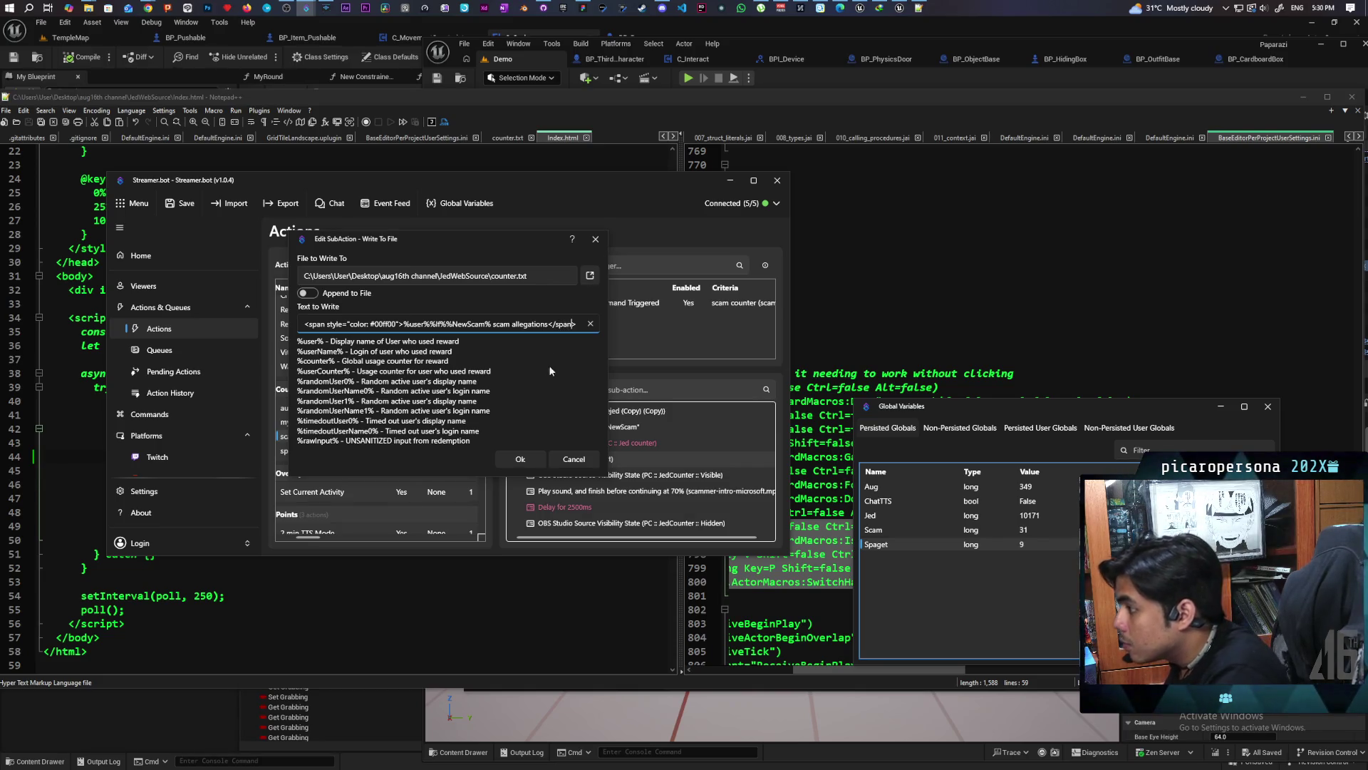
click(523, 458)
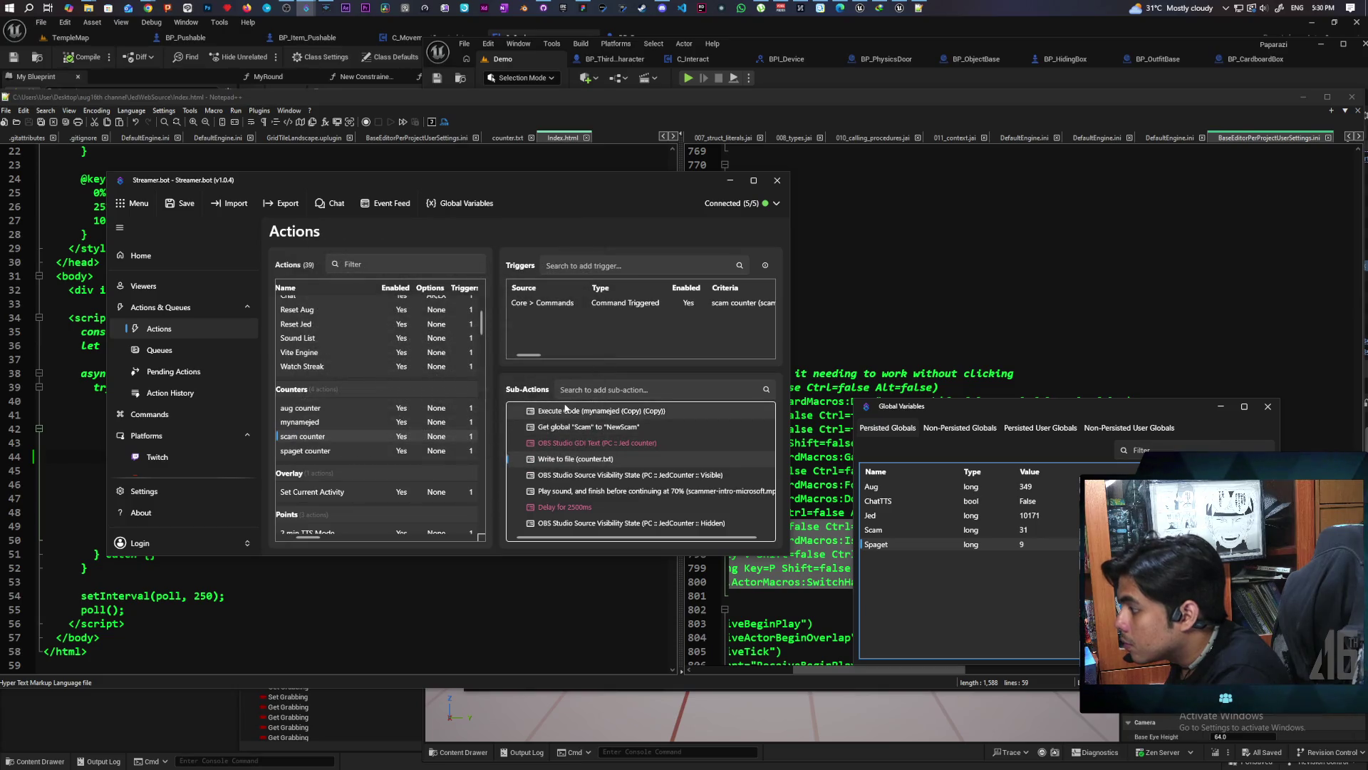
Wrap the Jed counter's file text '%user% %NewJed% Jeds' in the green #00ff00 span
click(331, 421)
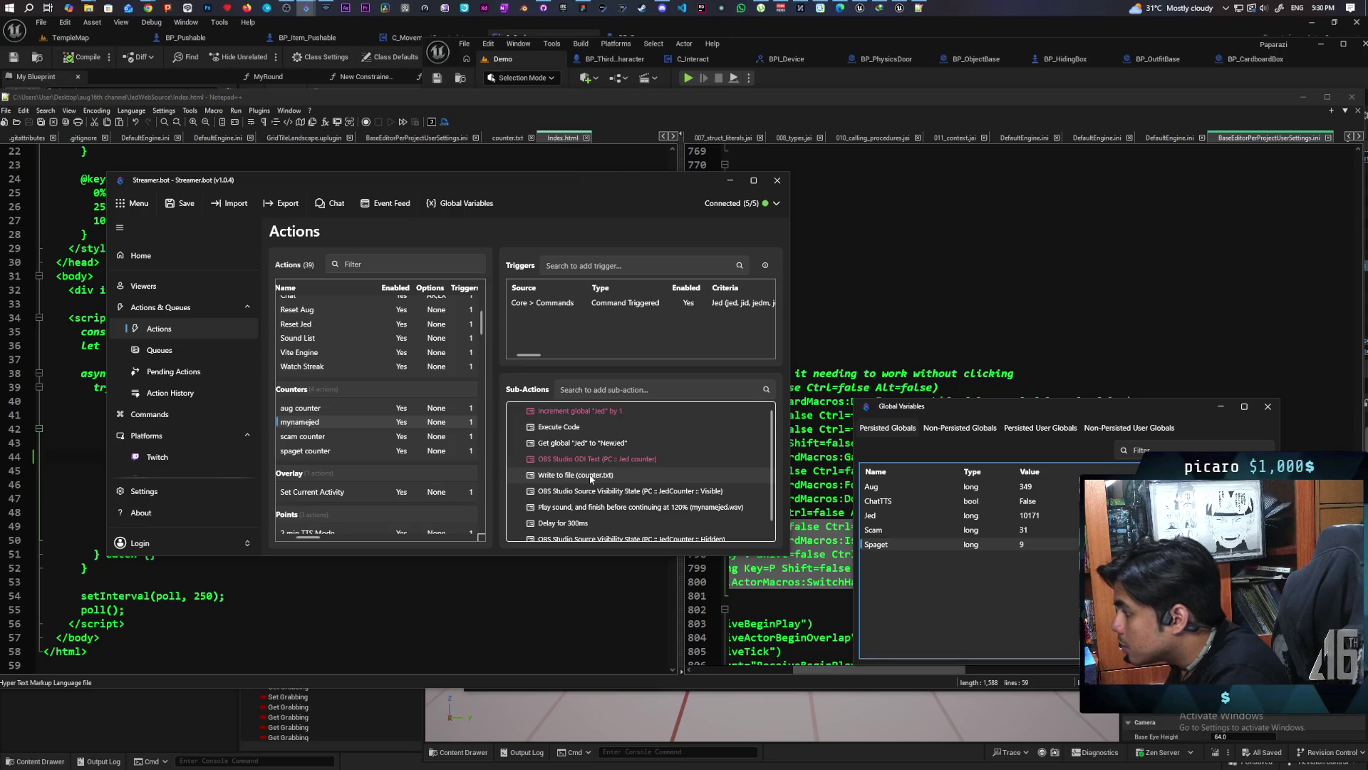
double_click(591, 475)
click(305, 325)
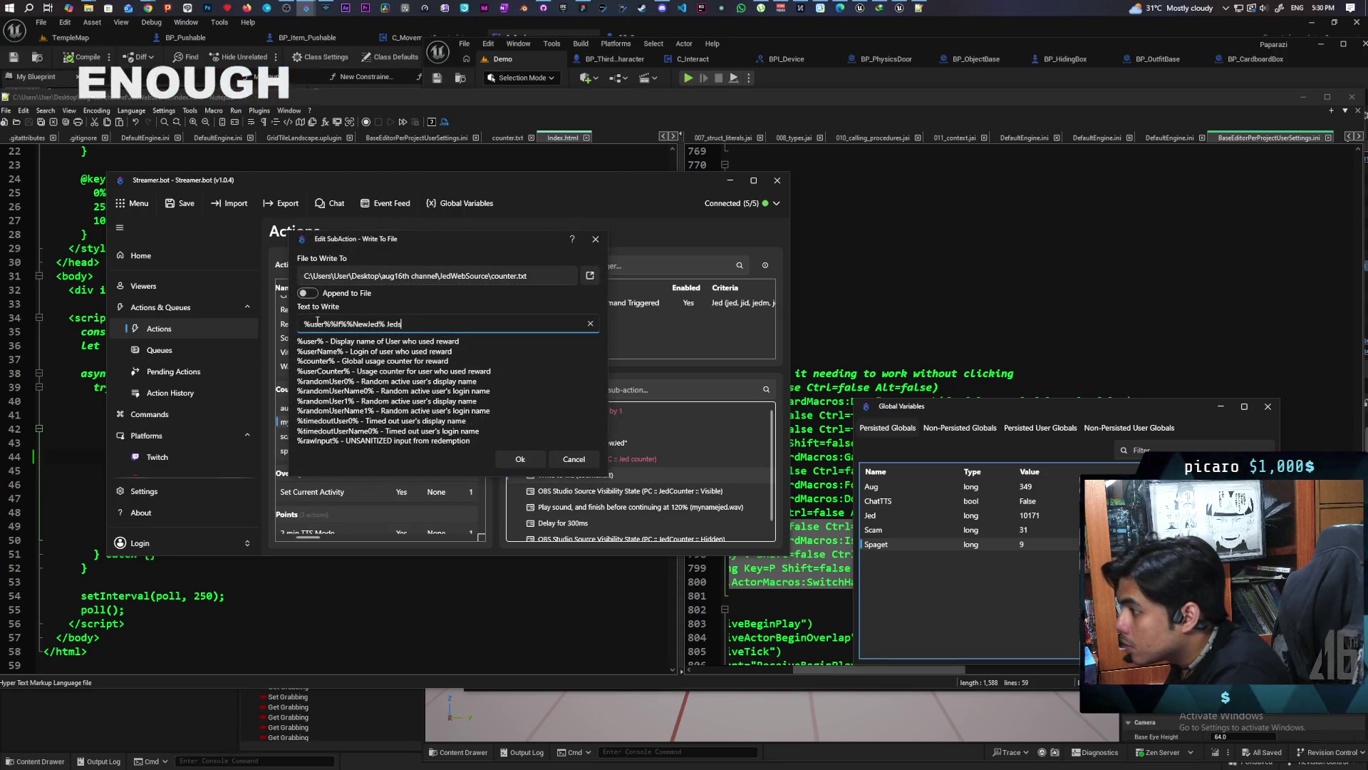
text(<span style="color: #00ff00">%user% %NewJed% Jeds)
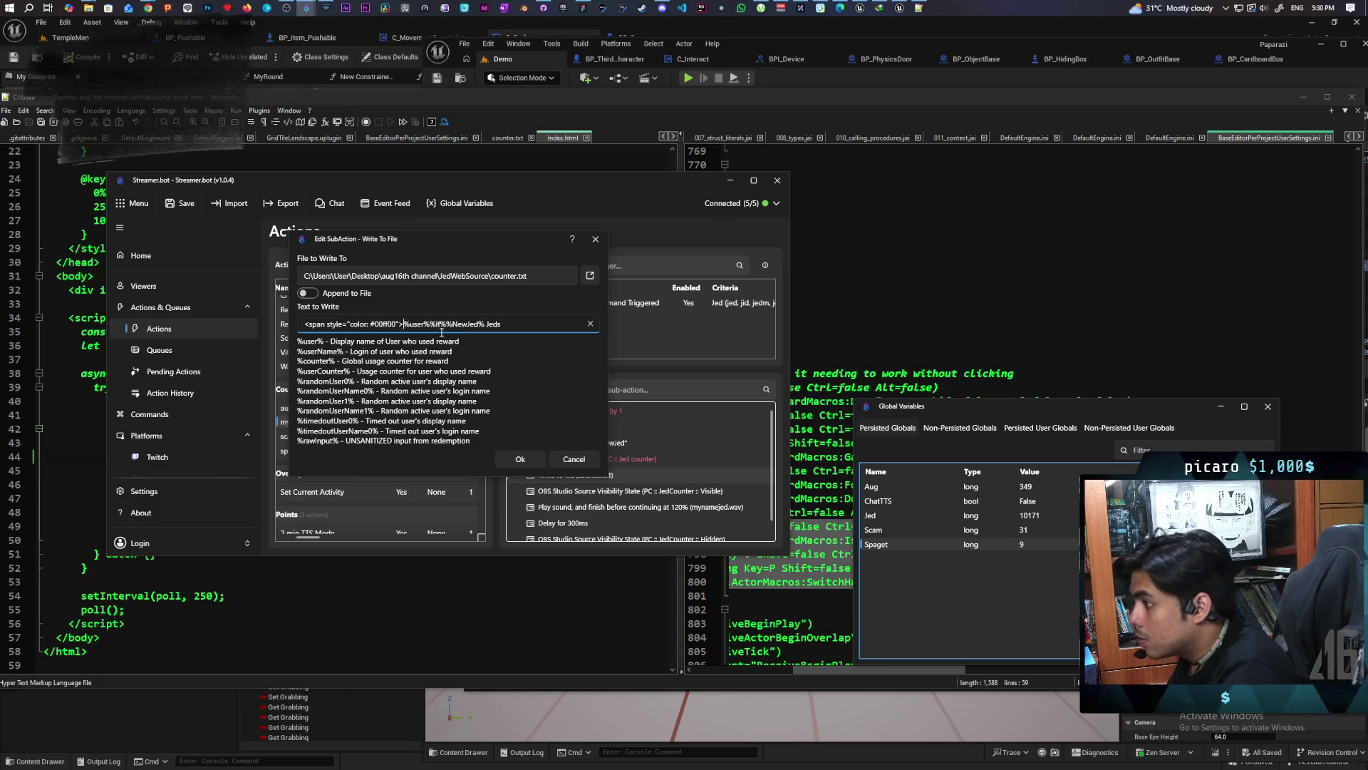
text(</sp)
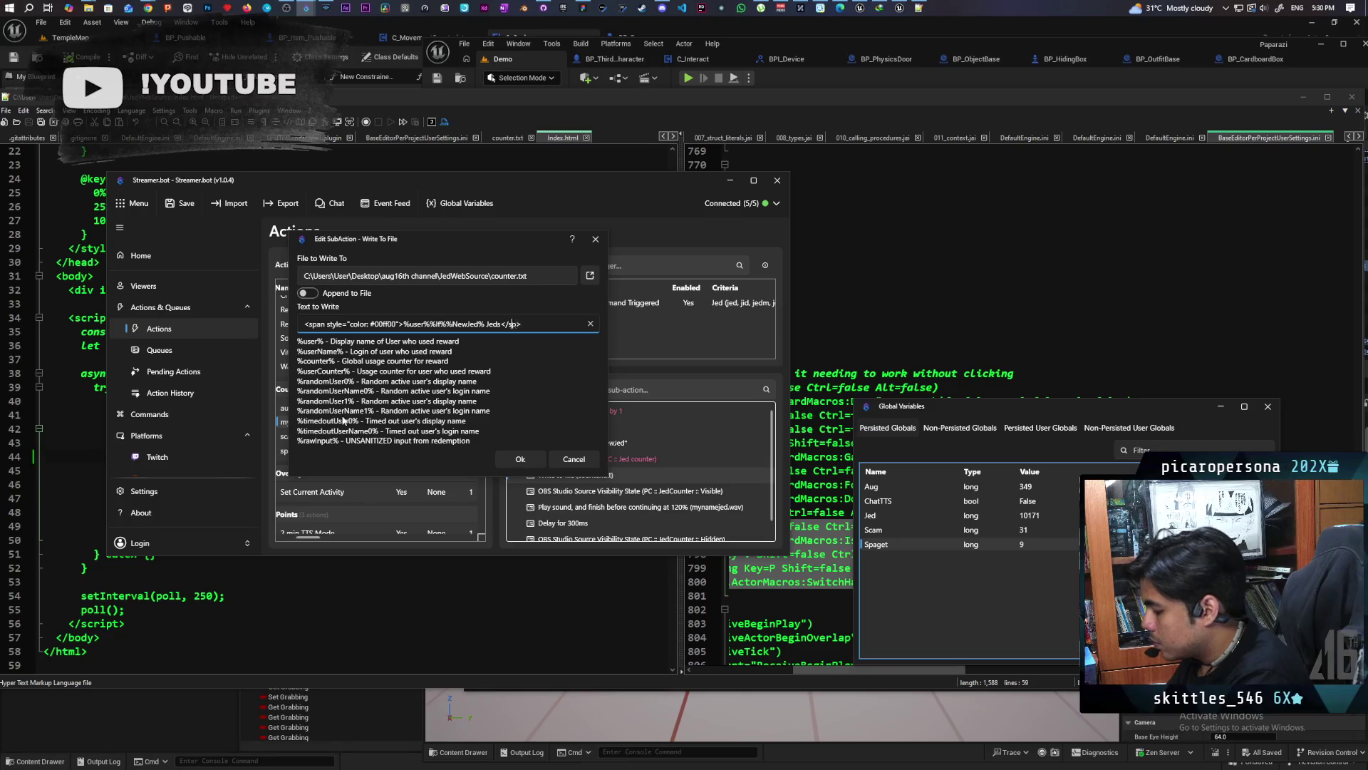
text(an)
click(517, 459)
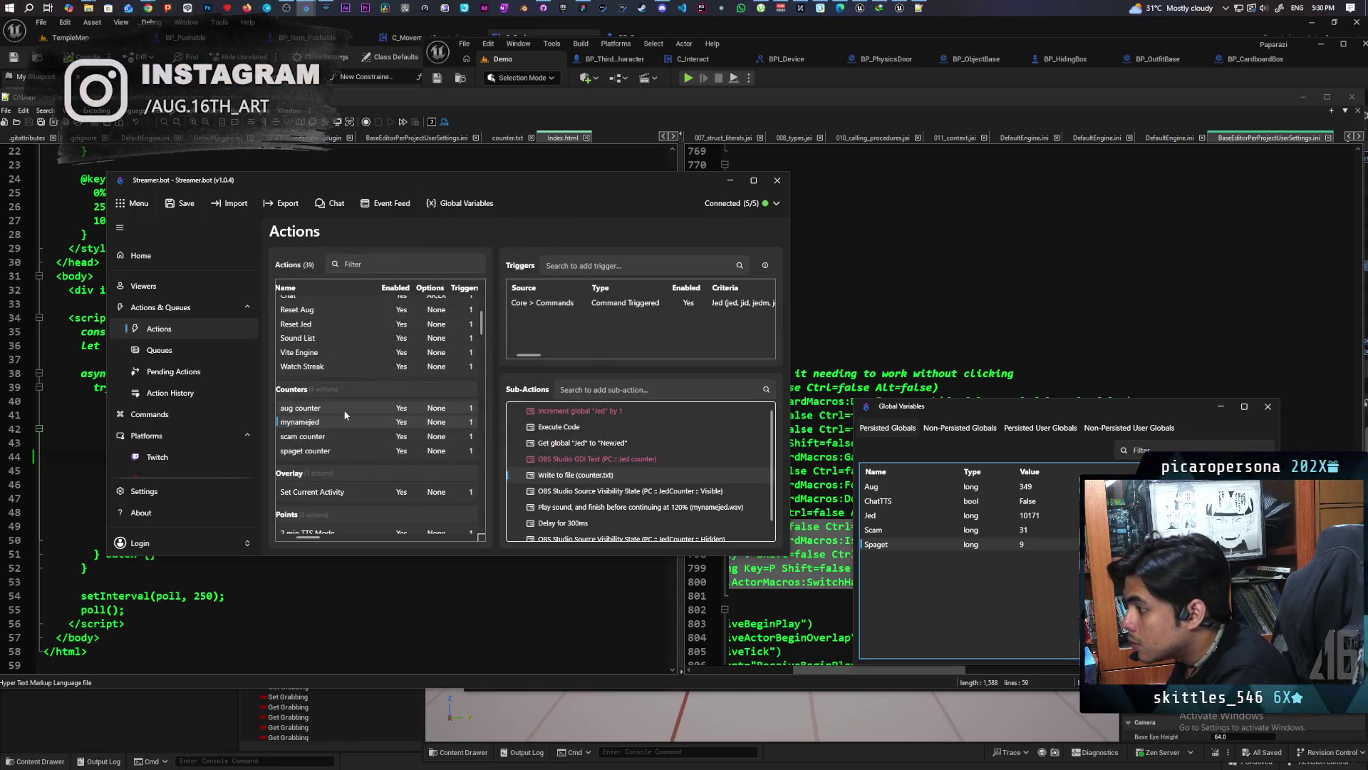
Wrap the aug counter's file text in the same green #00ff00 span tags
click(344, 409)
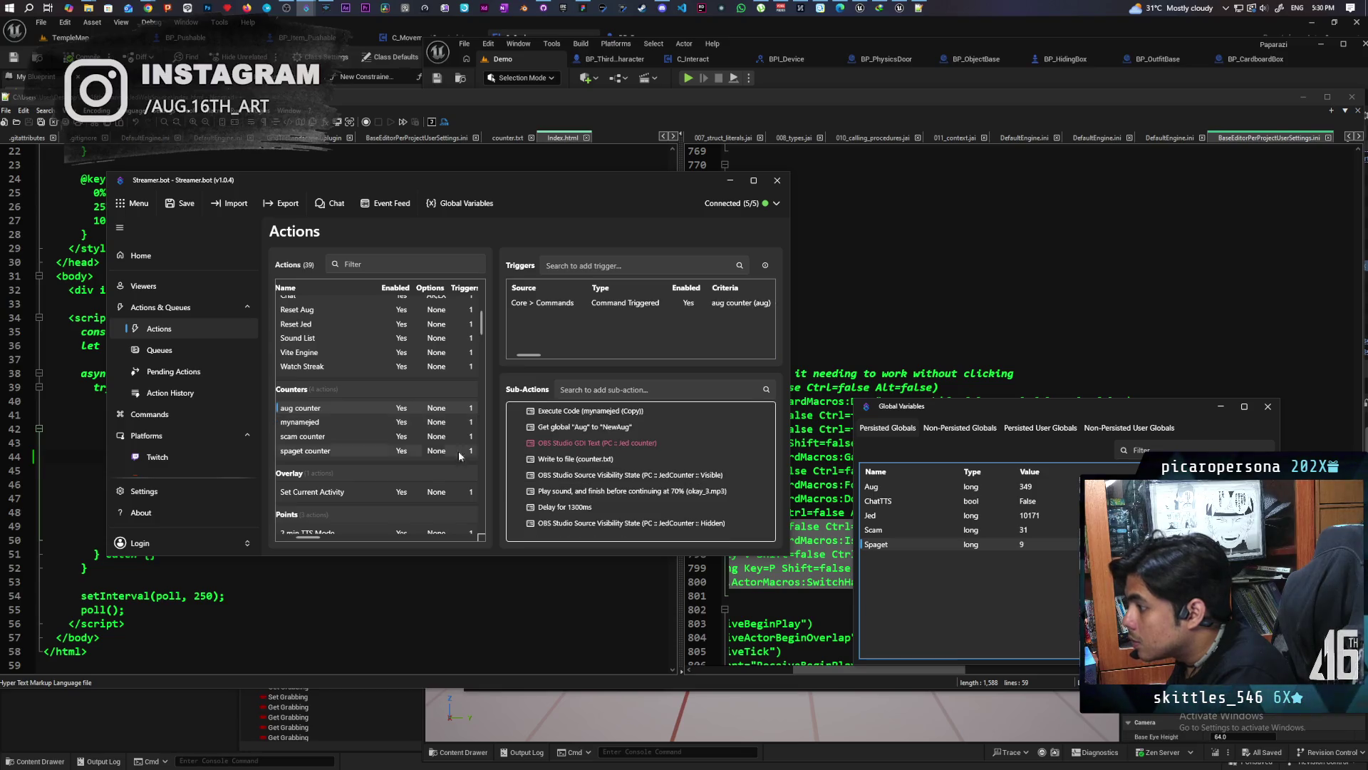
double_click(595, 459)
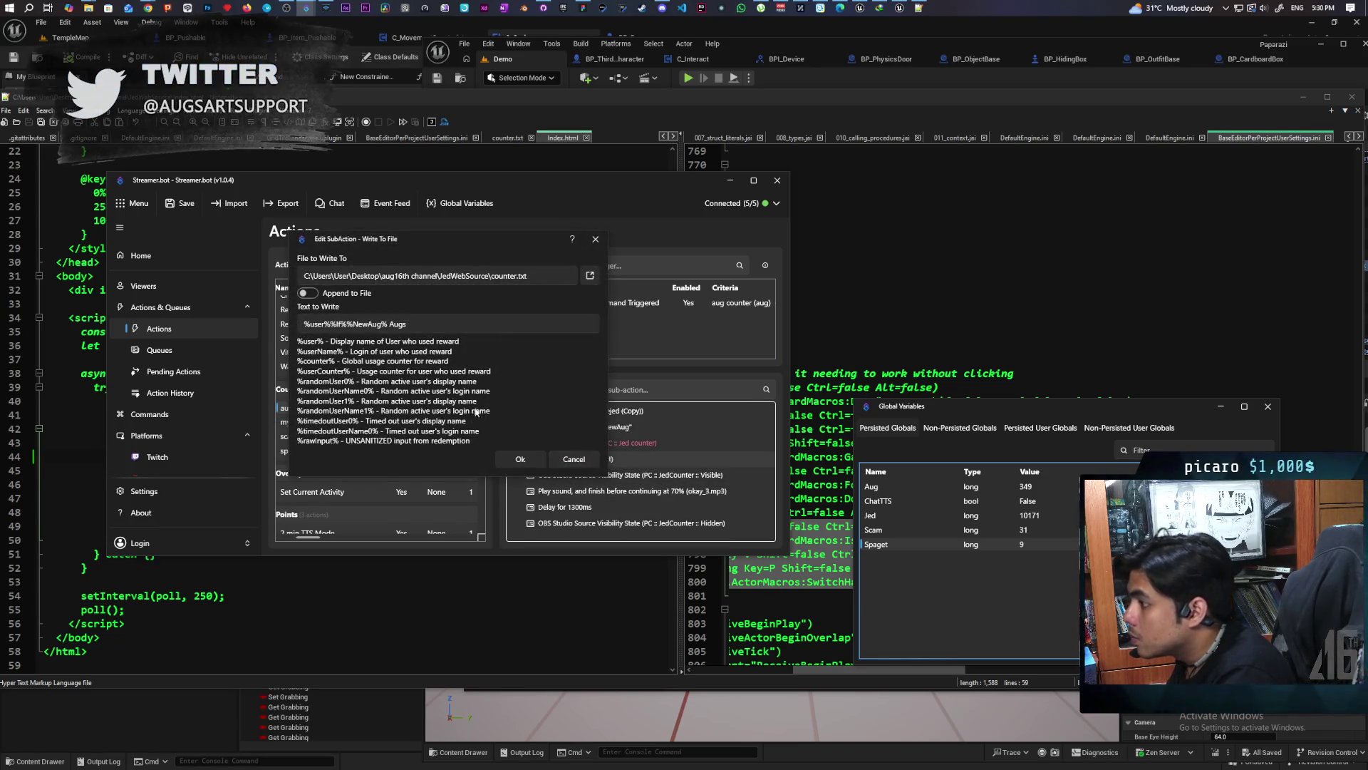
click(306, 323)
text(<span style="color: #00ff00">)
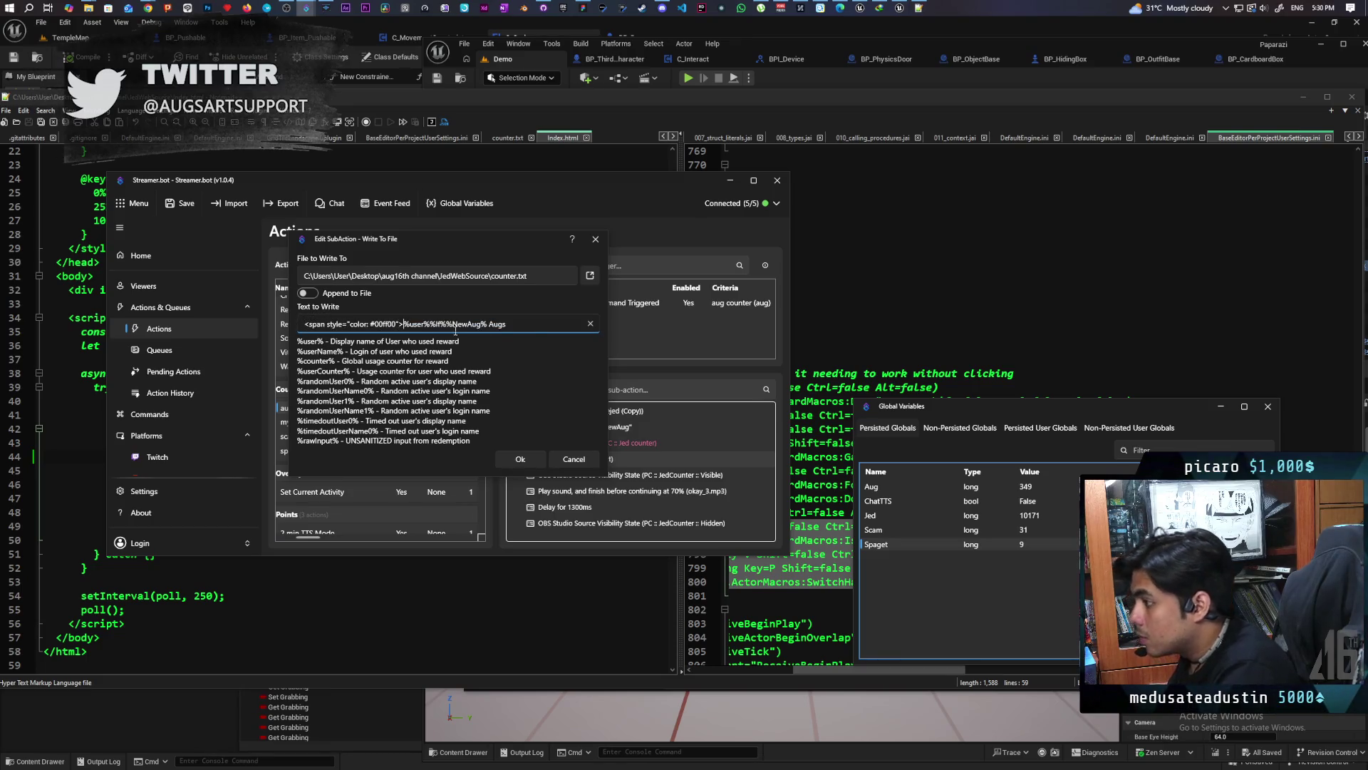
click(535, 325)
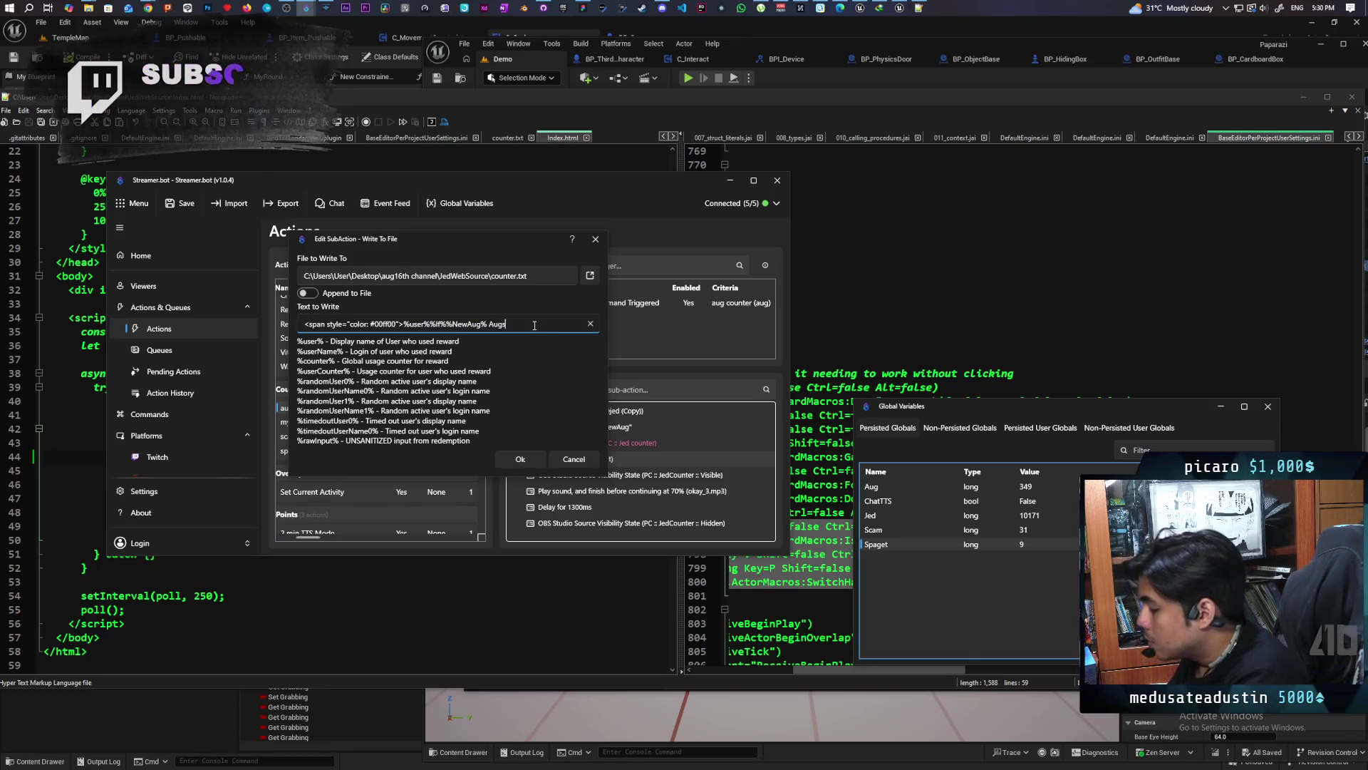
text(<>)
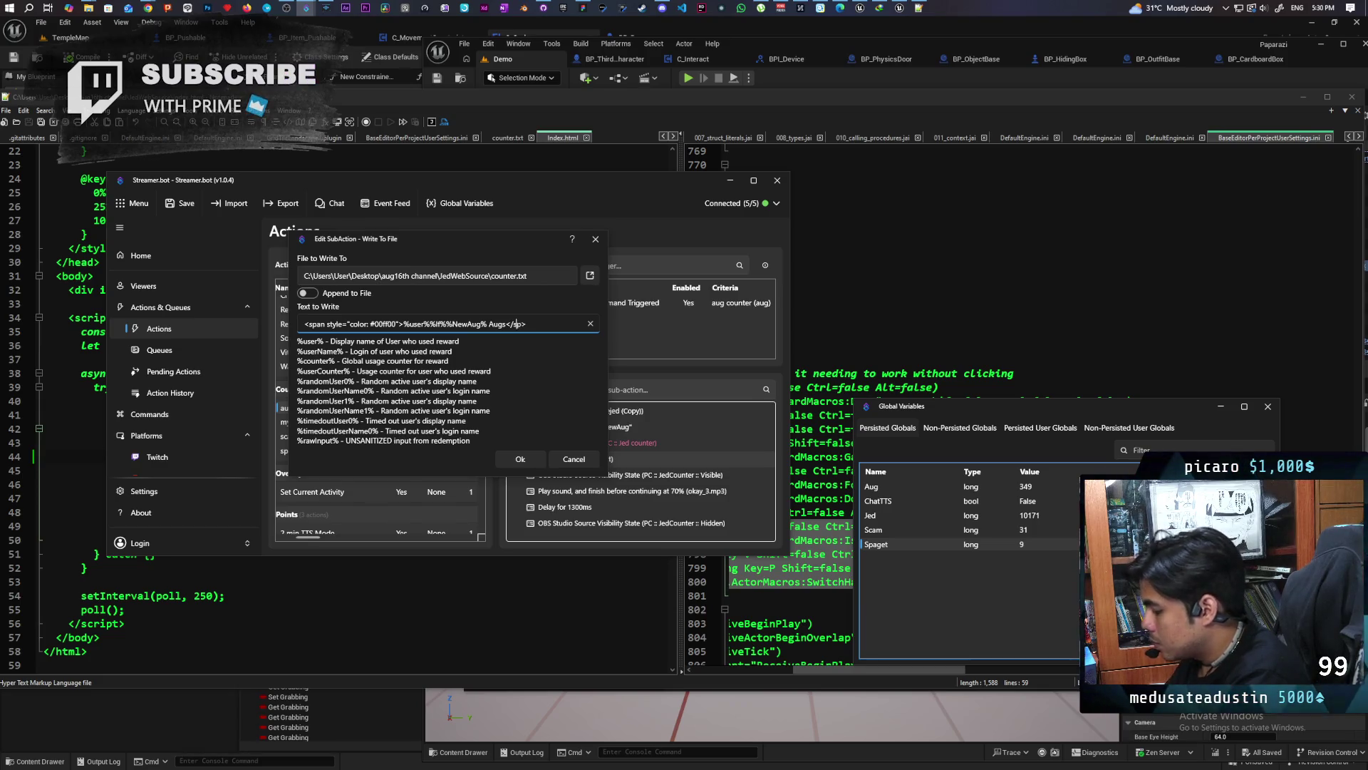
click(519, 459)
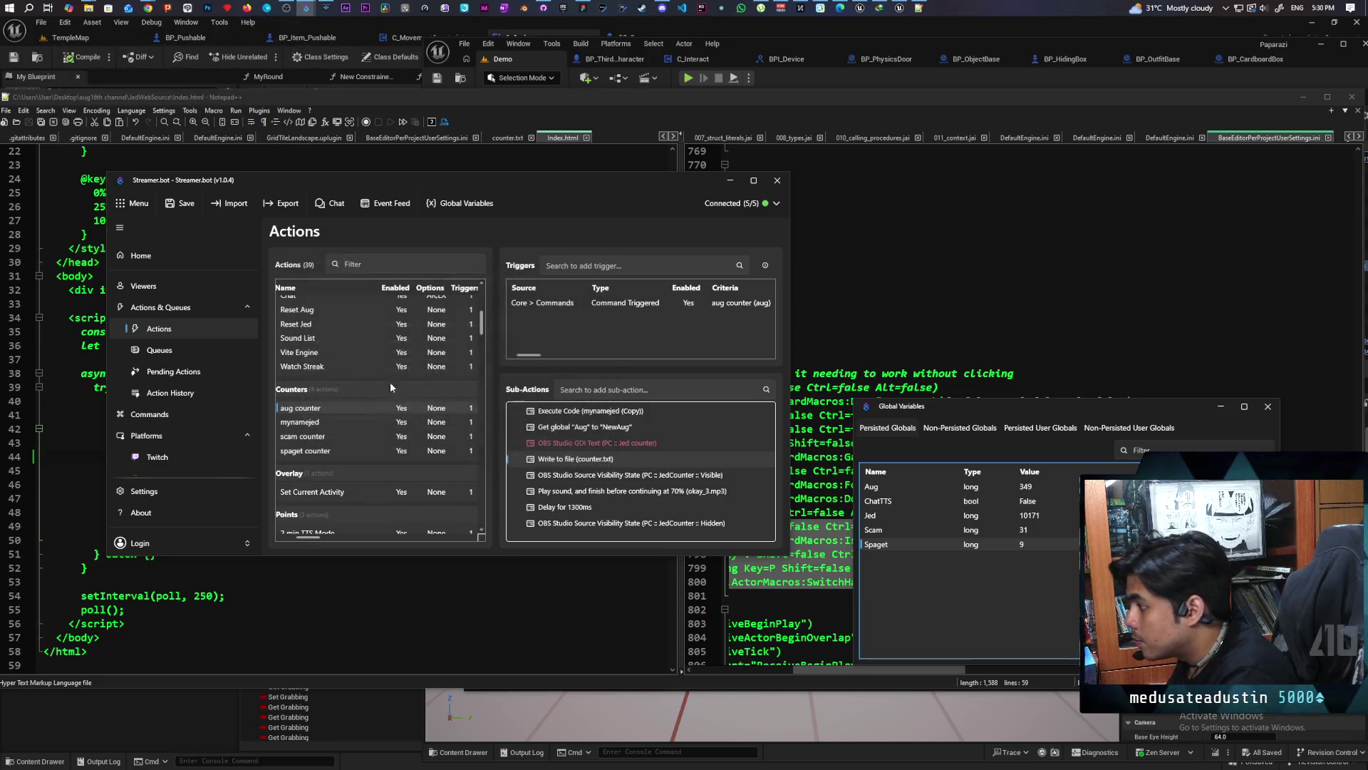
Save the Streamer.bot settings and close the Global Variables window
click(181, 204)
click(728, 181)
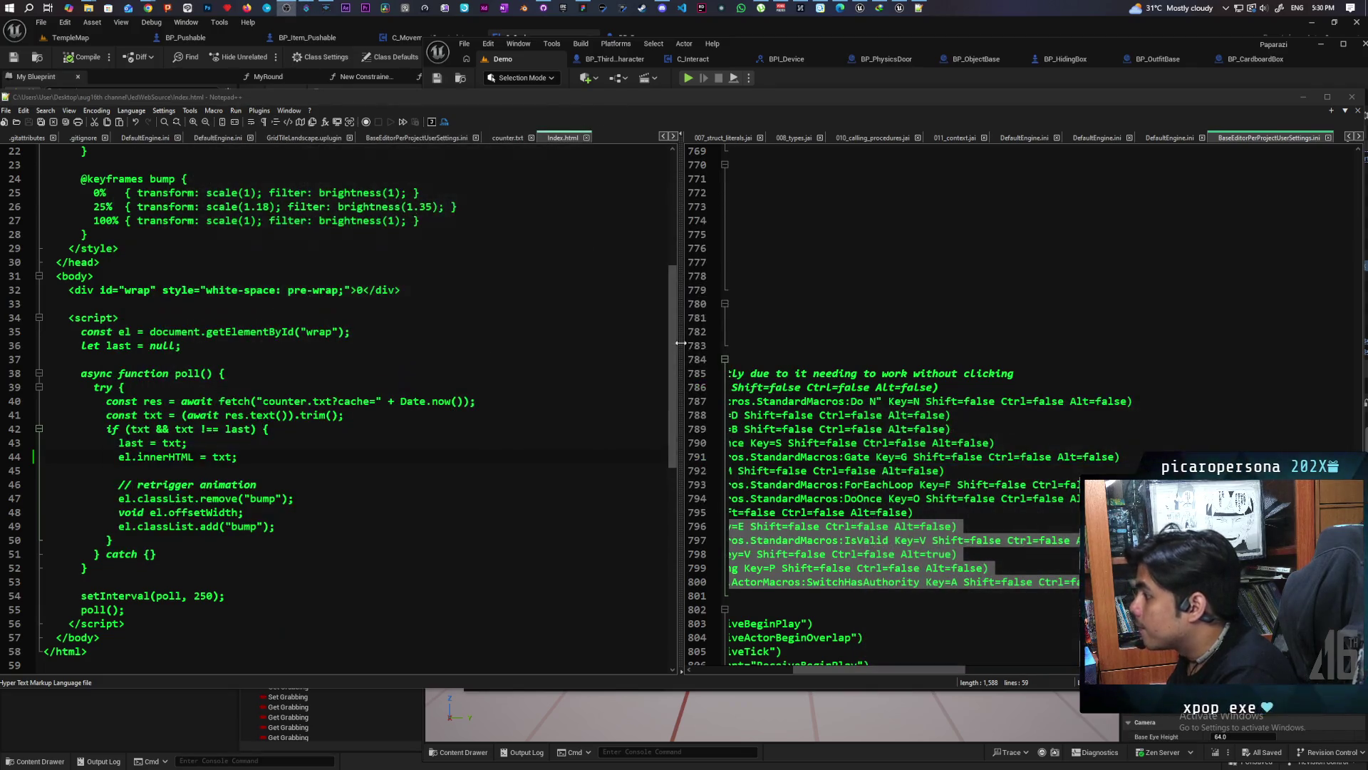
click(306, 8)
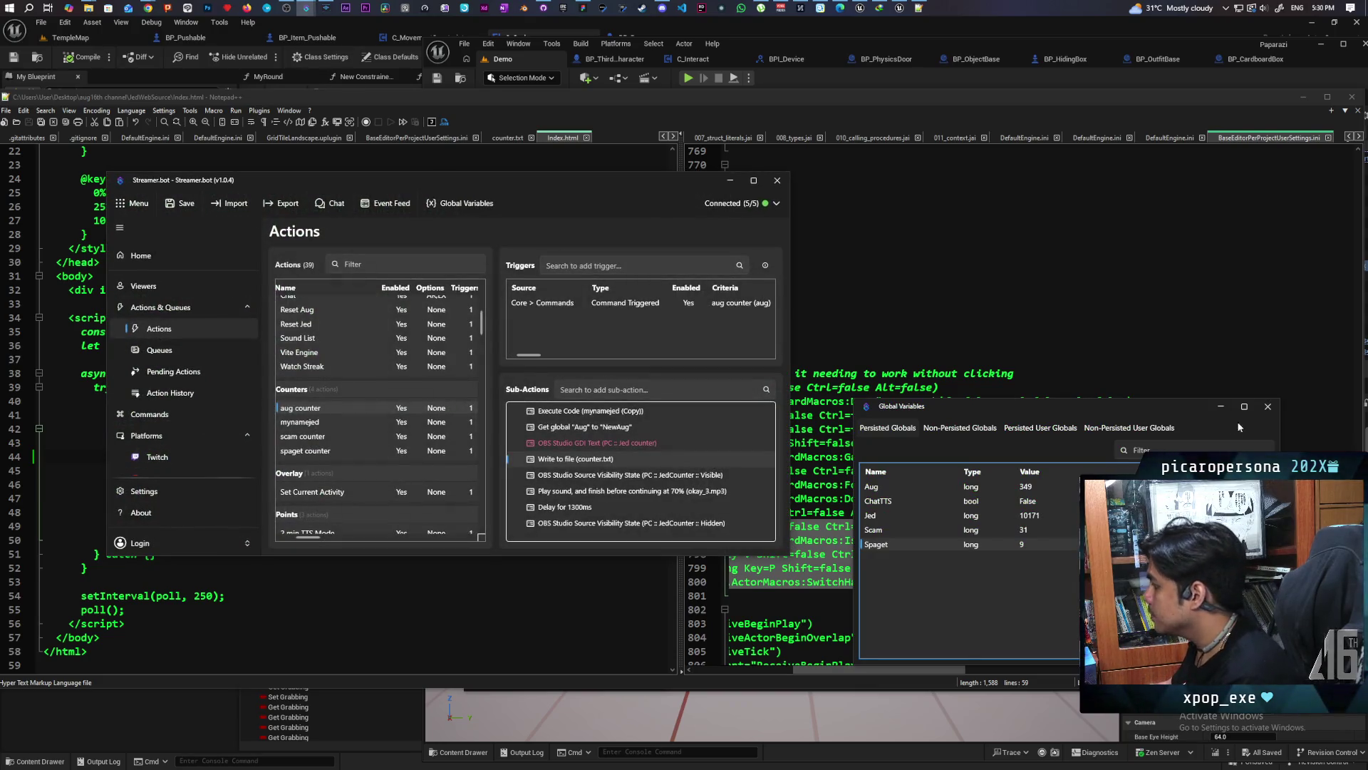
click(1267, 406)
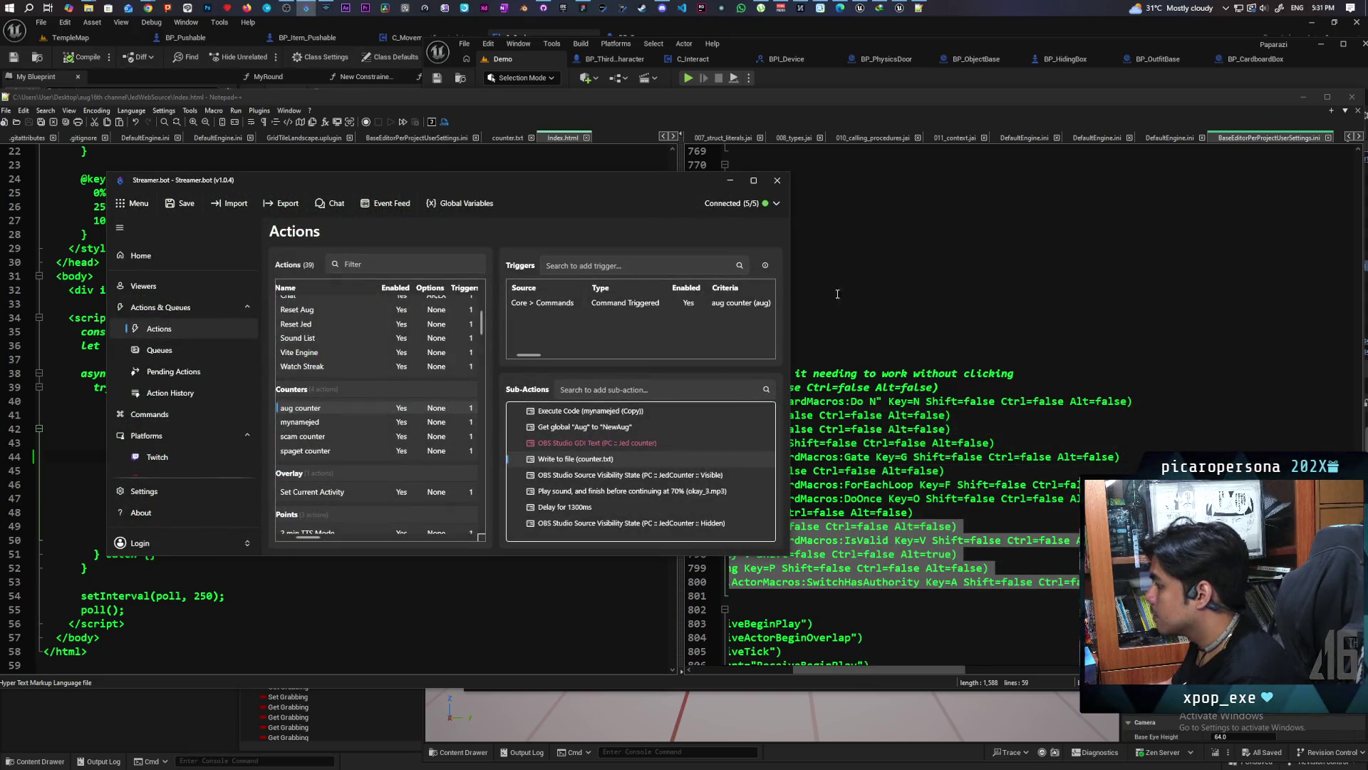
click(727, 181)
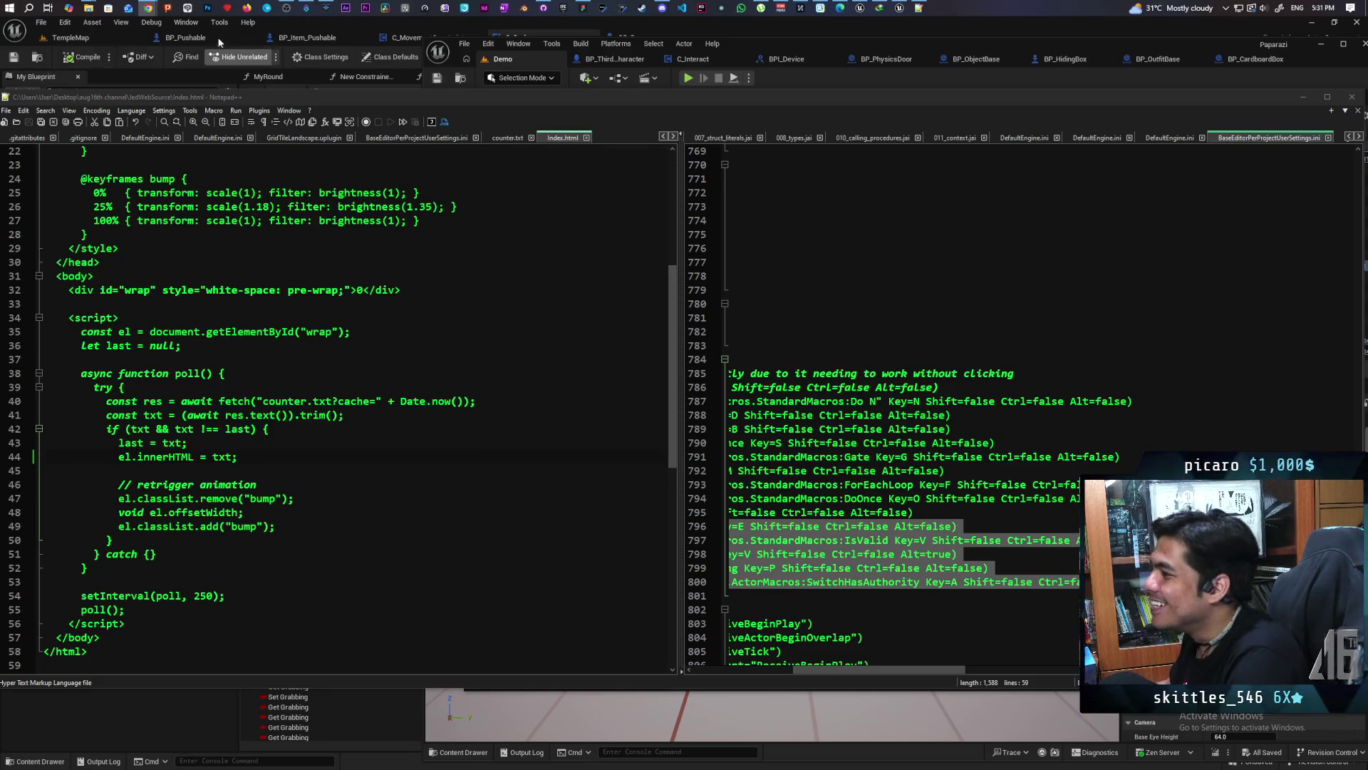
Replace 'spaghetti' with 'call center' in the Google query and search for that emoji
mouse_move(149, 8)
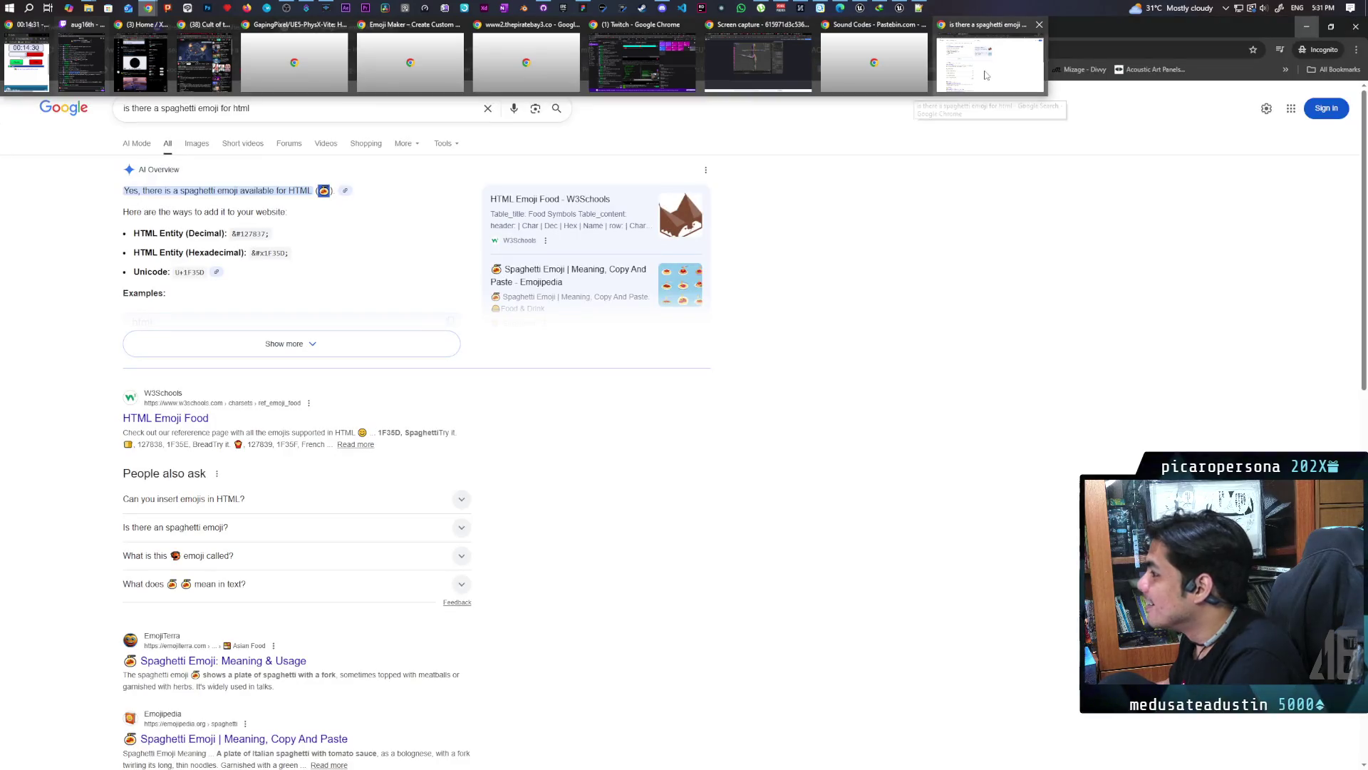
click(987, 76)
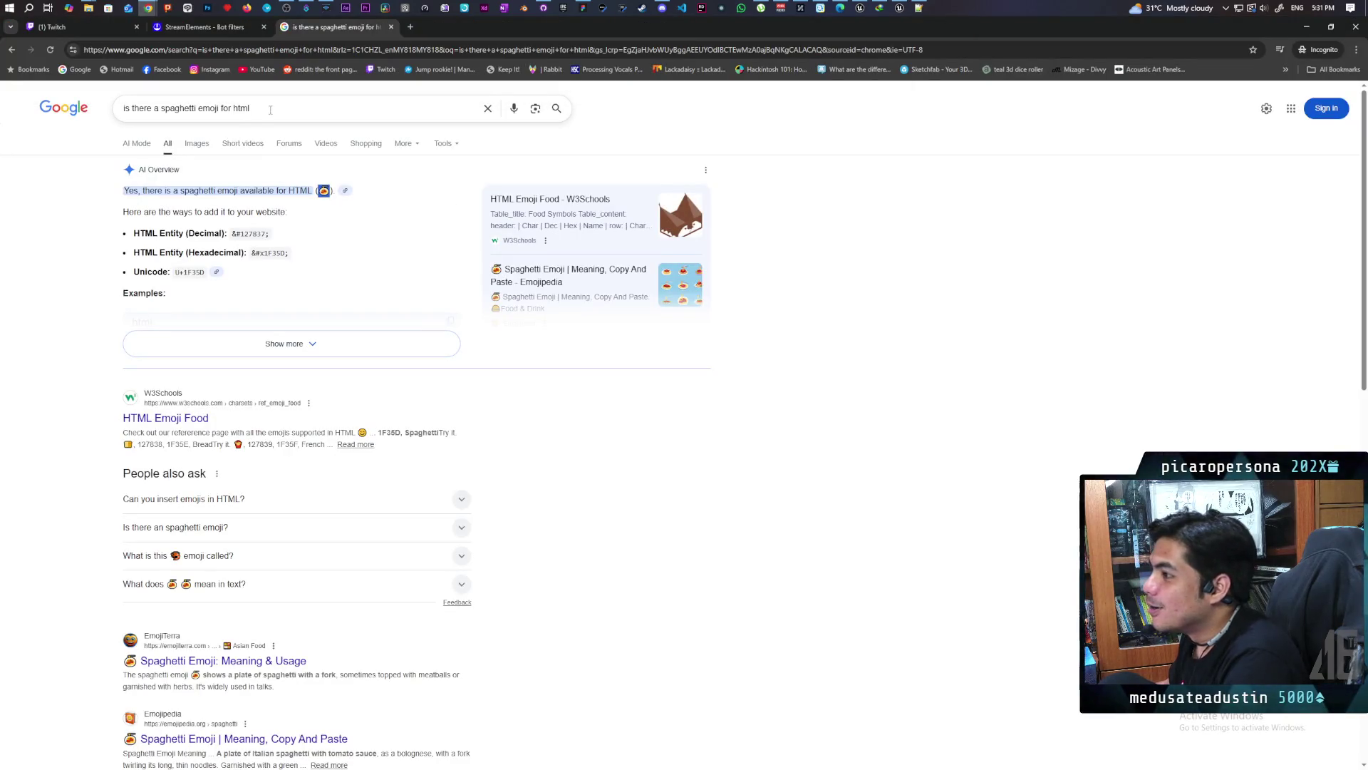
double_click(178, 108)
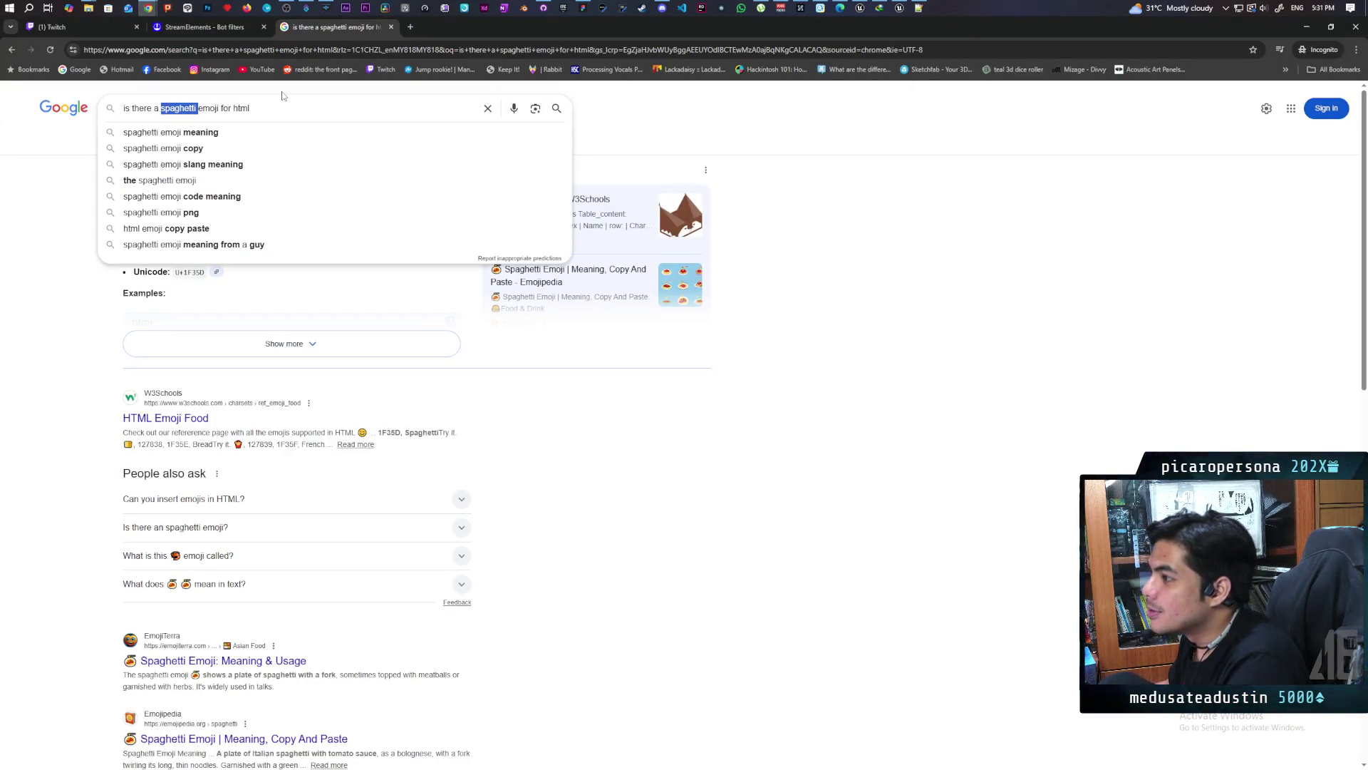
text(call center)
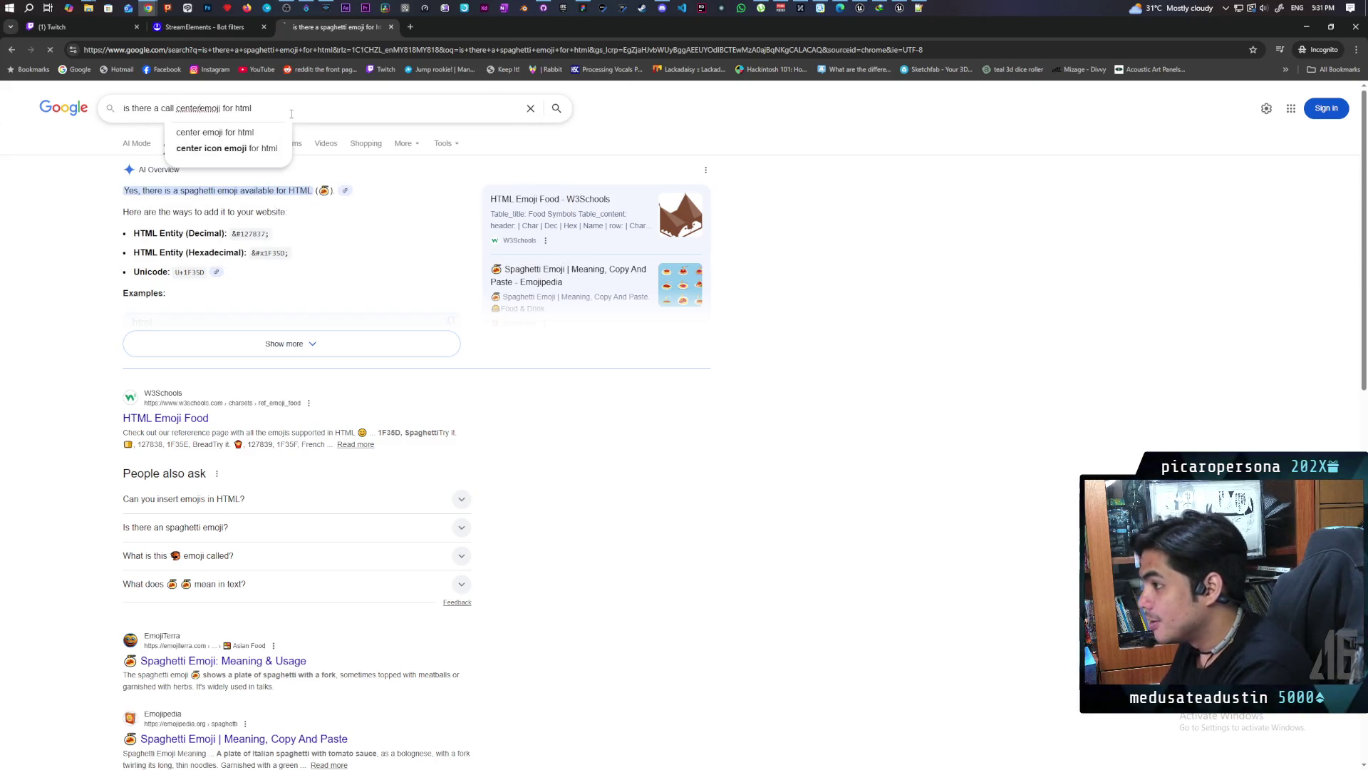
key(Return)
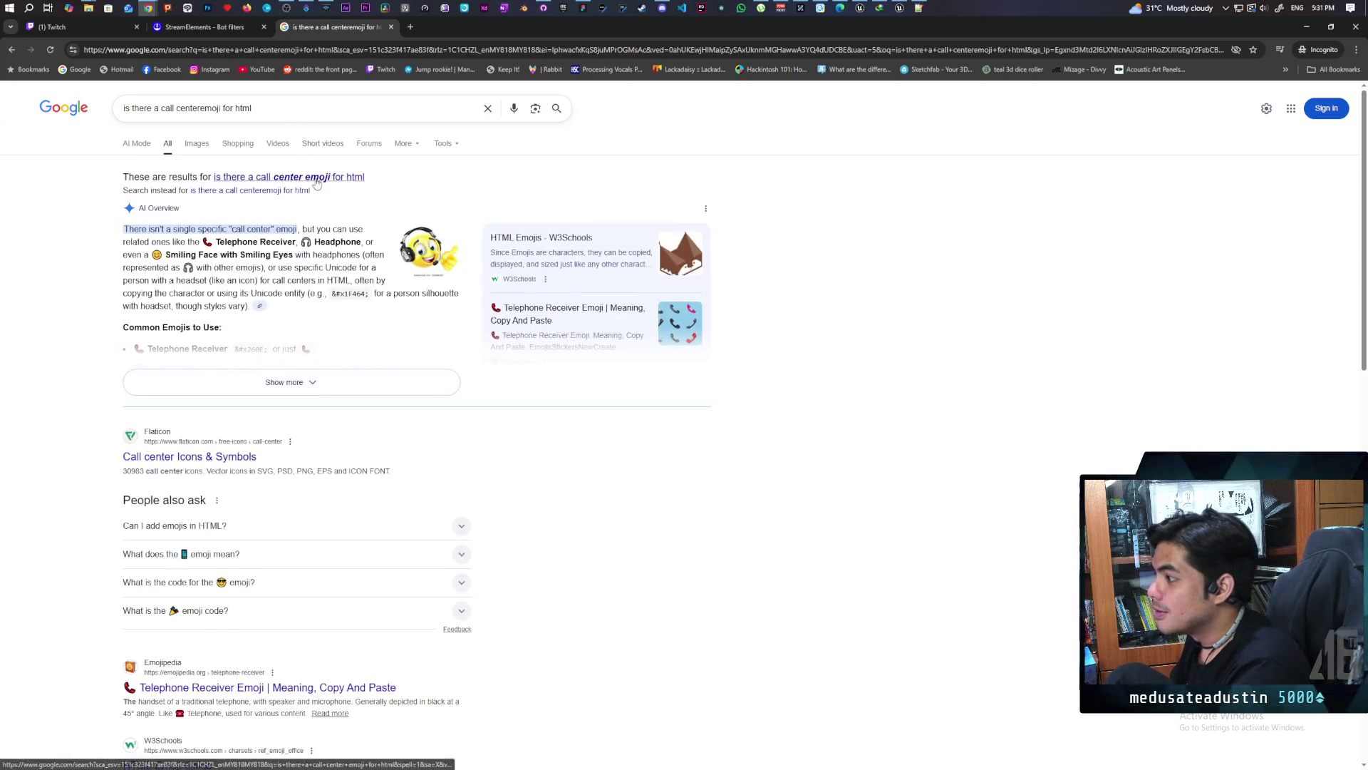
click(325, 175)
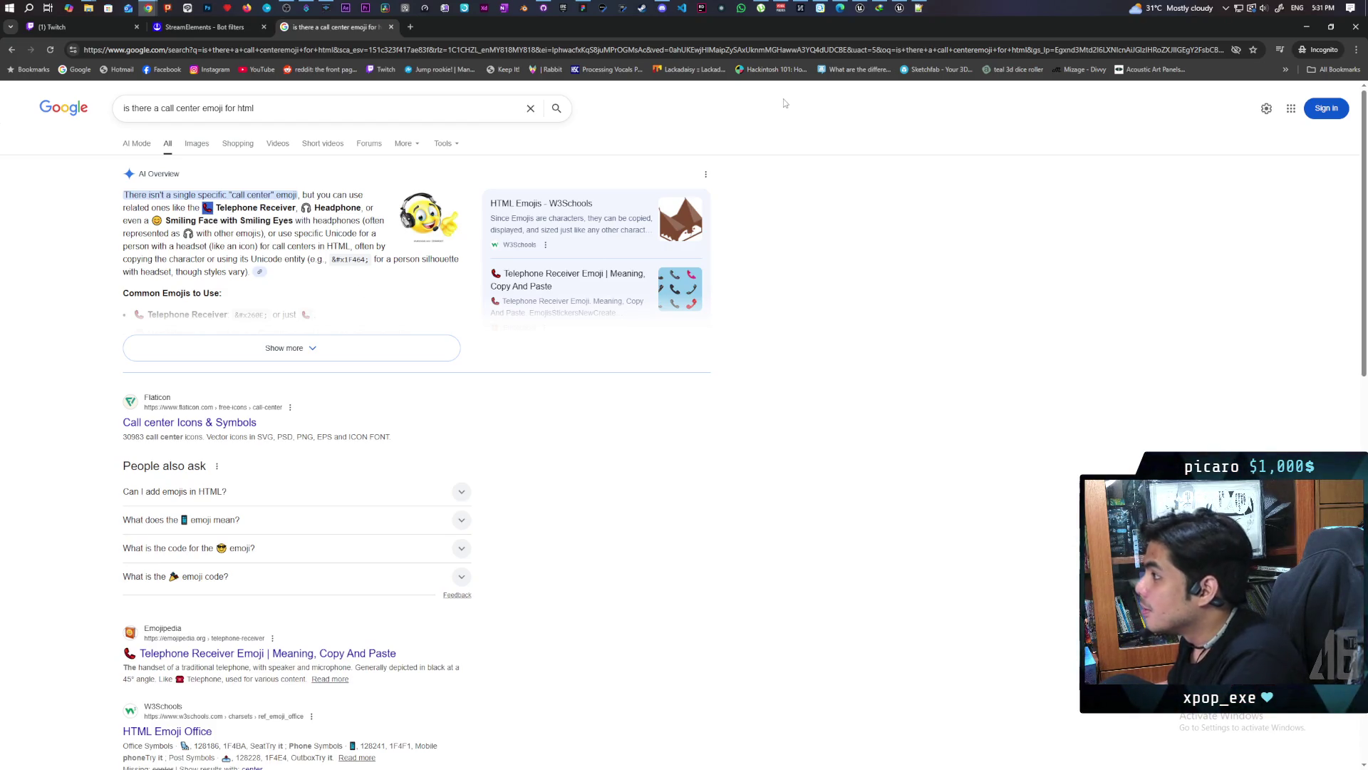
click(307, 8)
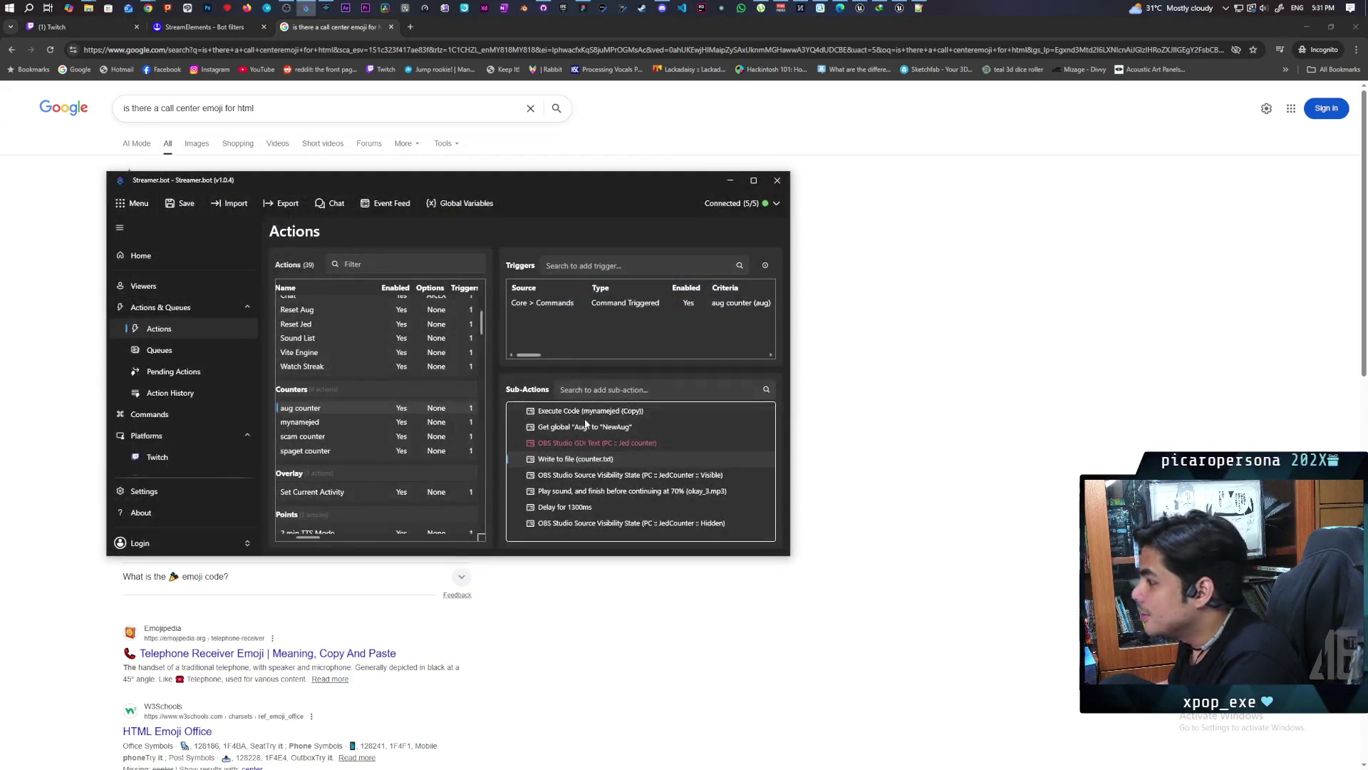
Append a 📞 emoji to the scam counter's file text, save, and move Streamer.bot aside
click(413, 436)
click(606, 461)
double_click(606, 462)
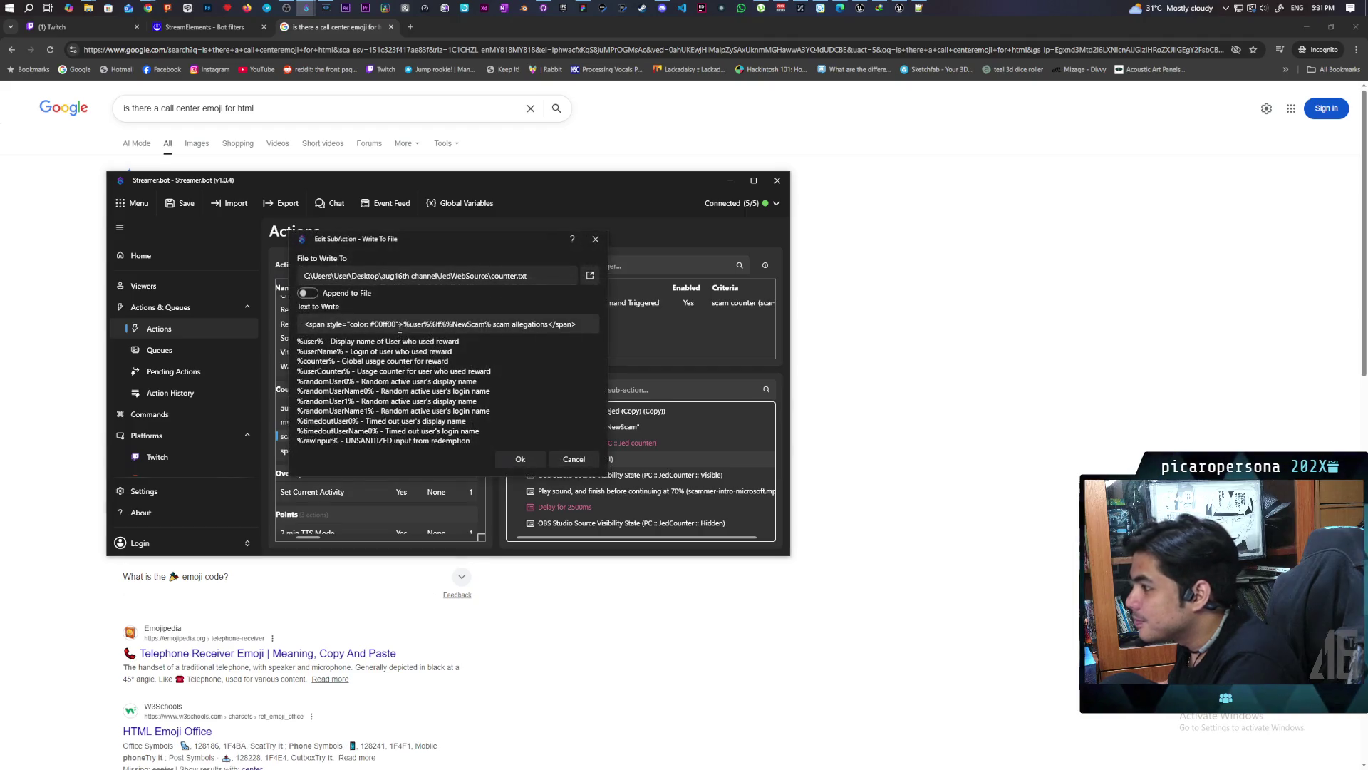
click(578, 324)
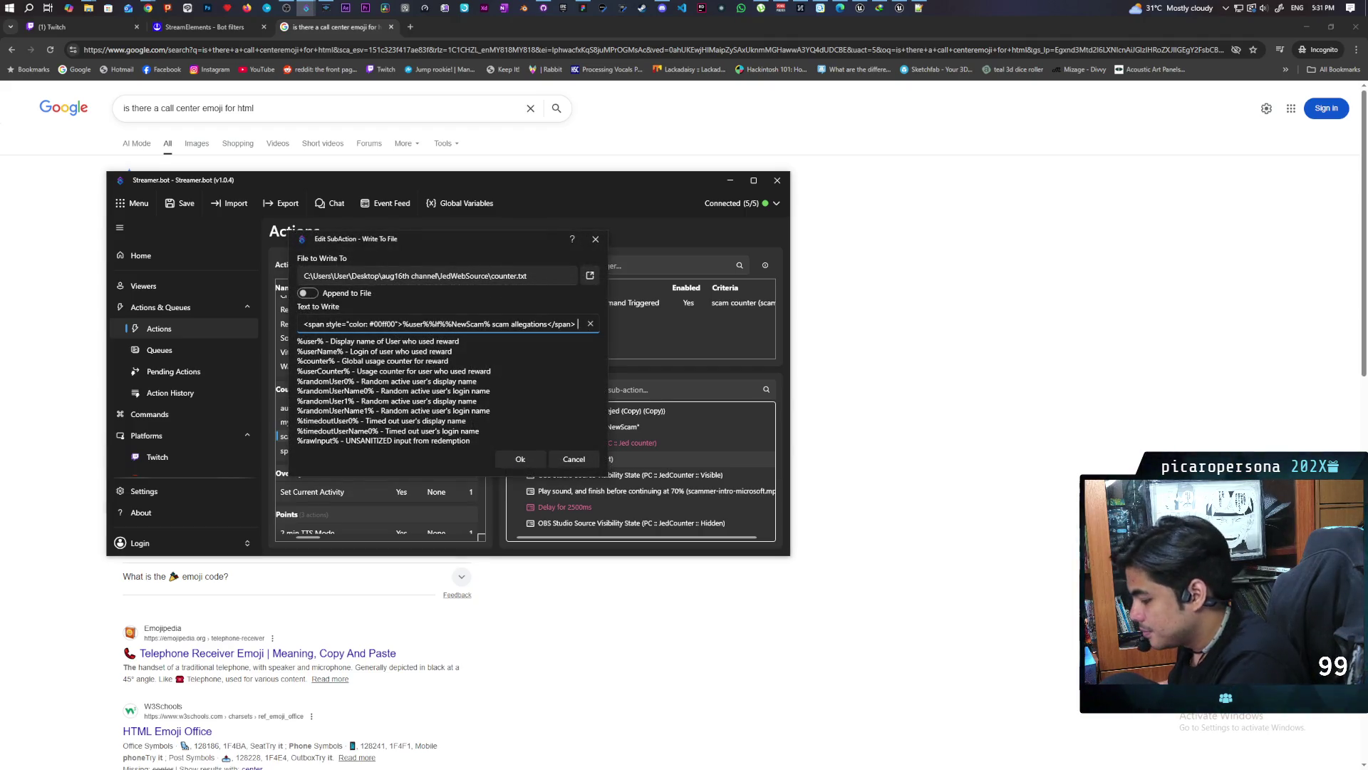
text(📞)
click(522, 459)
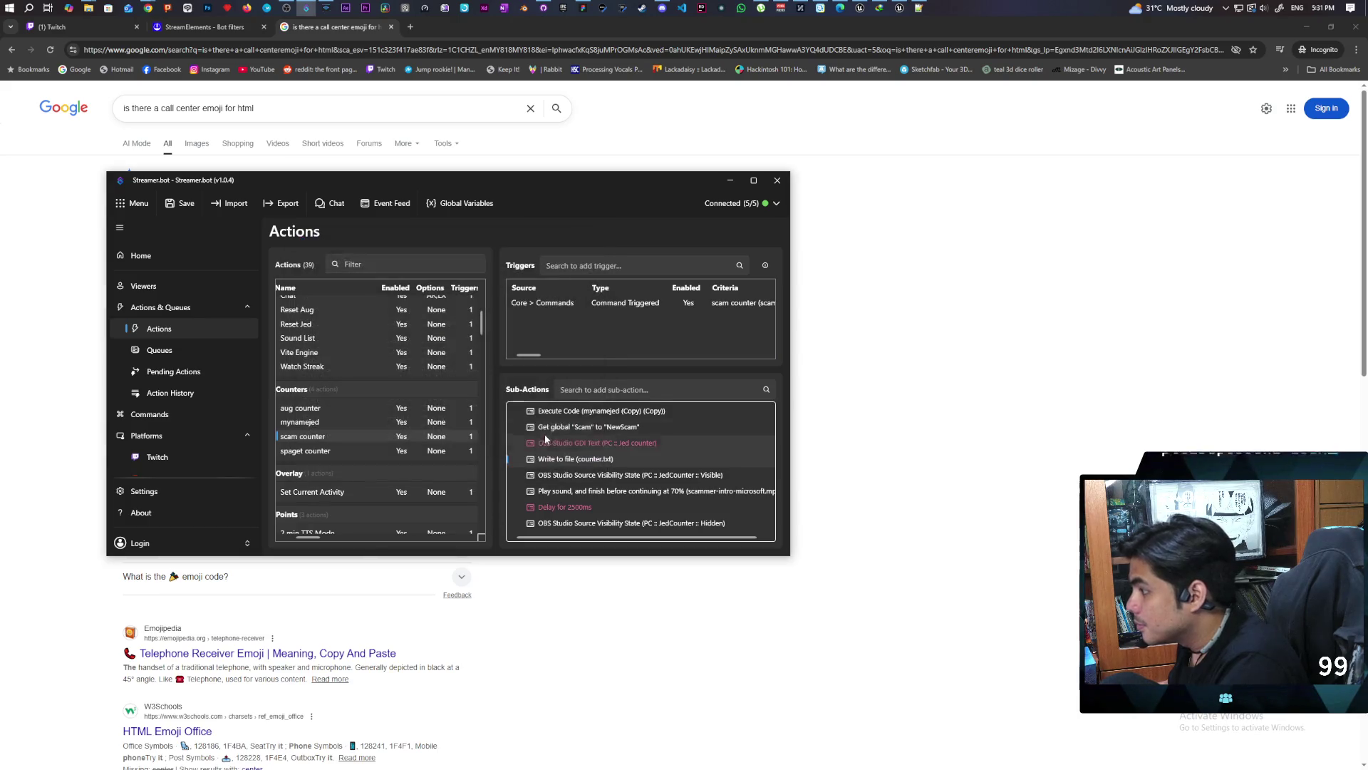
click(181, 204)
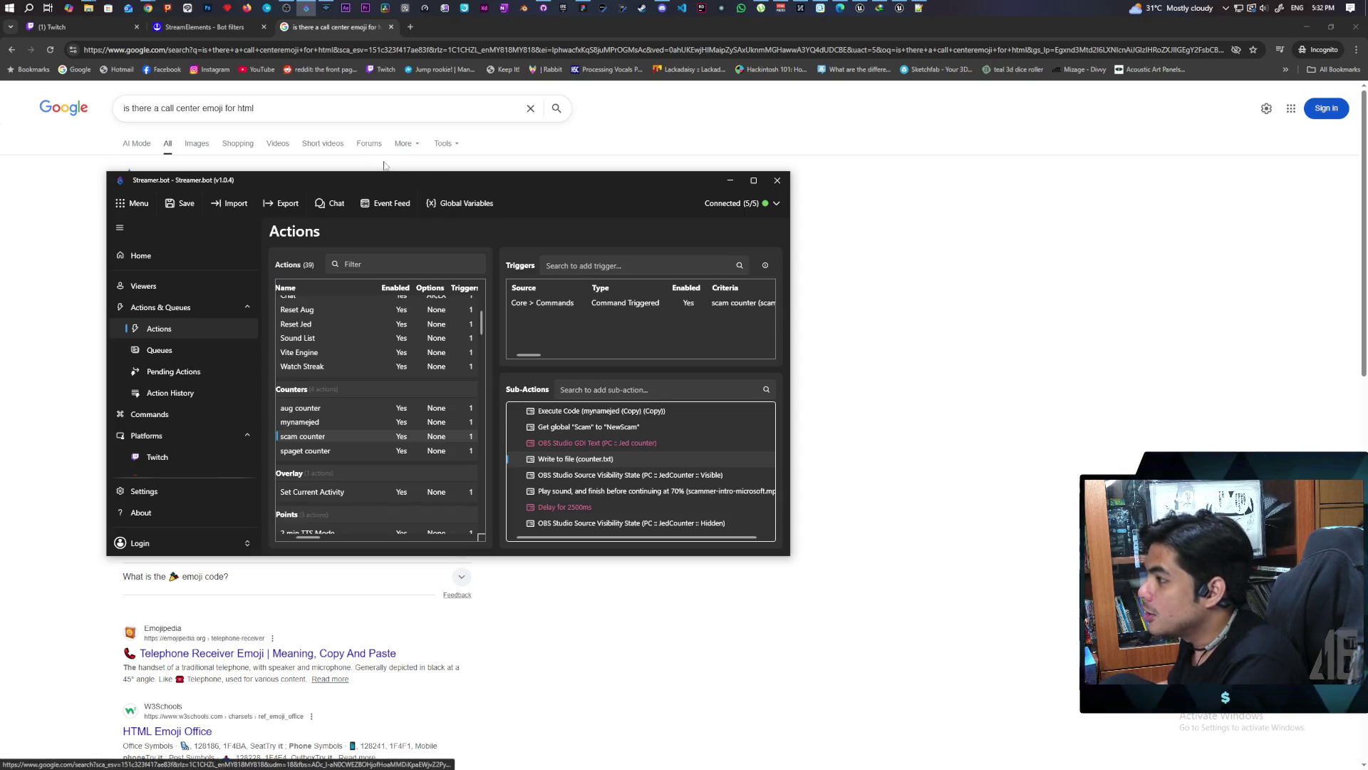
drag(388, 183, 850, 253)
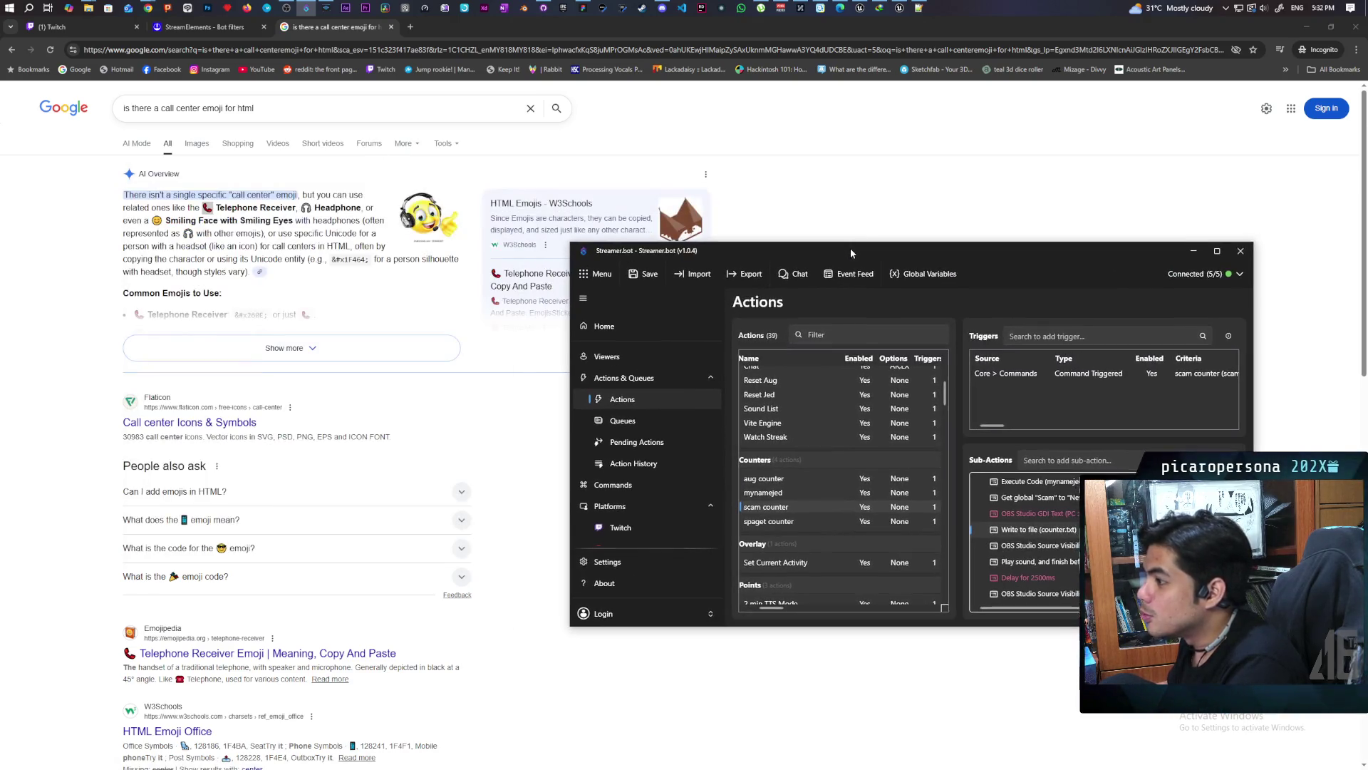
Bring Streamer.bot back over the browser and move its window to the upper left
click(306, 208)
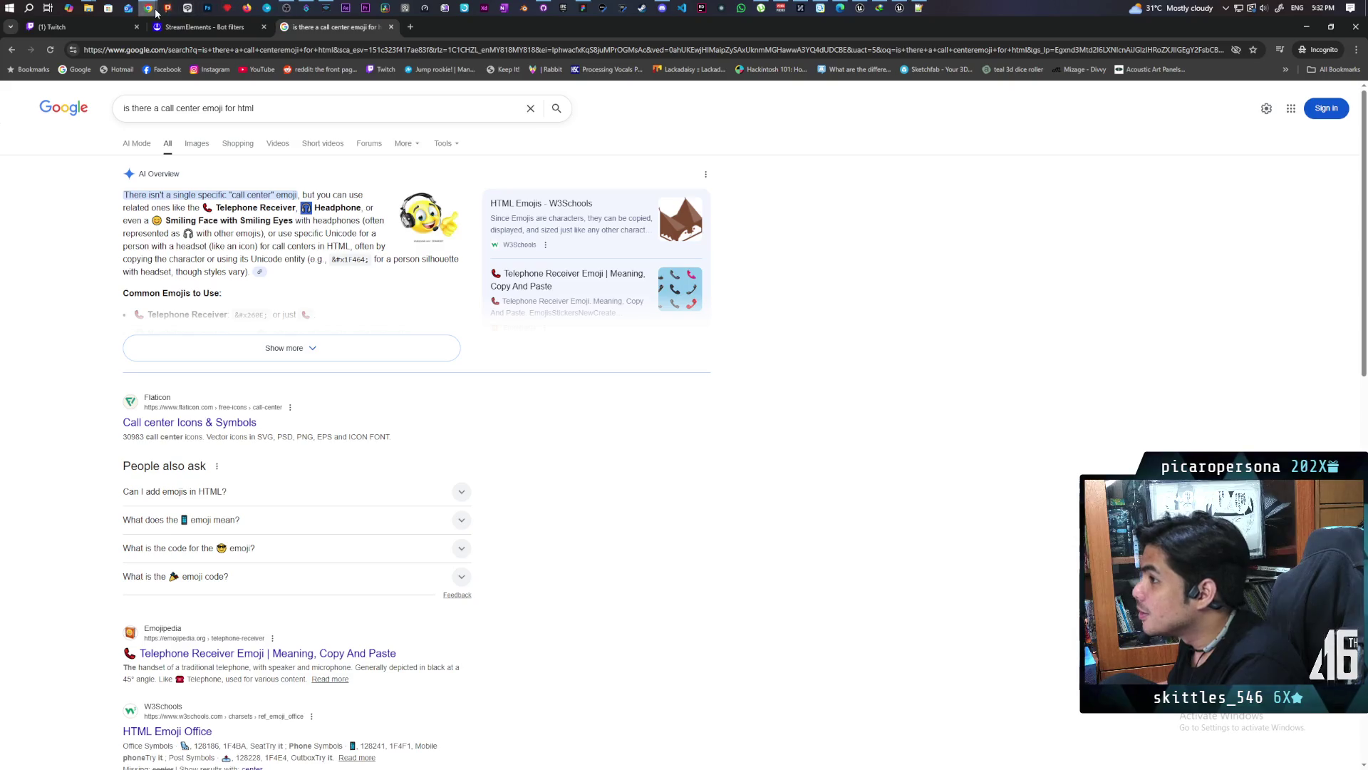
mouse_move(148, 8)
mouse_move(288, 9)
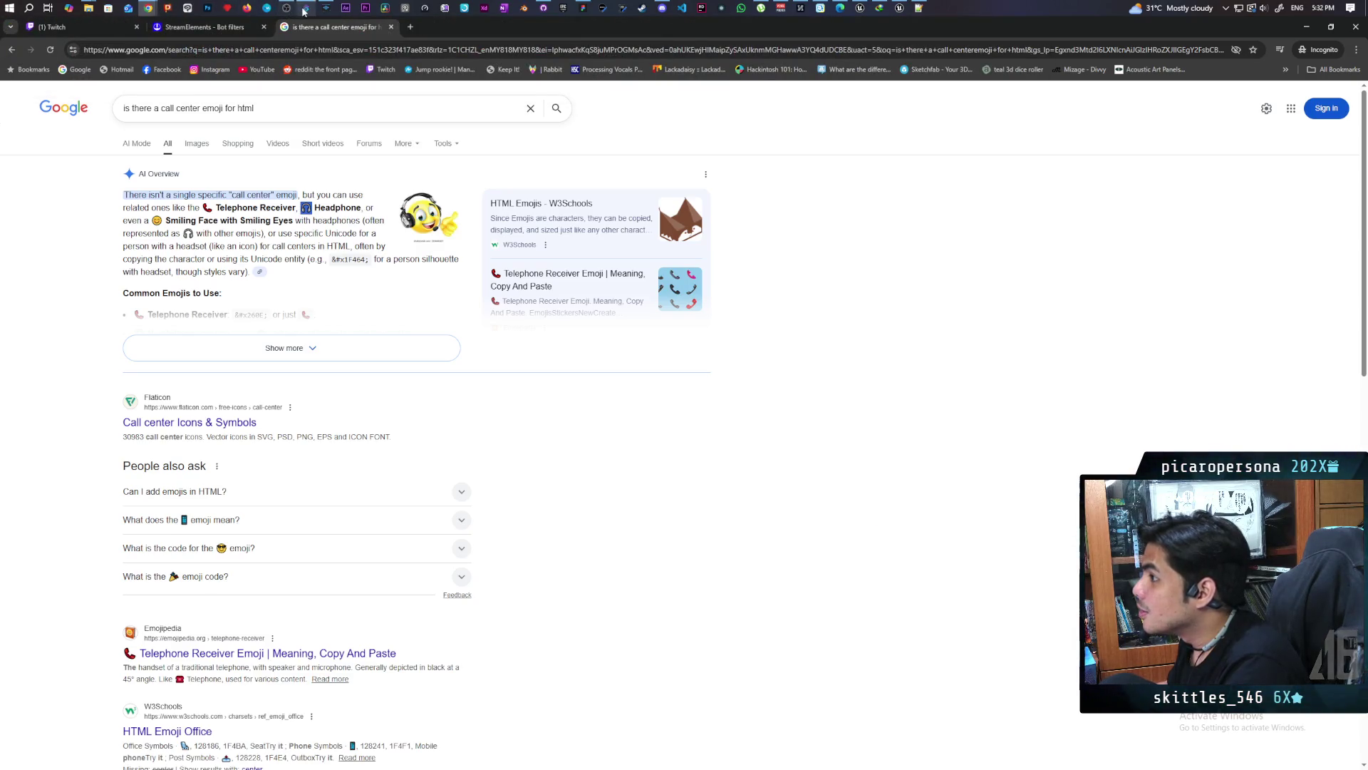
click(307, 8)
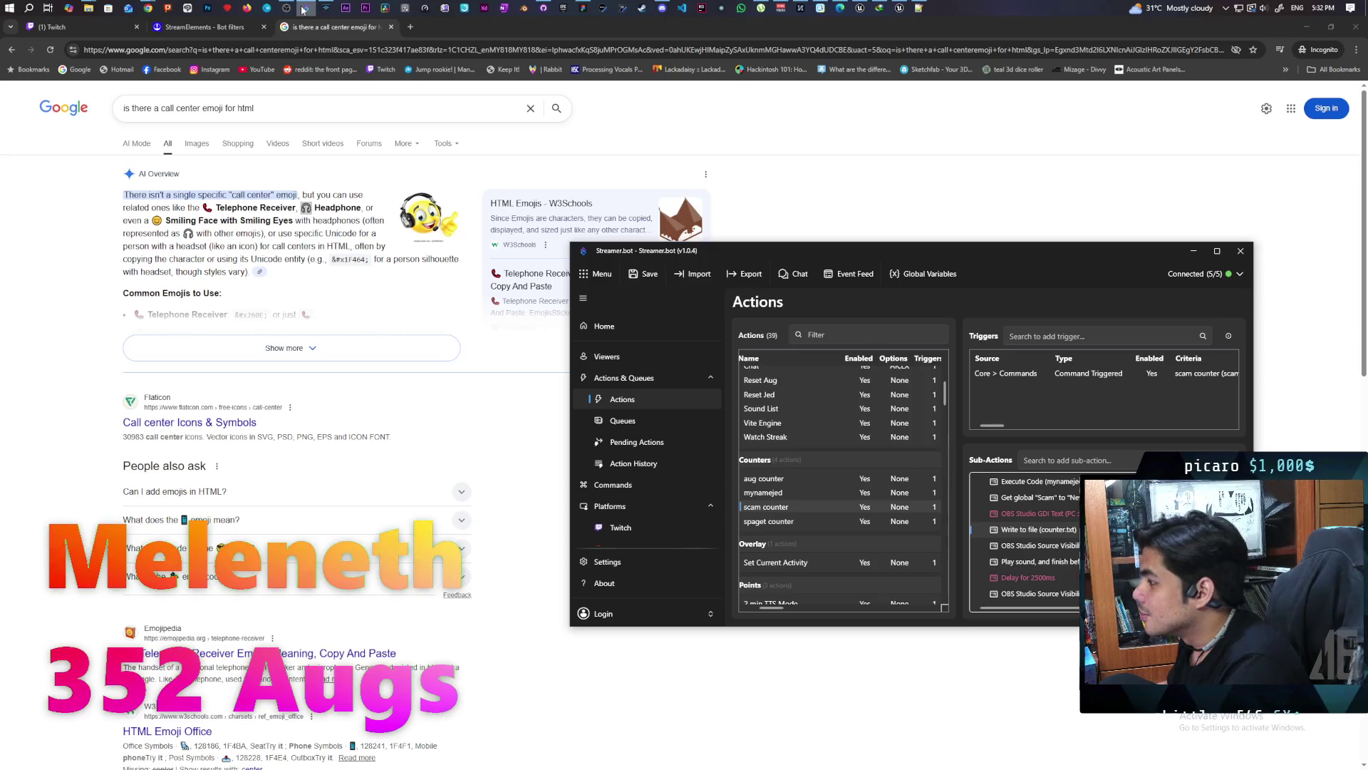
mouse_move(855, 251)
mouse_down()
mouse_move(389, 146)
mouse_move(409, 163)
mouse_up()
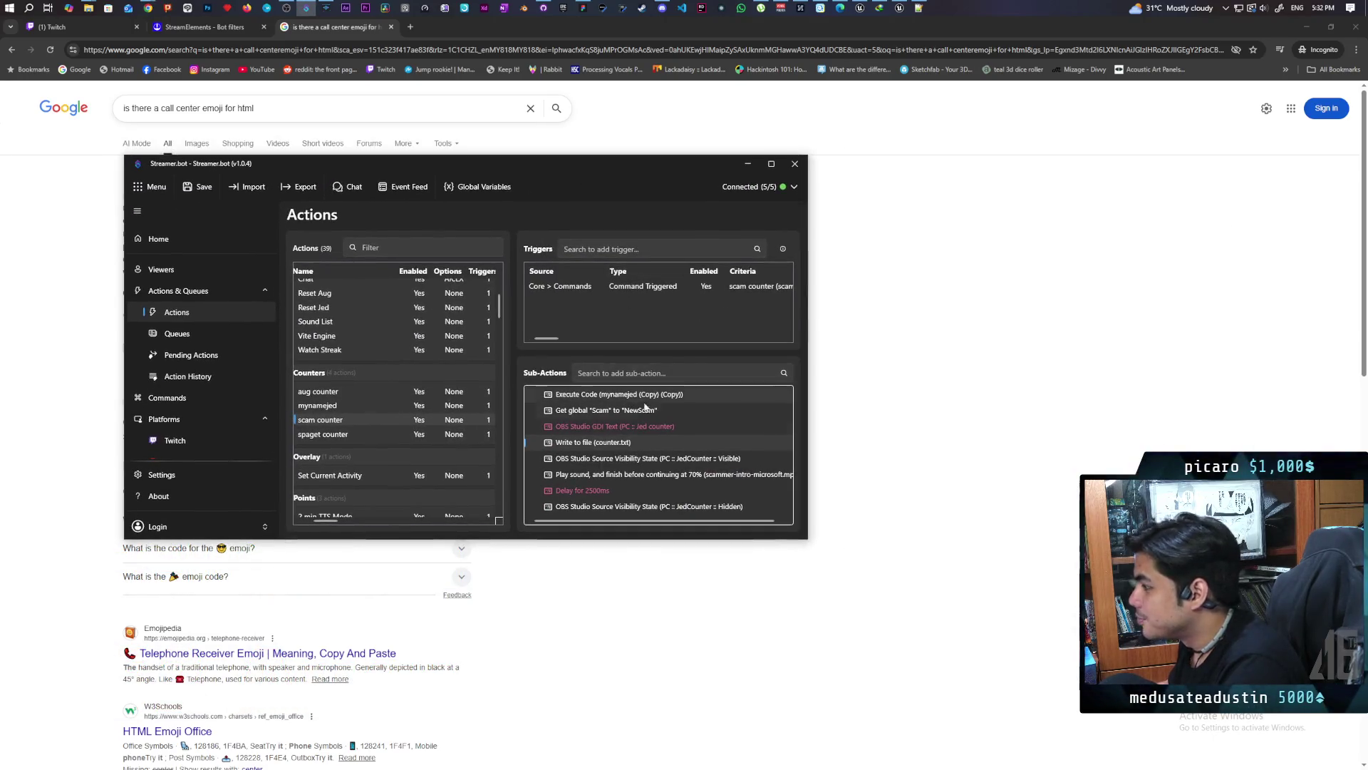
Append the 📞 and 🎧 emoji to the scam counter's file text and save
double_click(618, 442)
click(591, 315)
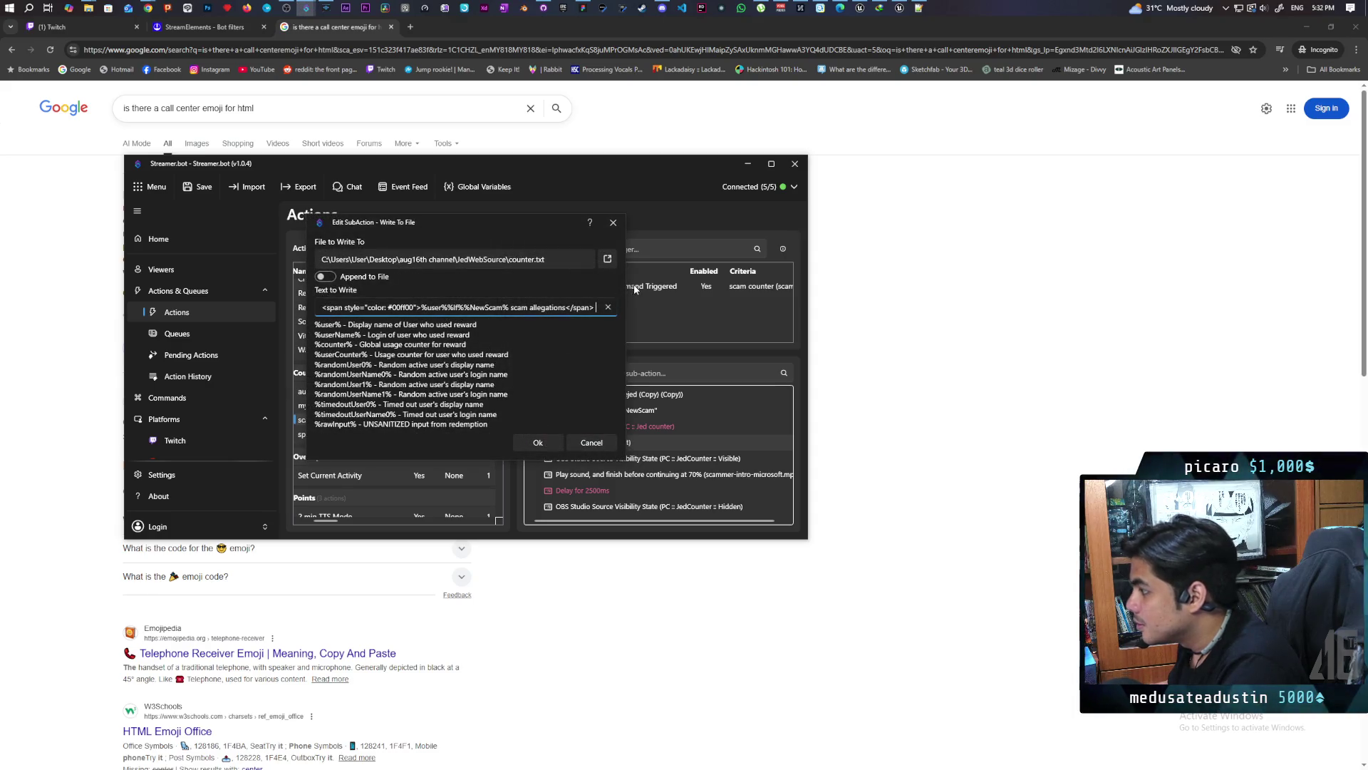
text(📞)
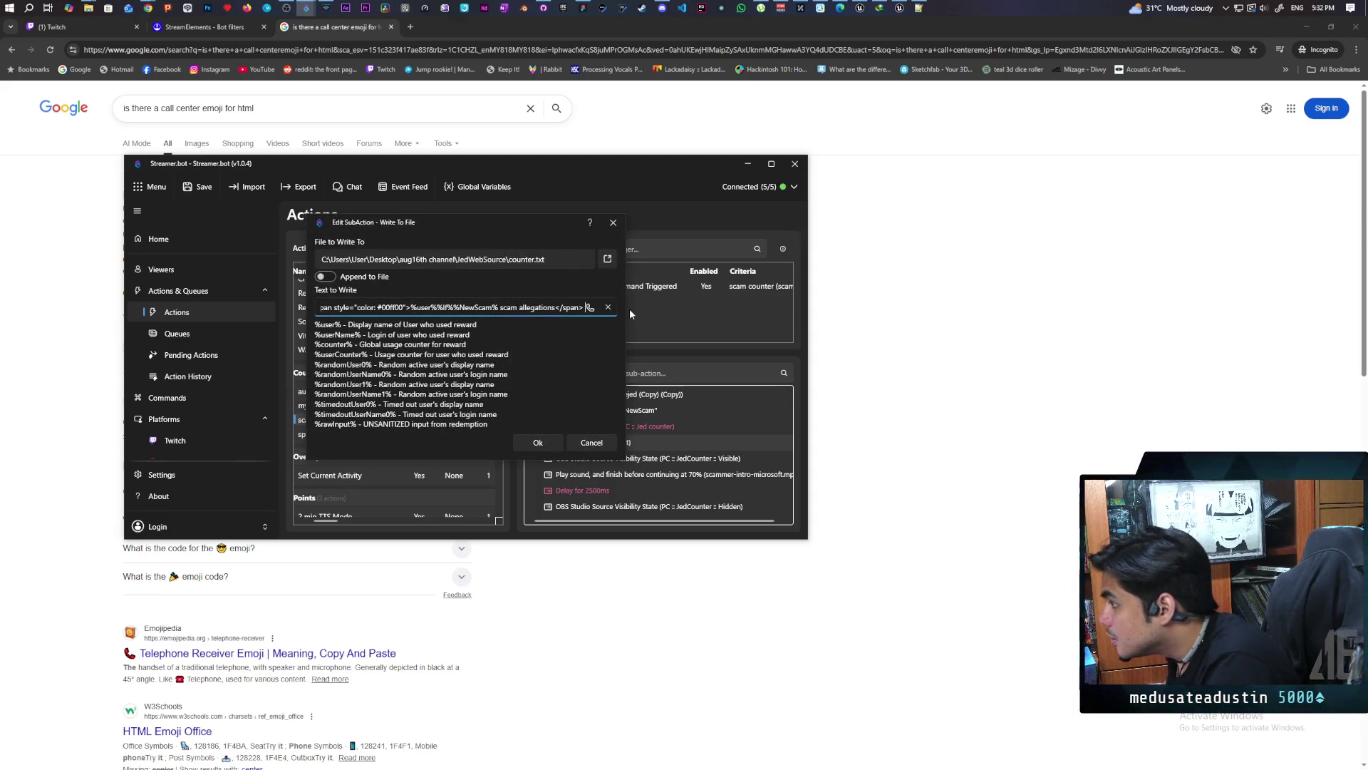
key(ctrl+v)
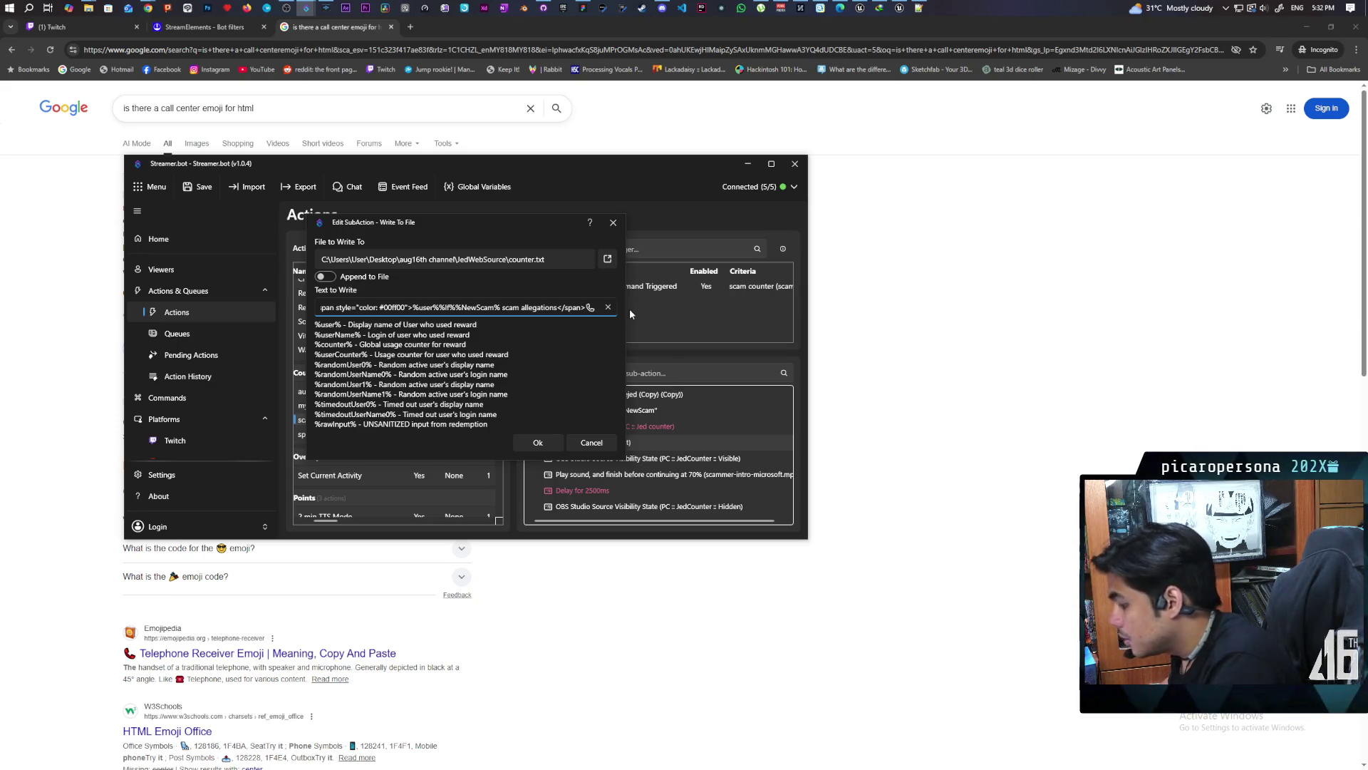
key(Return)
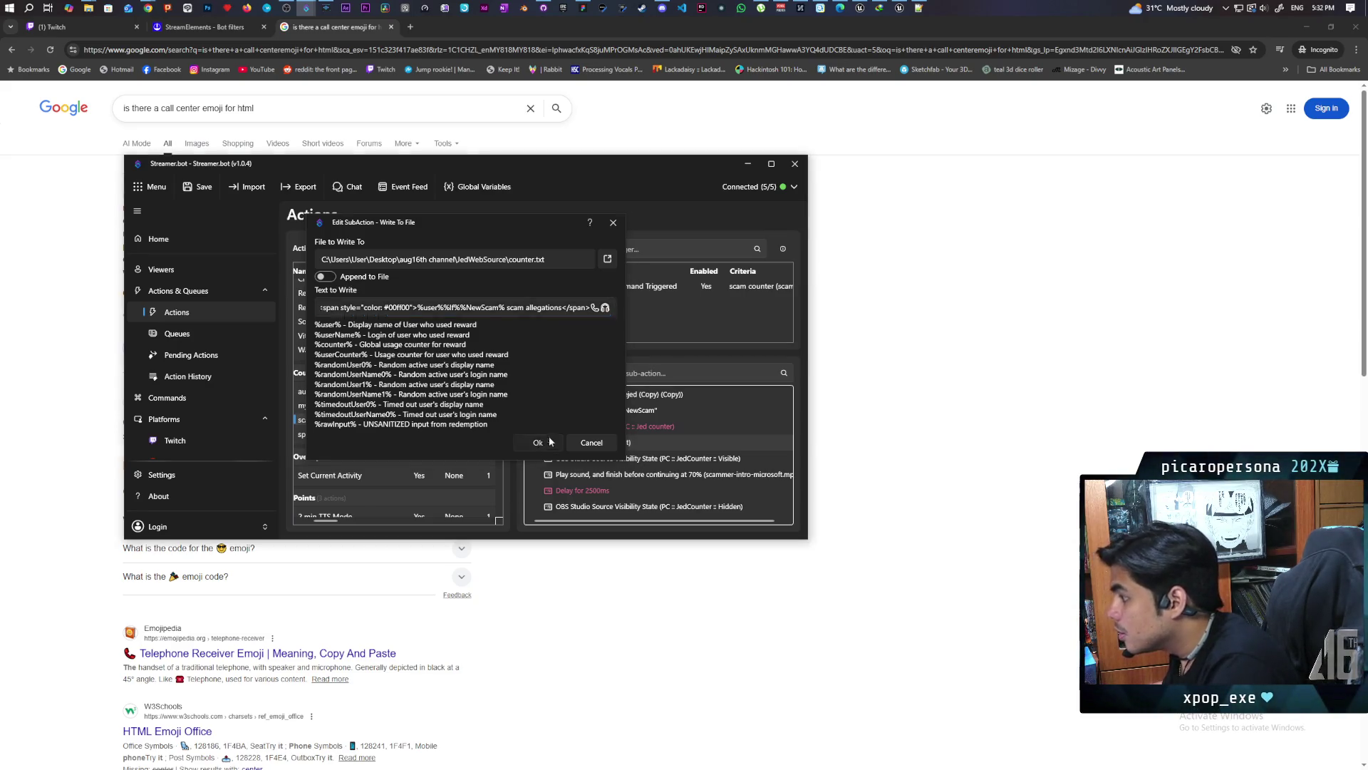
click(199, 187)
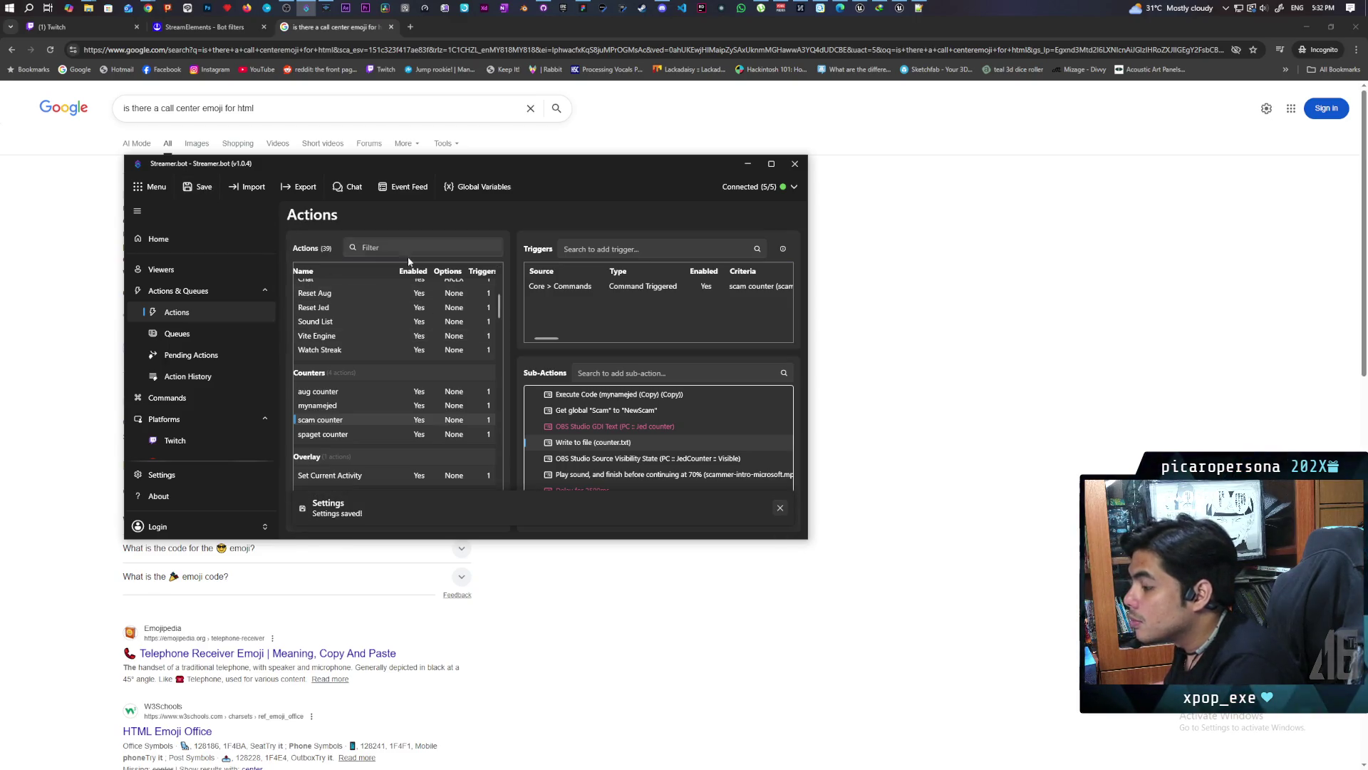
Open the mynamejed counter's Write to File (counter.txt) editor and minimize Chrome
click(344, 406)
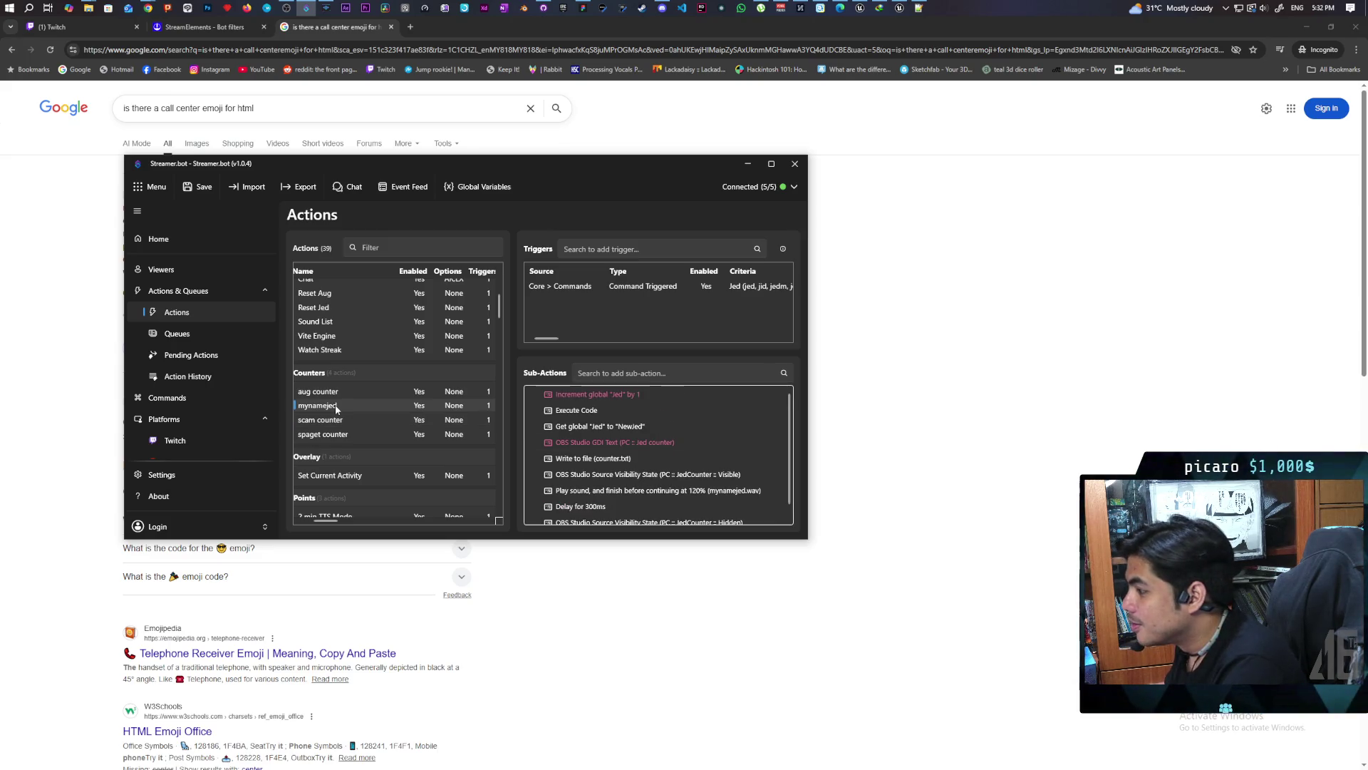
double_click(608, 459)
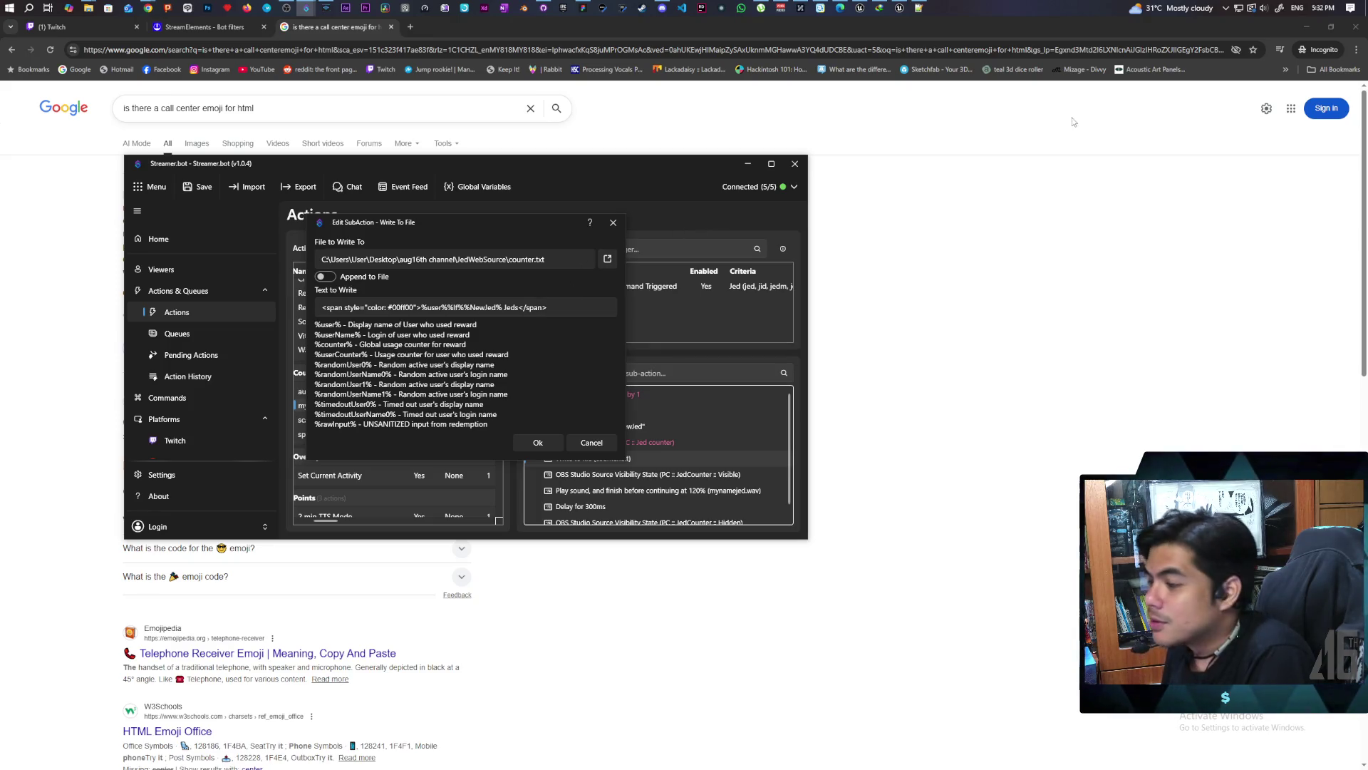
click(1310, 27)
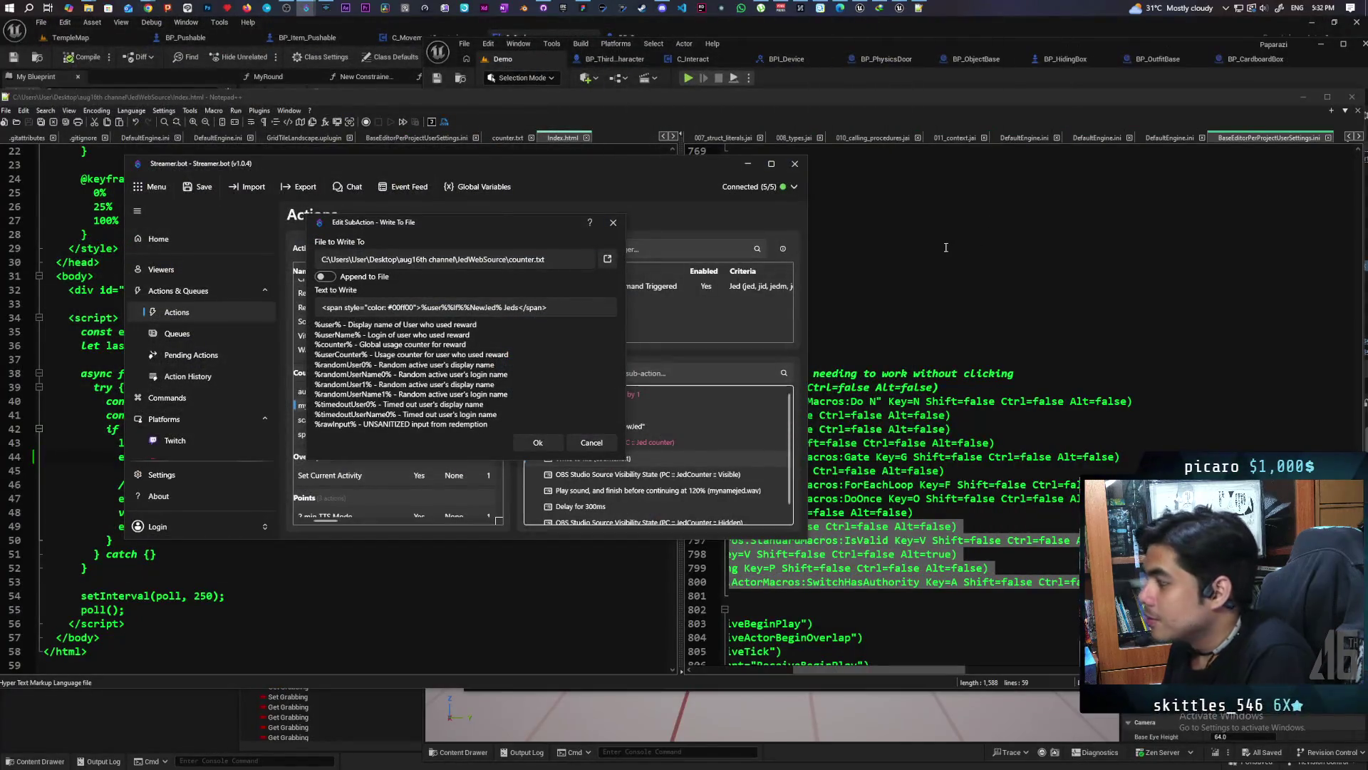
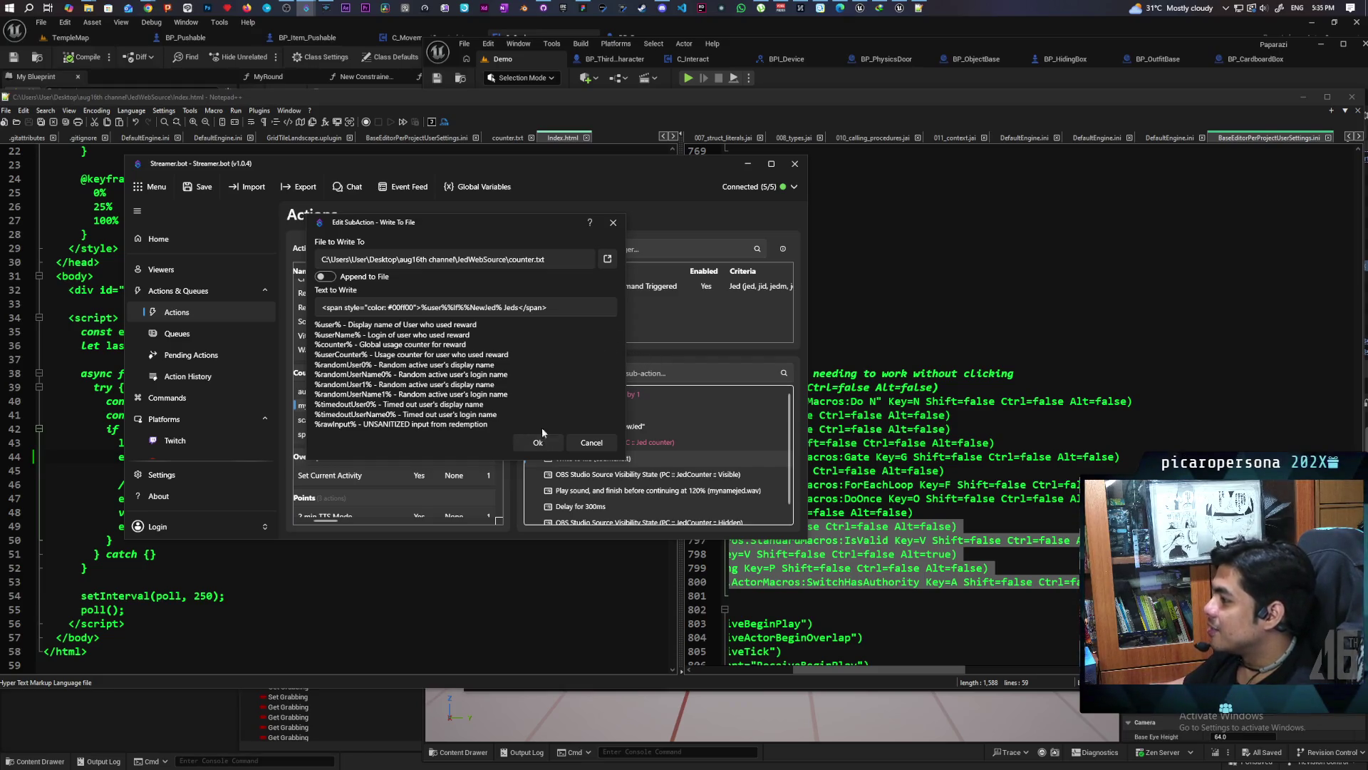
Search Google for a 'new zealand' flag emoji and select the NZ flag in the answer
mouse_move(156, 5)
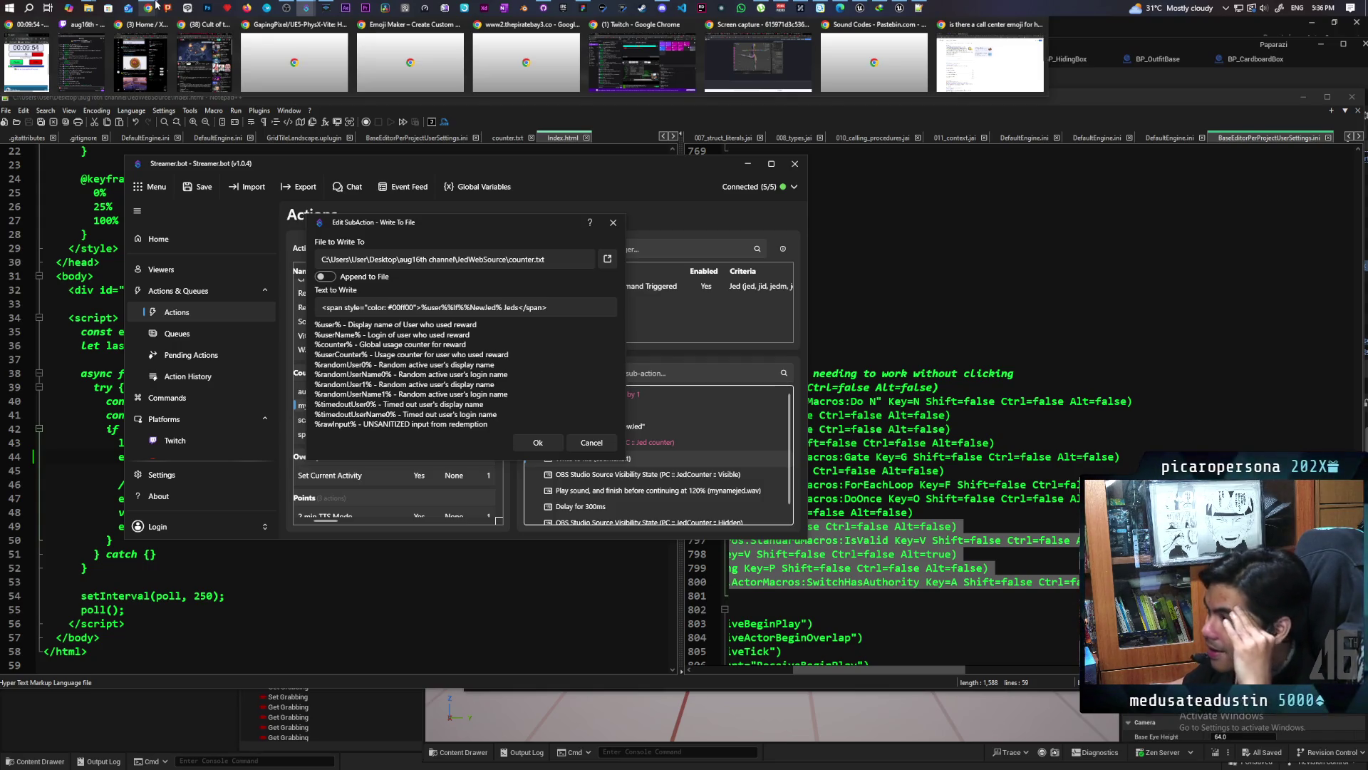
click(990, 62)
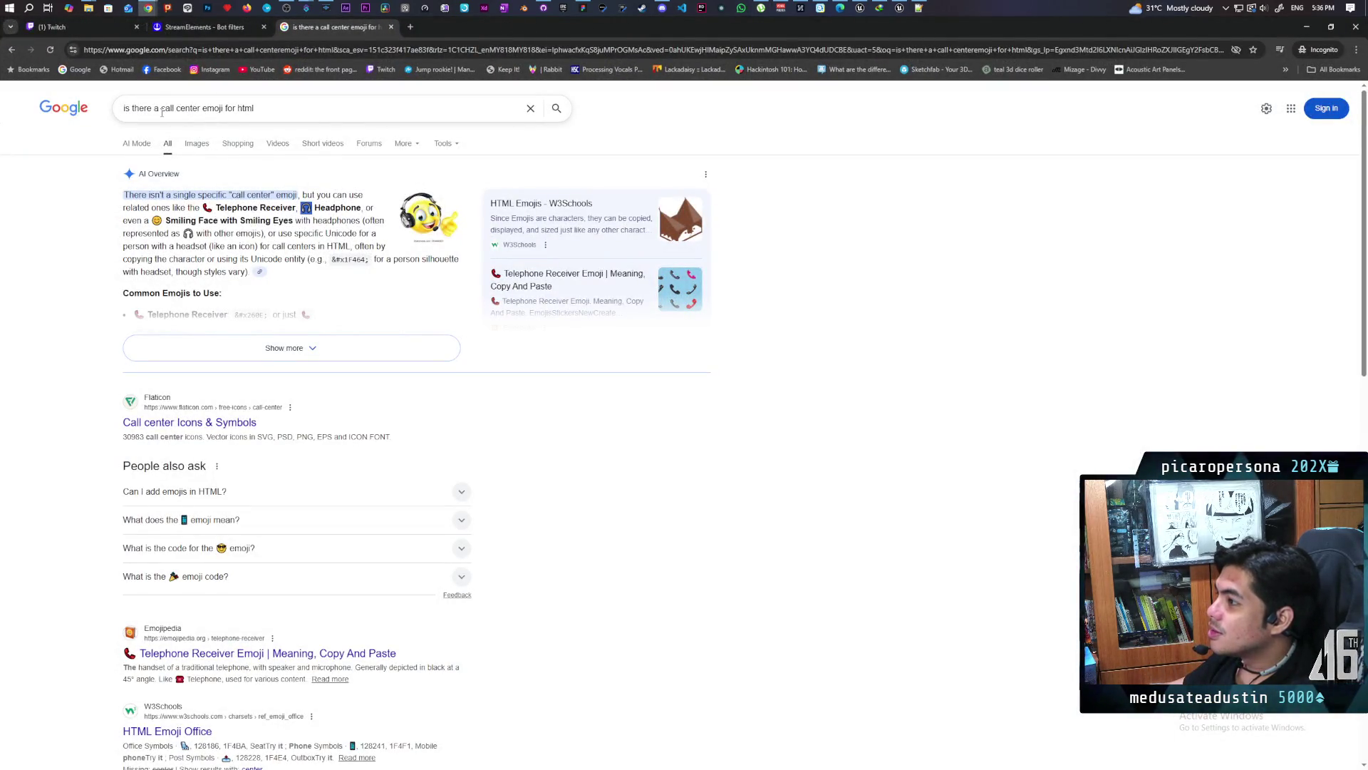
drag(181, 111, 195, 111)
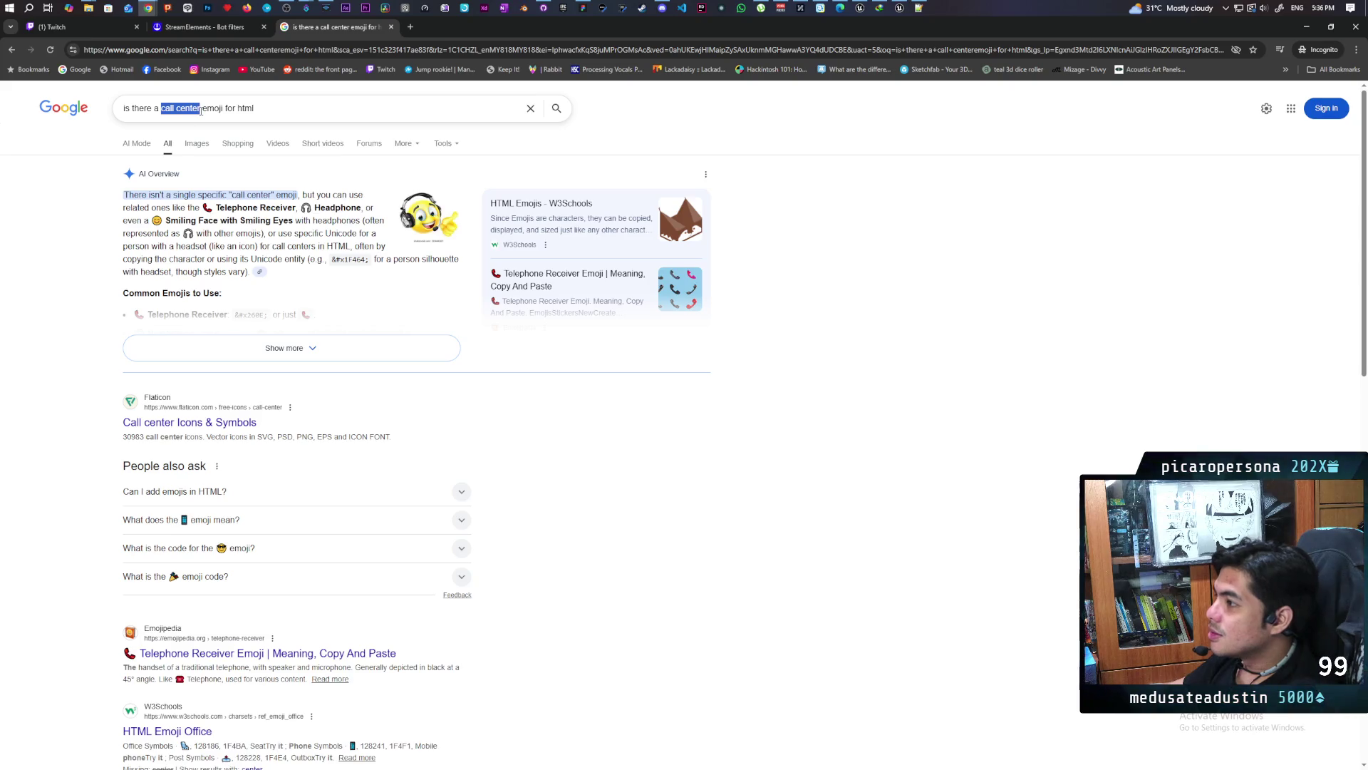
text(new)
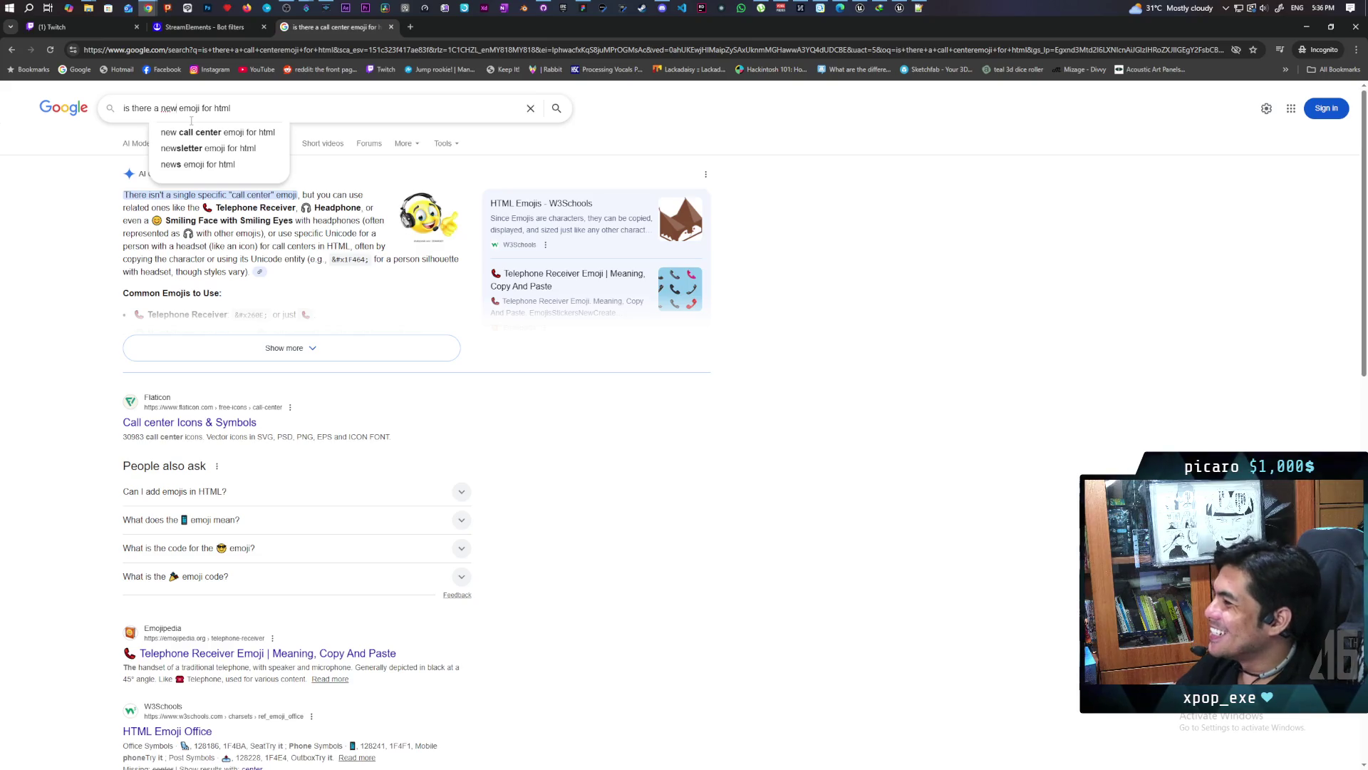
text(zealand)
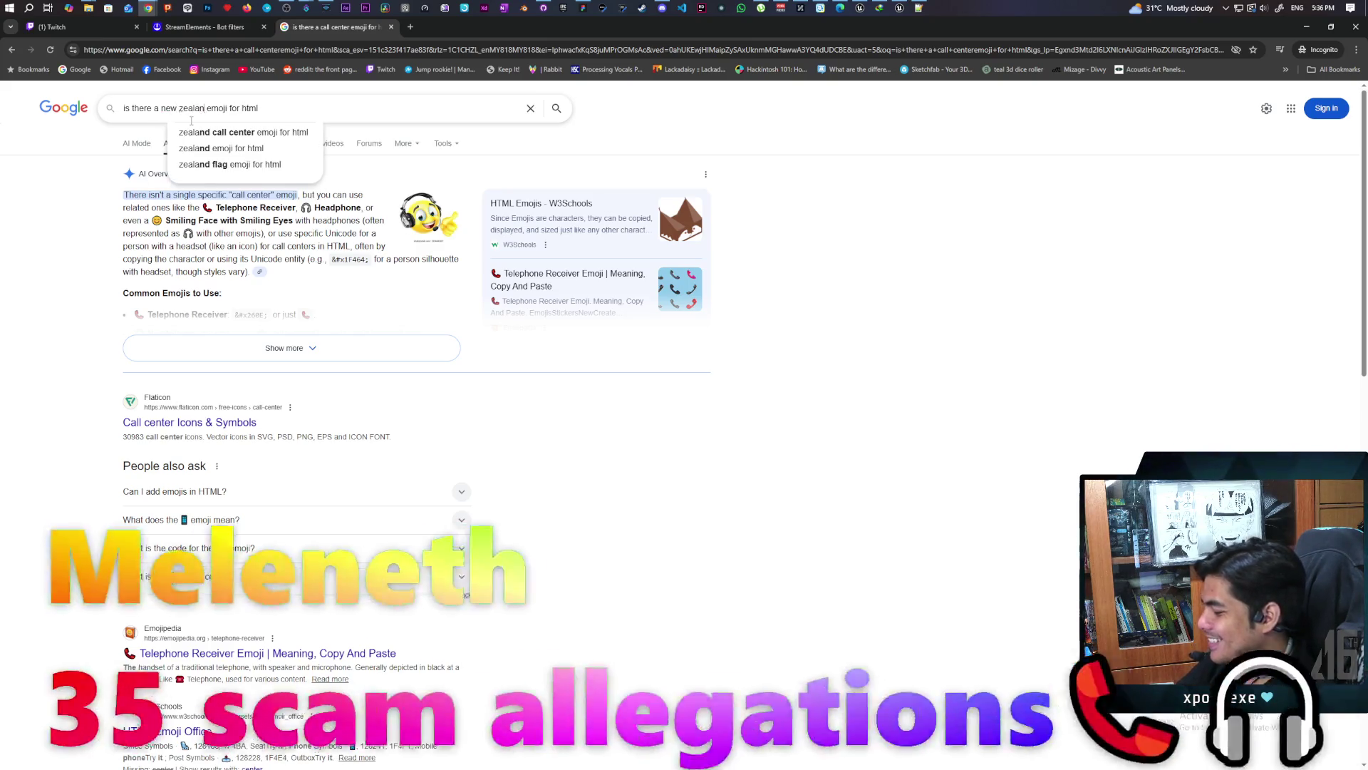
key(Return)
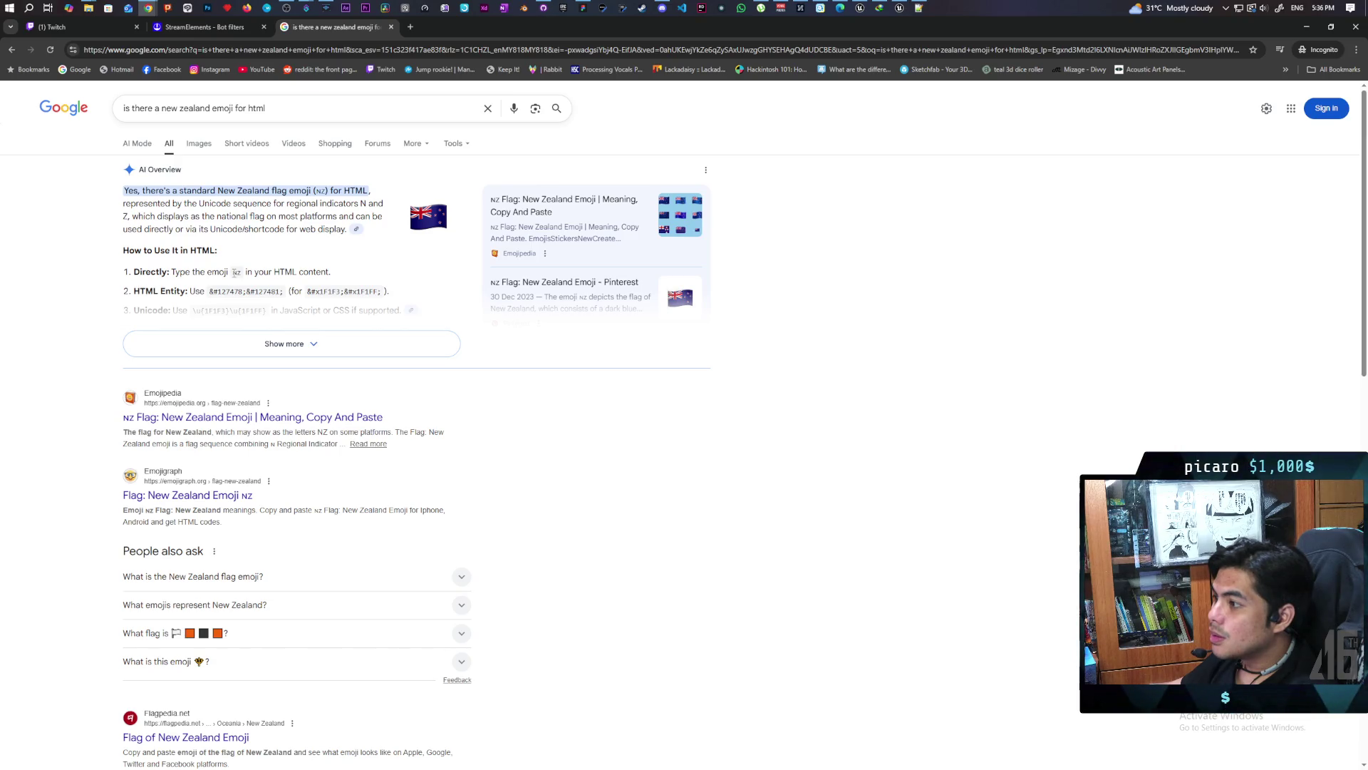
double_click(237, 272)
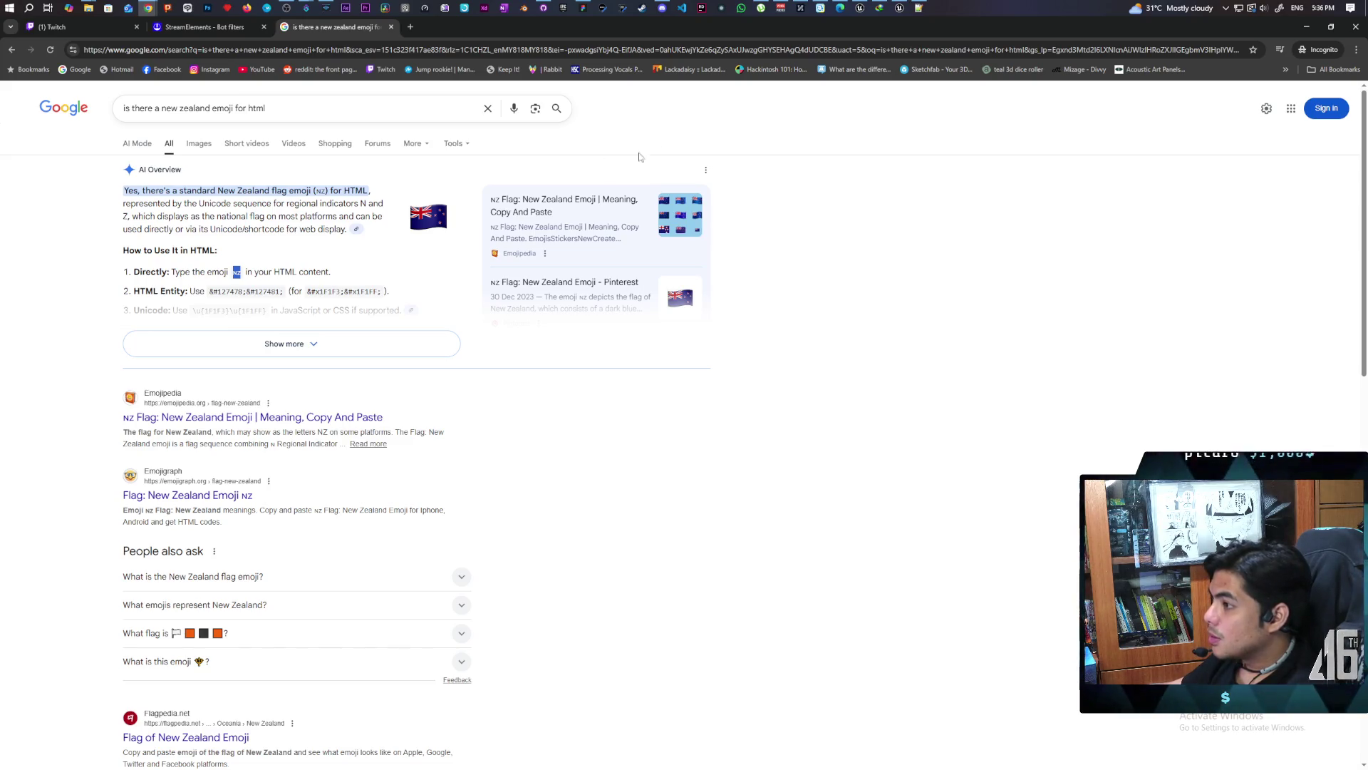
click(1304, 26)
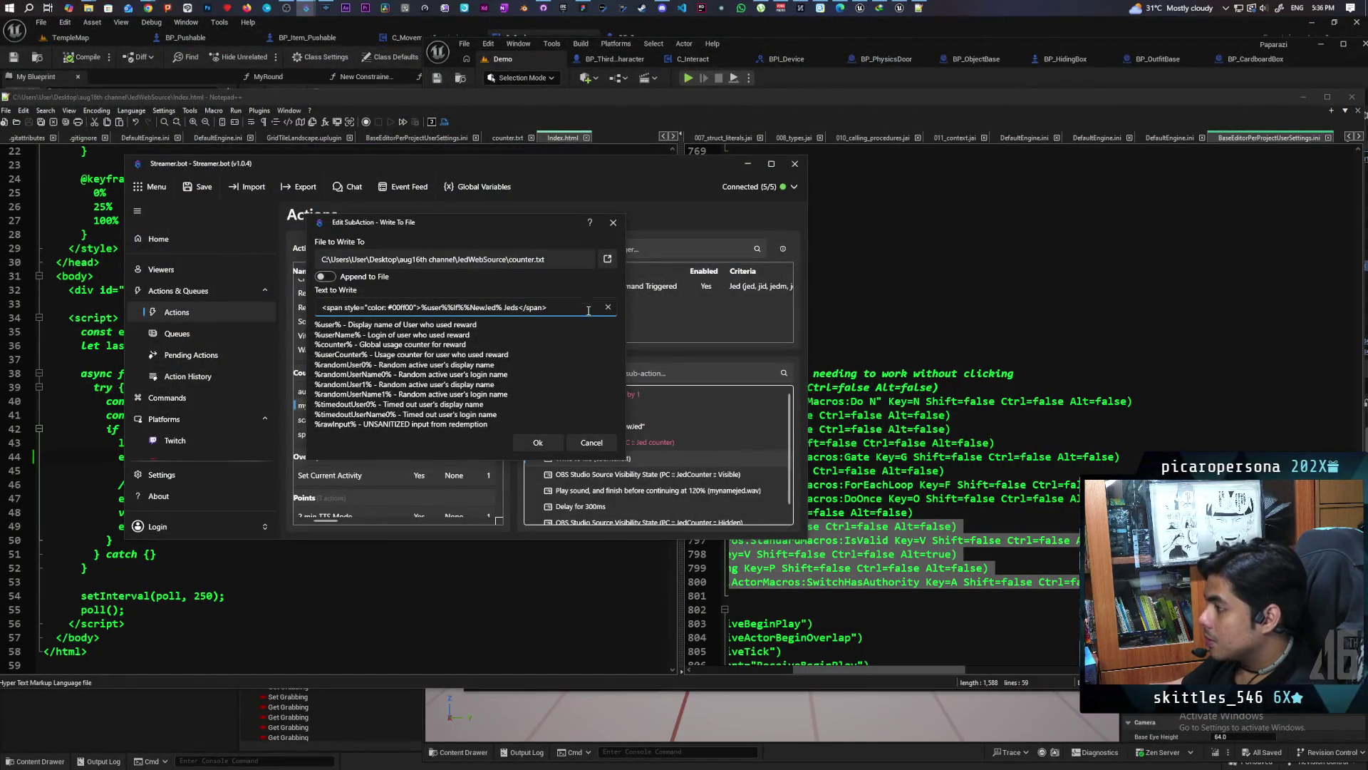
Confirm the edited Write To File text and save Streamer.bot's settings
click(538, 443)
click(198, 187)
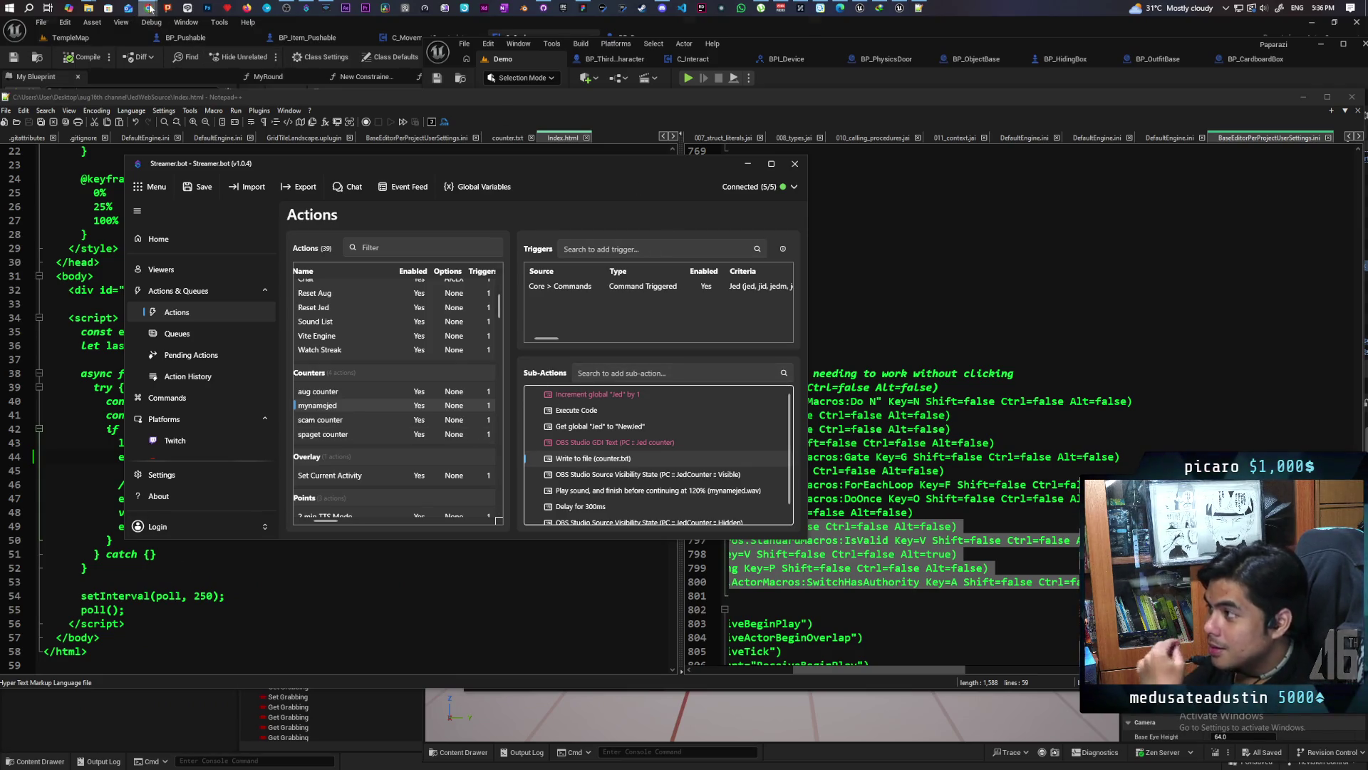
mouse_move(150, 9)
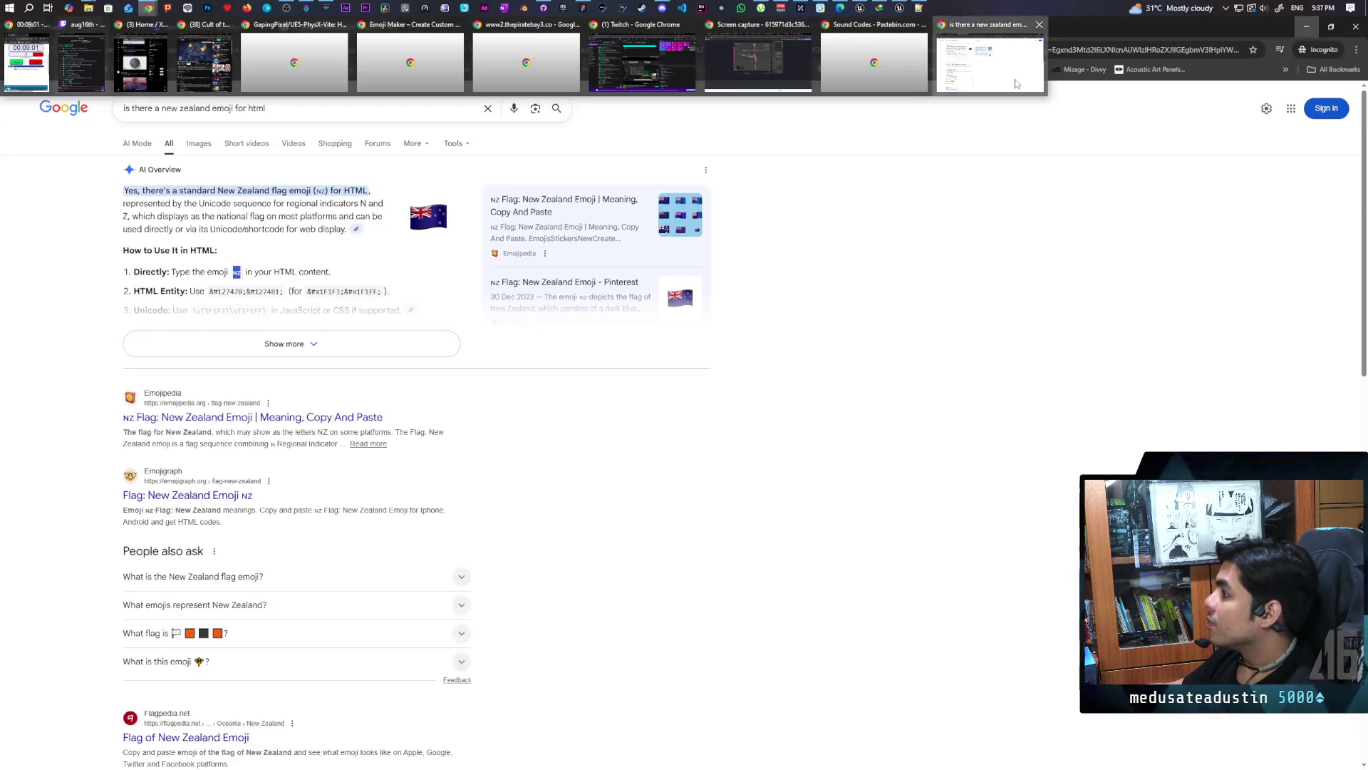
Expand Google's 'What is the New Zealand flag emoji?' answer and open its Flagpedia link
click(1016, 83)
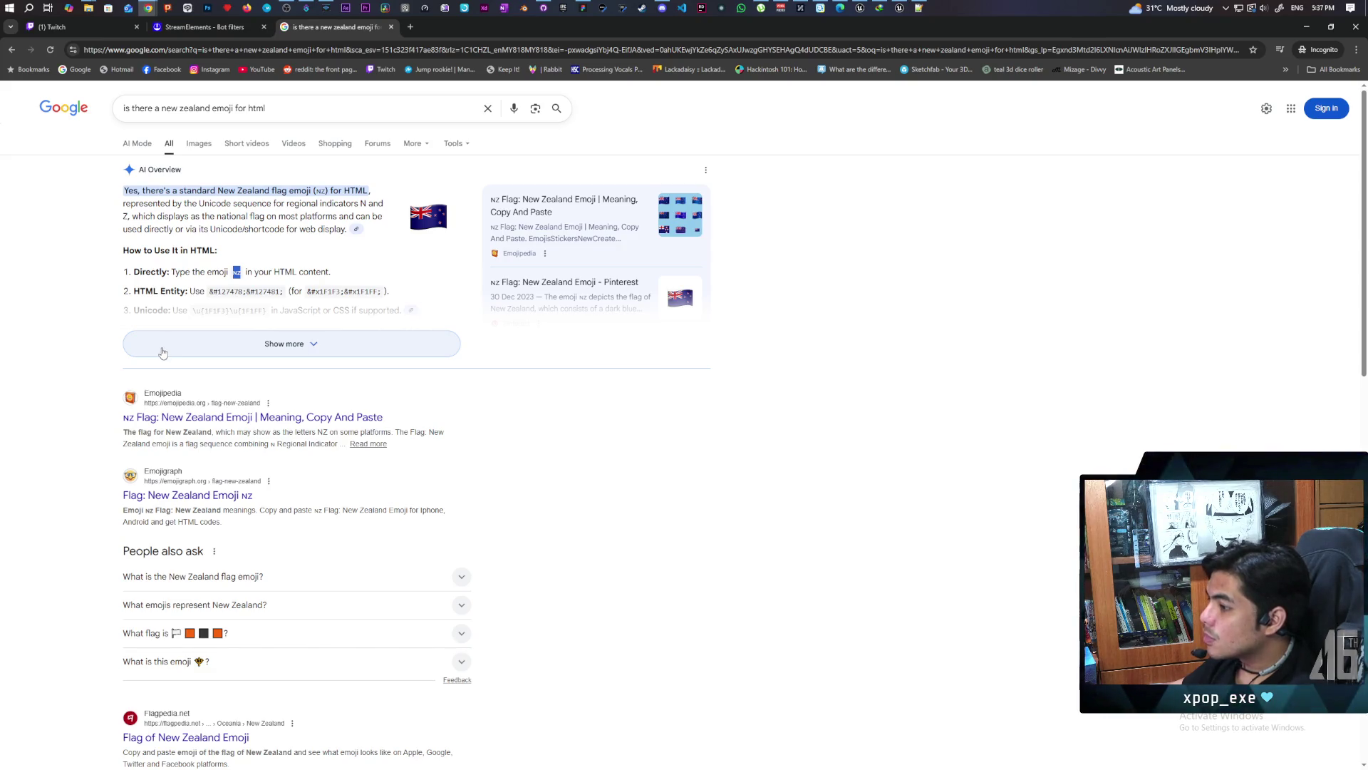
click(251, 576)
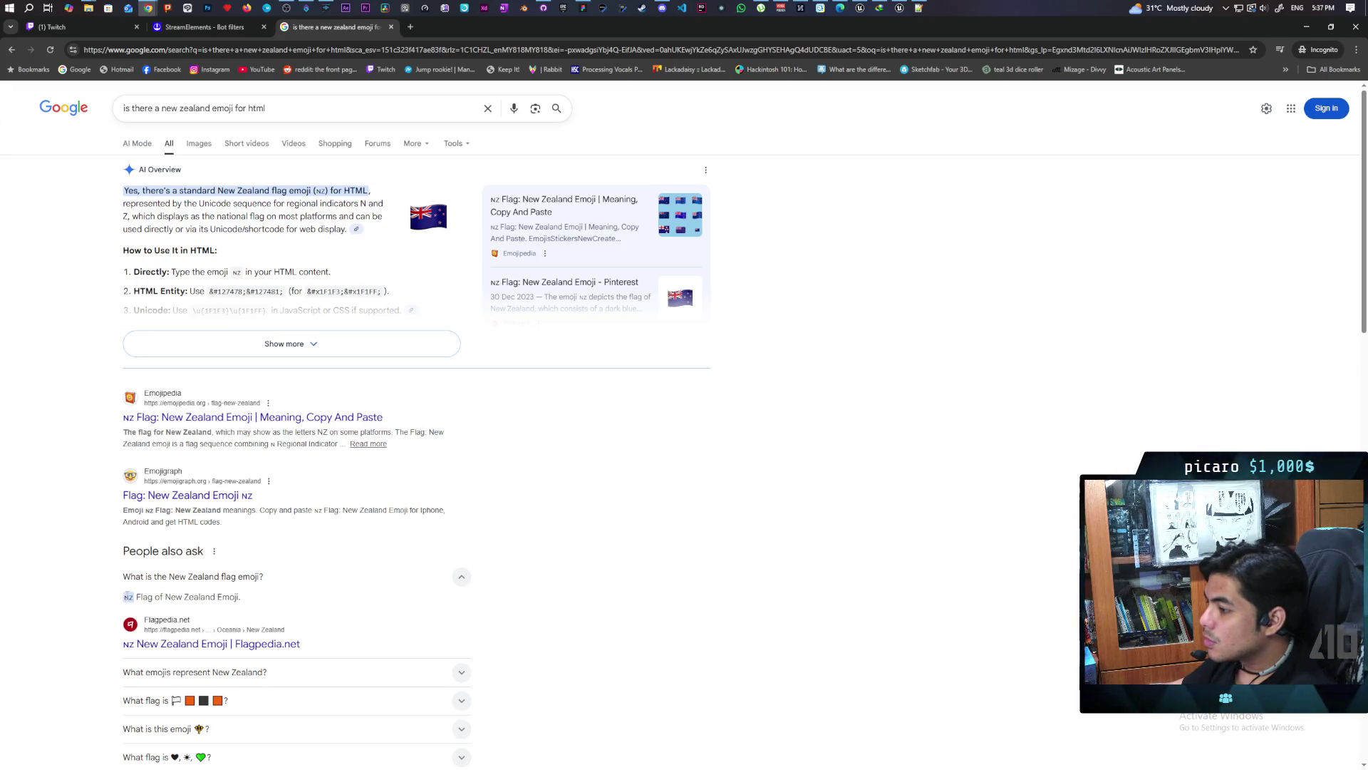
drag(125, 597, 241, 597)
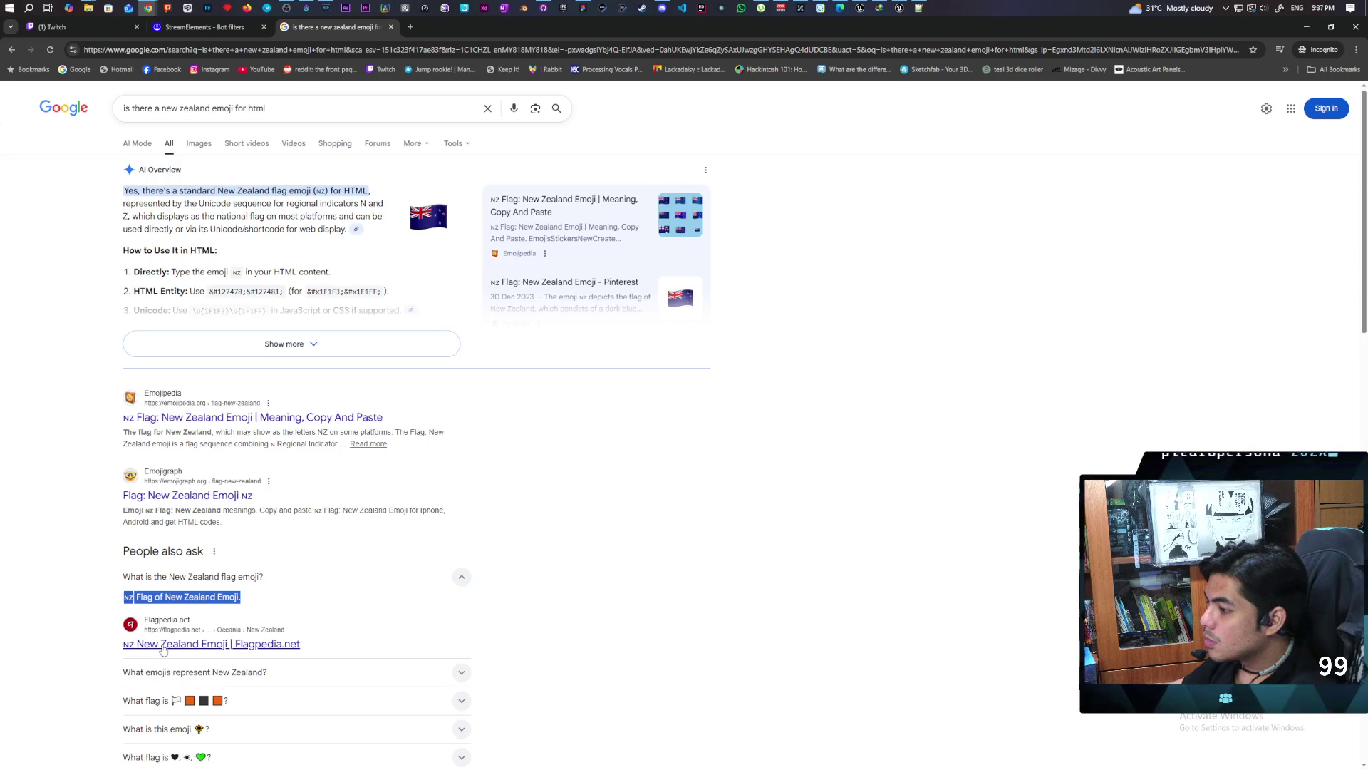
click(163, 645)
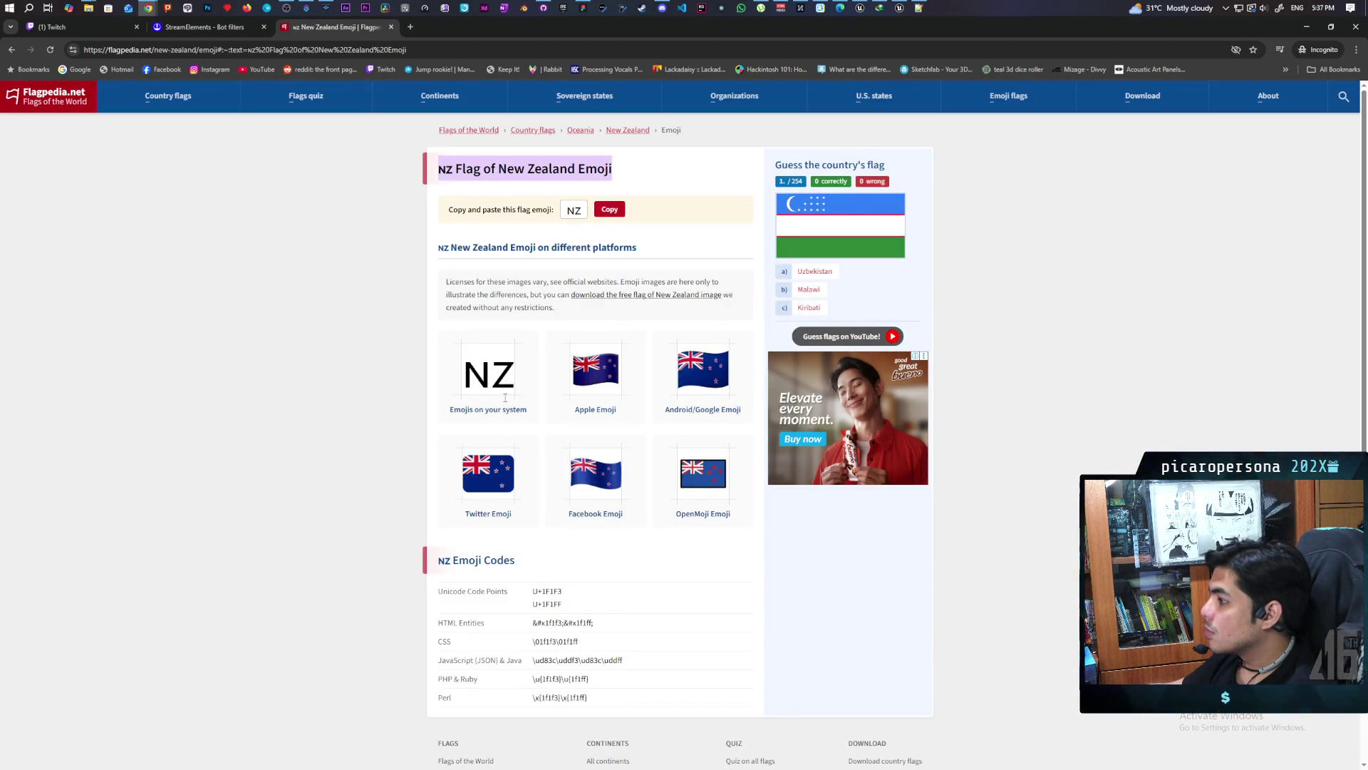
Inspect the New Zealand flag's HTML entity code on the Flagpedia page
scroll(497, 376, down, 2)
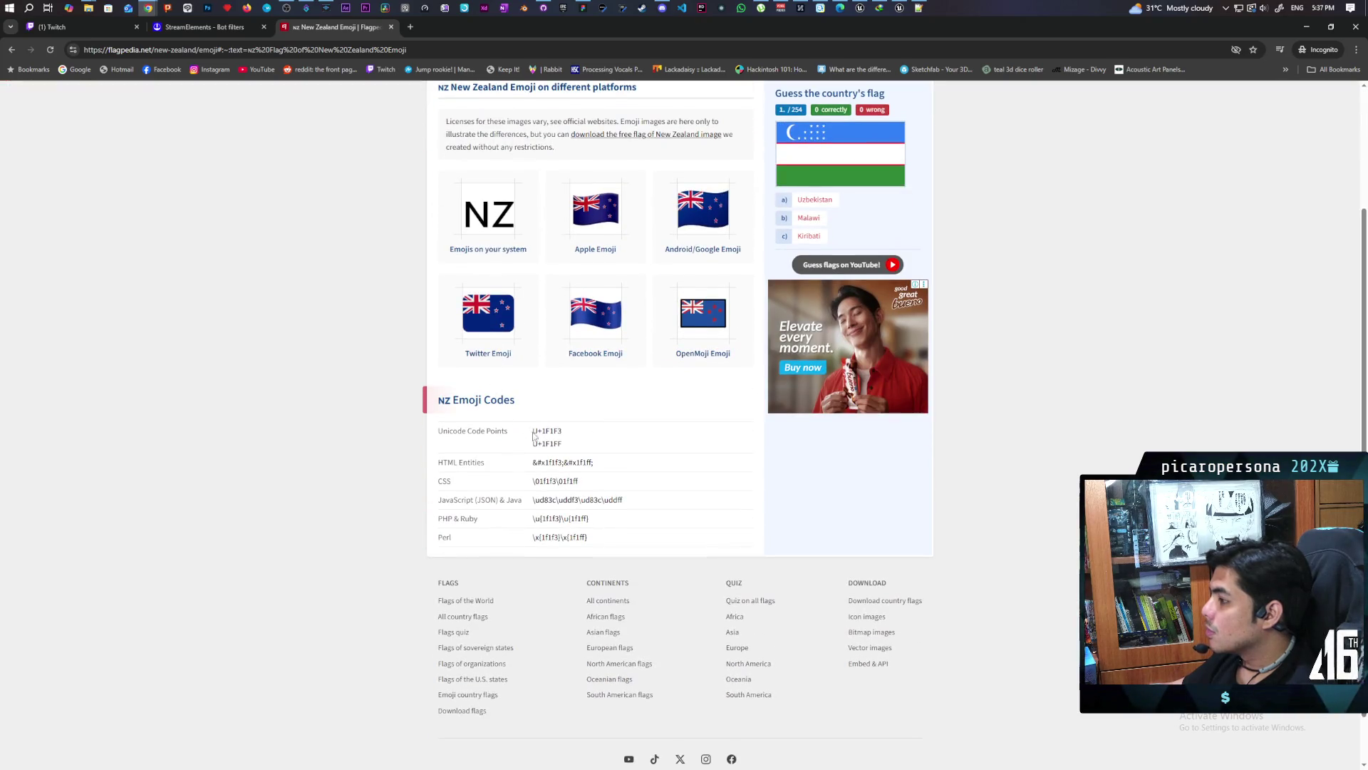
drag(535, 467, 592, 462)
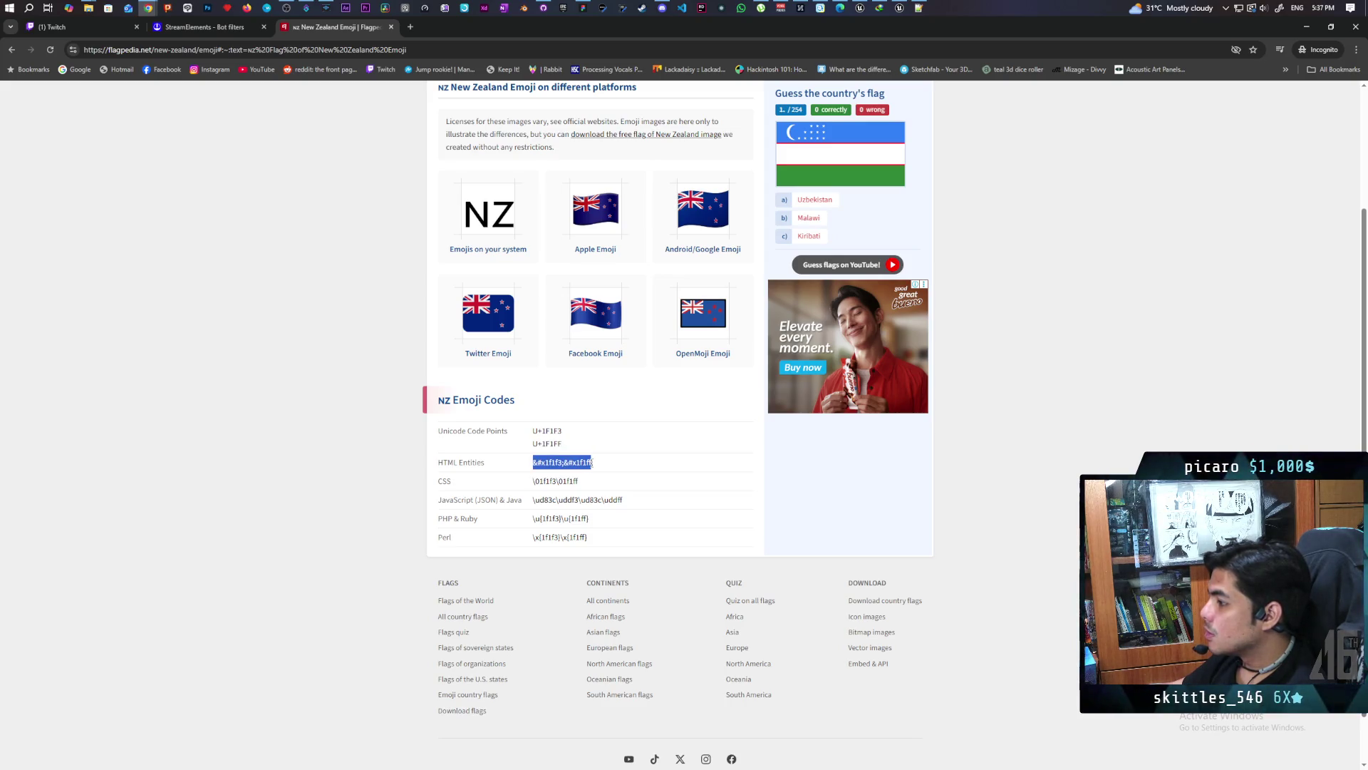
drag(508, 479, 603, 470)
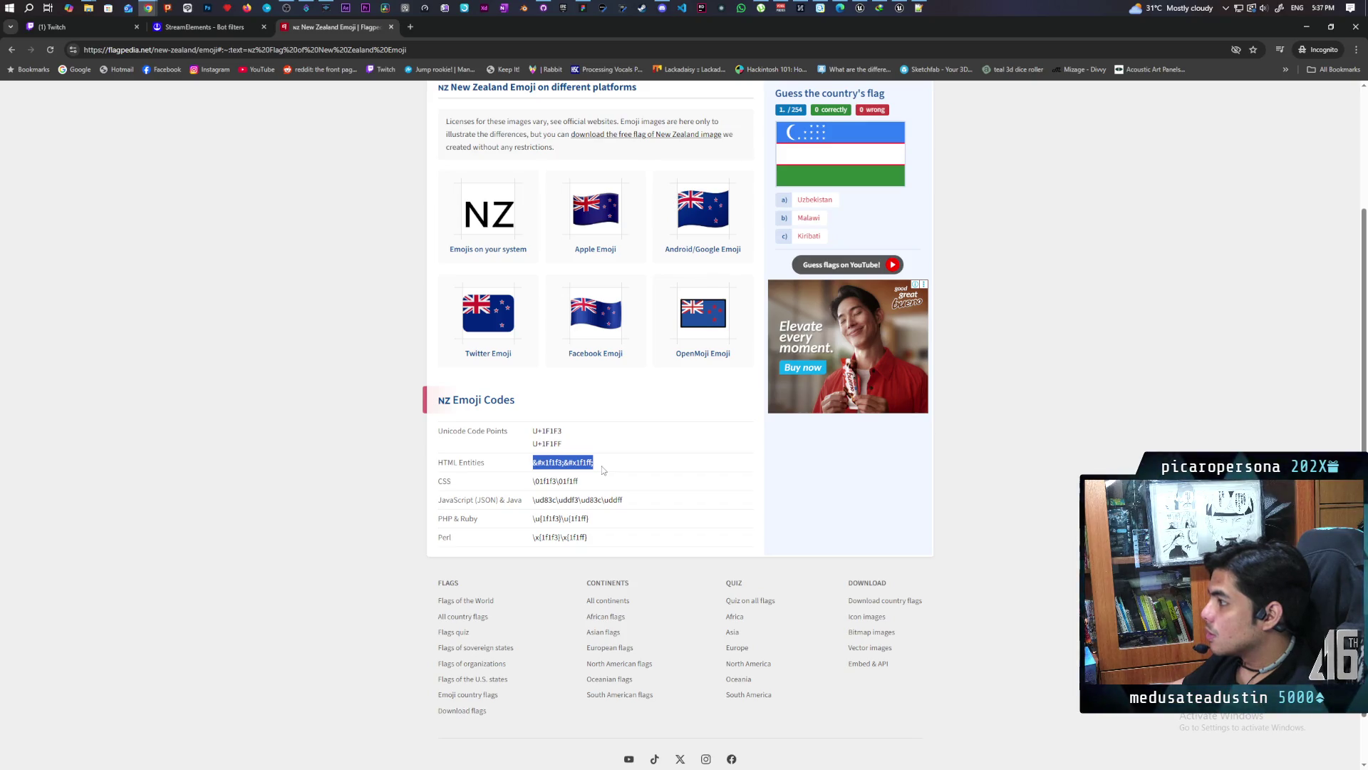
scroll(672, 417, up, 2)
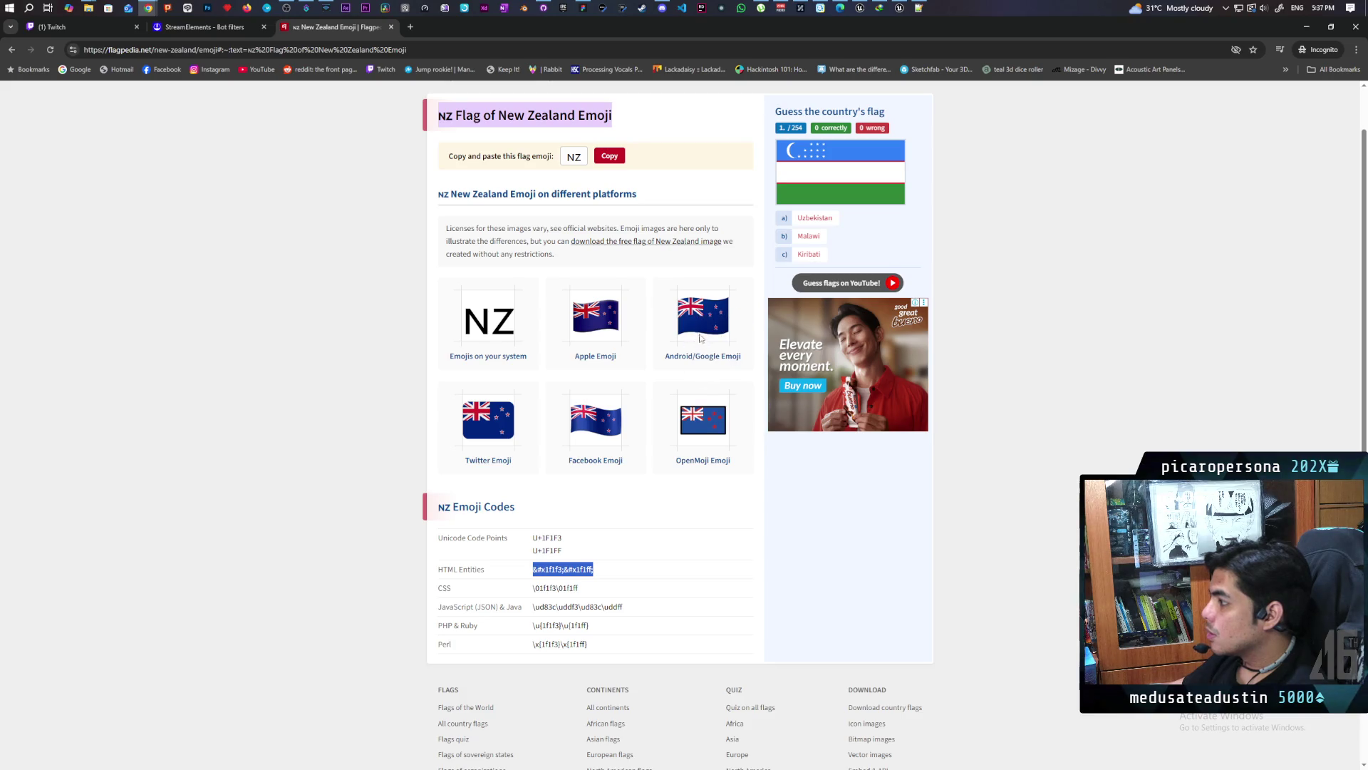
click(562, 328)
Copy the NZ flag emoji from Flagpedia and return to Streamer.bot
double_click(477, 320)
click(553, 310)
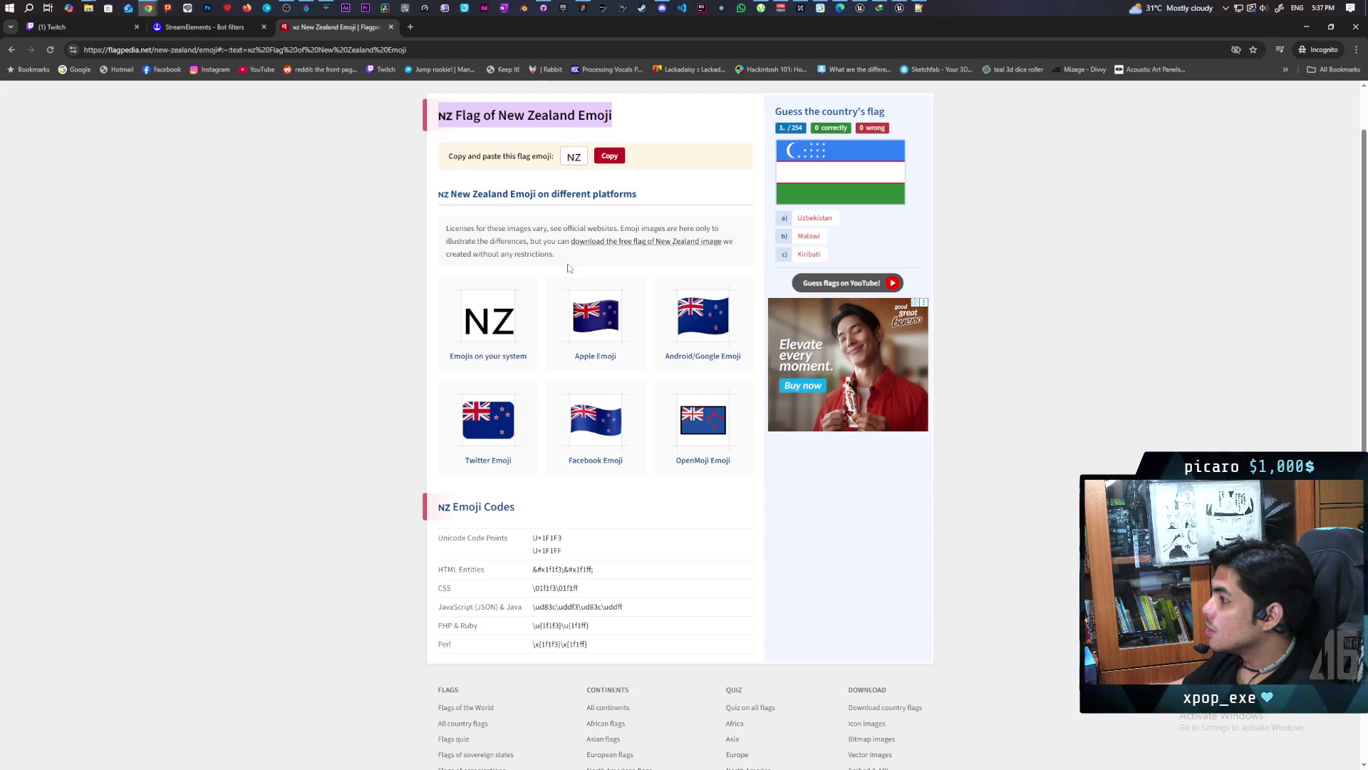
scroll(542, 257, up, 1)
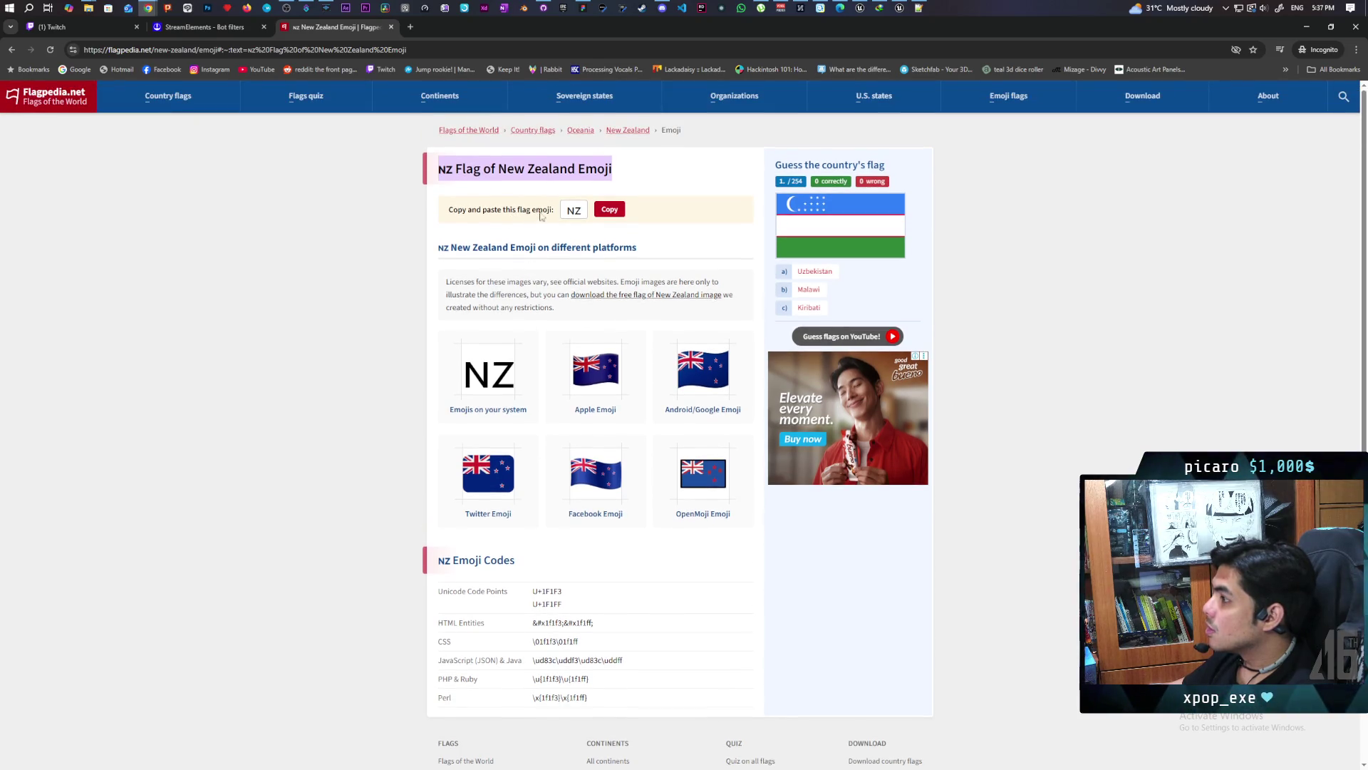
click(616, 216)
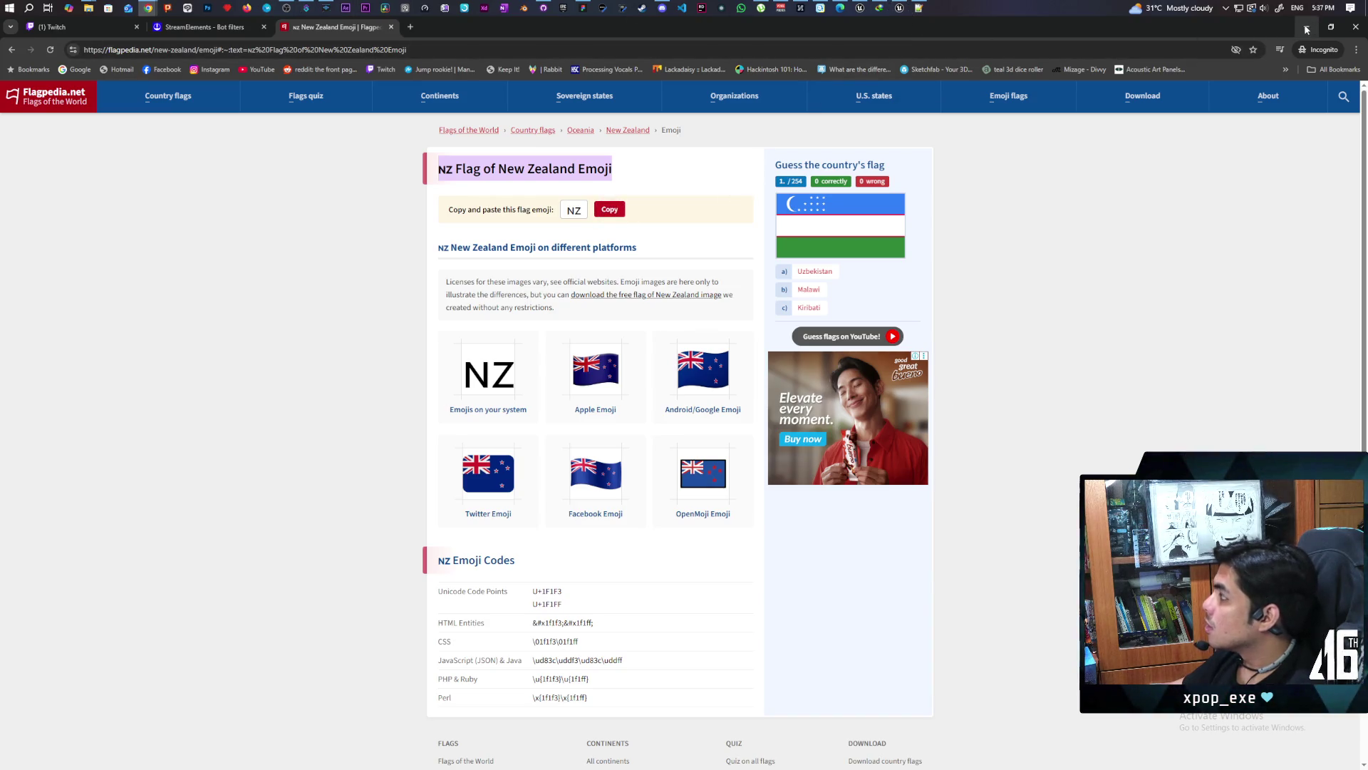
click(504, 7)
double_click(593, 459)
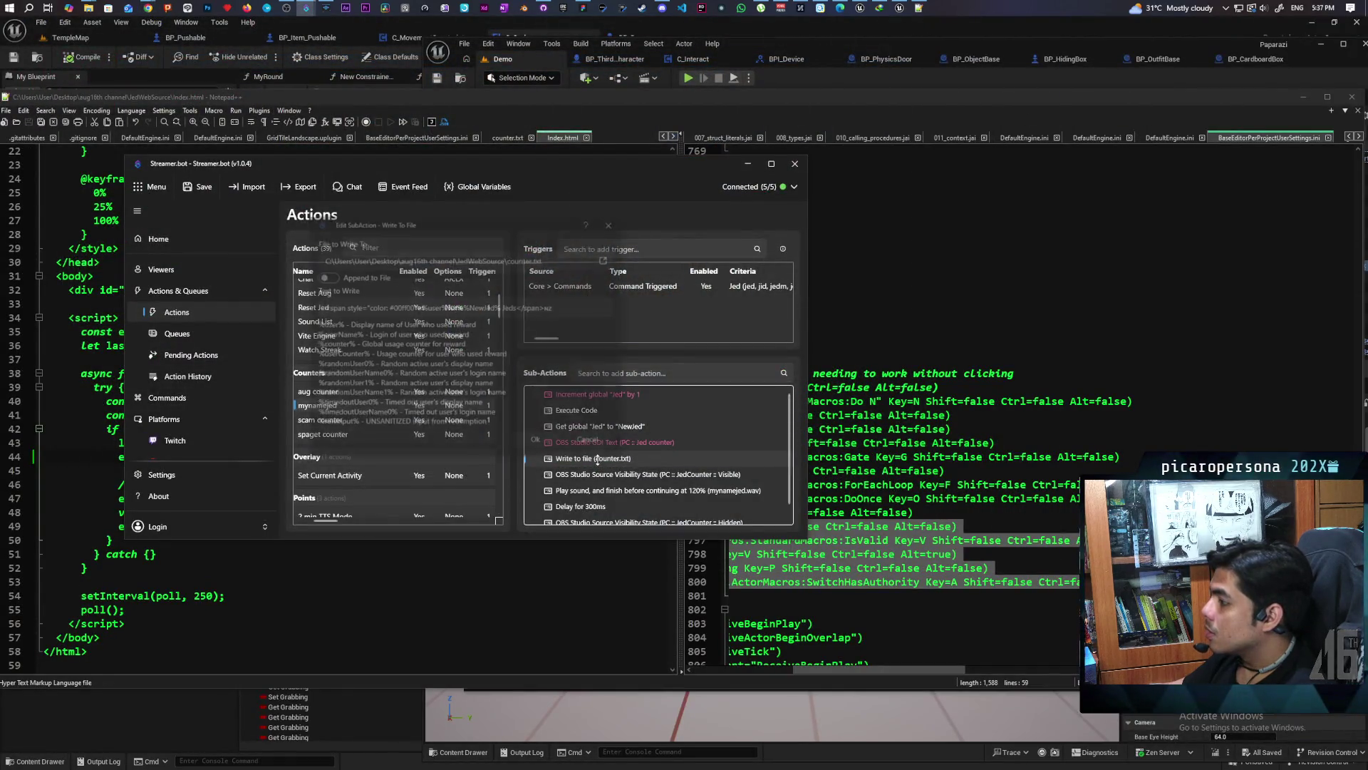
Paste the NZ flag emoji right after </span> in Text to Write and confirm
click(570, 307)
key(ctrl+v)
key(BackSpace)
key(BackSpace)
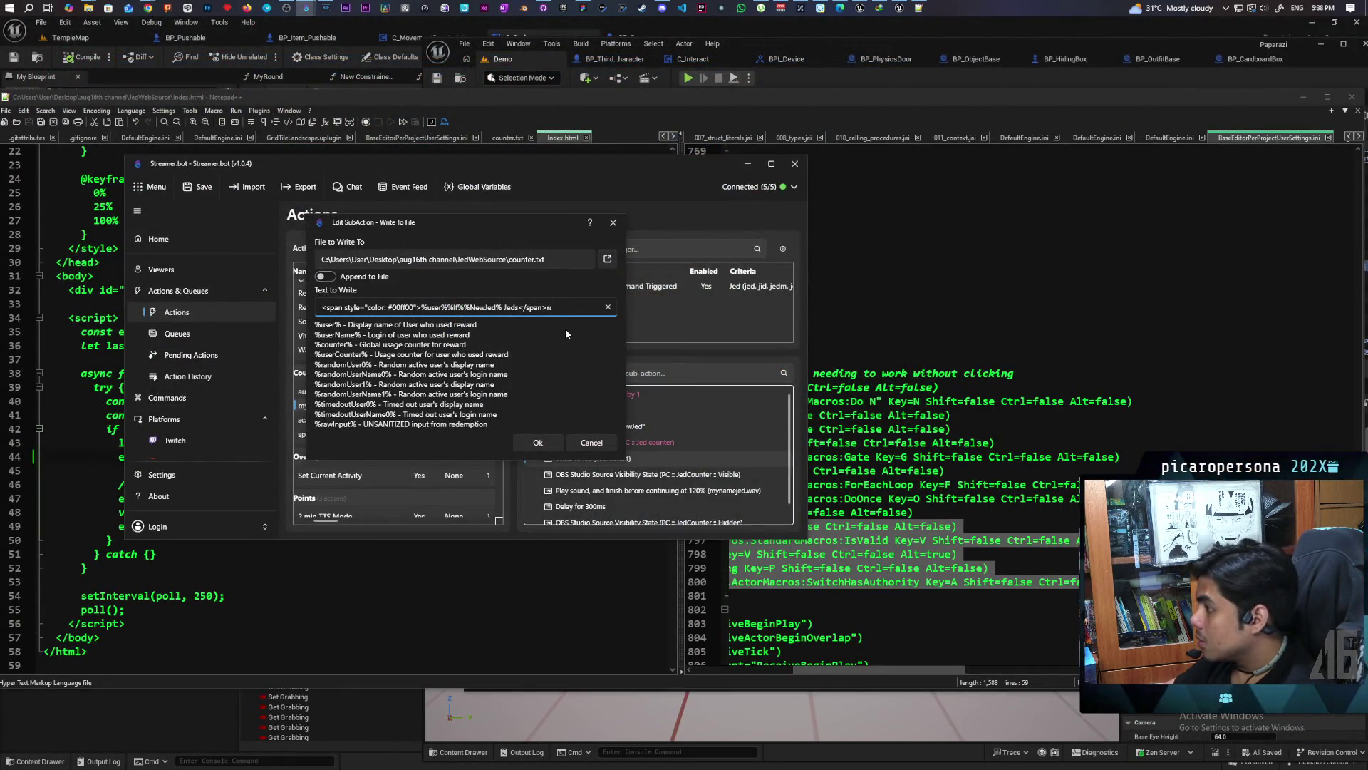
key(ctrl+v)
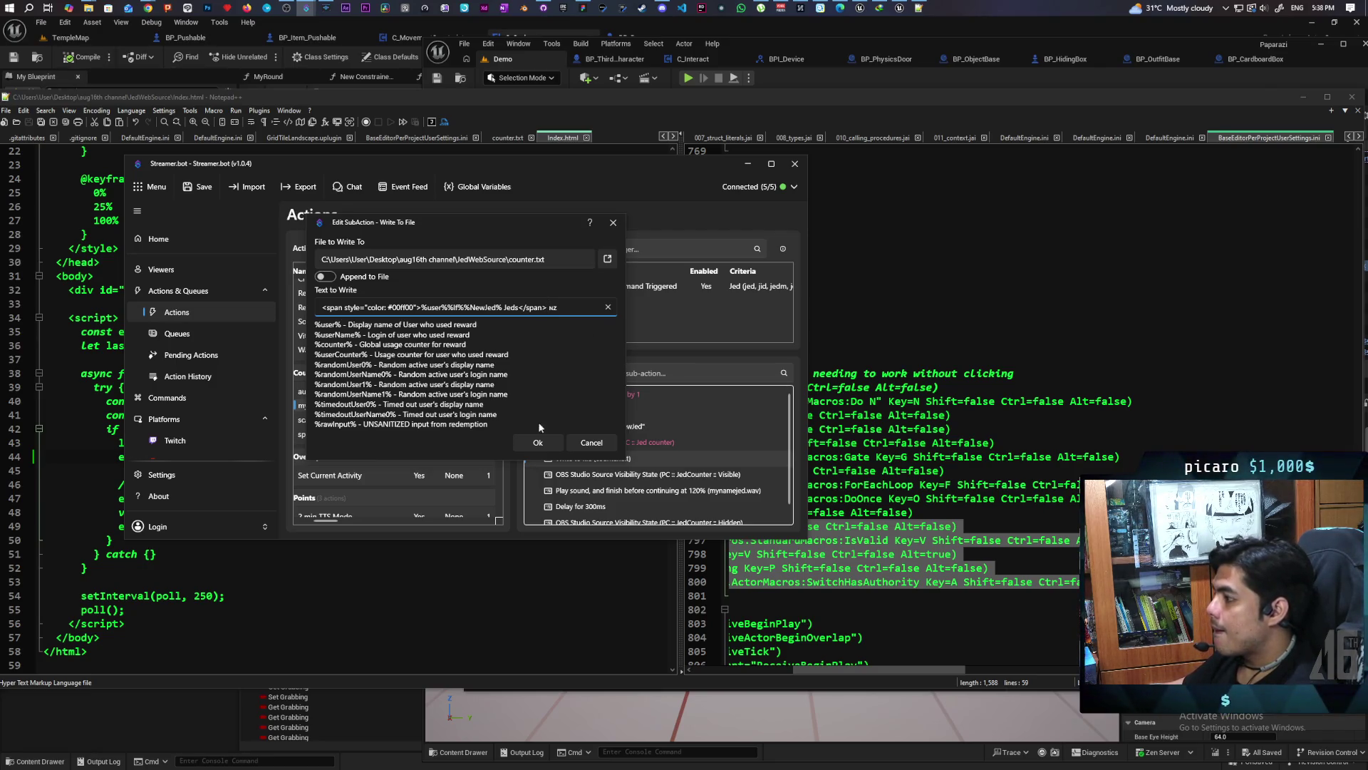
click(537, 442)
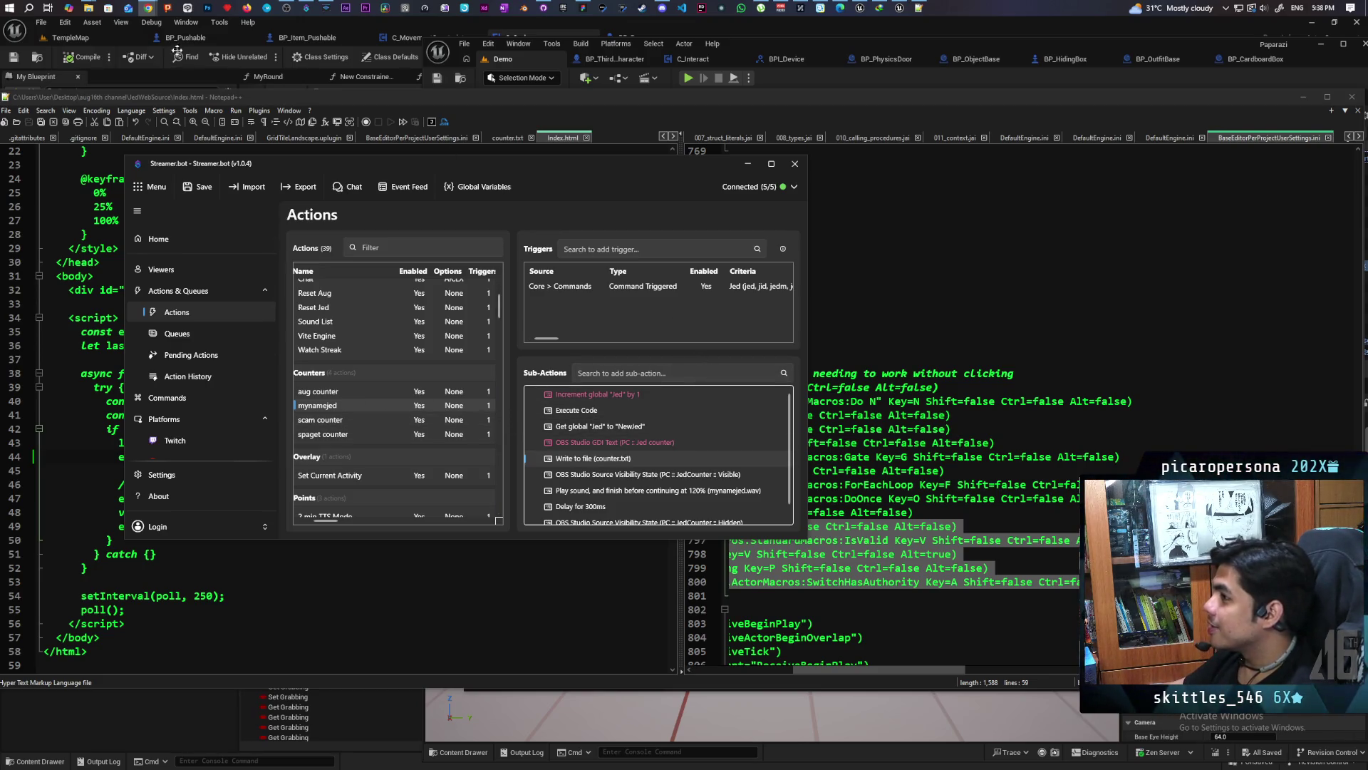
mouse_move(145, 8)
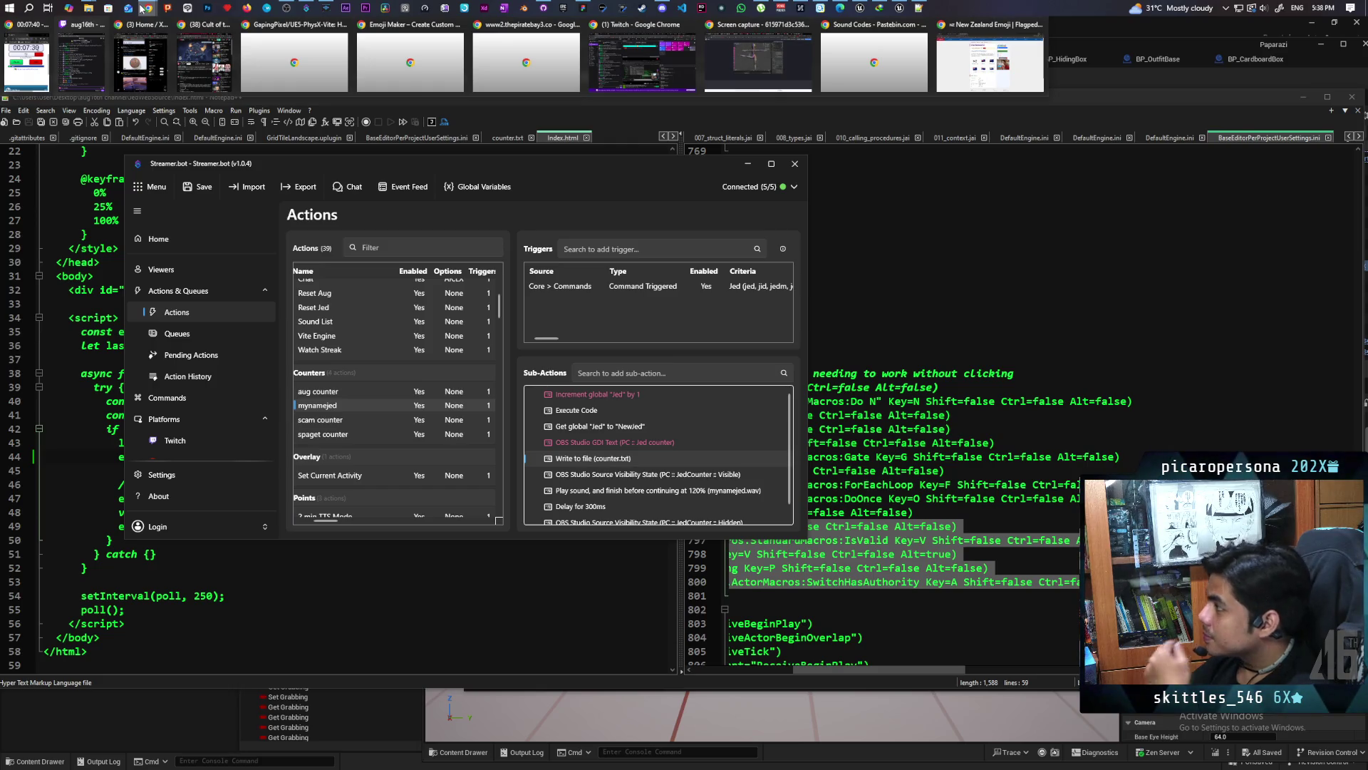
Copy the New Zealand flag's HTML entity code from Flagpedia and return to Streamer.bot
click(990, 63)
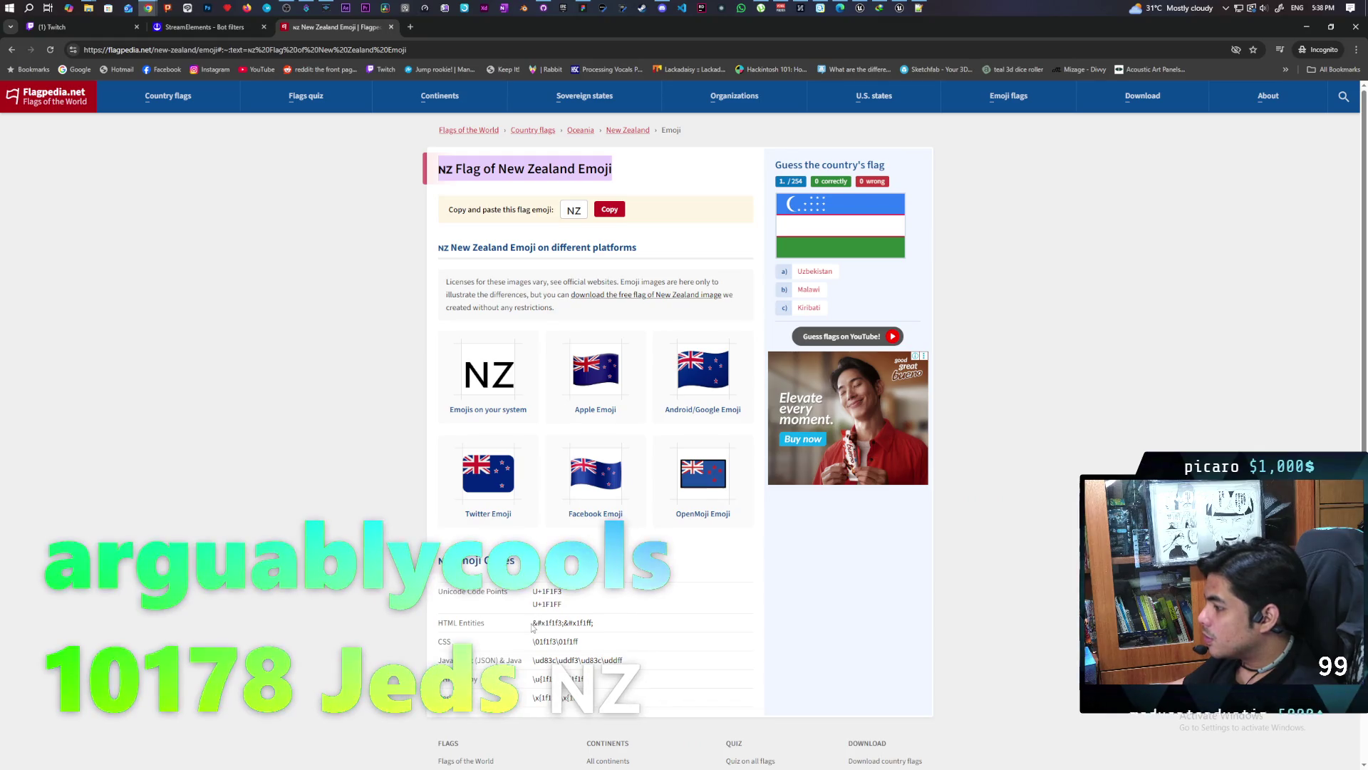
drag(534, 622, 602, 626)
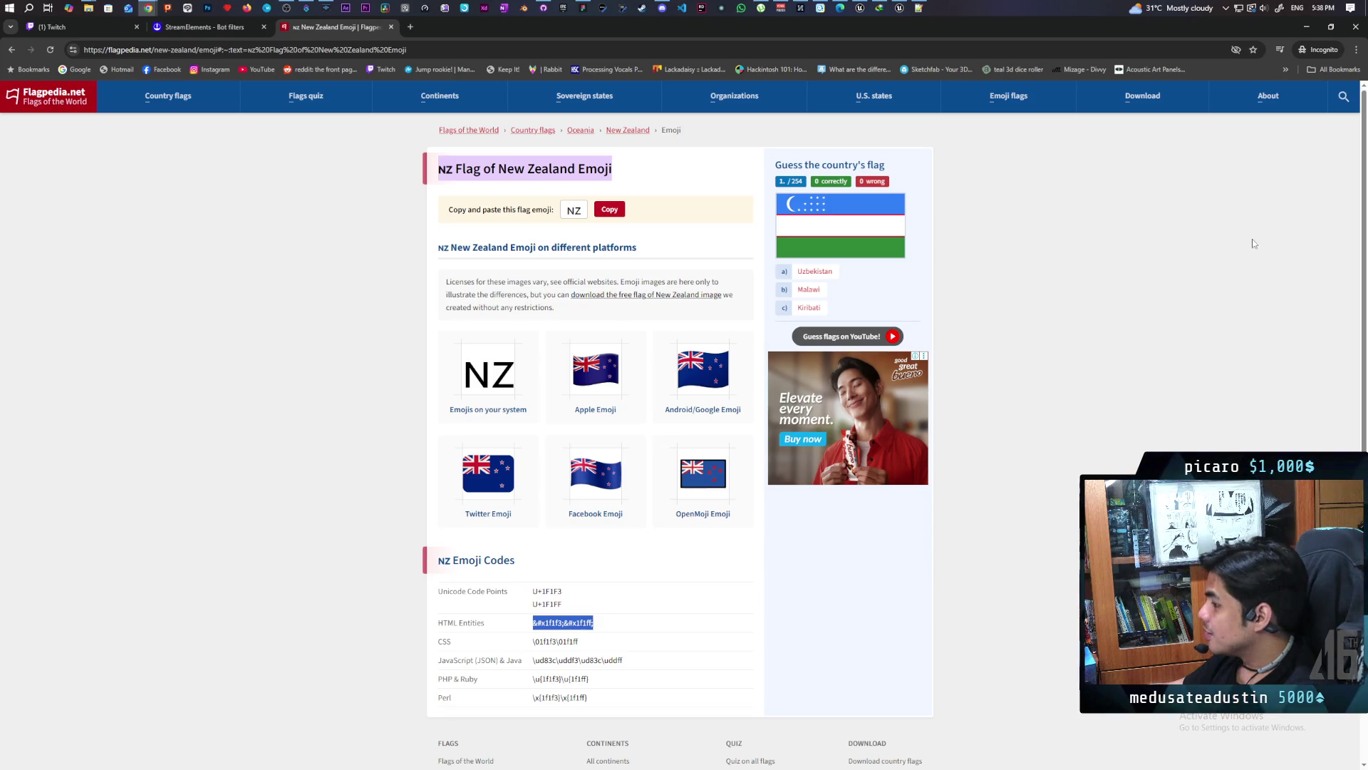
click(1306, 26)
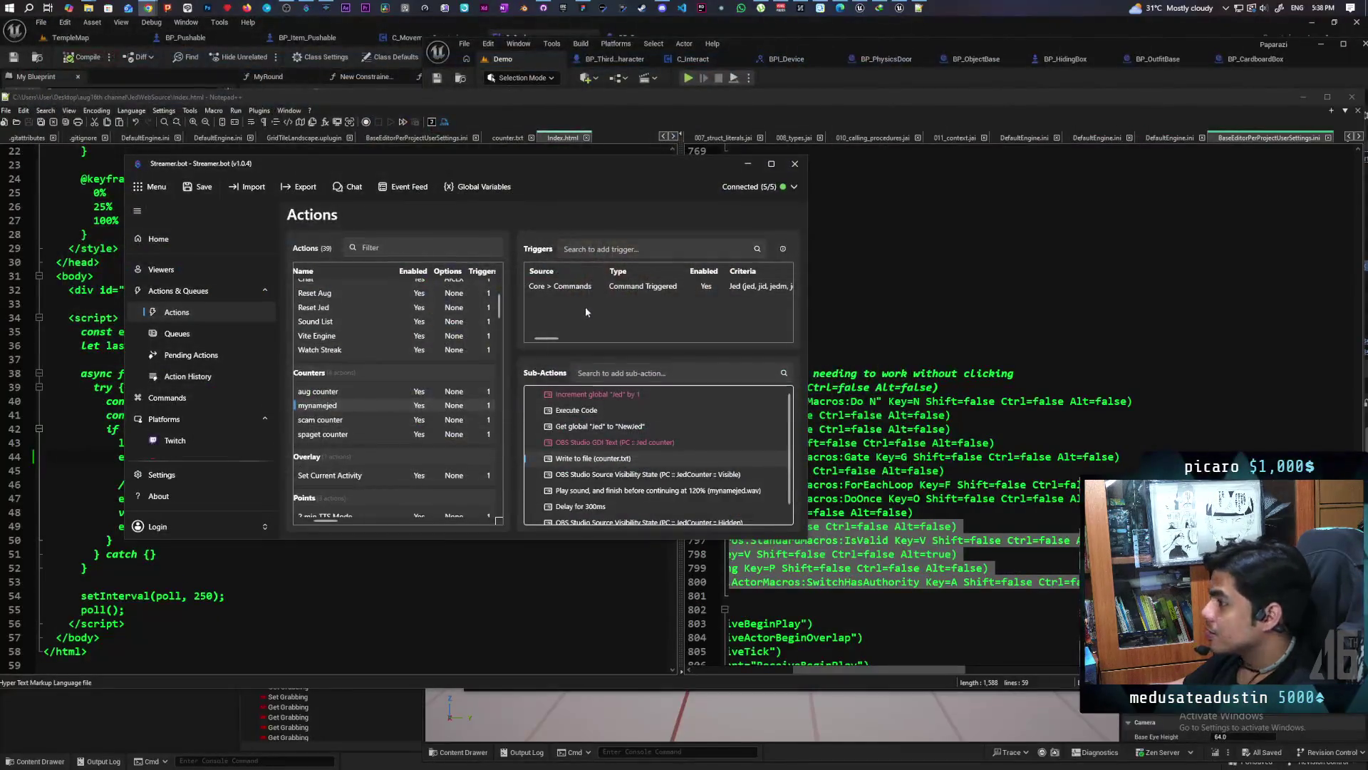
Append the flag's HTML entity code to the counter.txt write text, confirm and save
double_click(593, 458)
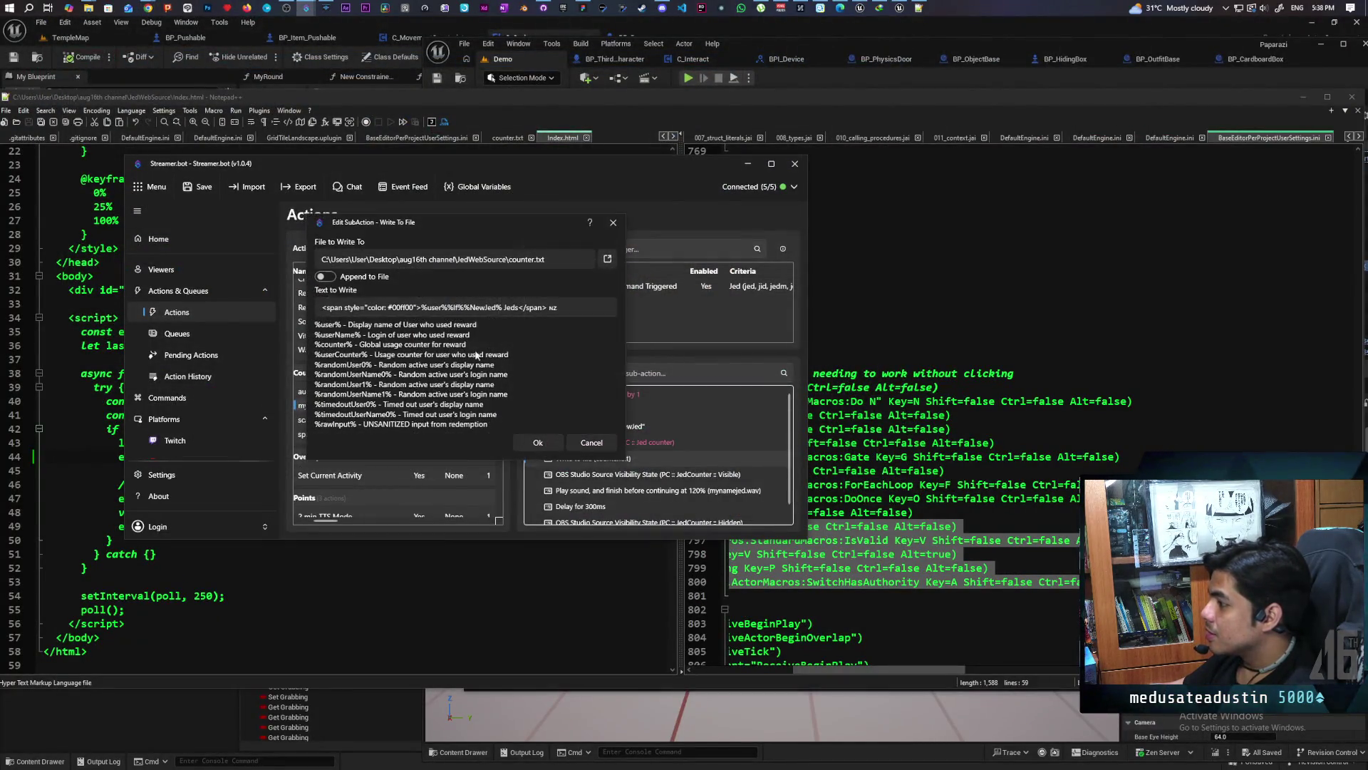
click(565, 307)
key(ctrl+v)
key(BackSpace)
key(BackSpace)
key(ctrl+v)
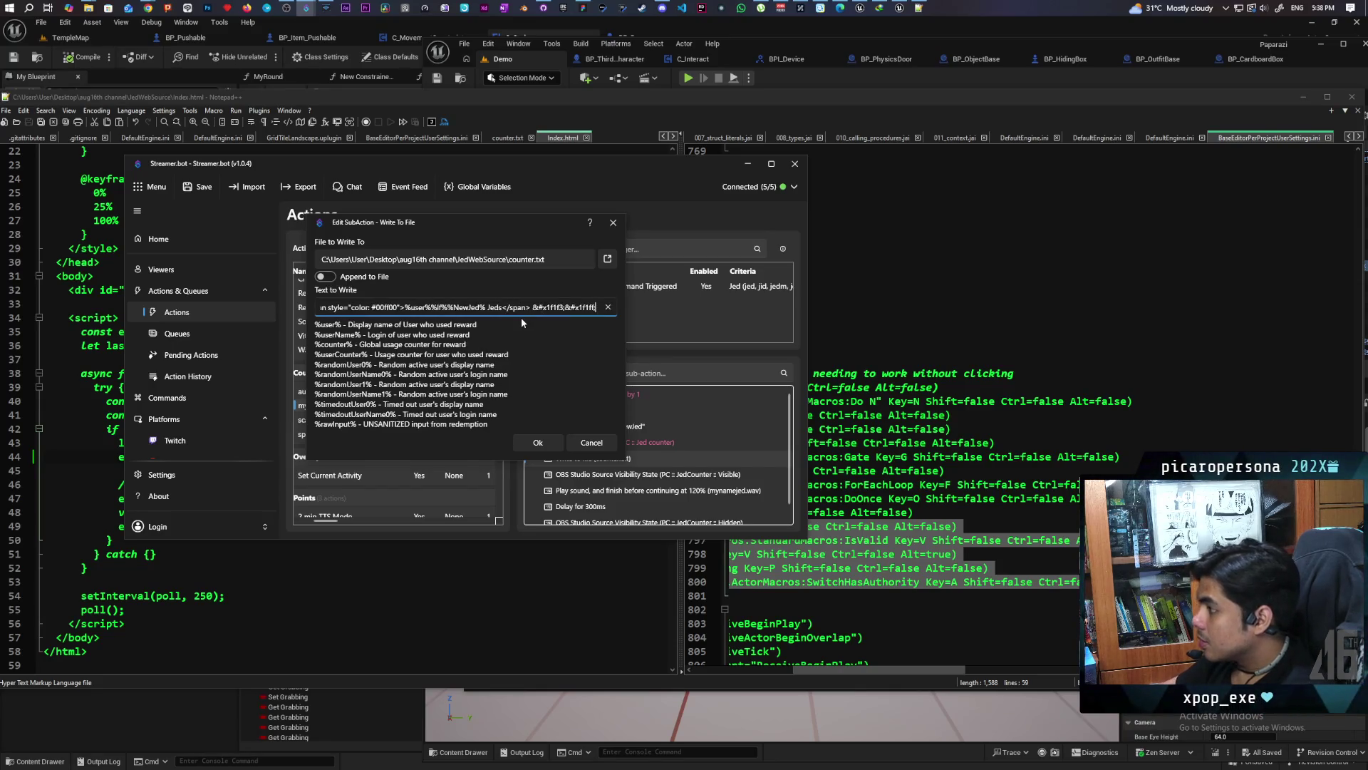
click(538, 443)
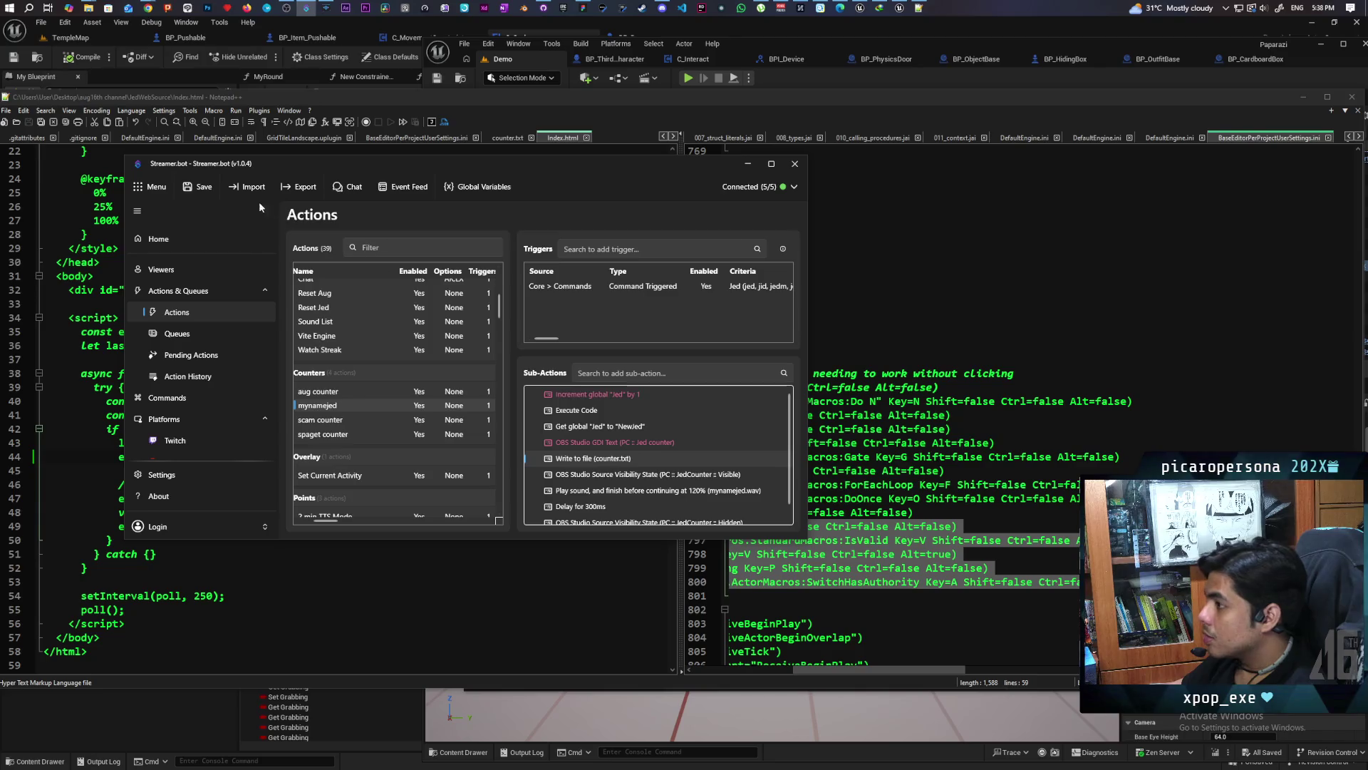
click(198, 187)
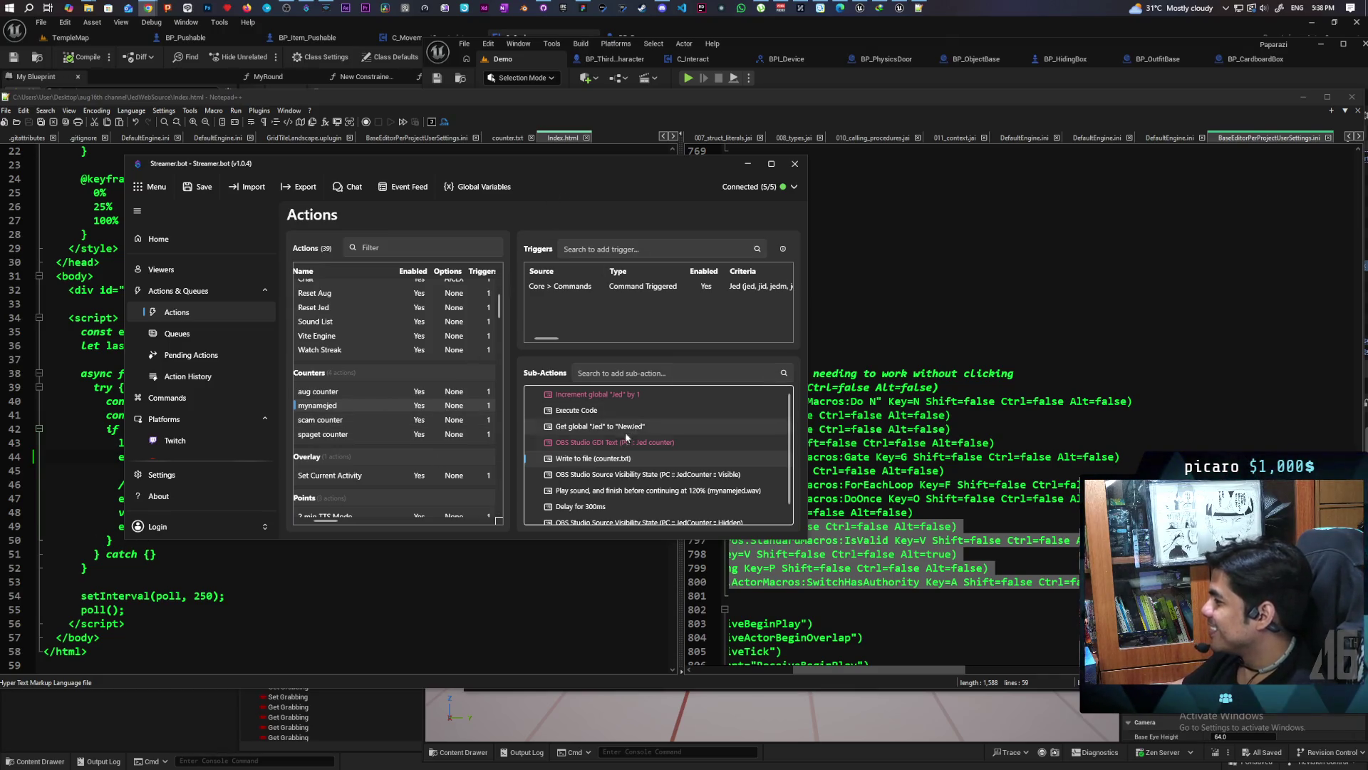
Delete the trailing flag code so the text ends at </span>, confirm and save
double_click(607, 460)
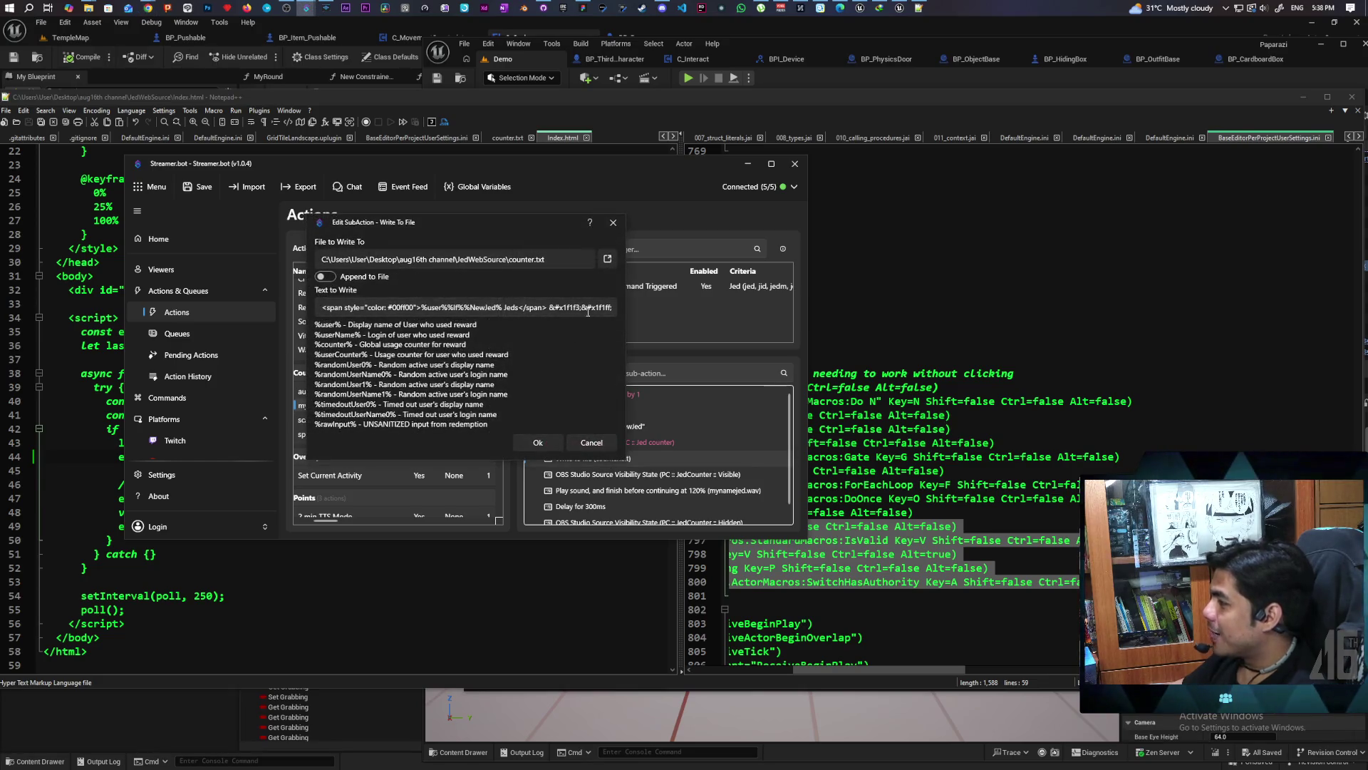
drag(551, 309, 669, 307)
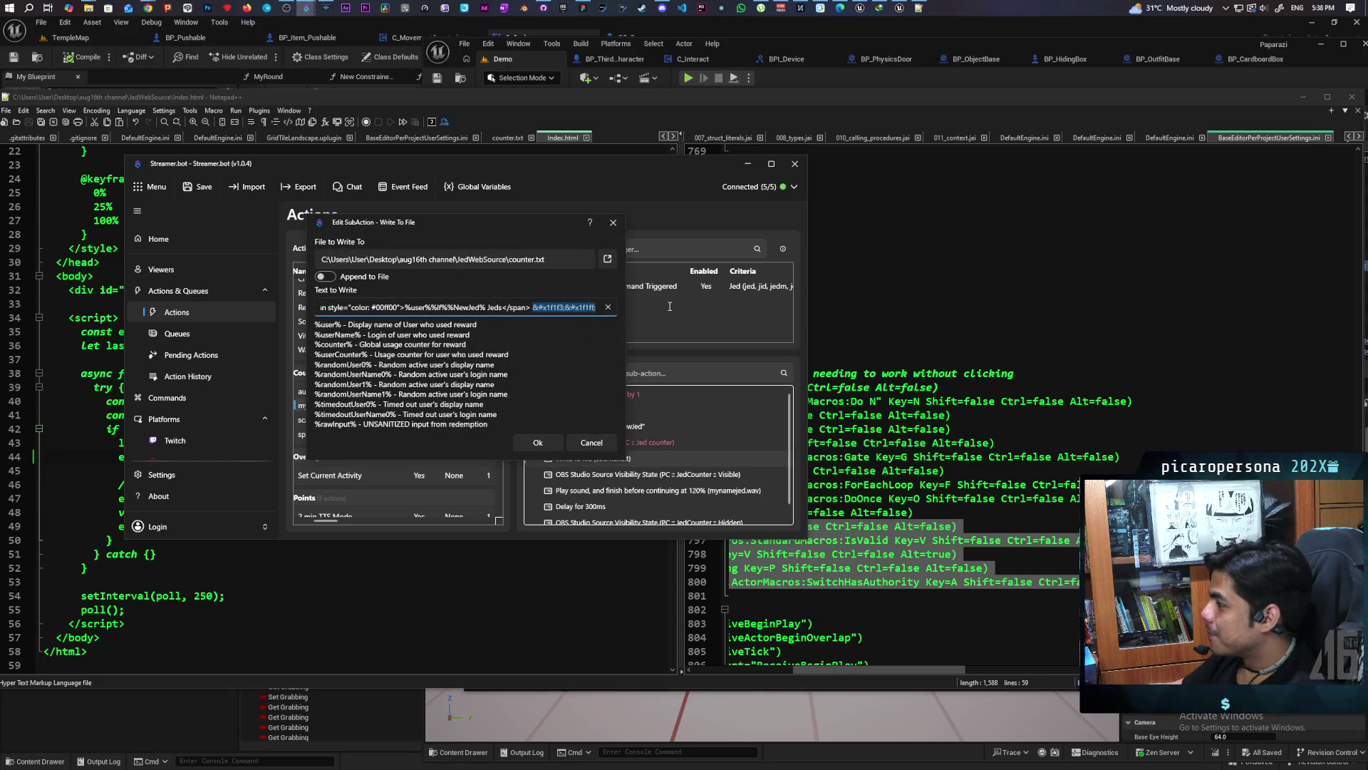
key(BackSpace)
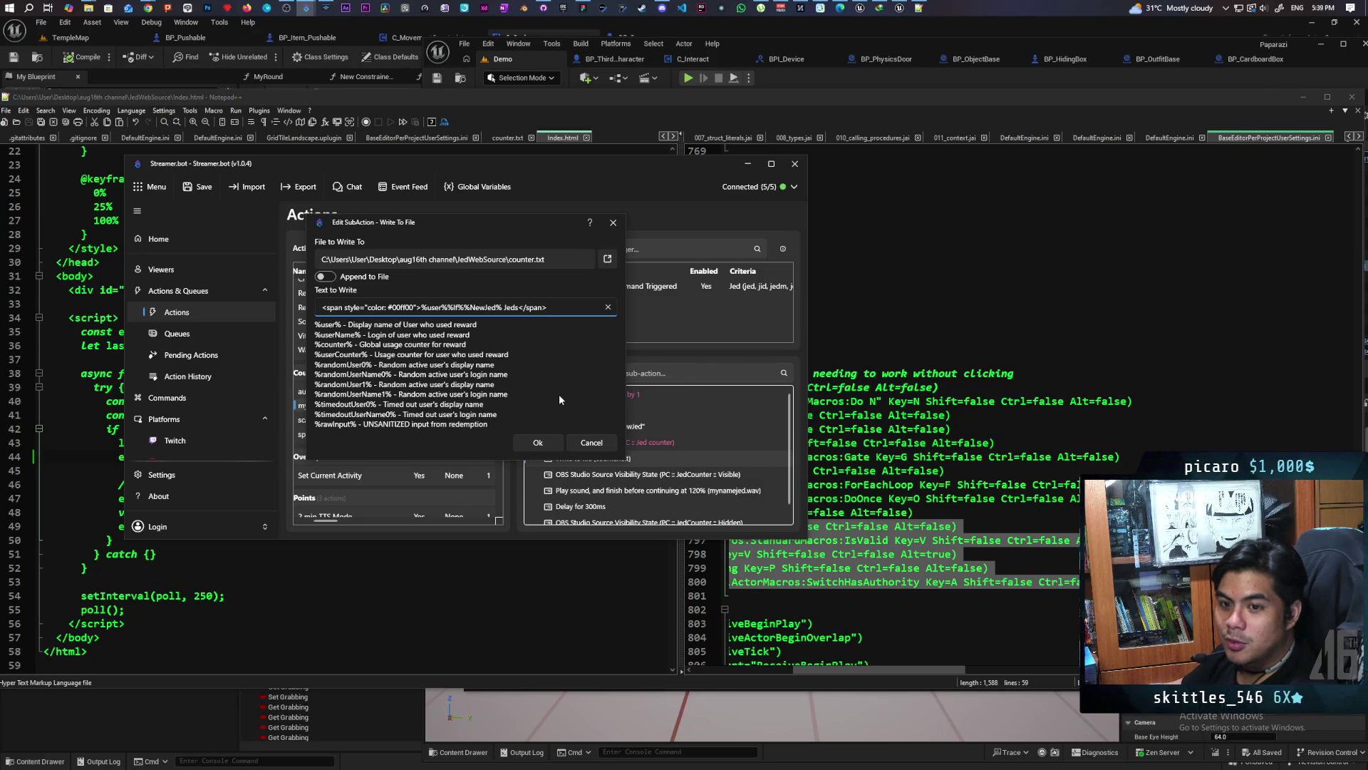
click(538, 443)
click(198, 187)
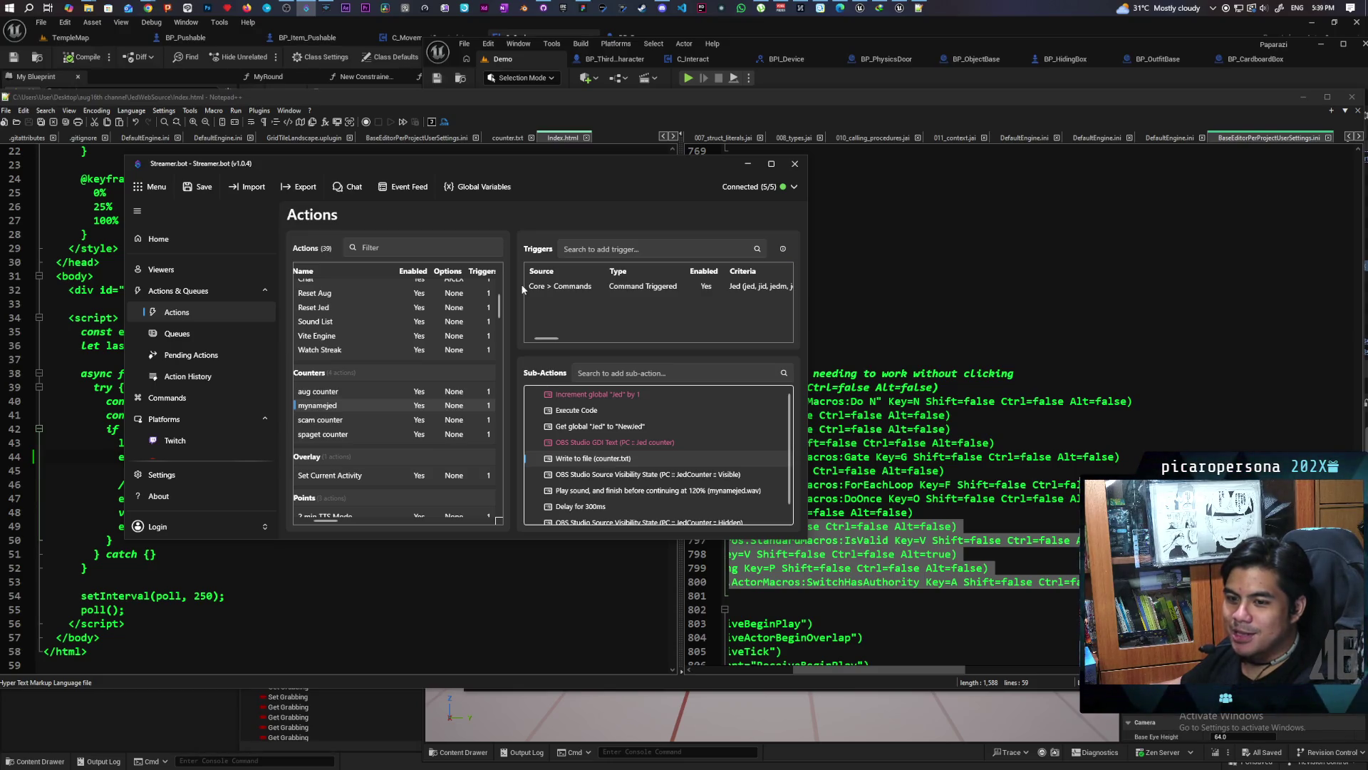
Minimize Streamer.bot and close Notepad++ behind it
click(747, 164)
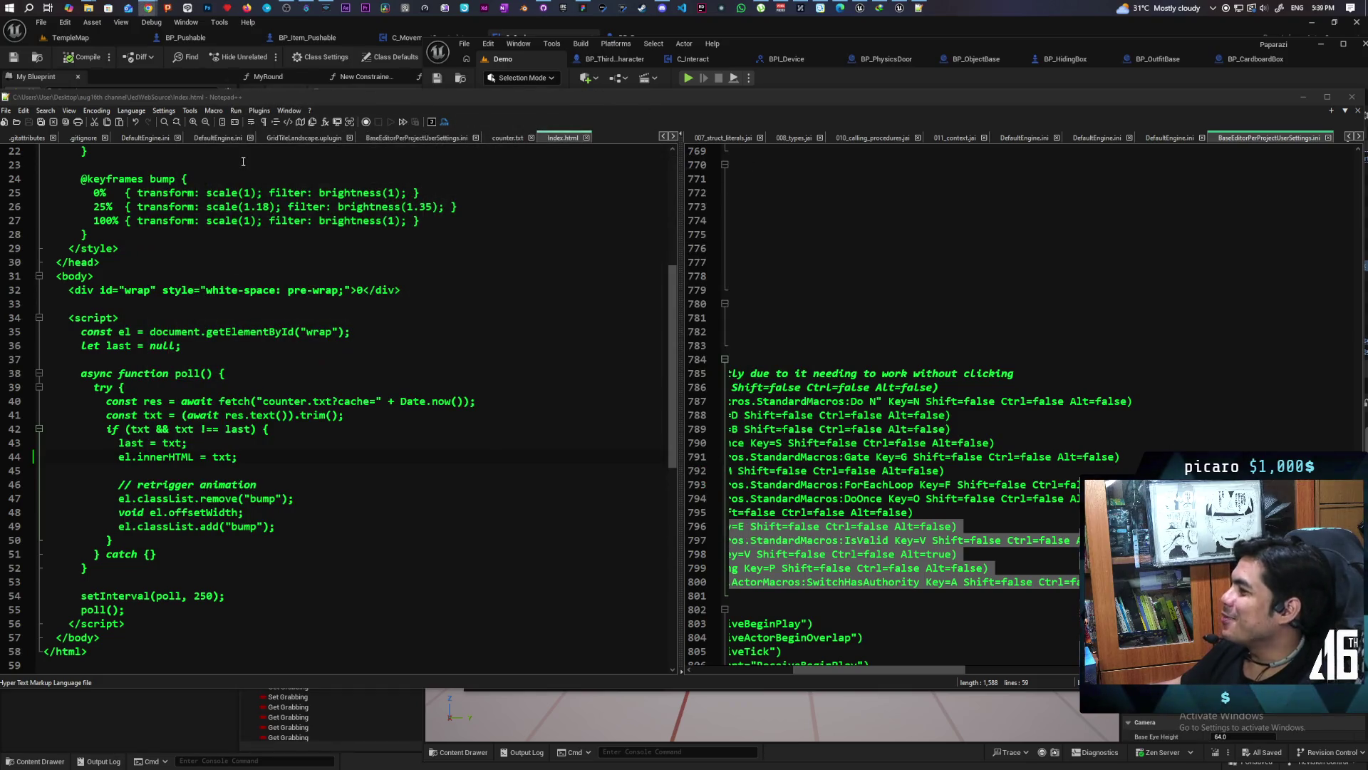
click(1352, 101)
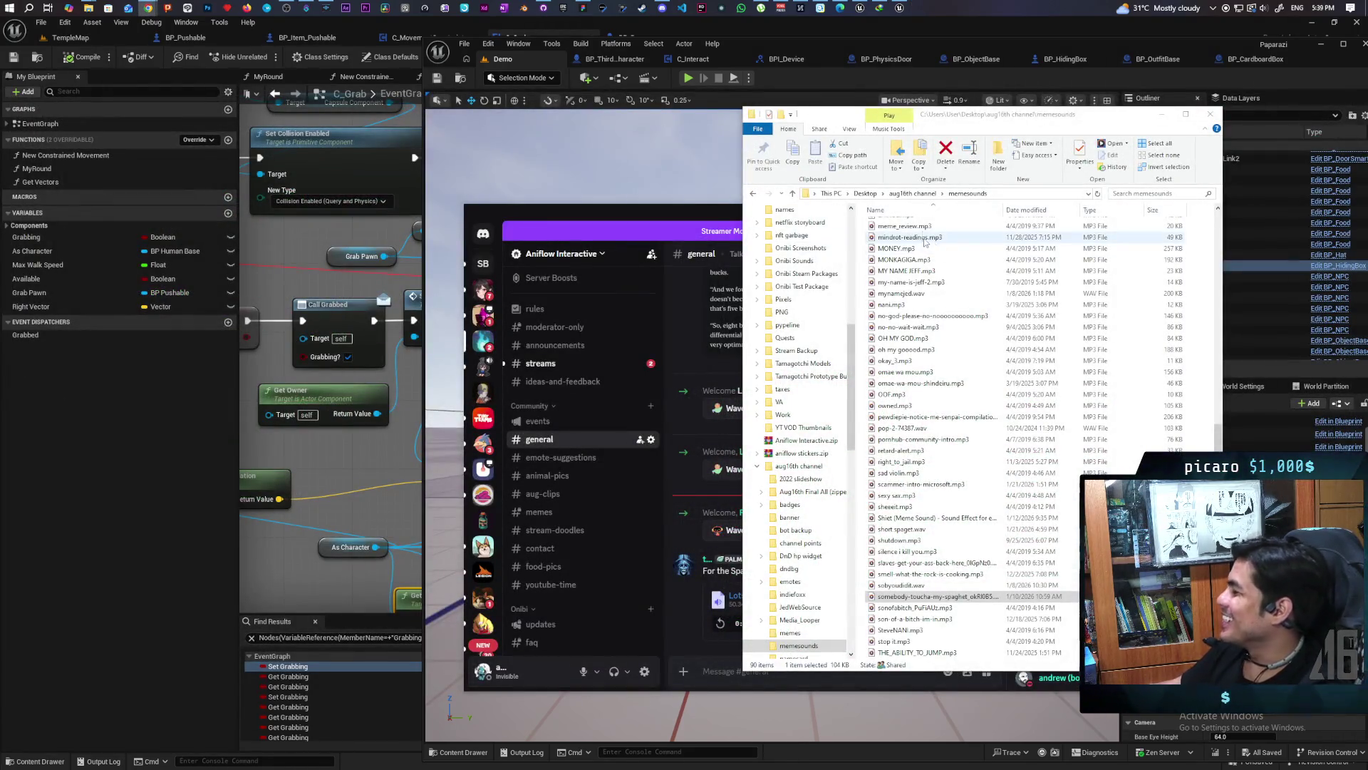
Play the Lotsa Spaghetti.mp3 clip in Discord twice, then minimize Discord
click(1160, 118)
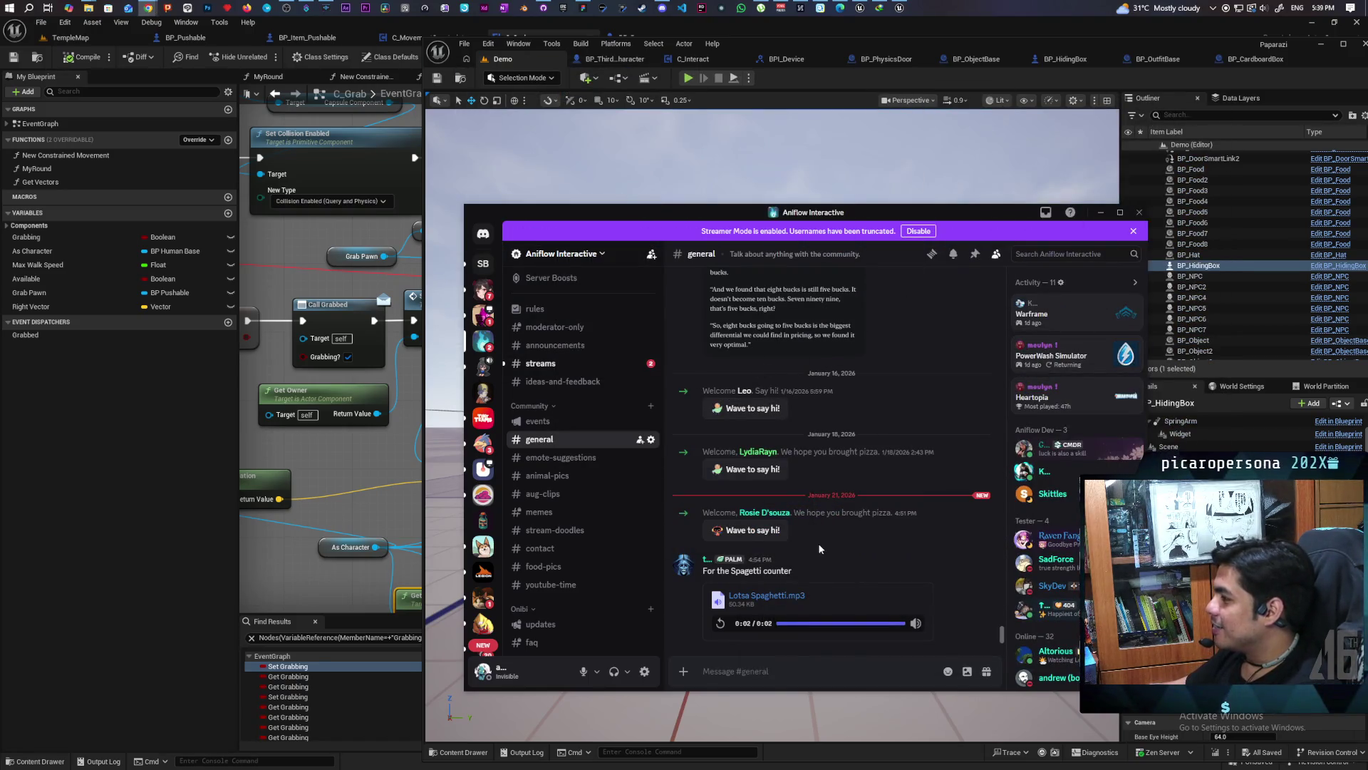
click(786, 622)
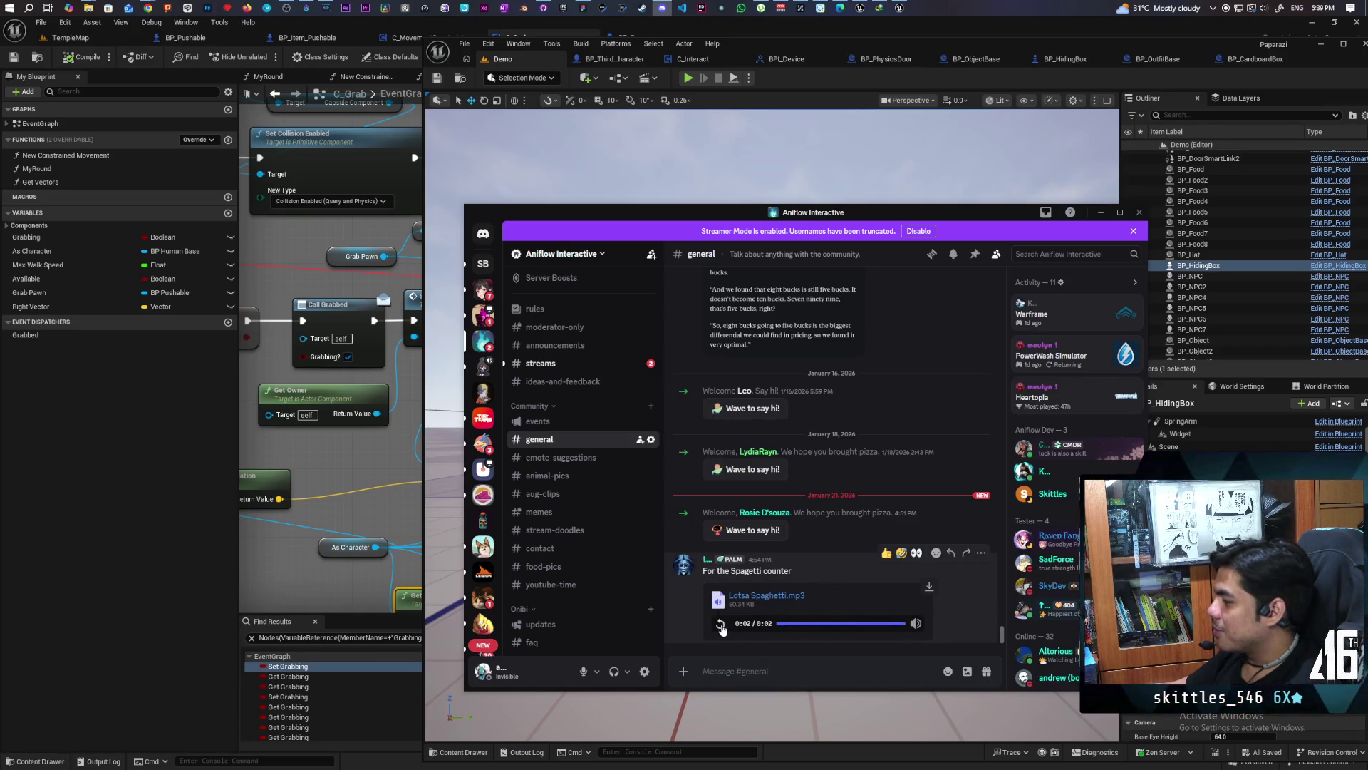
click(841, 623)
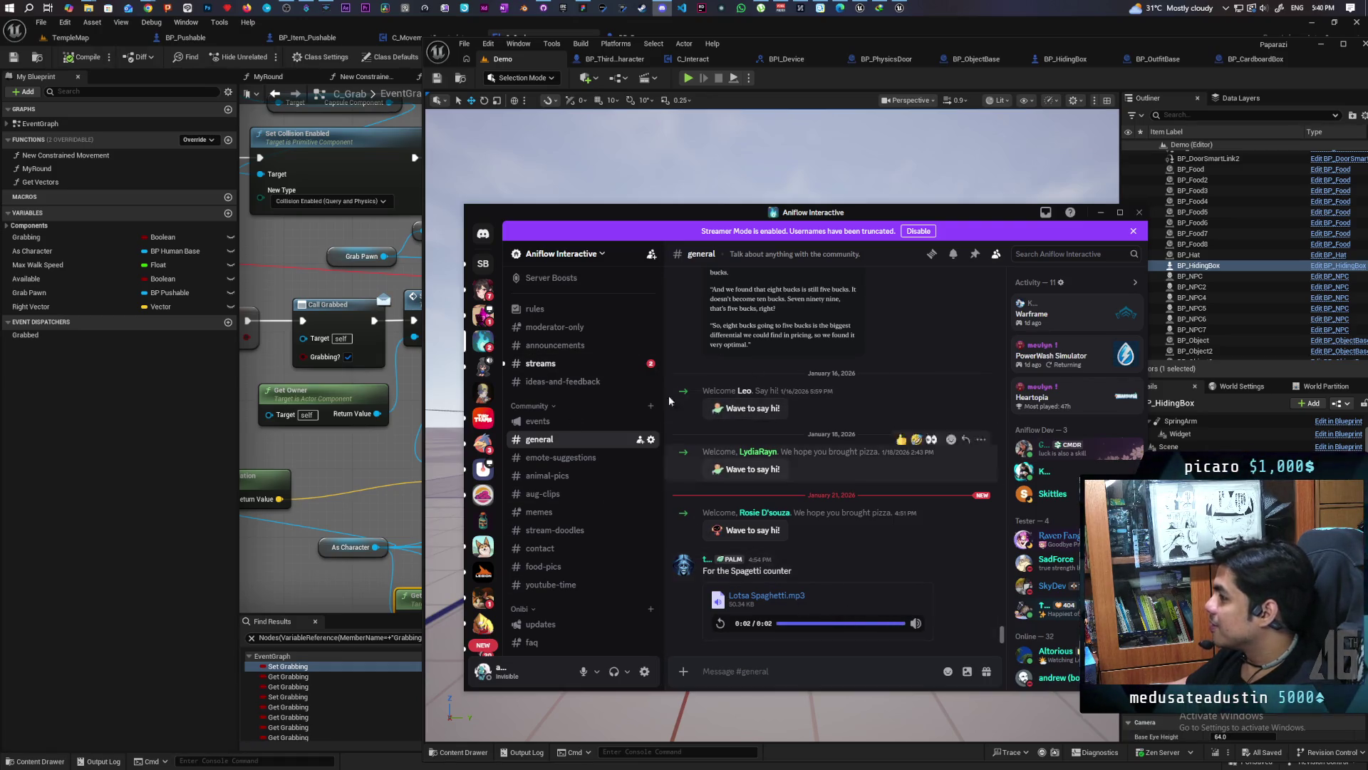
click(1104, 212)
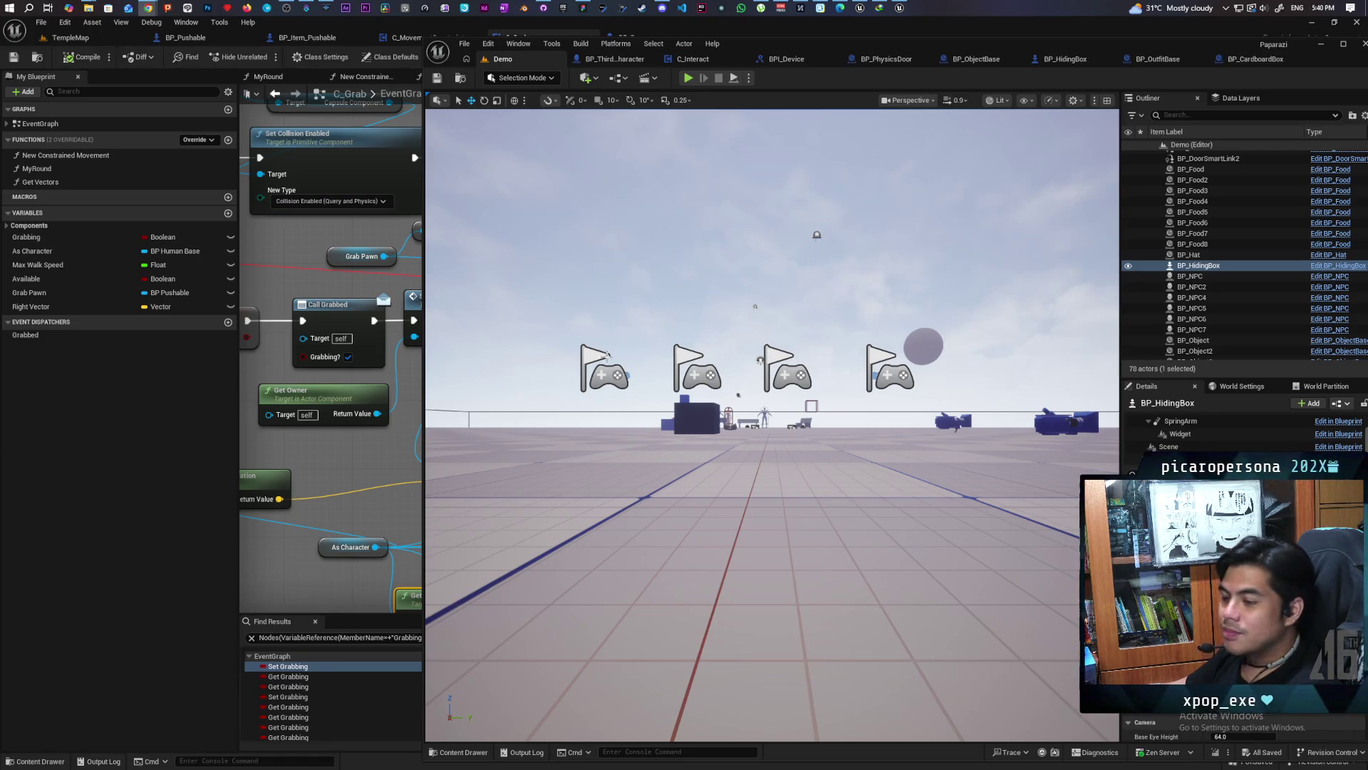
Start the 3-client play-in-editor session and test hiding in, leaving, and re-hiding in boxes
click(712, 215)
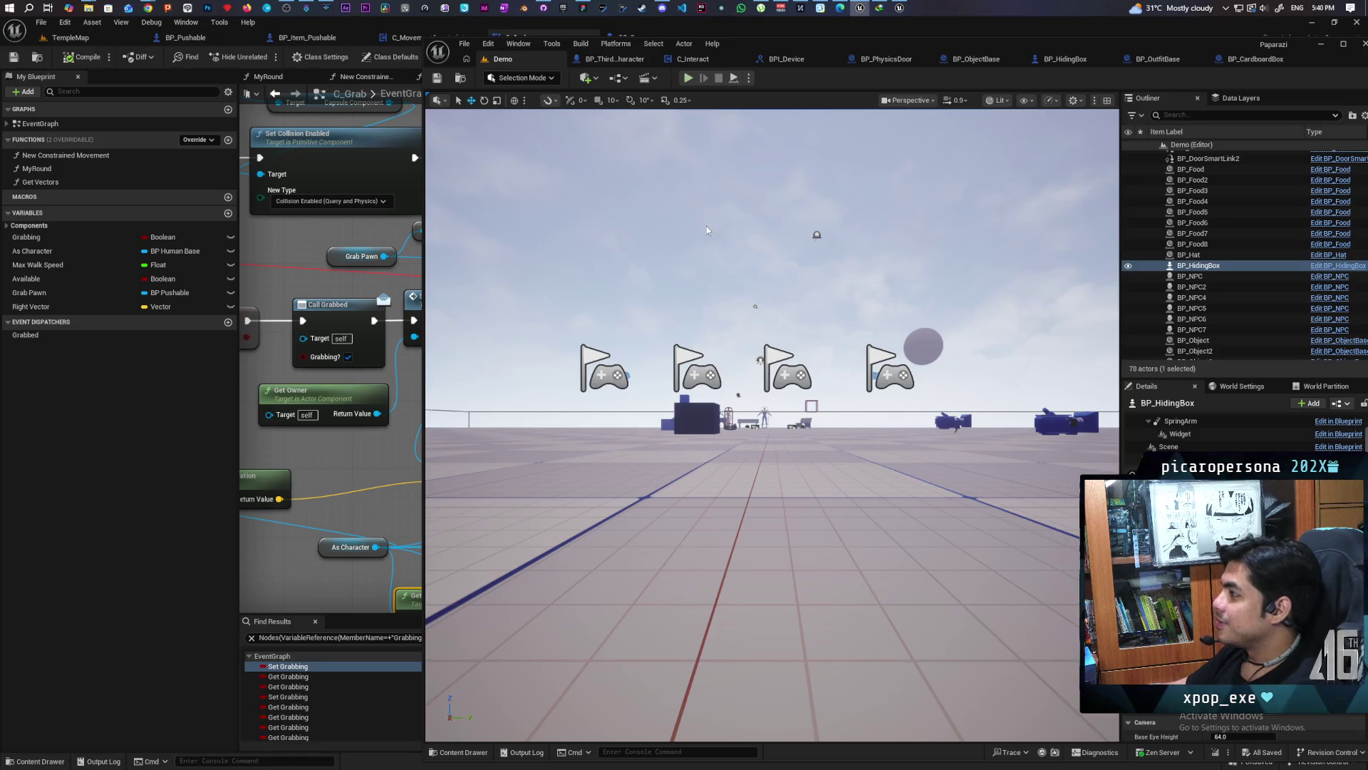
key(alt+p)
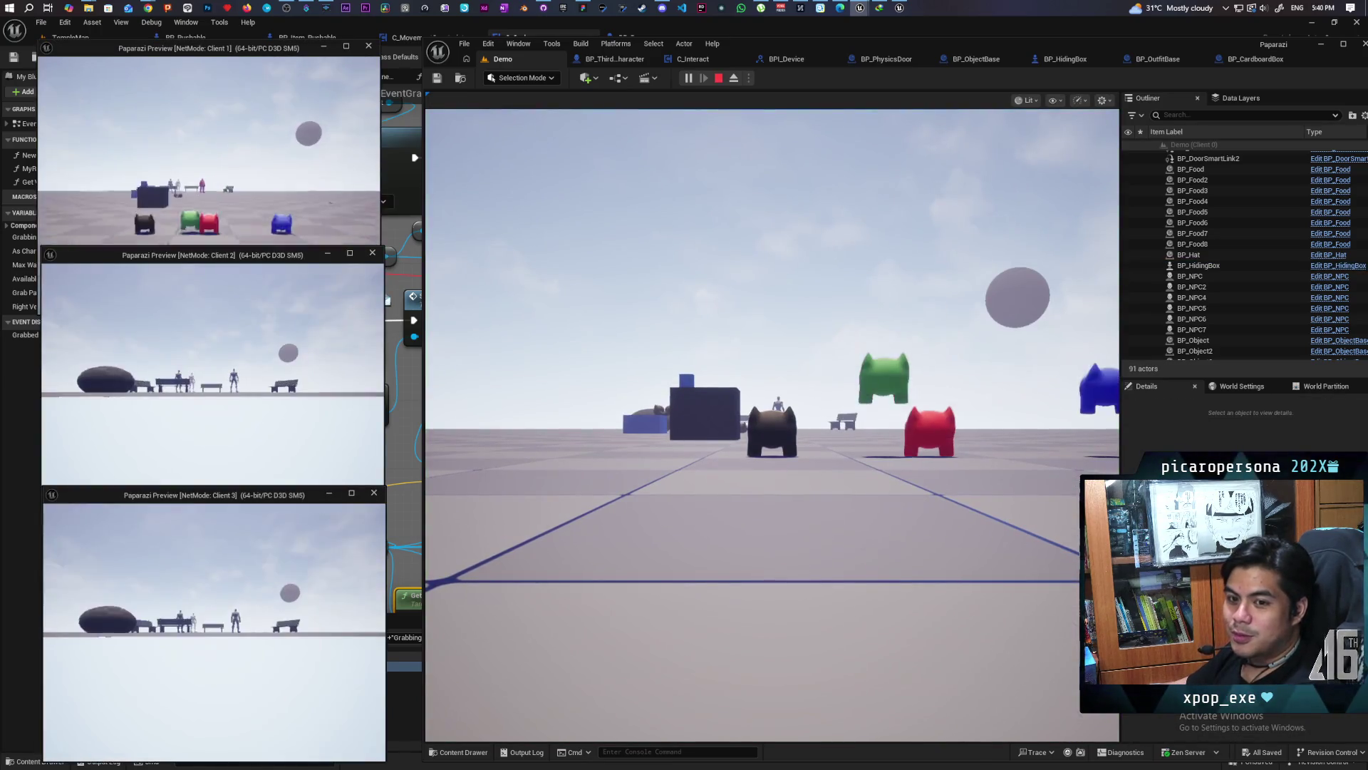
click(643, 413)
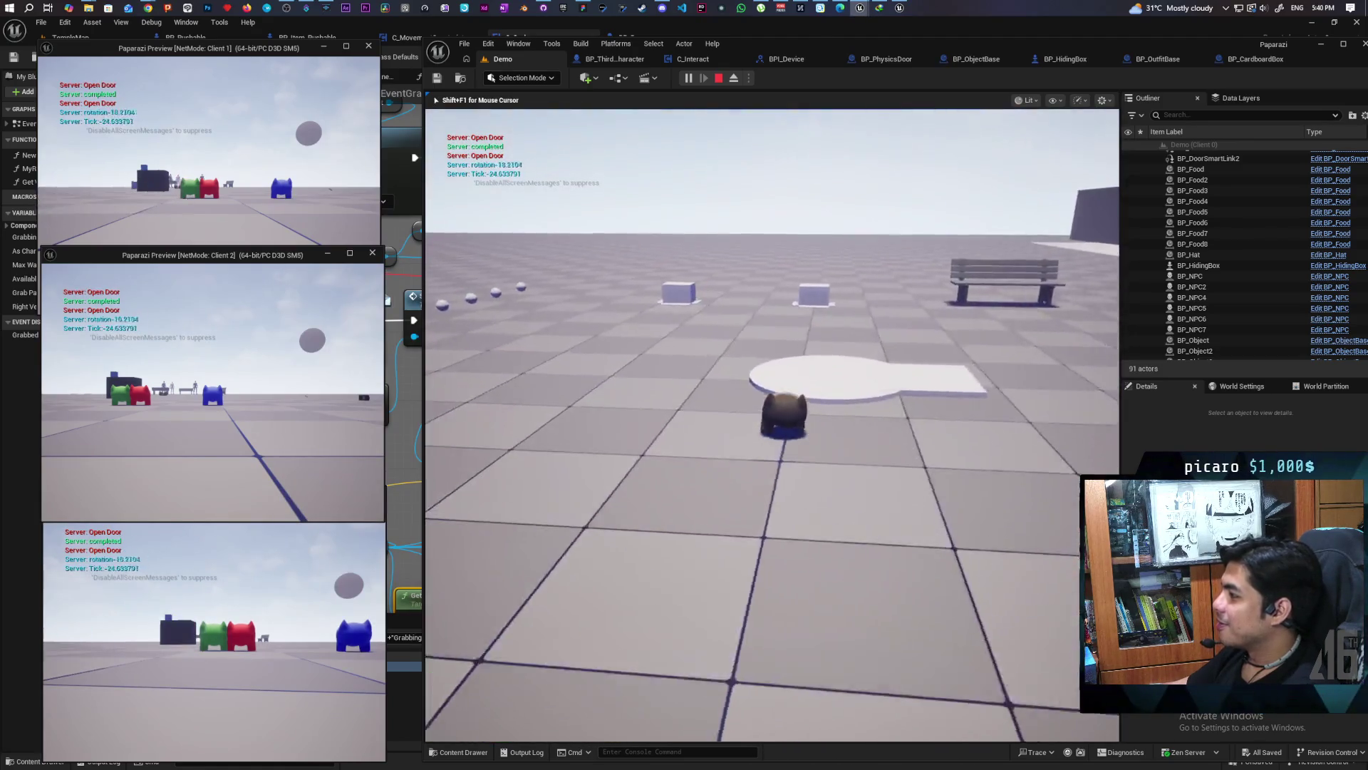
key(w)
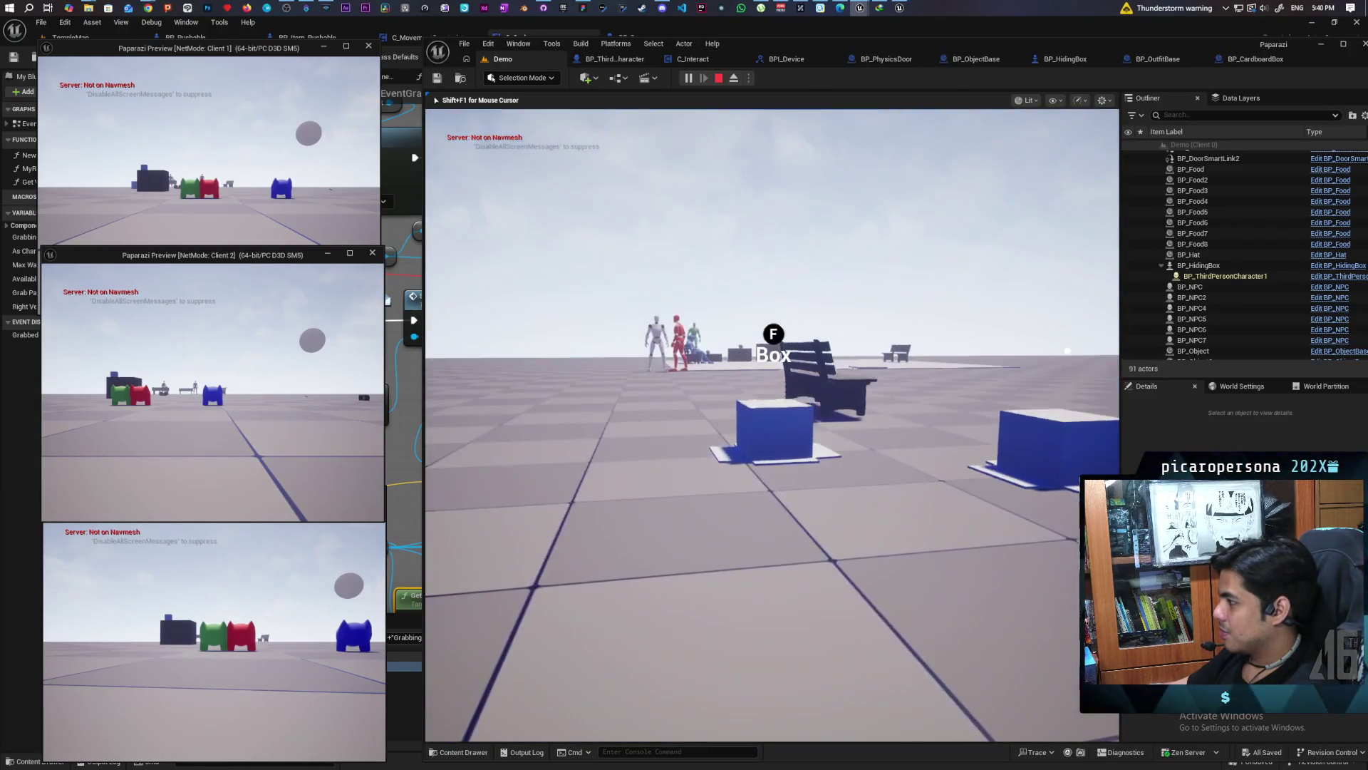
key(f)
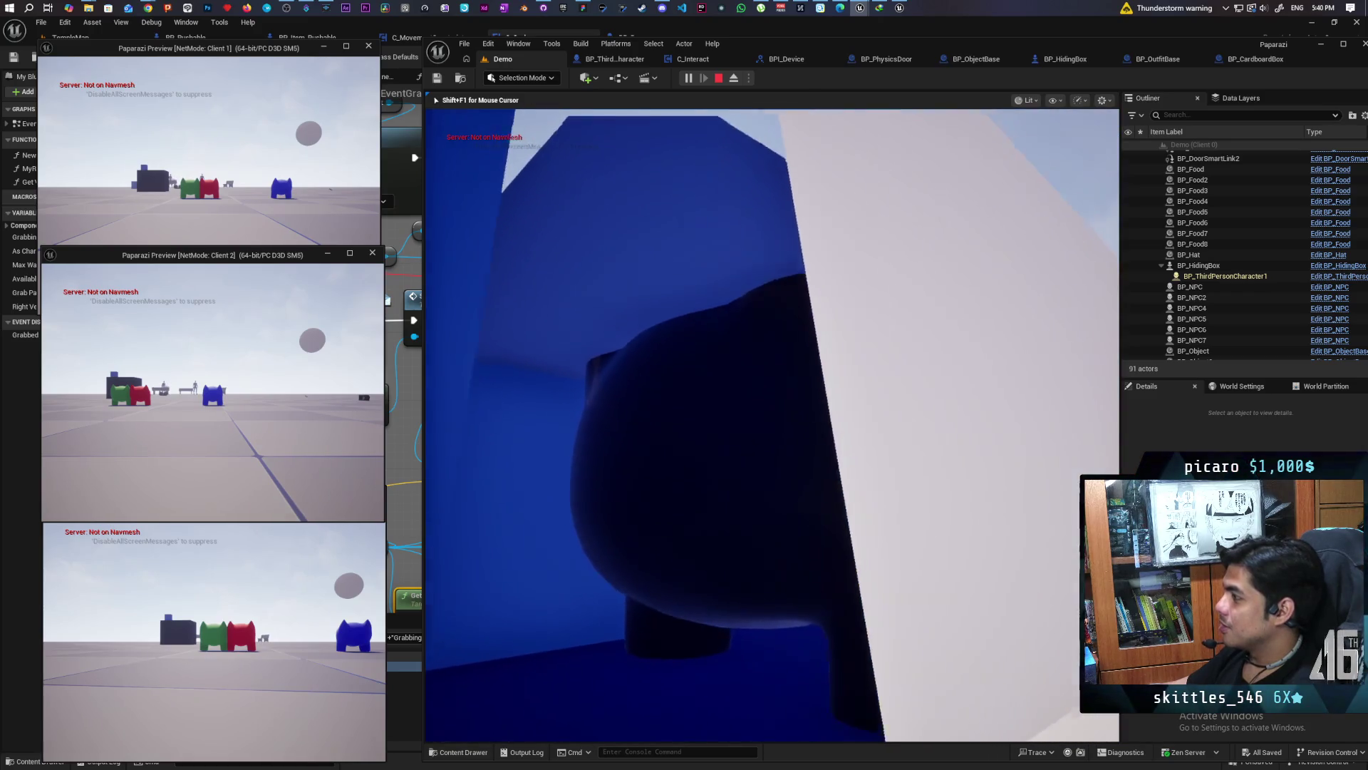
key(f)
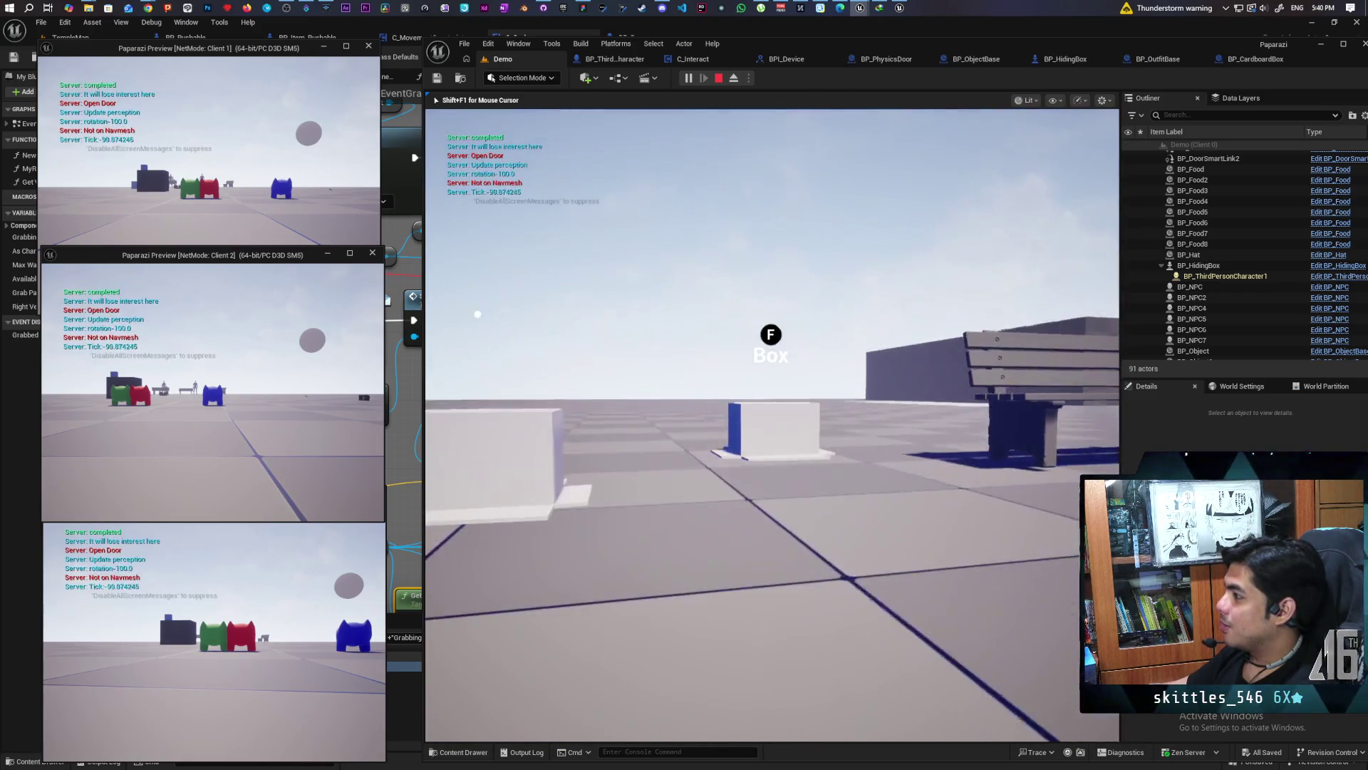
key(f)
key(f)
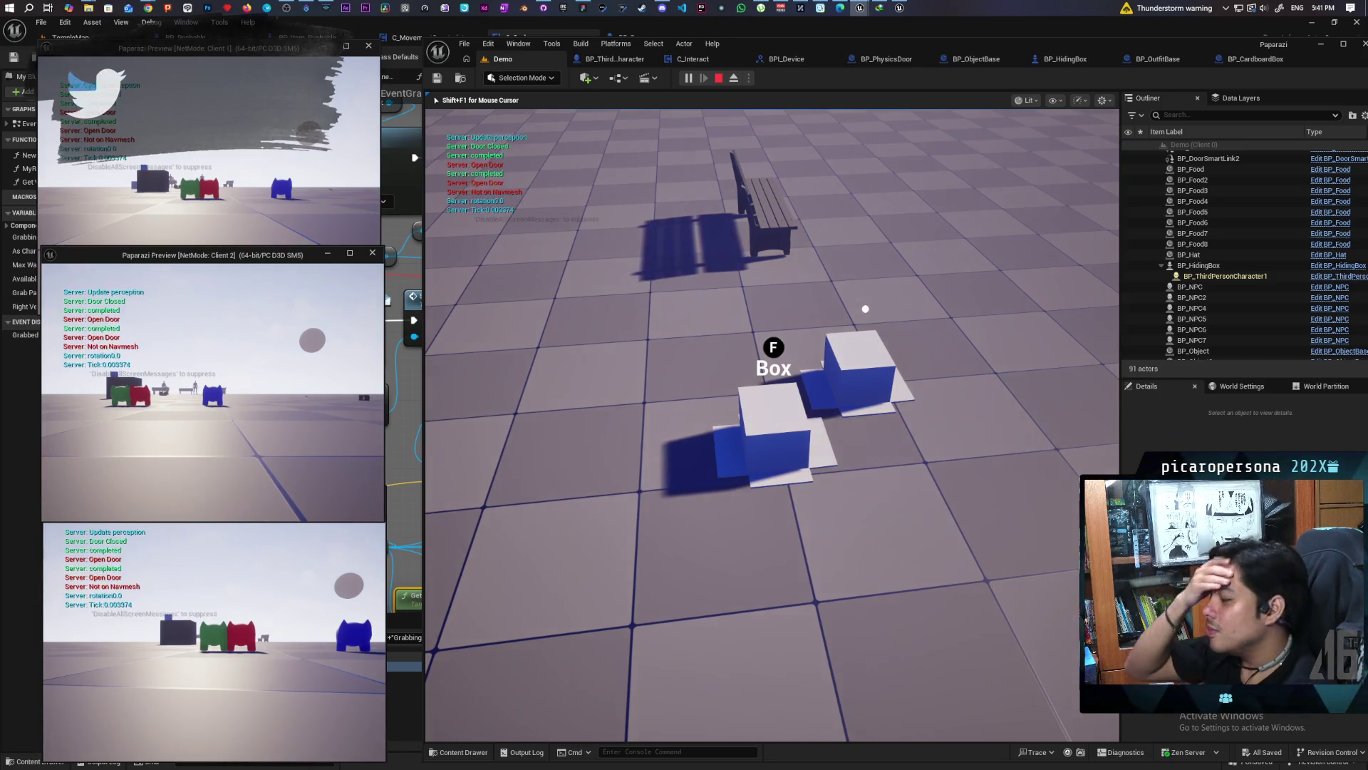
Steer the disguised box around the bench as night falls, then toggle hiding inside it
key(w)
key(w)
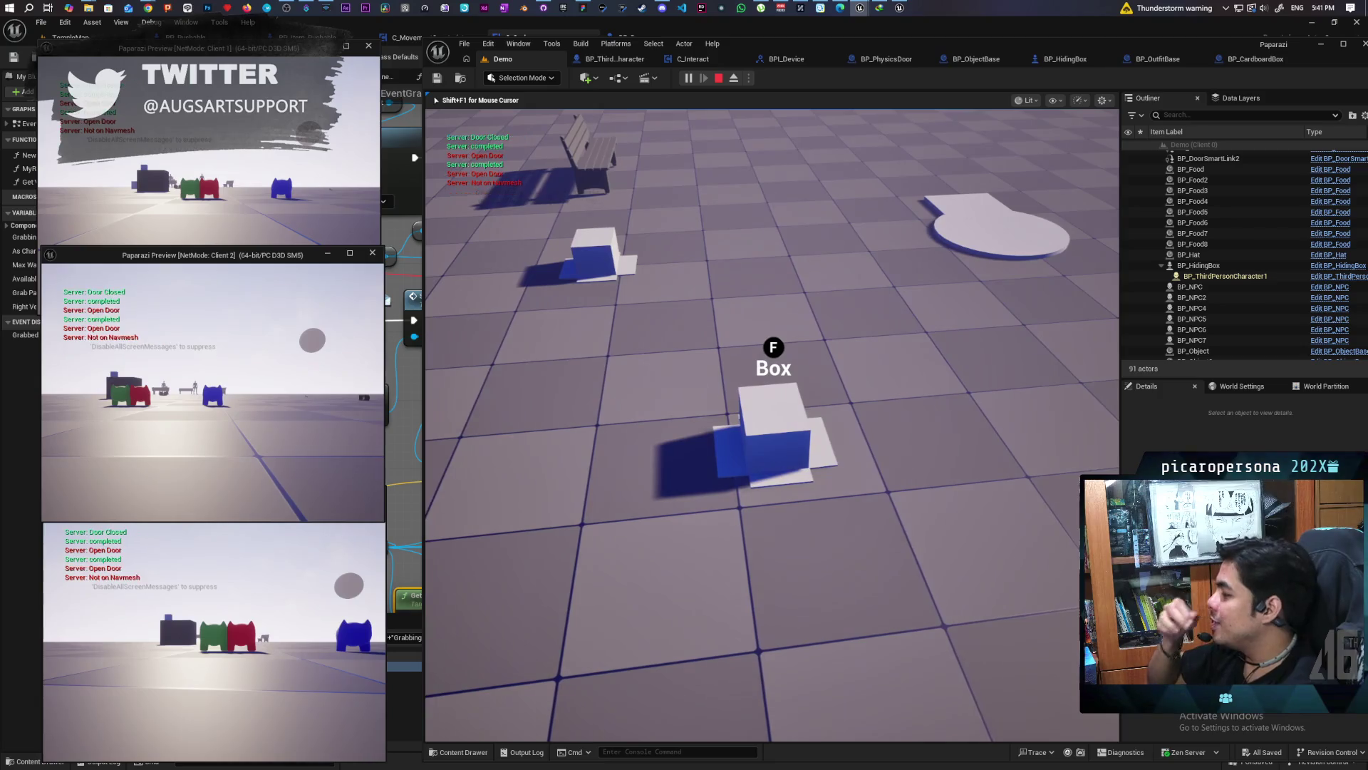
key(w)
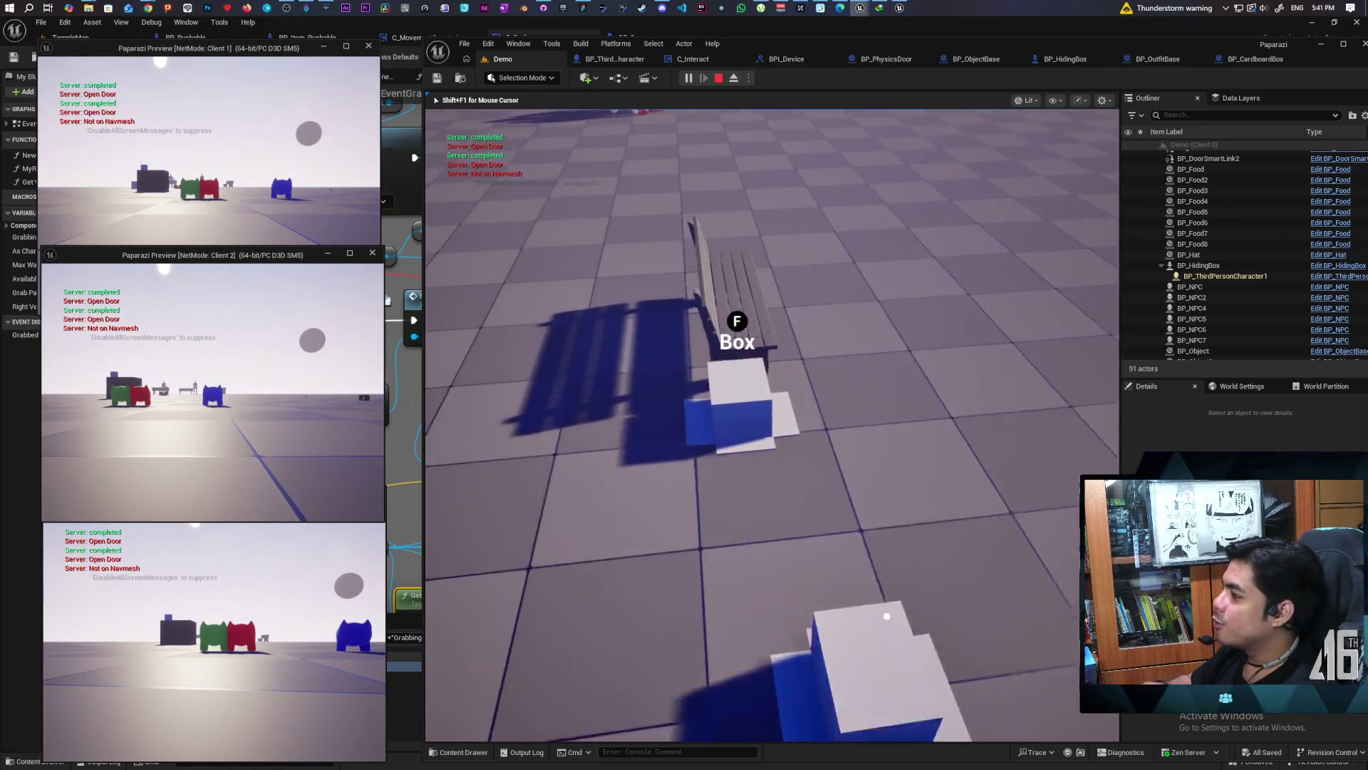
key(w)
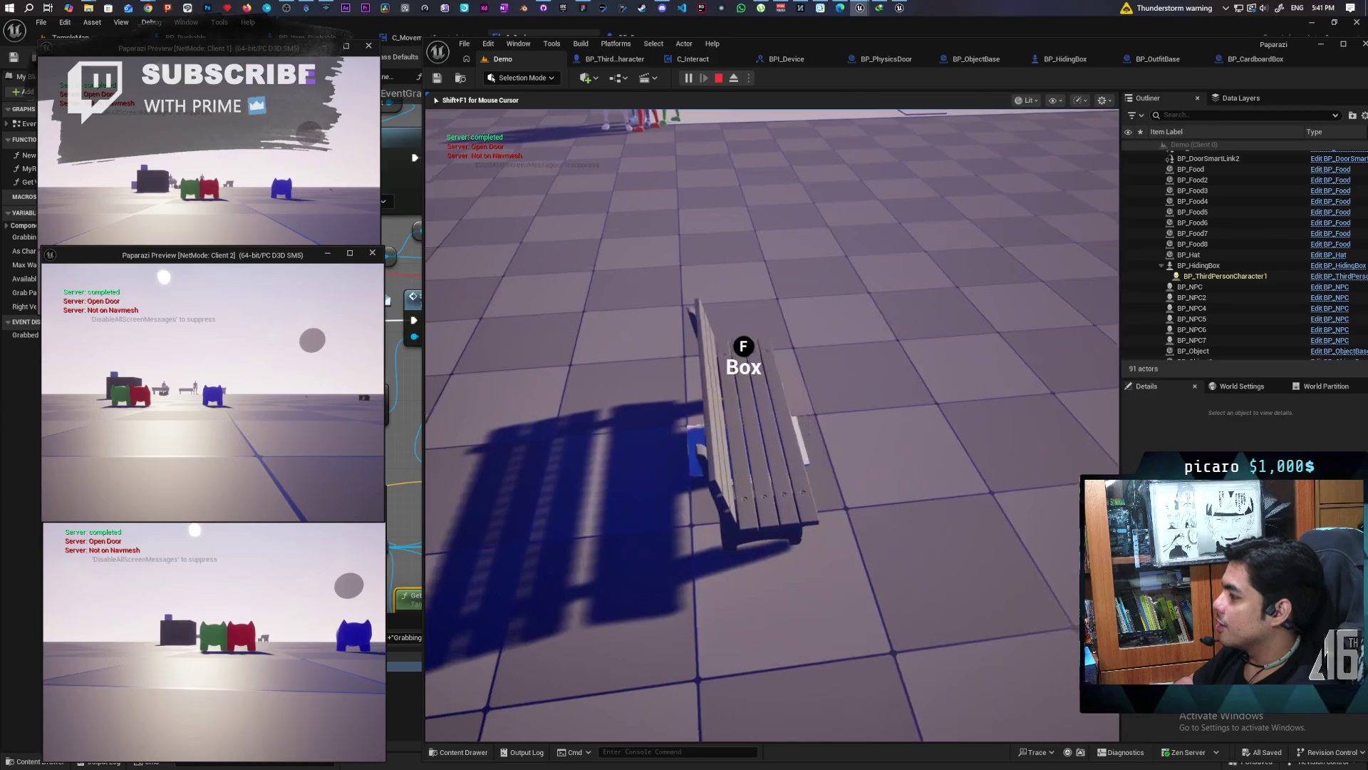
key(w)
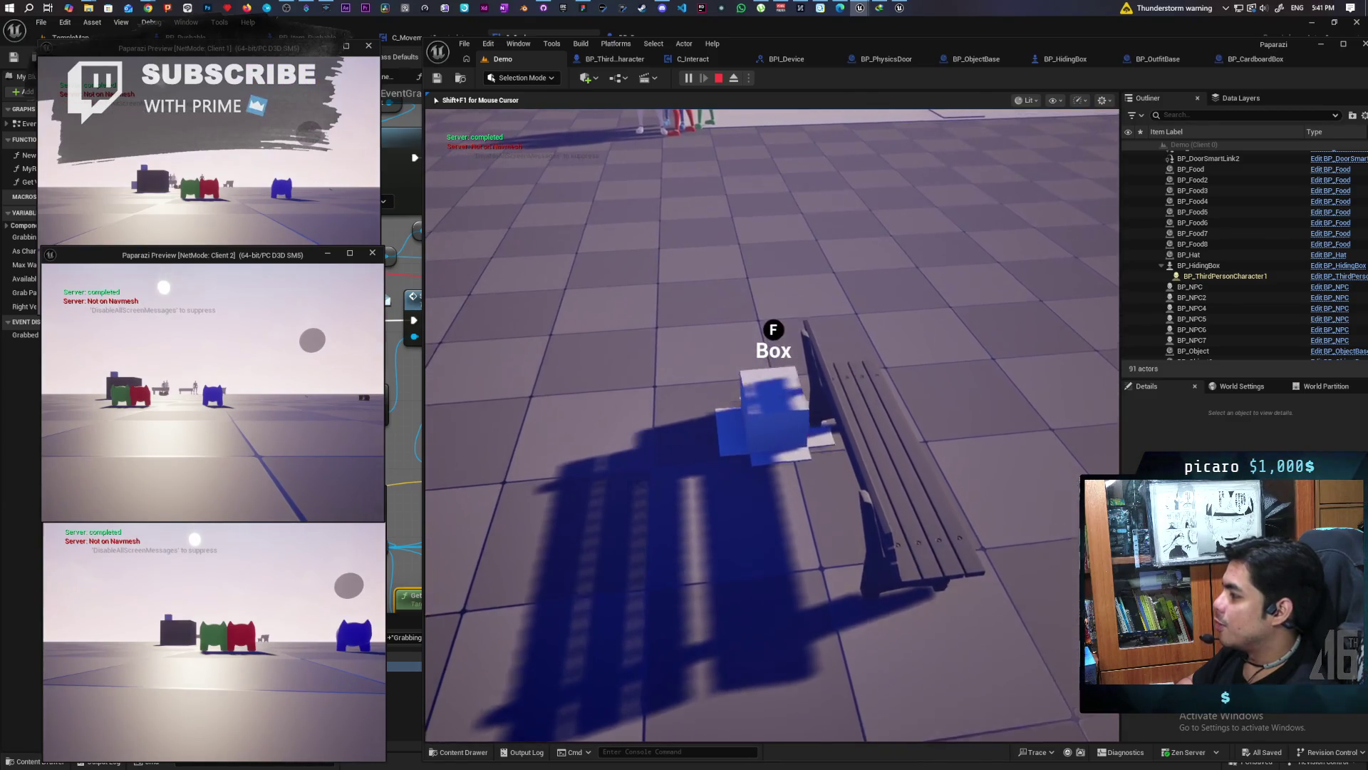
key(w)
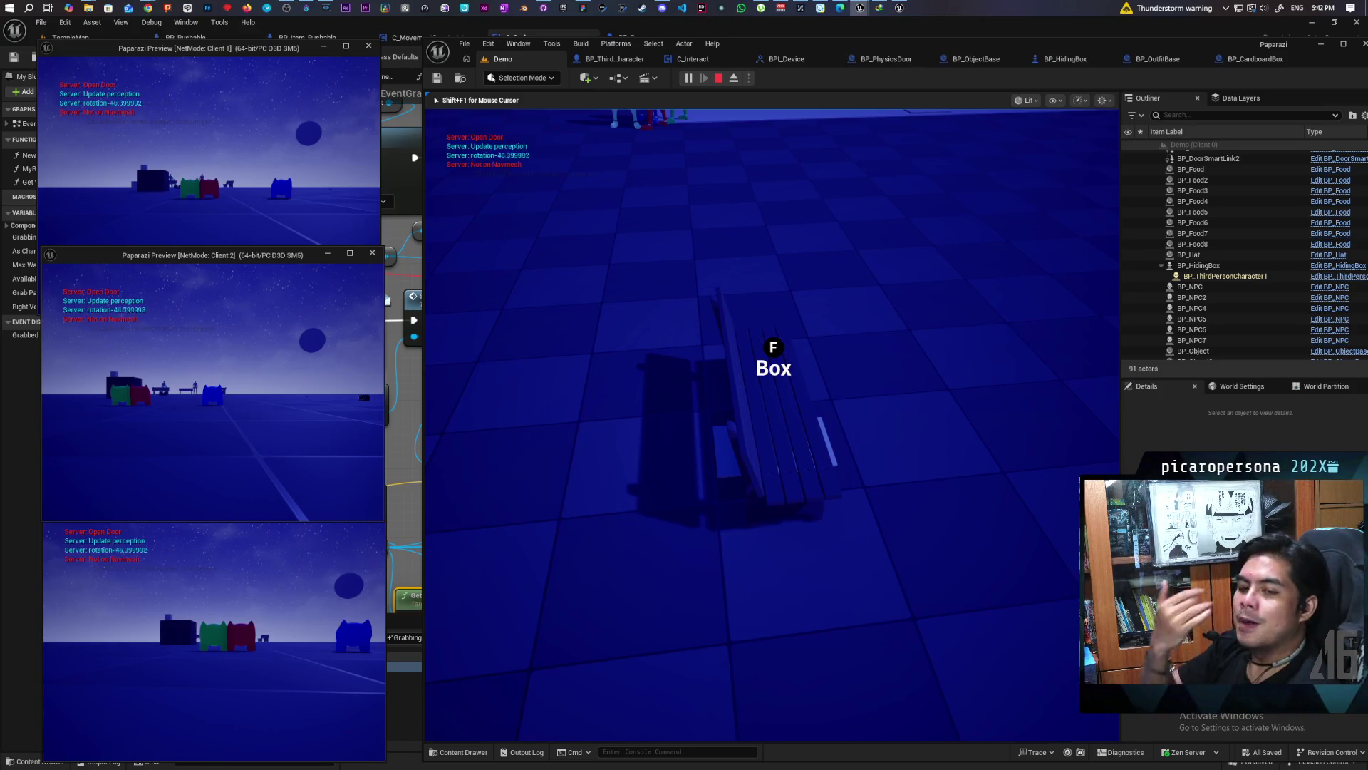
key(f)
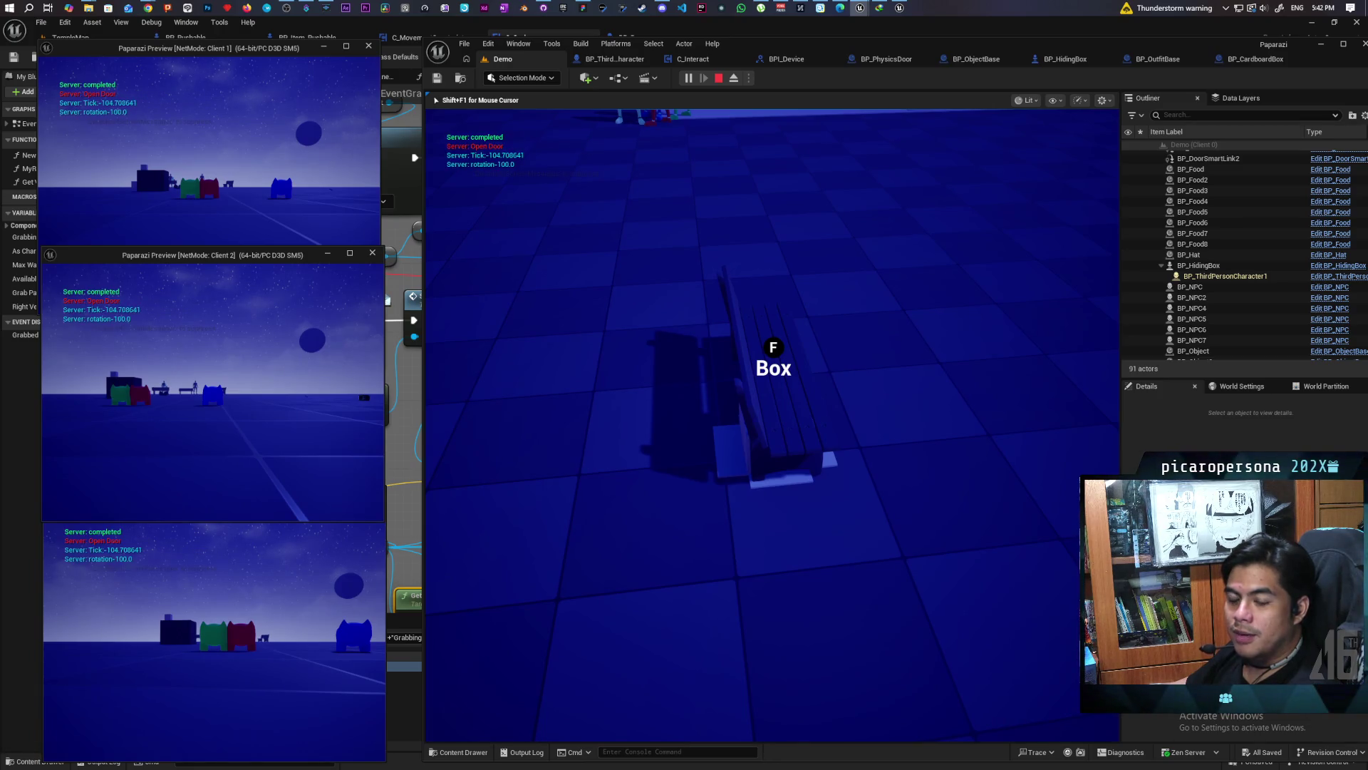
Leave the hiding box by the bench and move the box character among the other boxes
key(f)
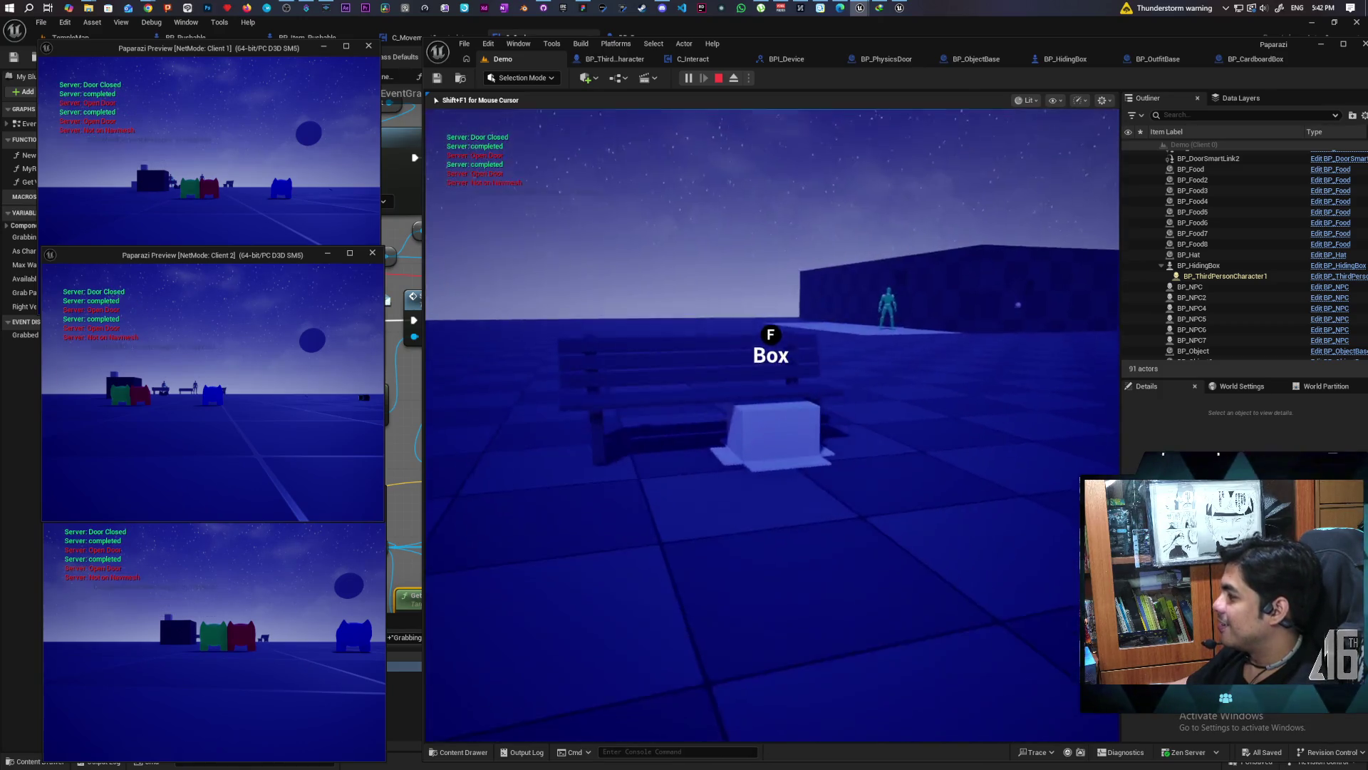
key(w)
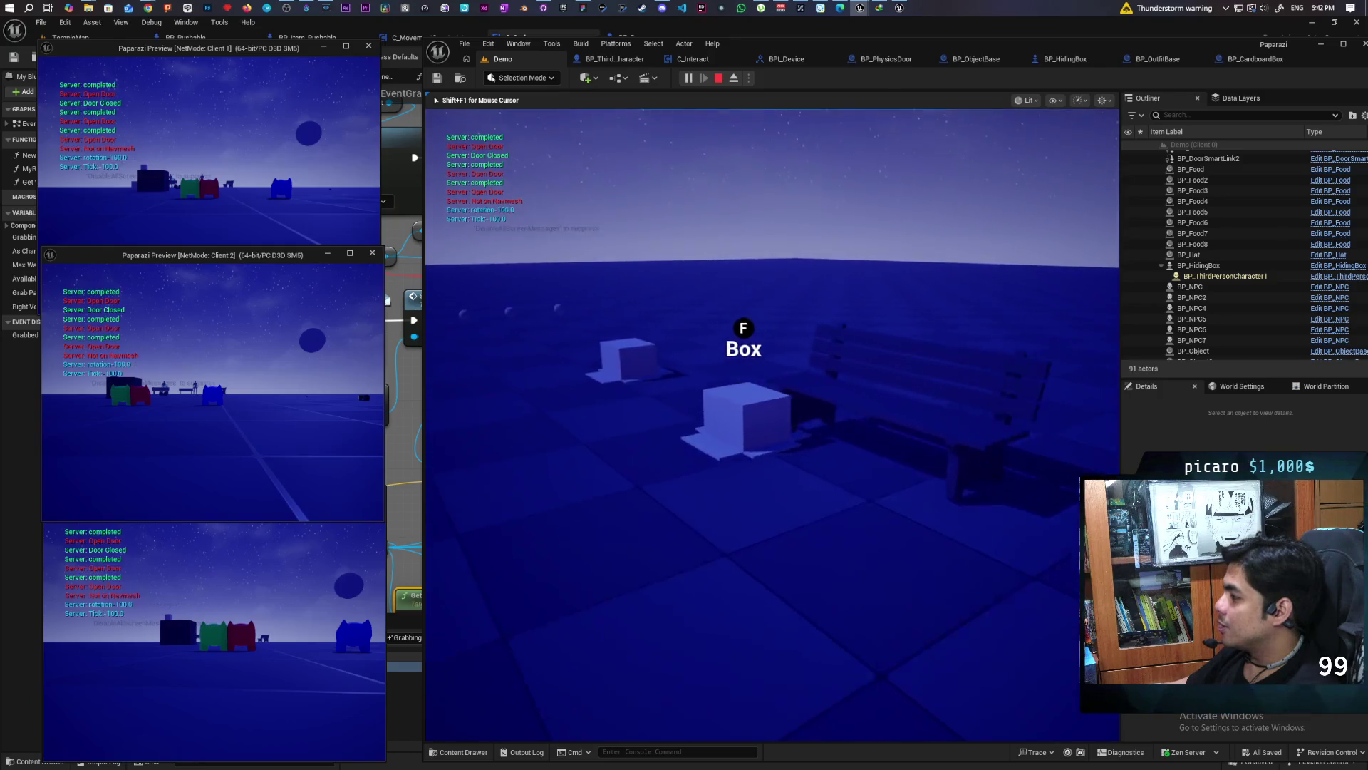
key(w)
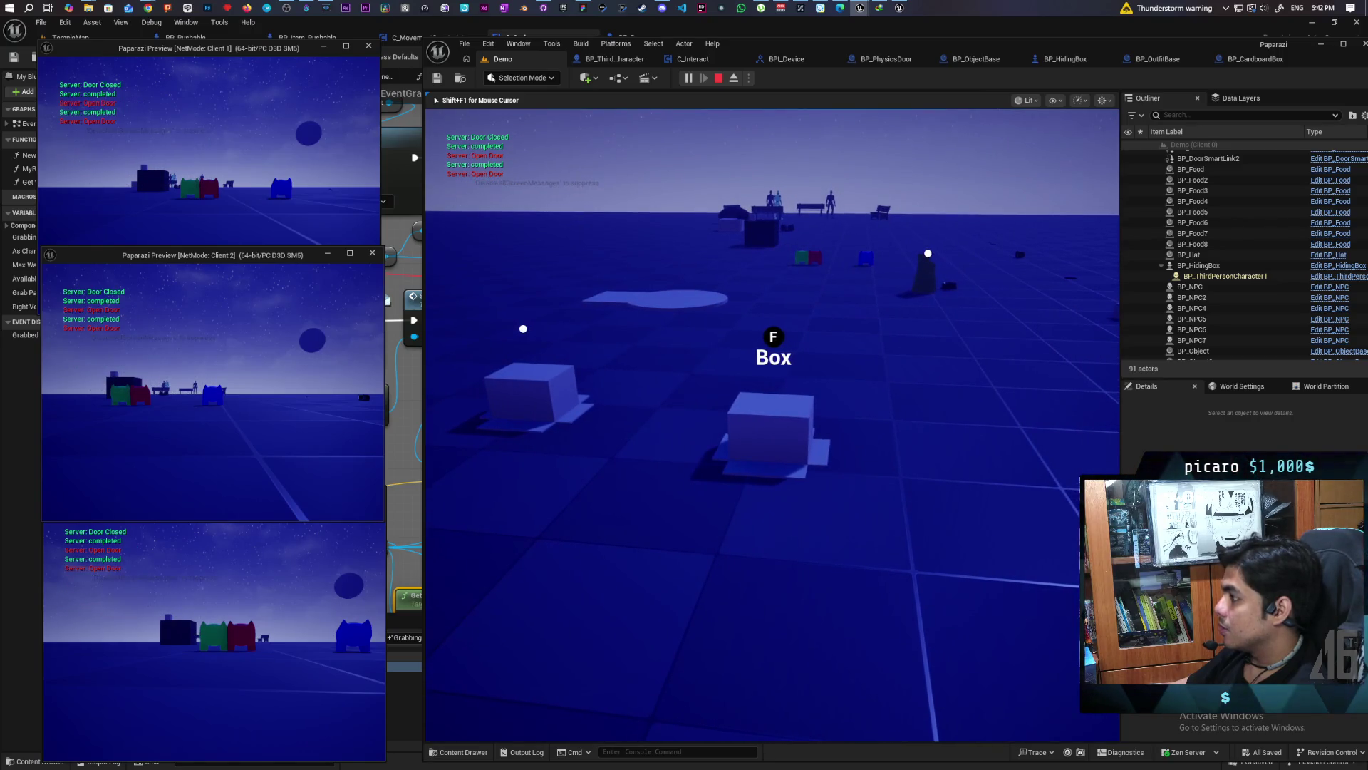
key(w)
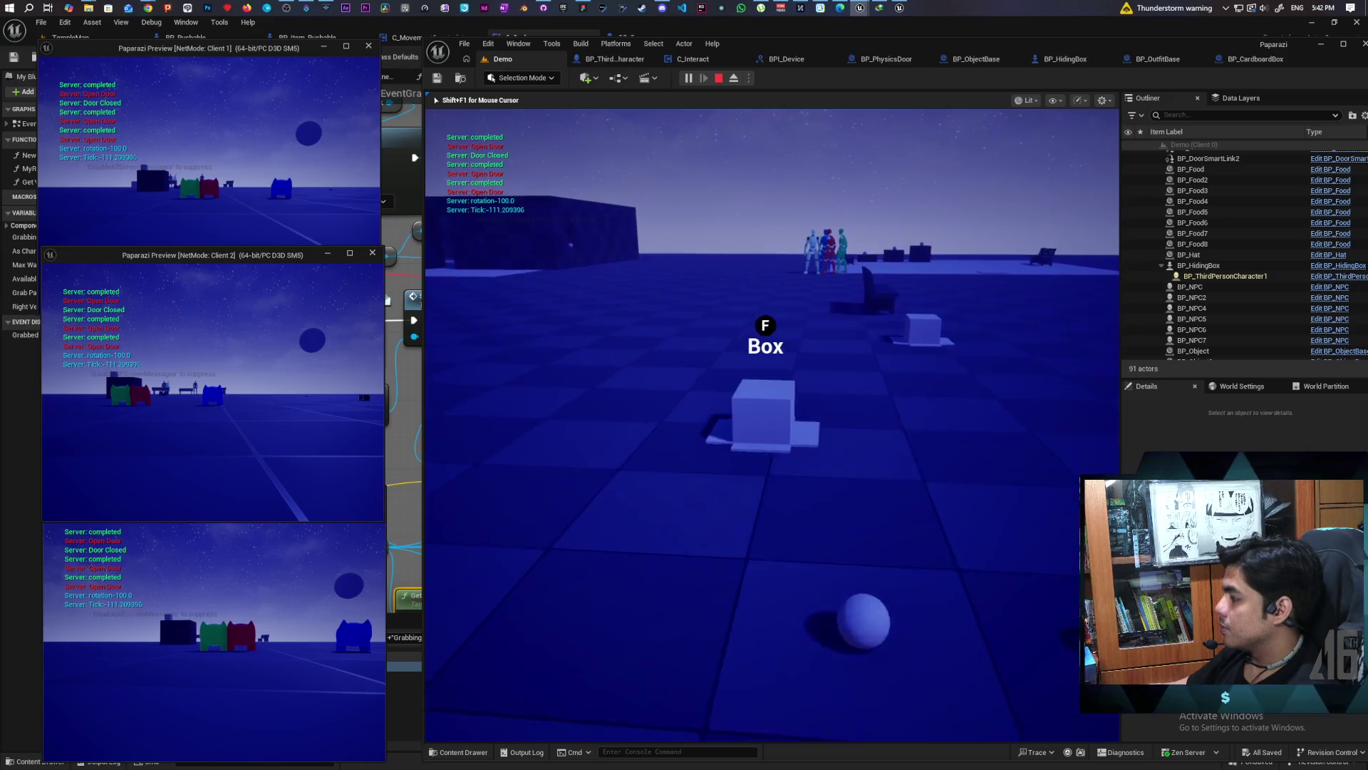
key(w)
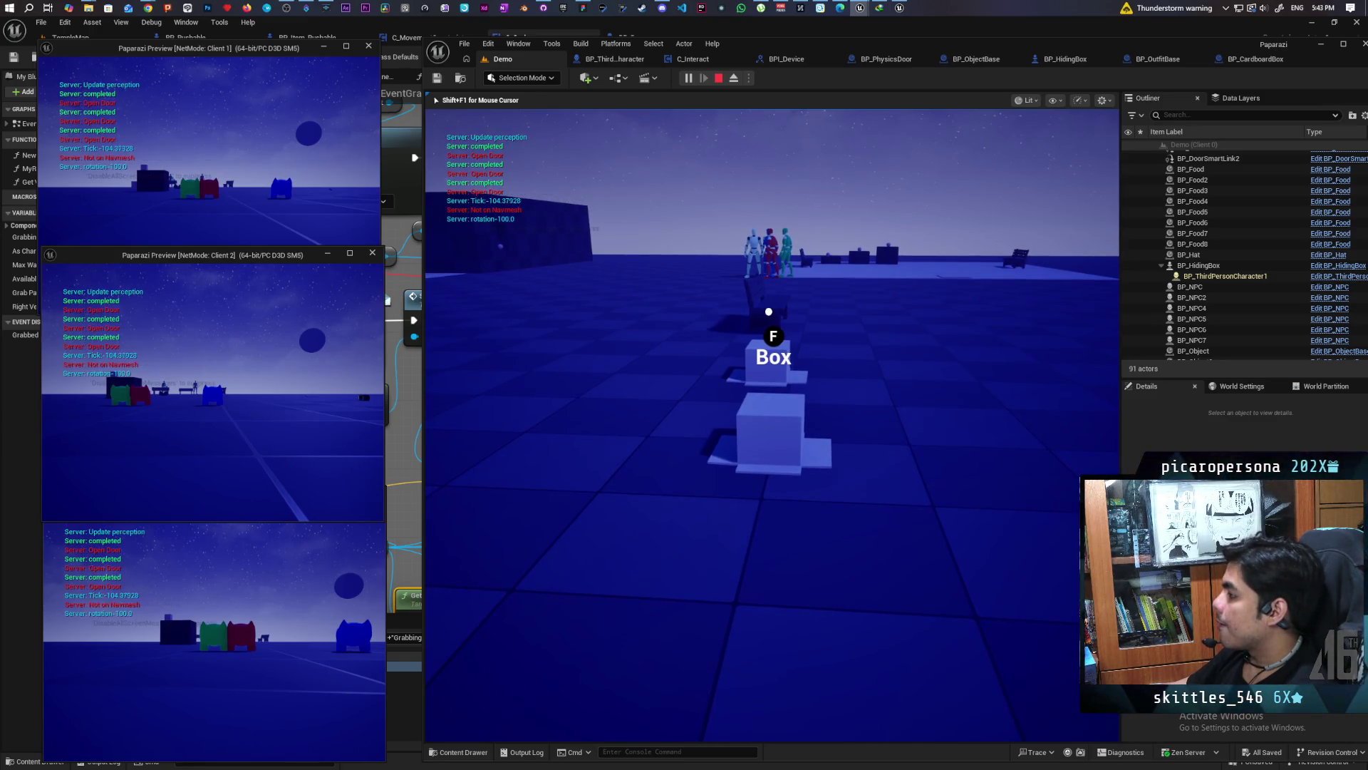
Rerun the show Collision console command to display collision shapes
key(grave)
key(Up)
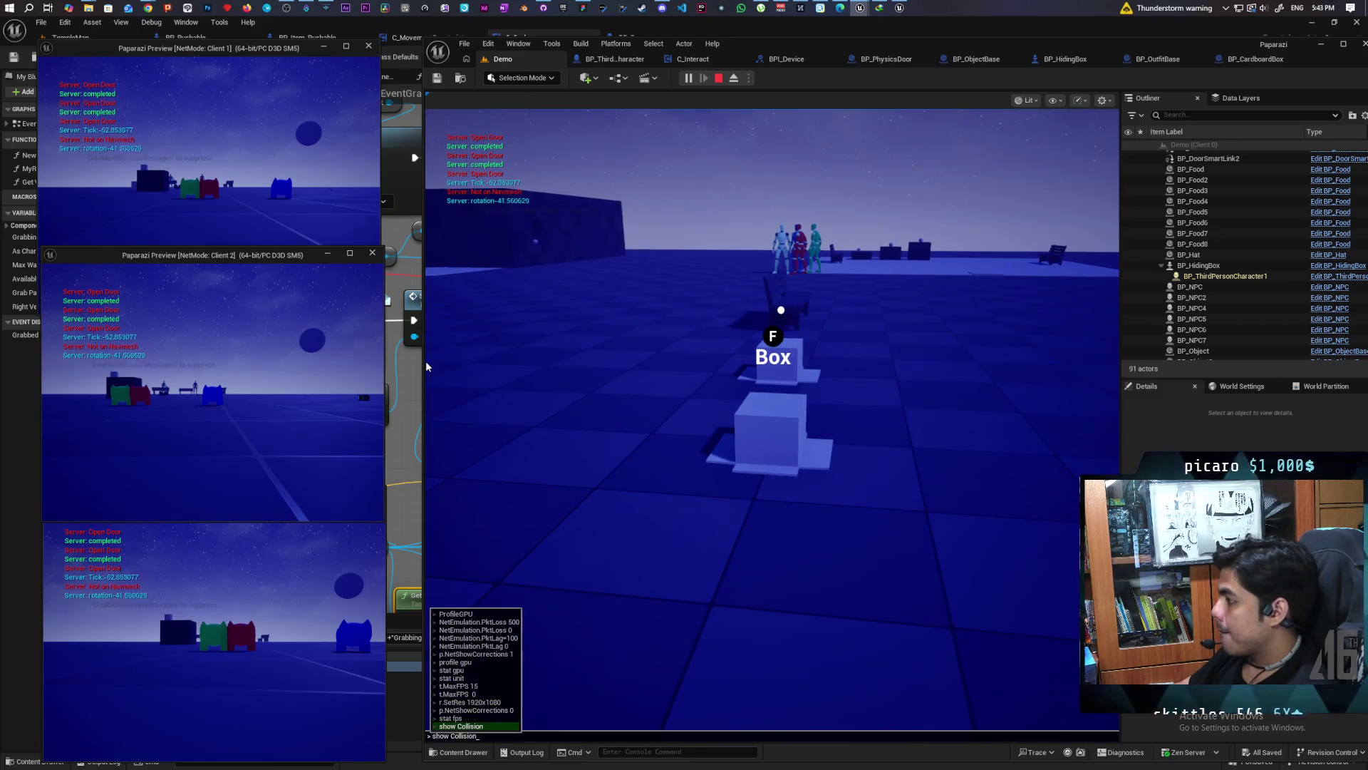
key(Return)
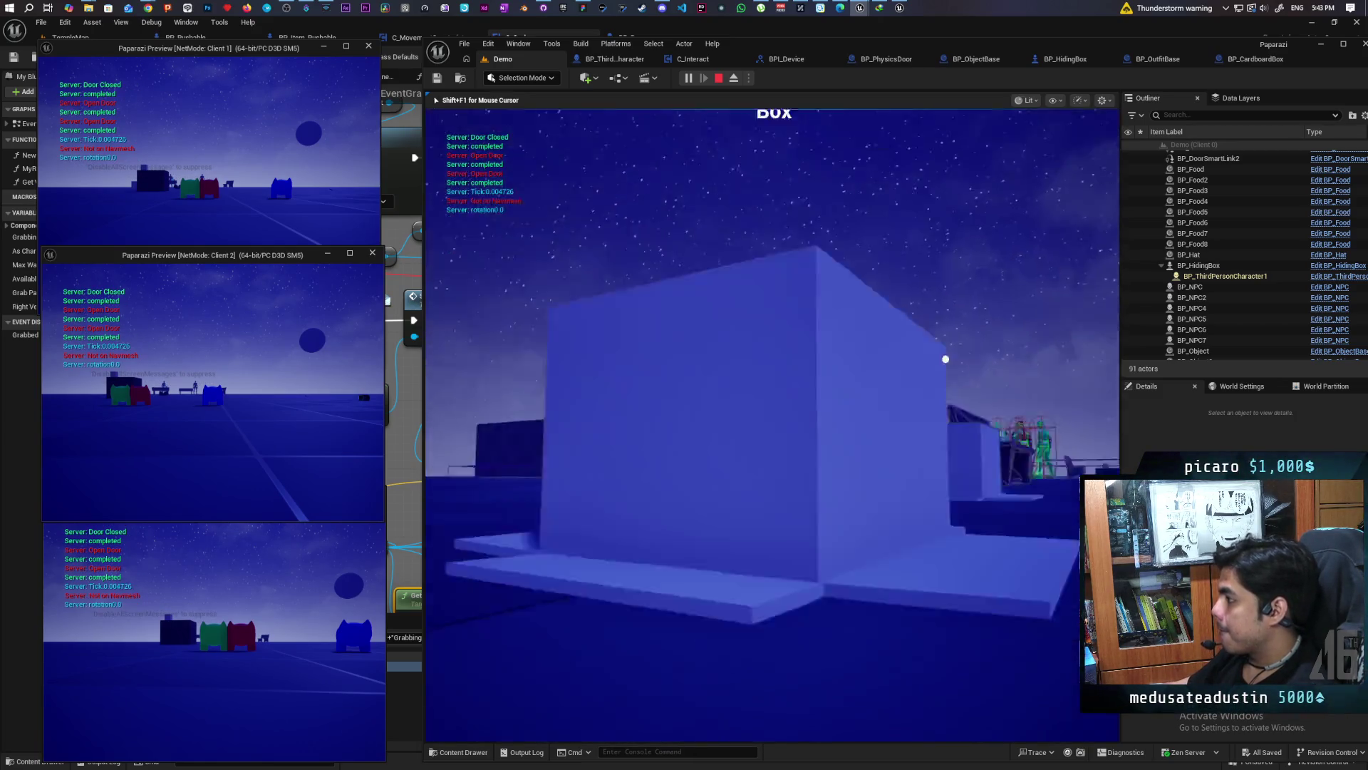
Push the box against the other boxes to test collisions, then stop the play session
key(f)
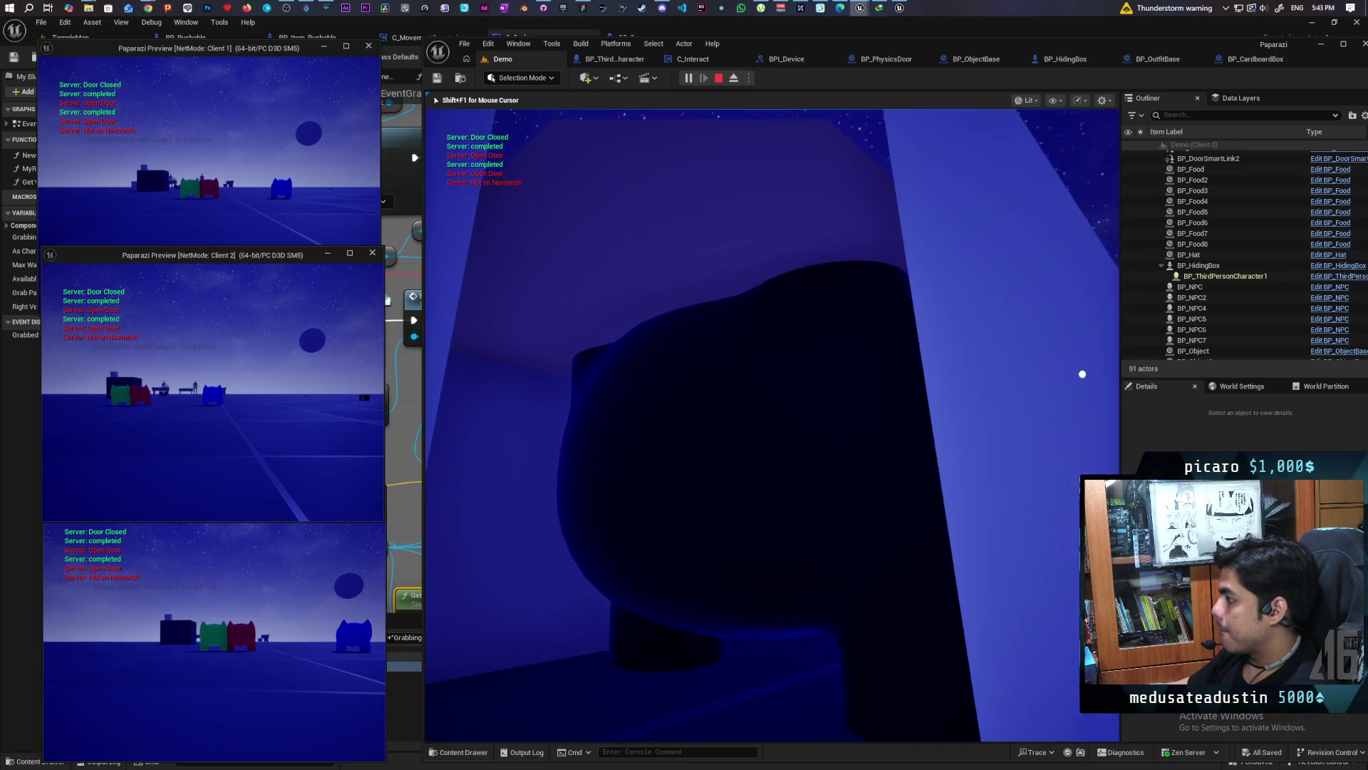
key(f)
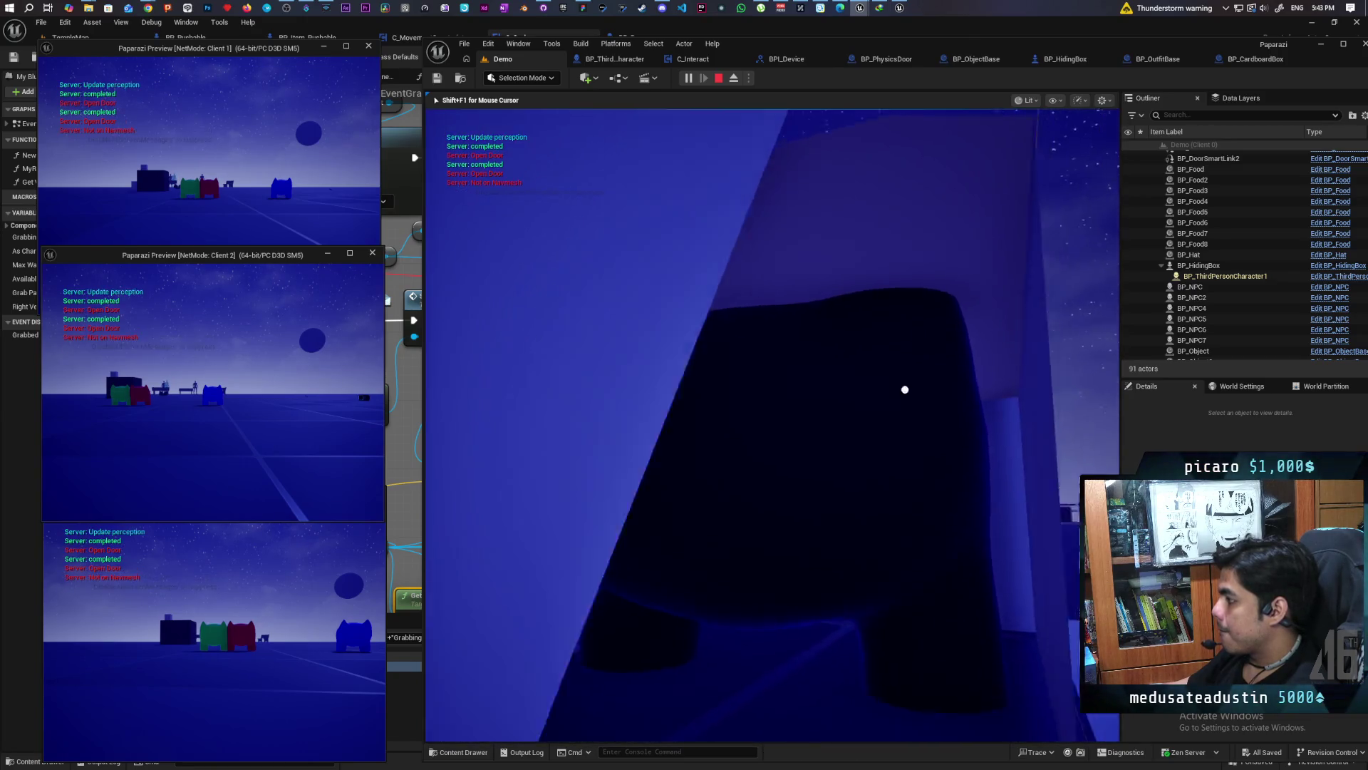
key(w)
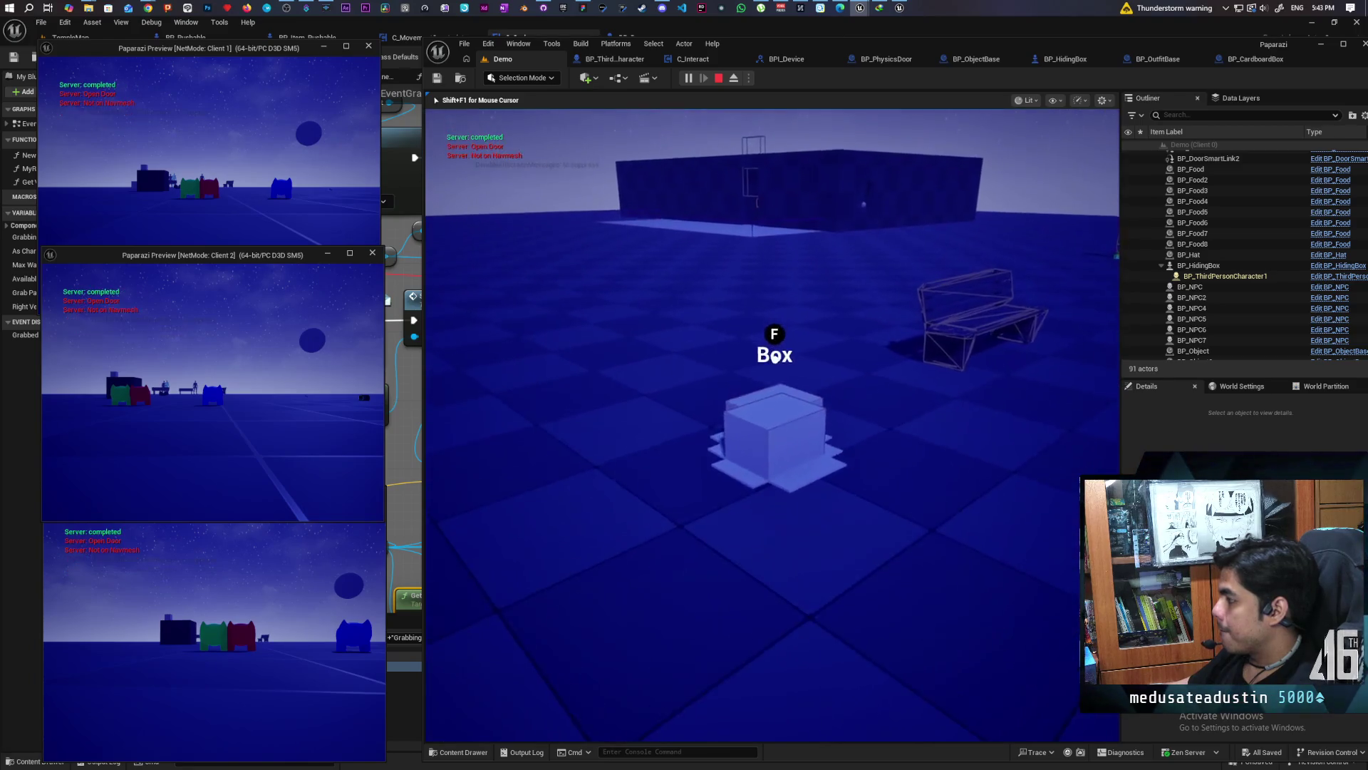
key(w)
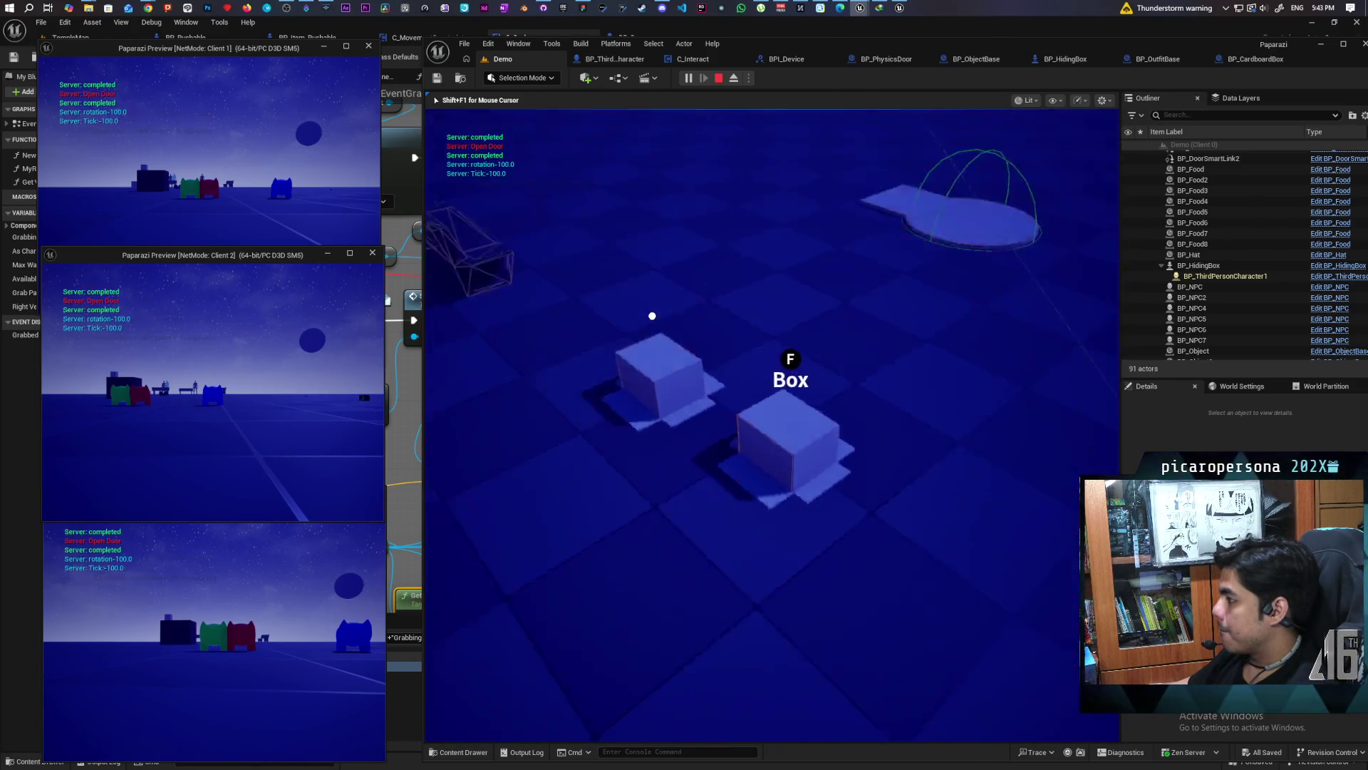
key(f)
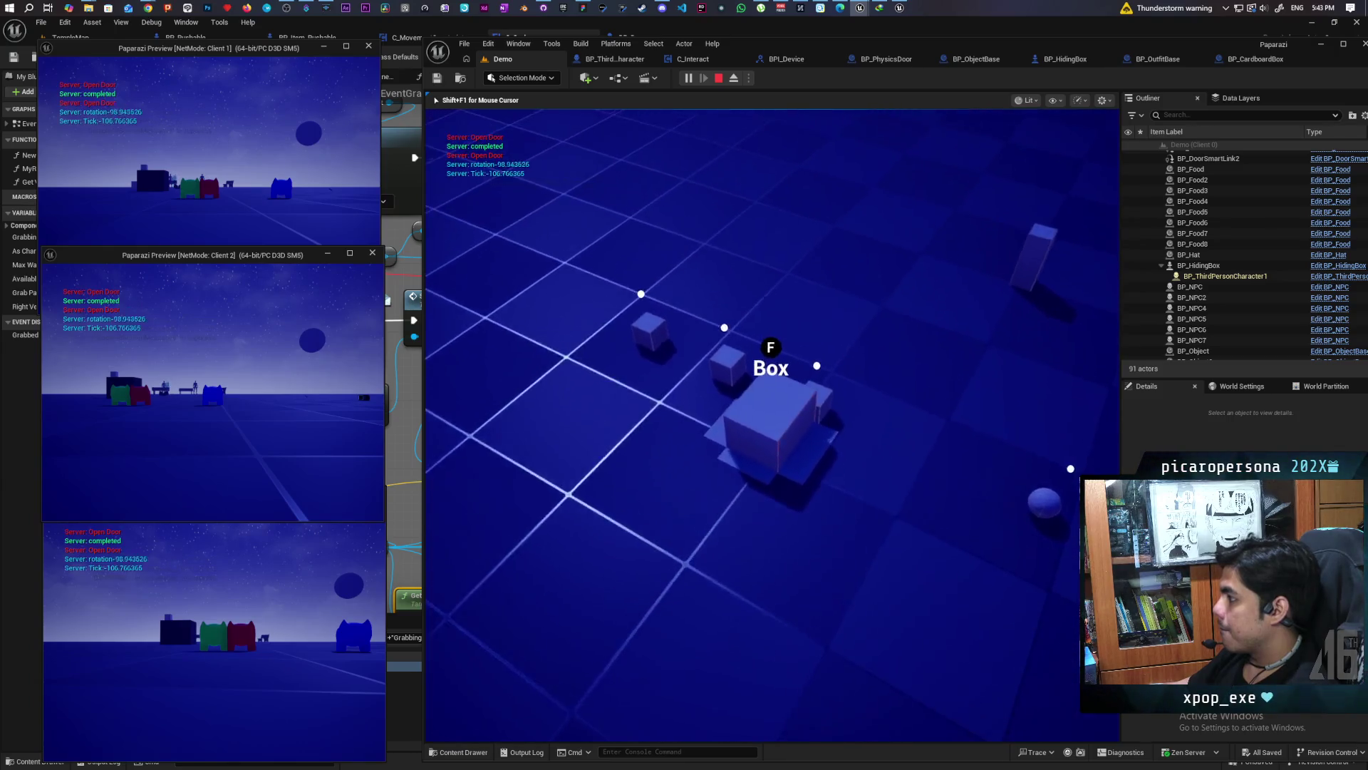
key(w)
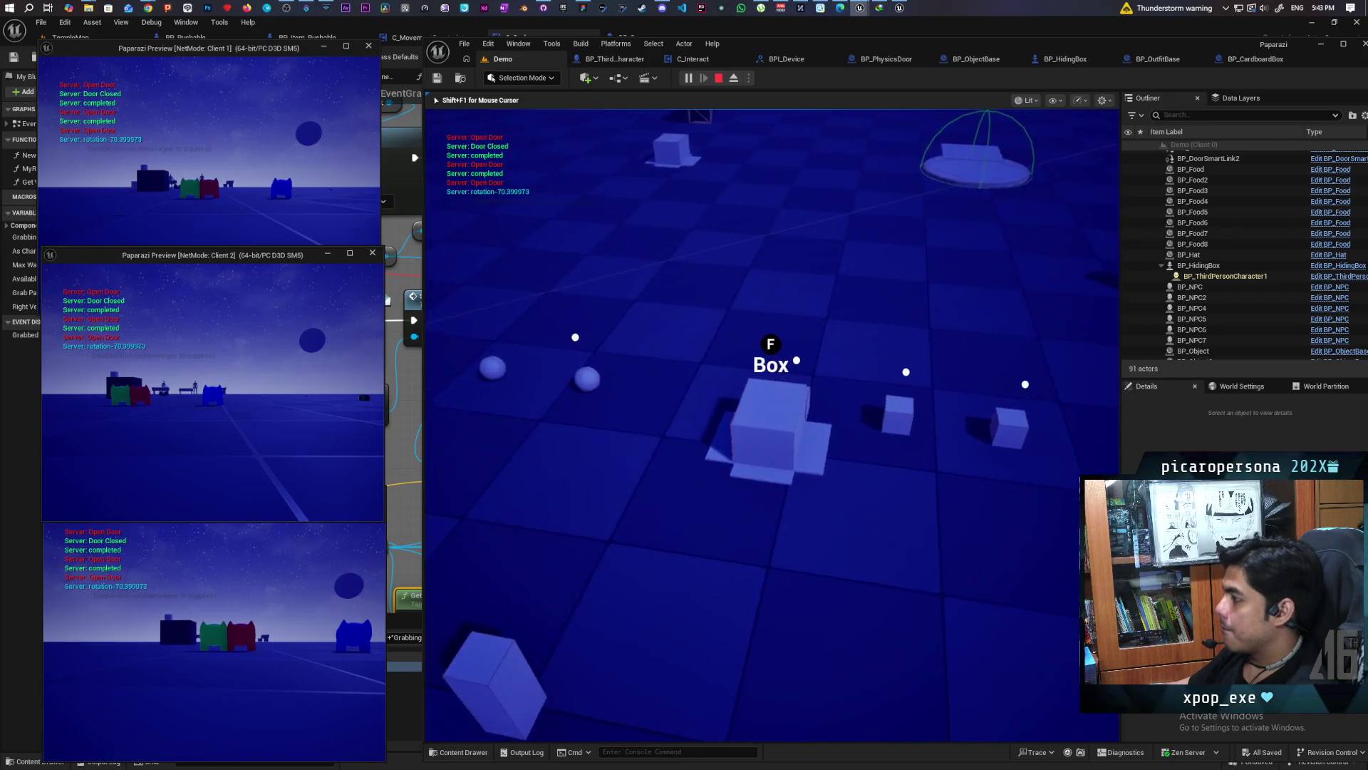
key(f)
key(f)
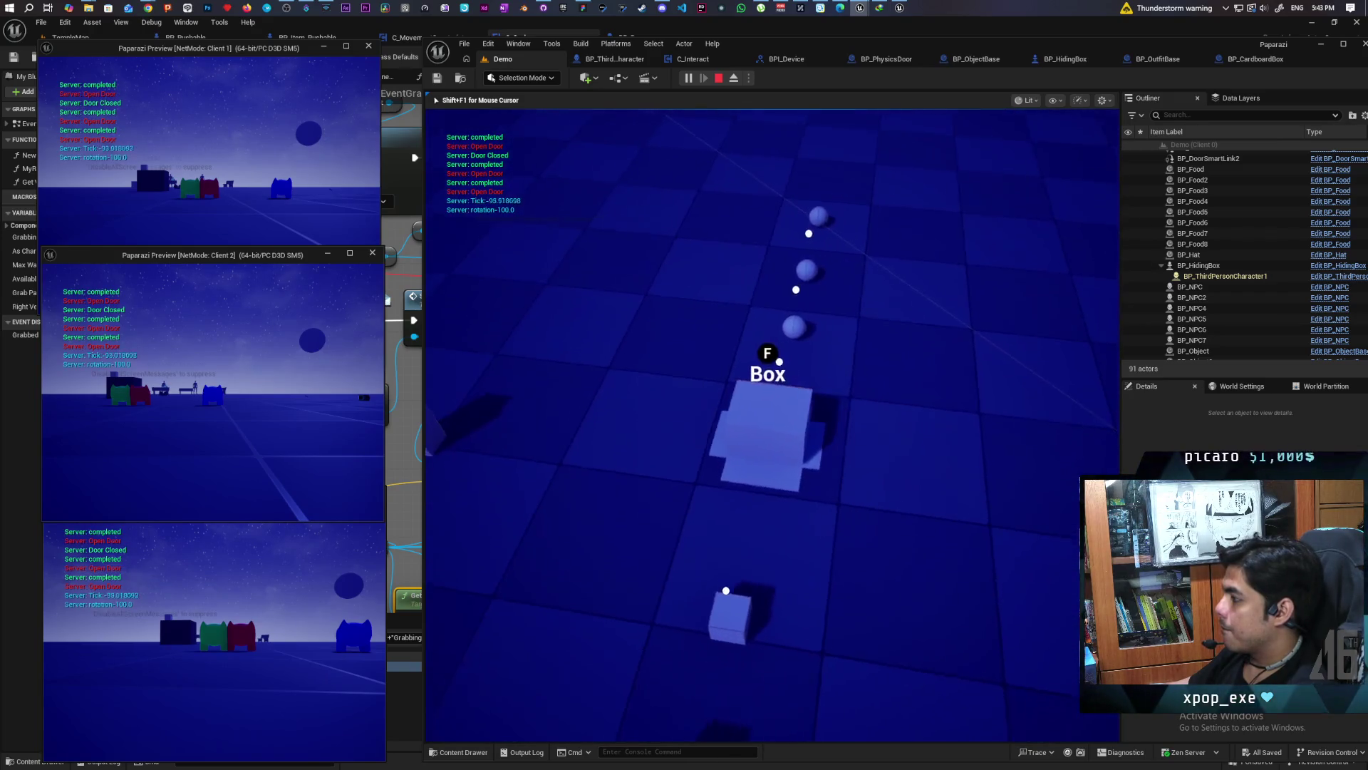
key(f)
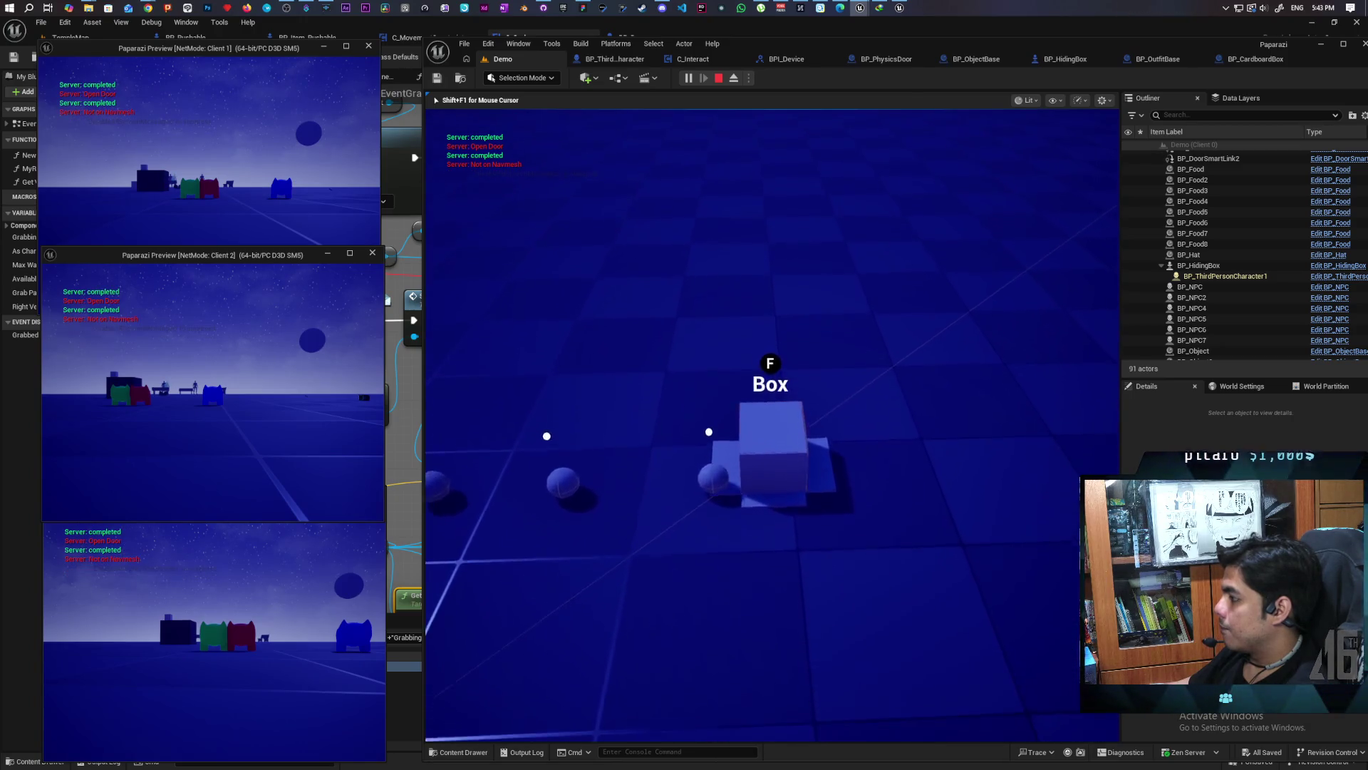
key(Escape)
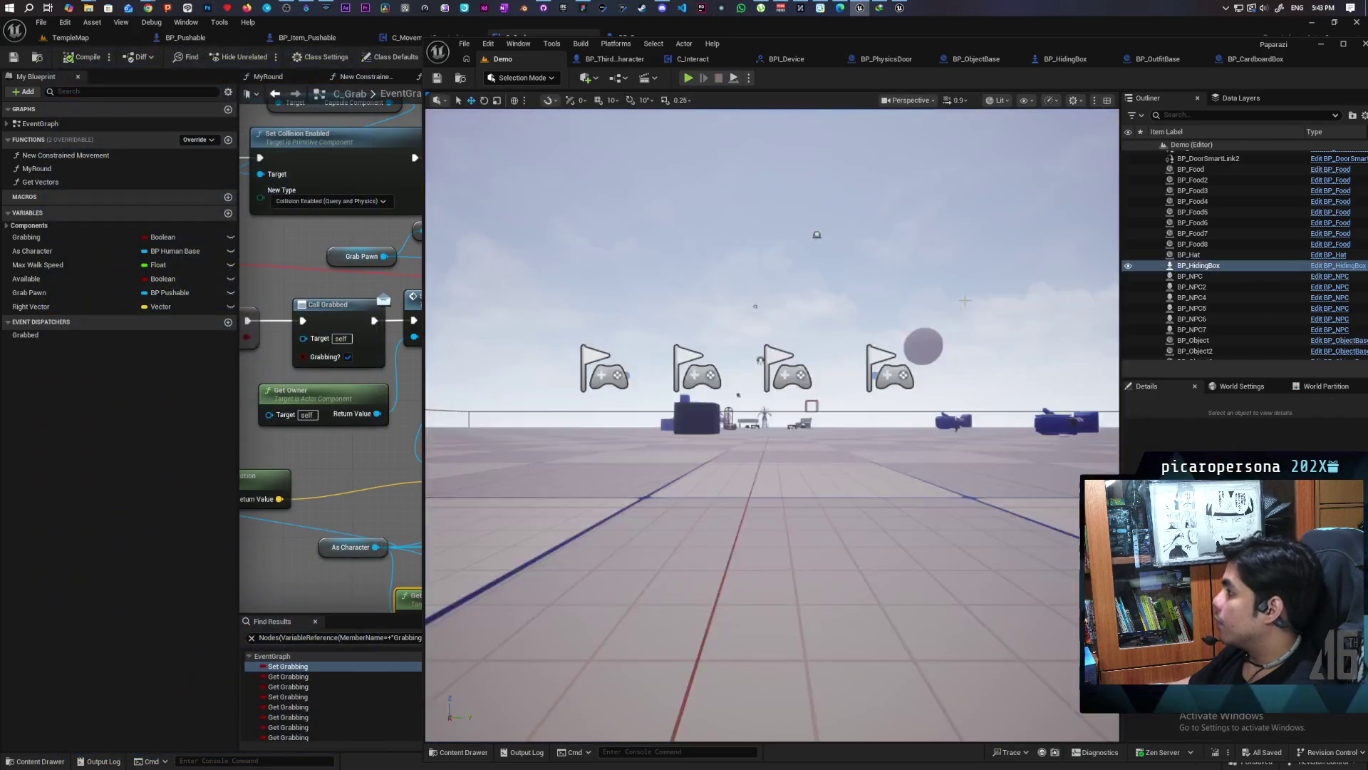
Inspect the Cube component in BP_ObjectBase, then return to the Demo level
click(976, 59)
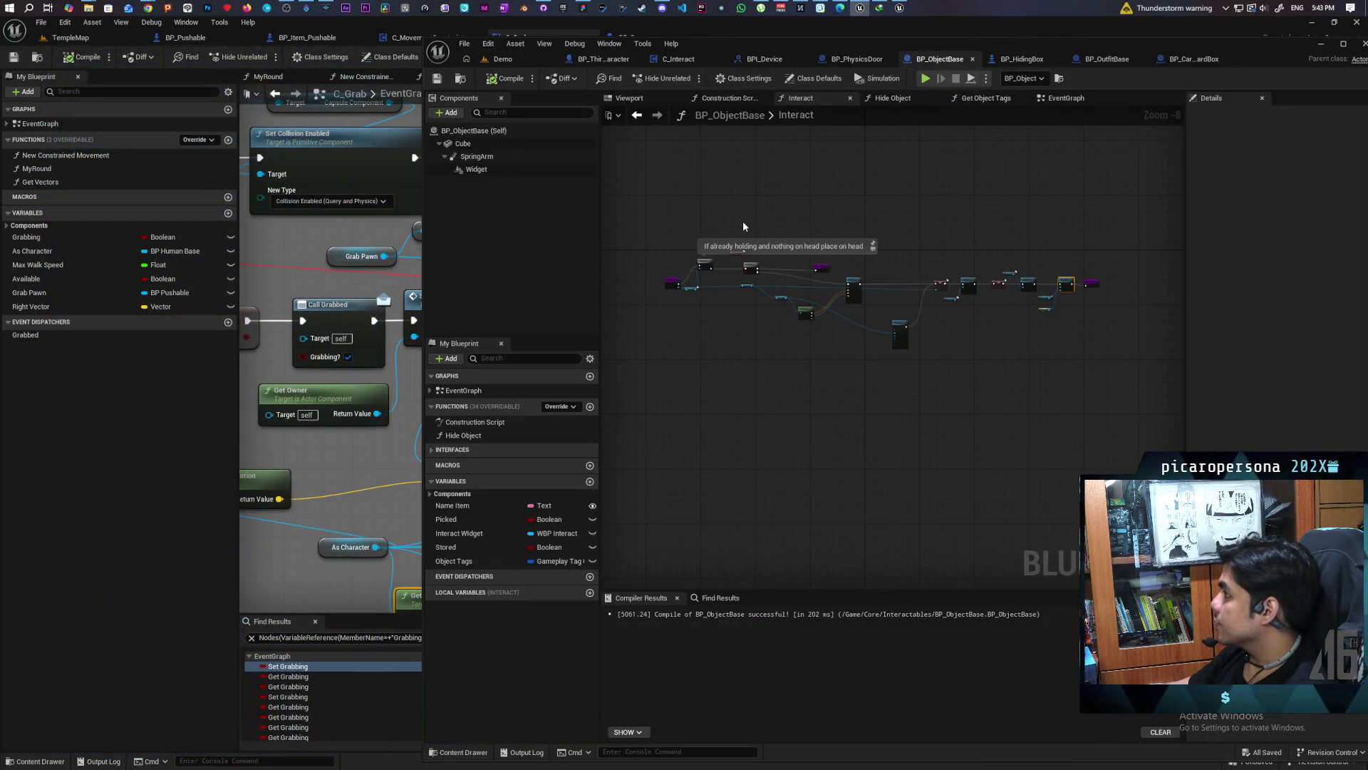
click(484, 146)
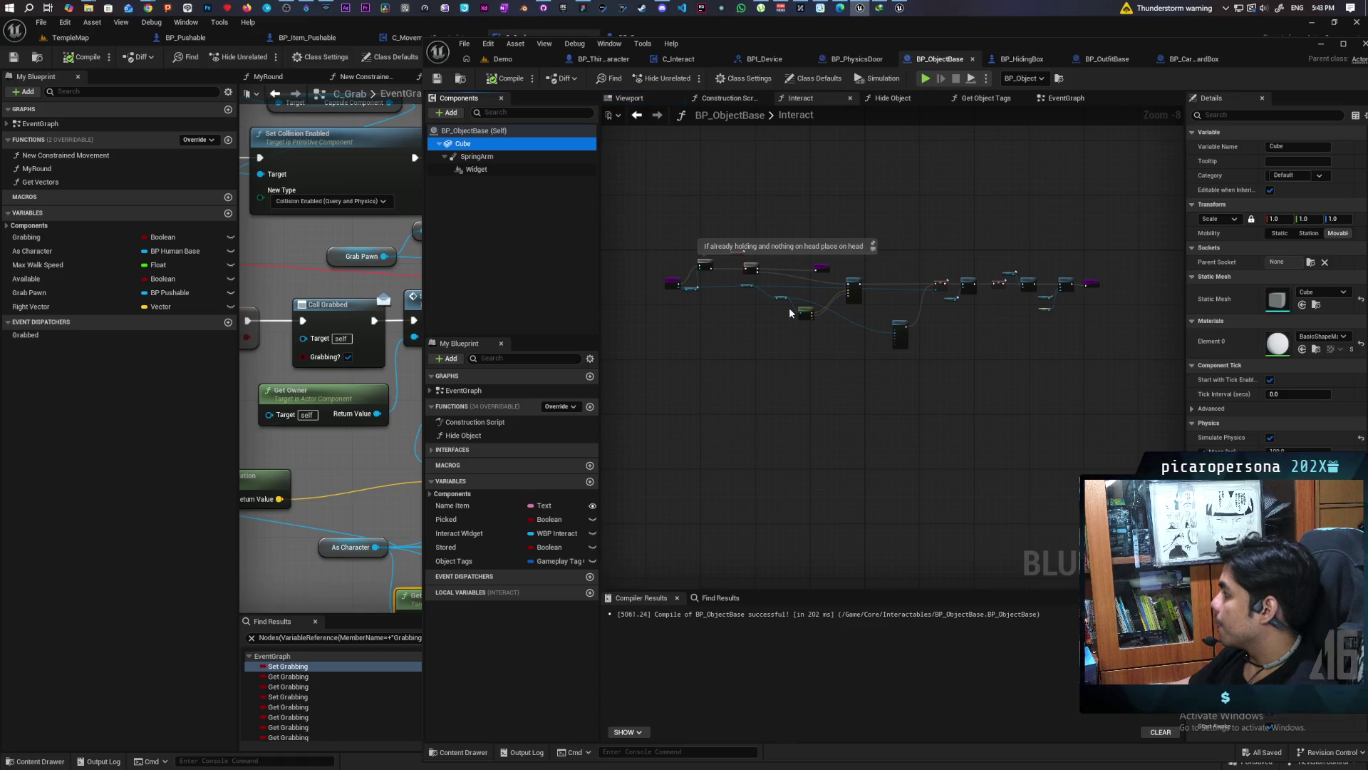
click(504, 61)
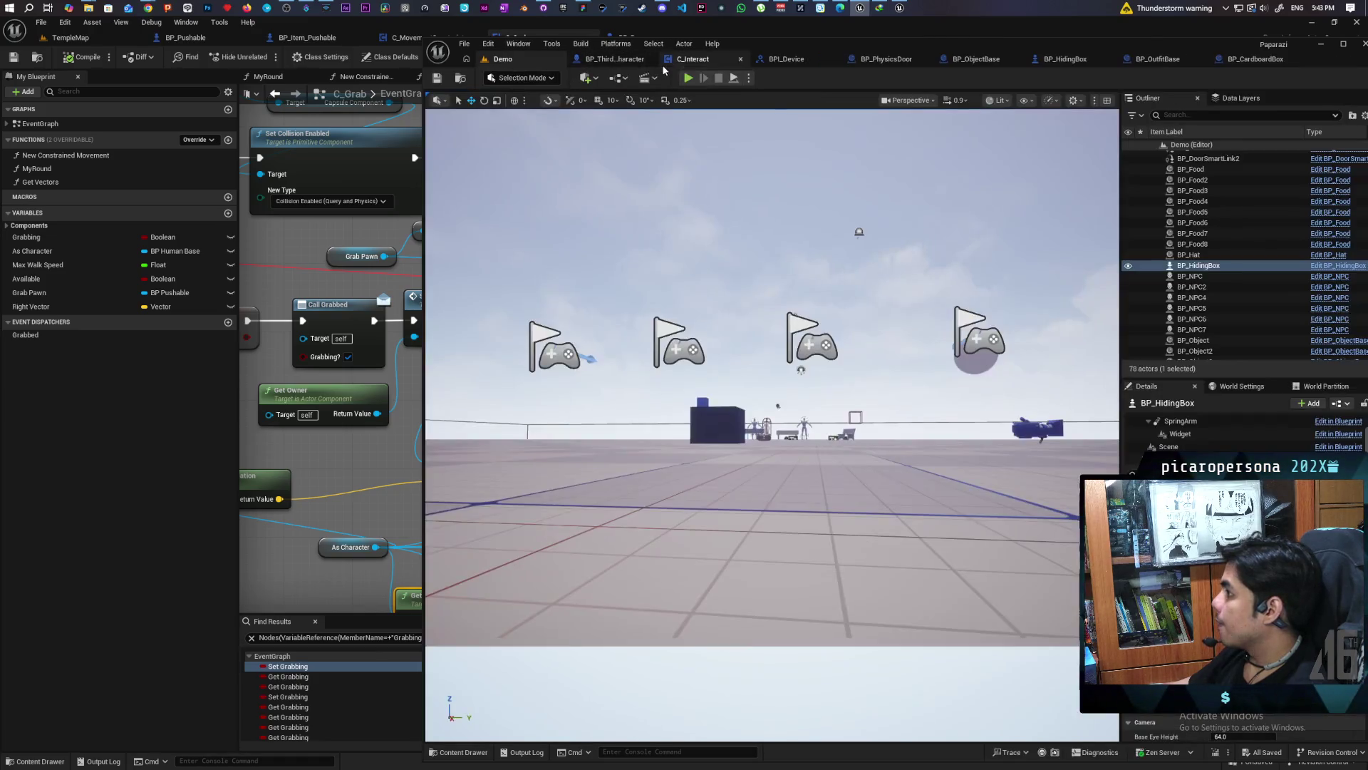
Launch a new multiplayer playtest with Alt+P, walk to the blue-and-white boxes and hide inside one
key(alt+p)
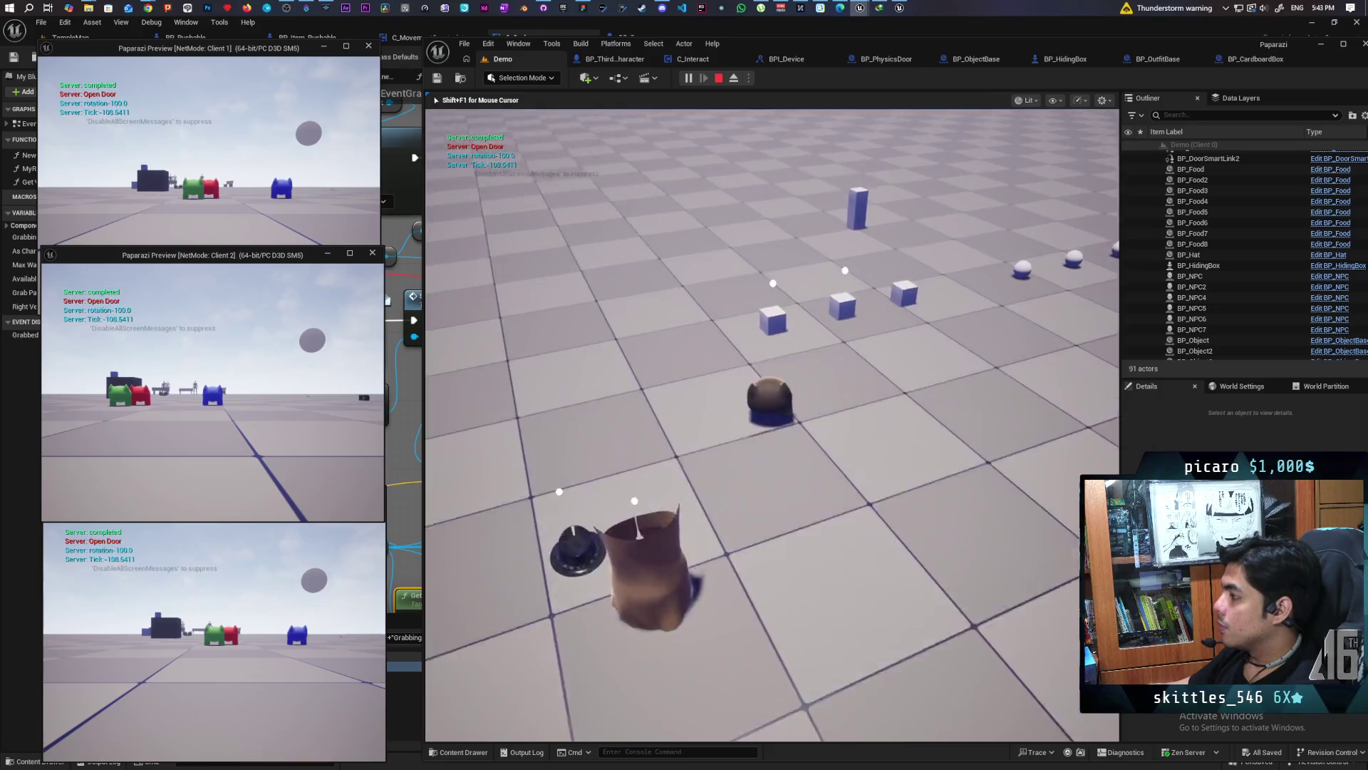
key(w)
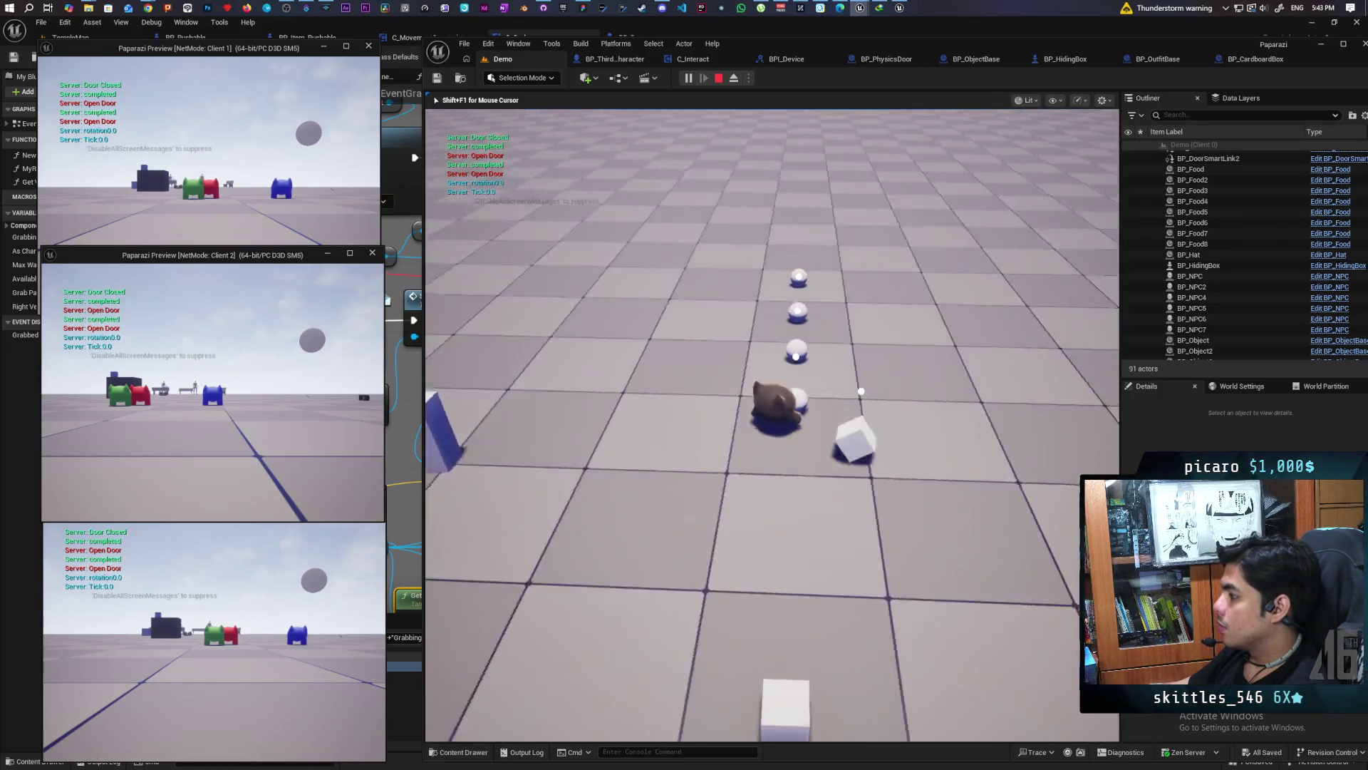
key(w)
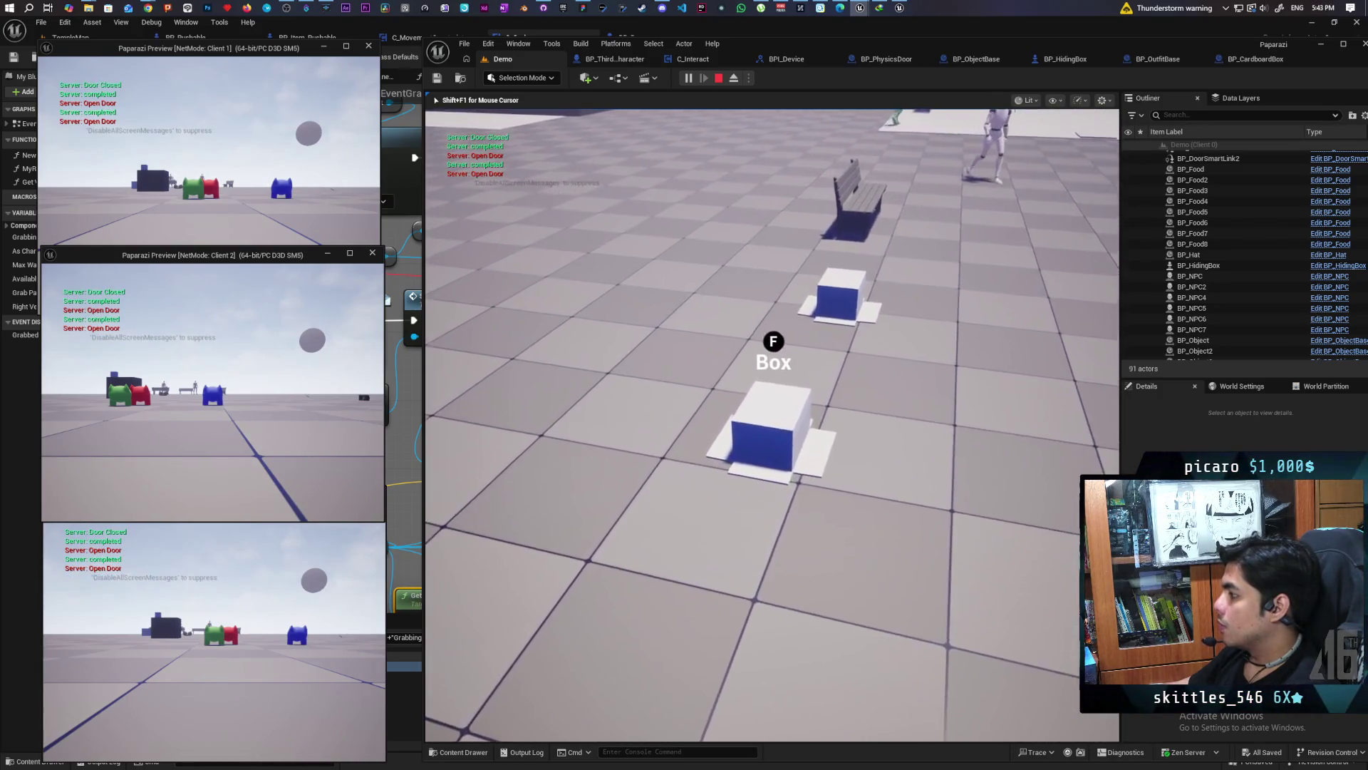
key(f)
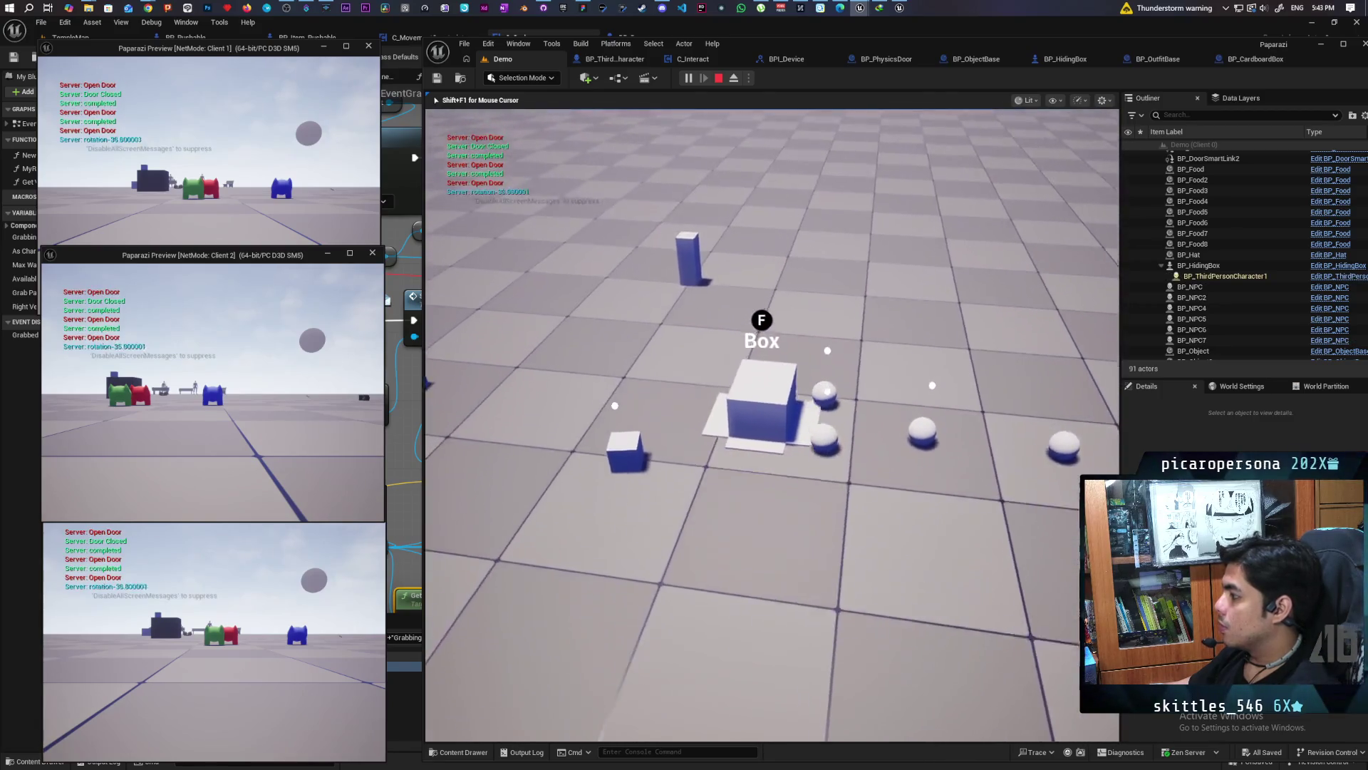
key(a)
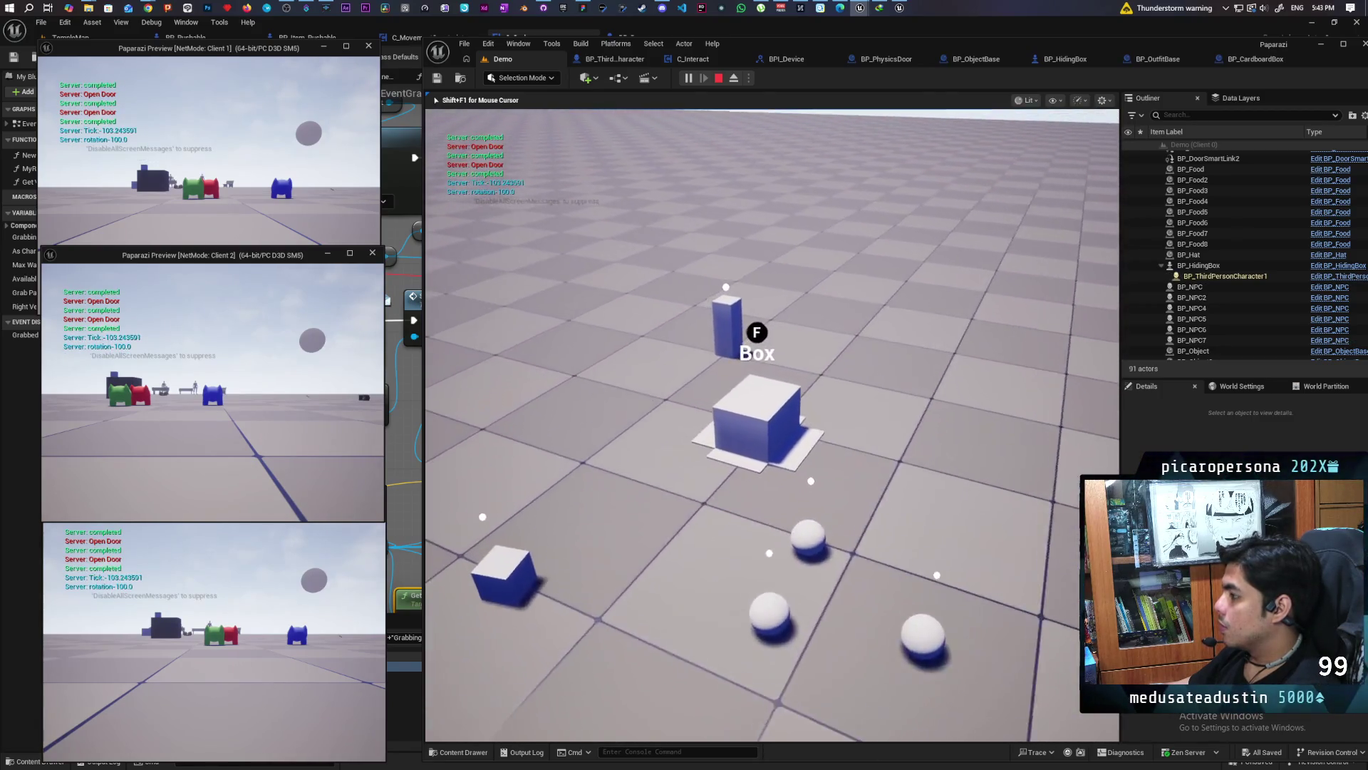